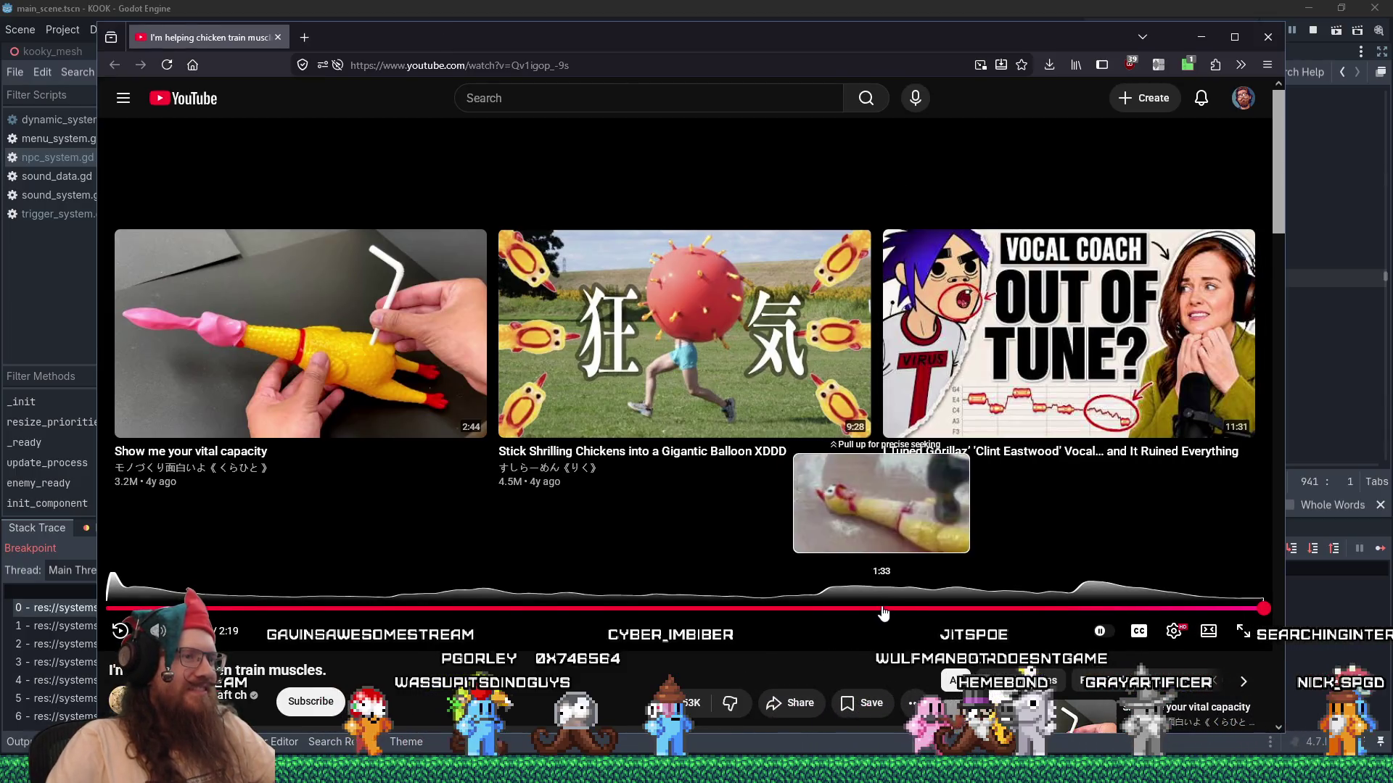
Replay the rubber-chicken video from 1:26, skip to 1:57, pause it, and return to Godot.
click(824, 613)
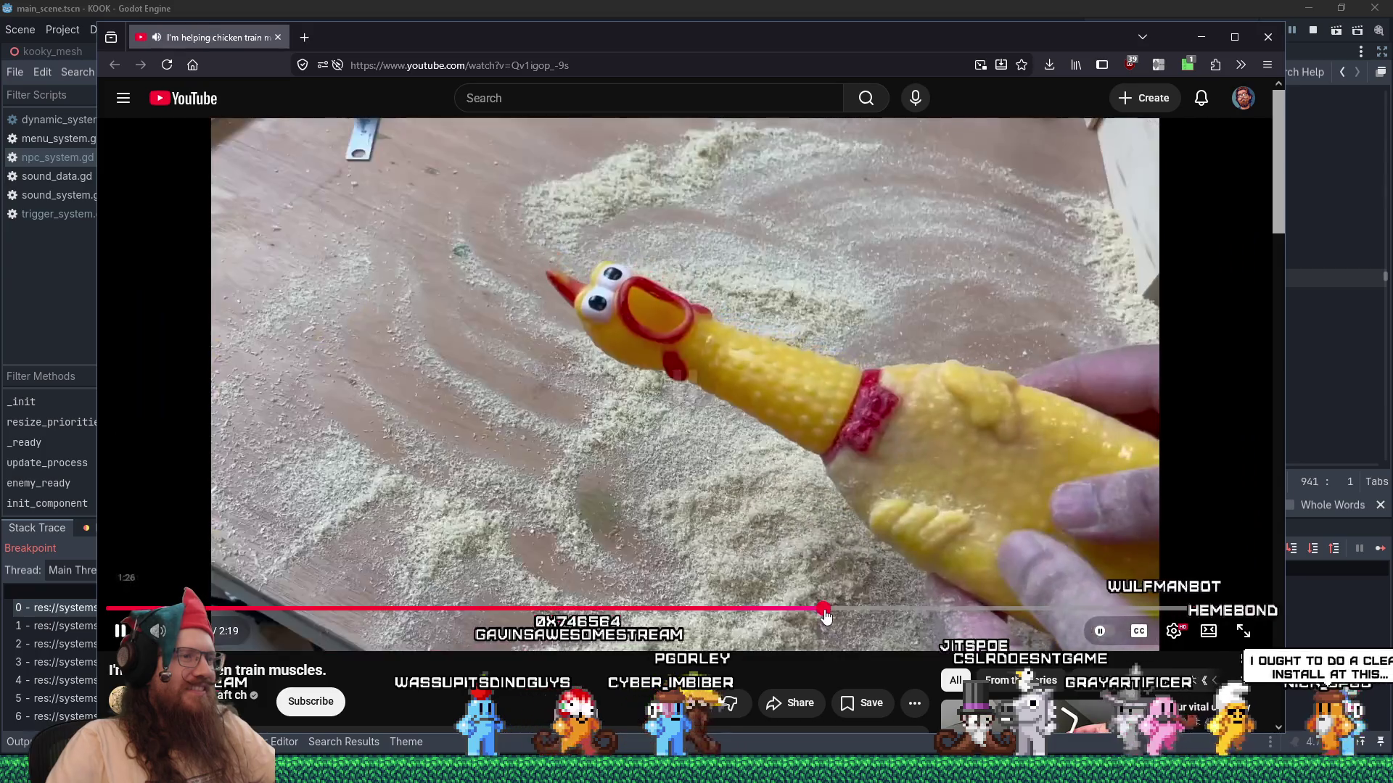
key(space)
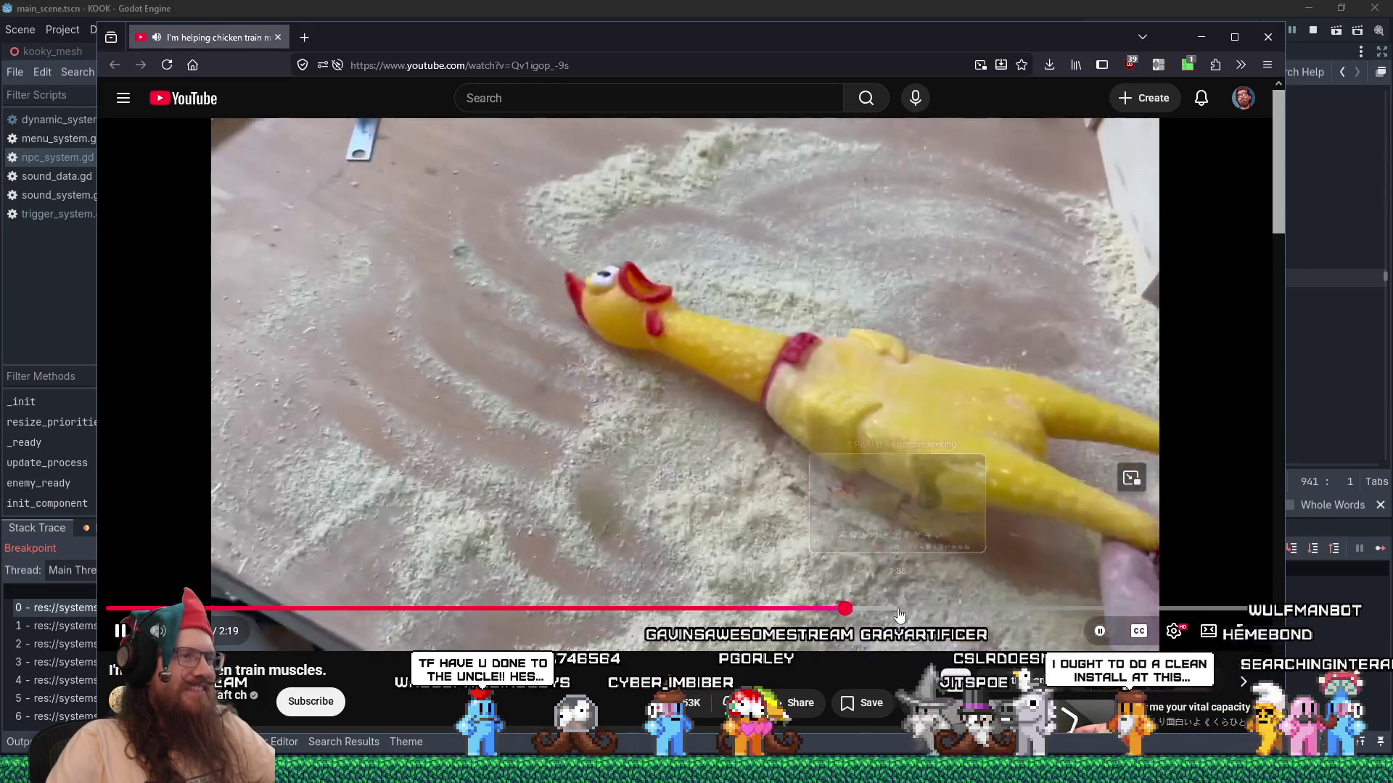
mouse_move(956, 618)
mouse_down()
mouse_move(1129, 613)
mouse_move(1083, 613)
mouse_up()
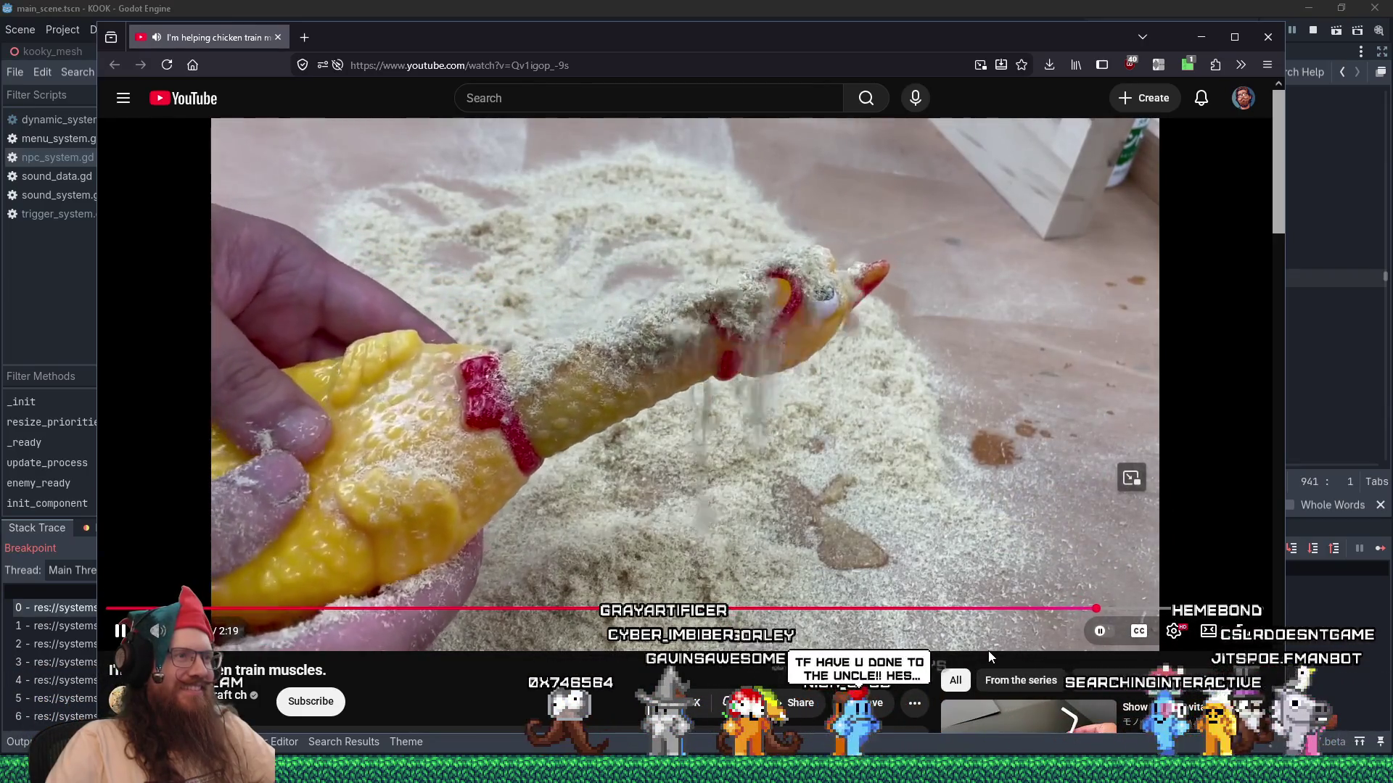
key(space)
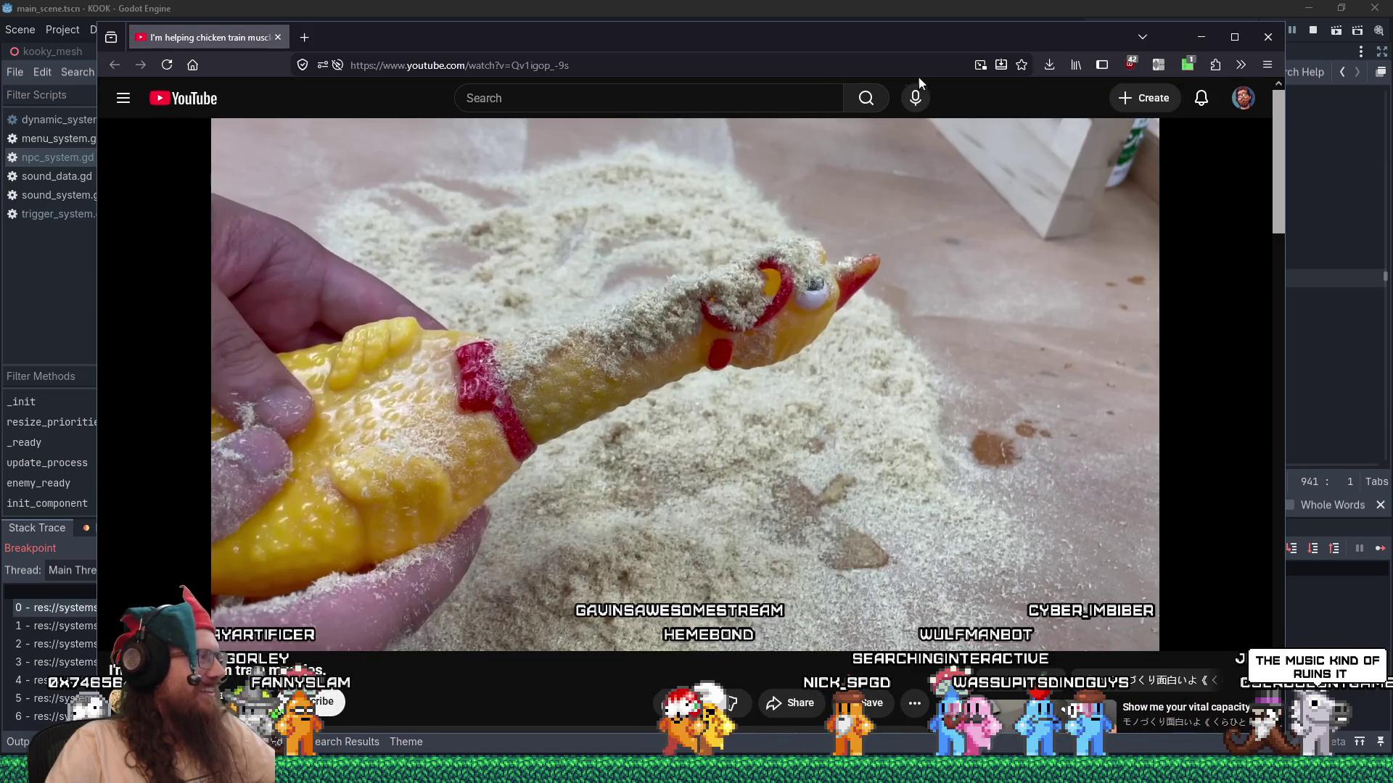
key(alt+Tab)
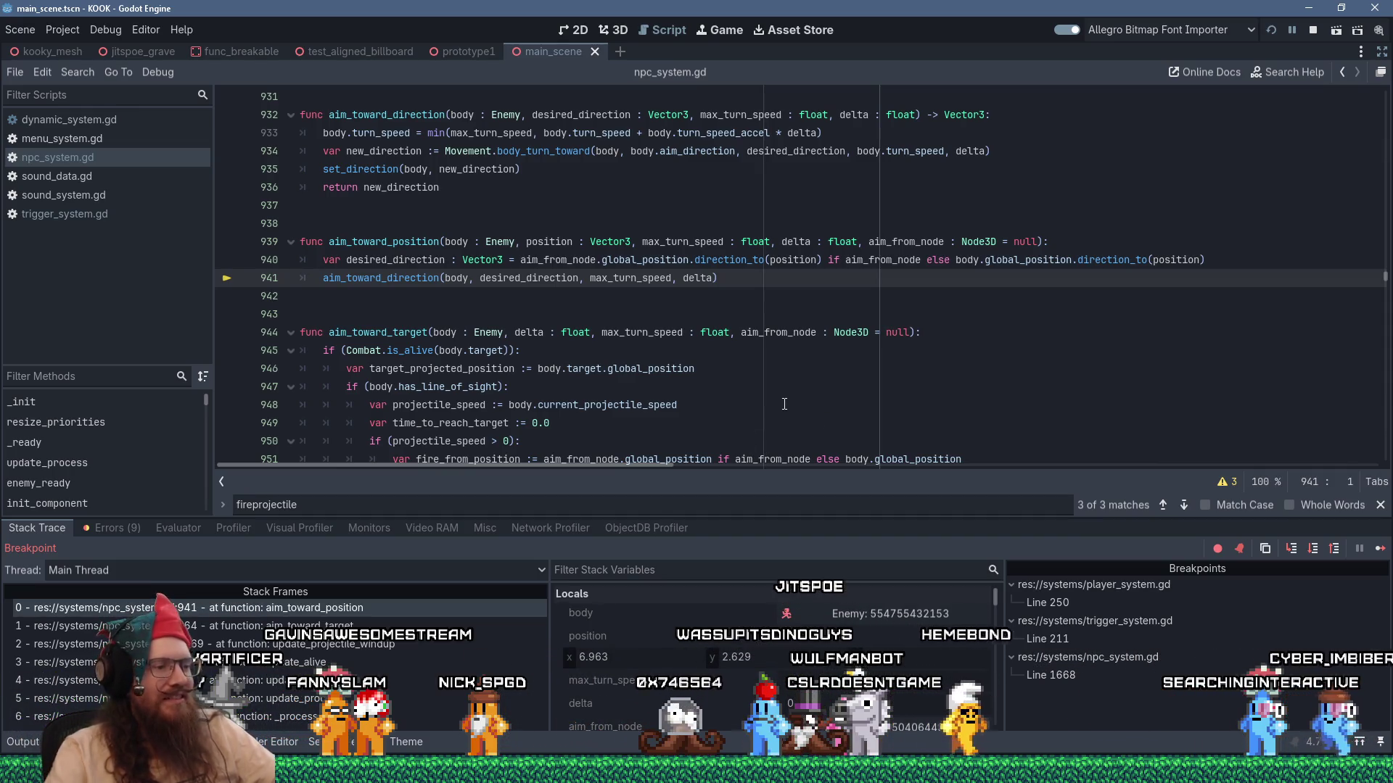
Step from line 941 into aim_toward_direction, over its next line, then into set_direction at line 968.
key(F11)
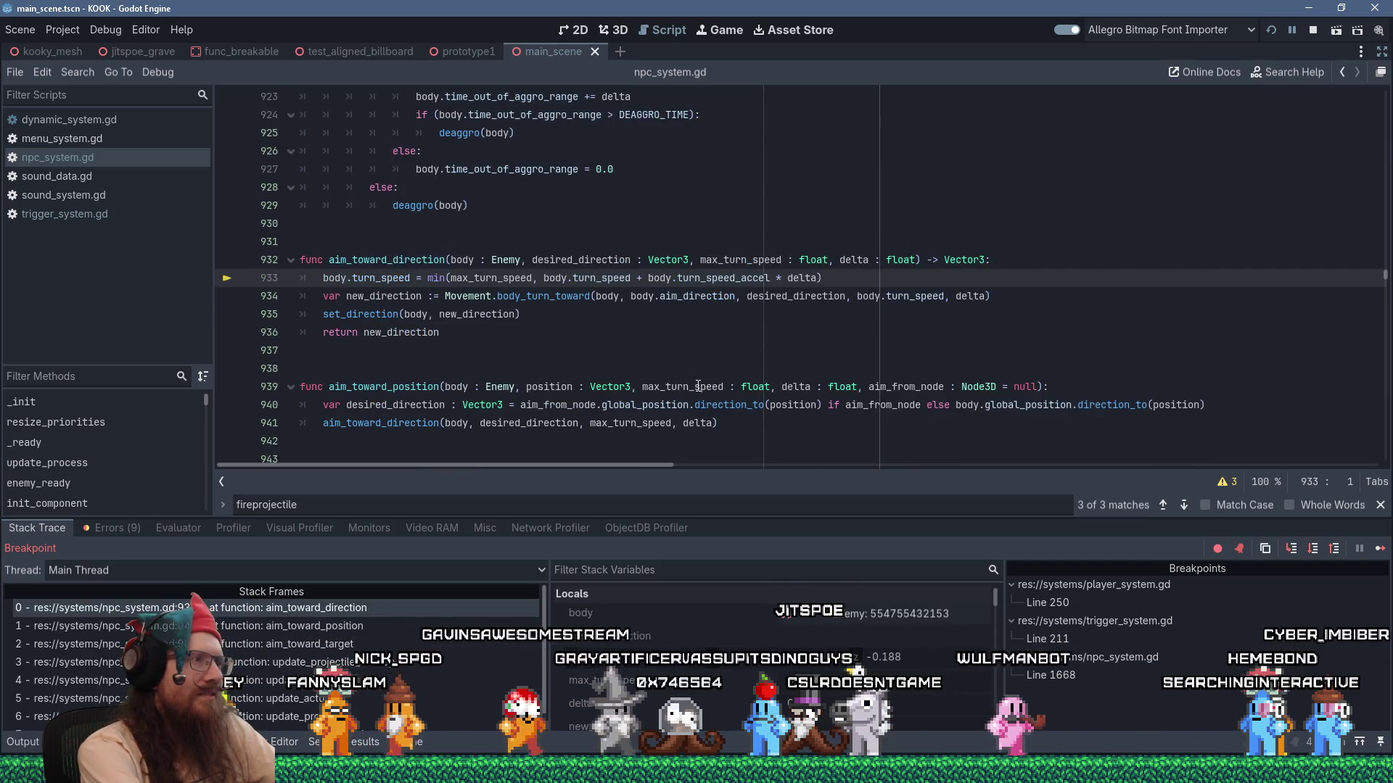
key(F10)
key(F10)
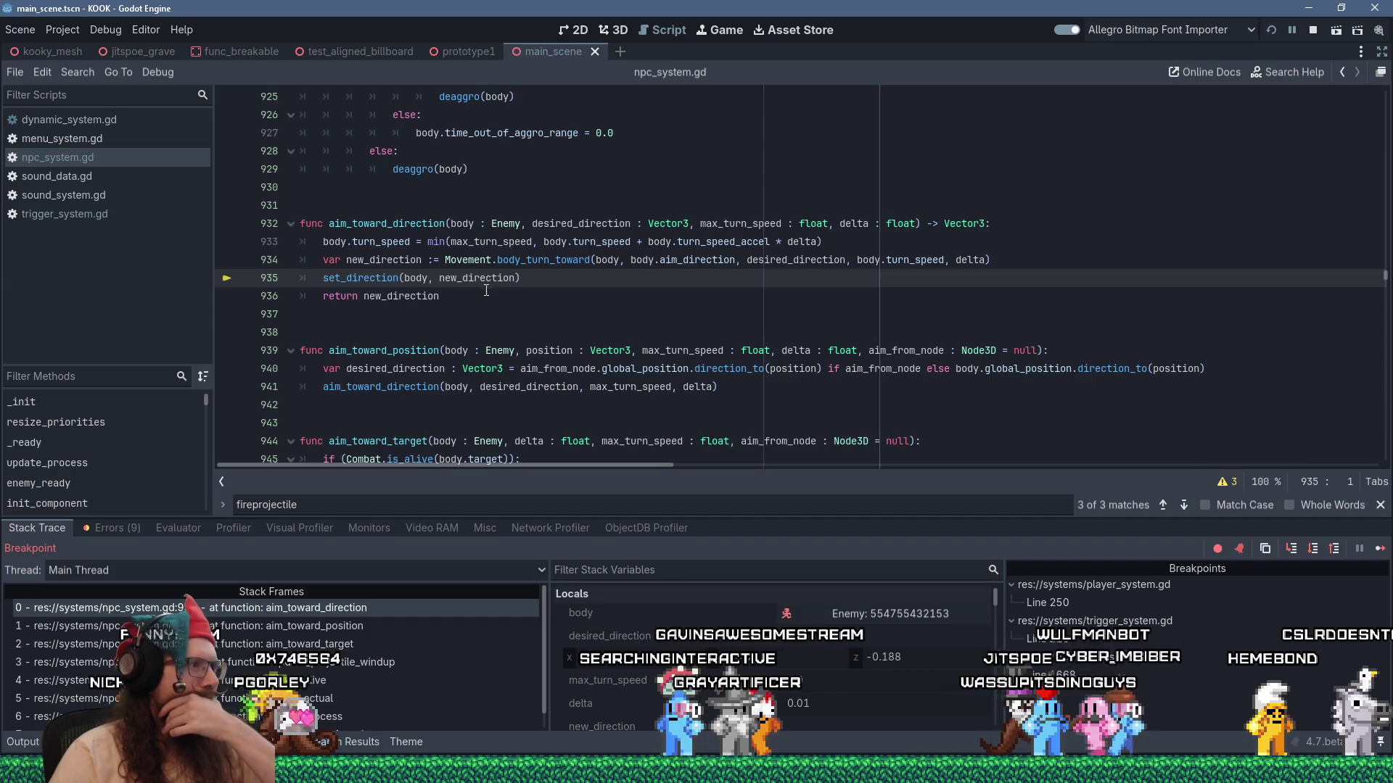
mouse_move(493, 281)
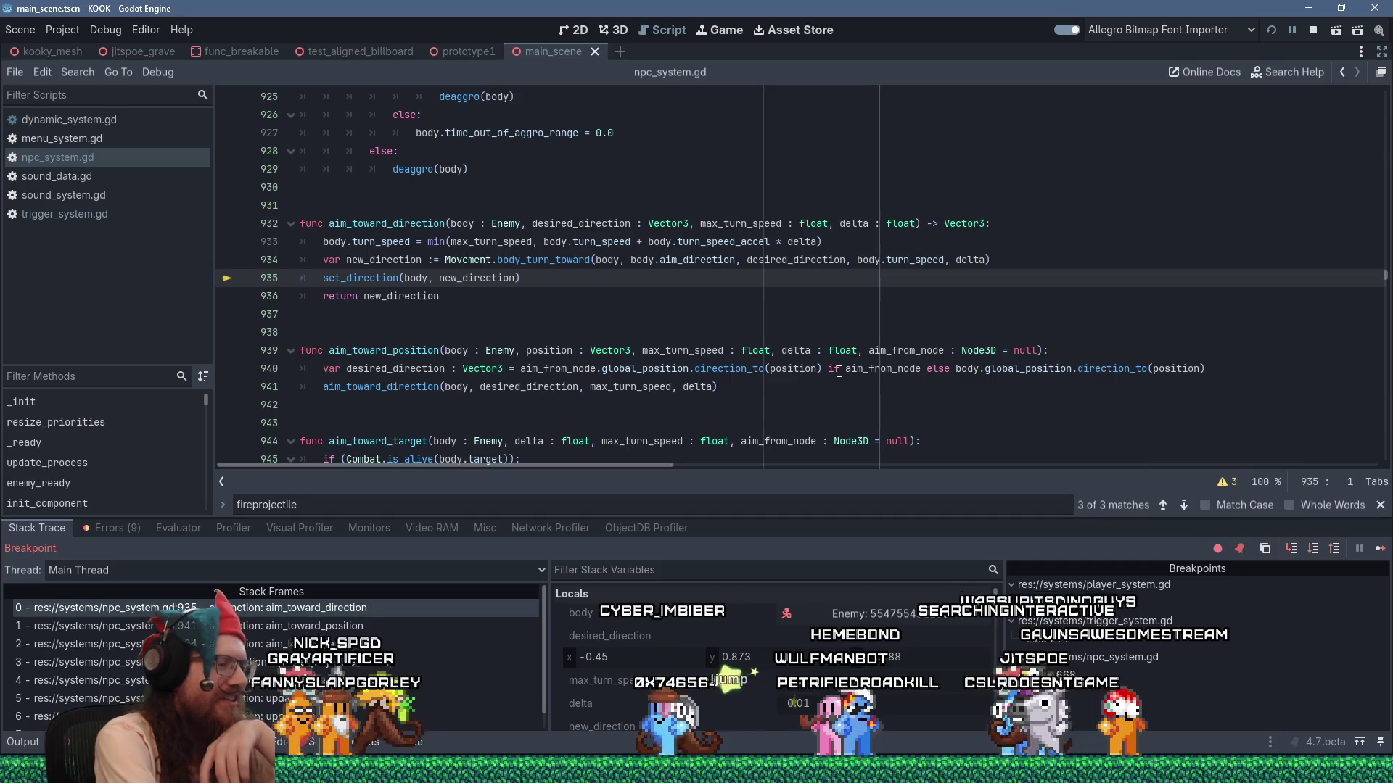
key(F11)
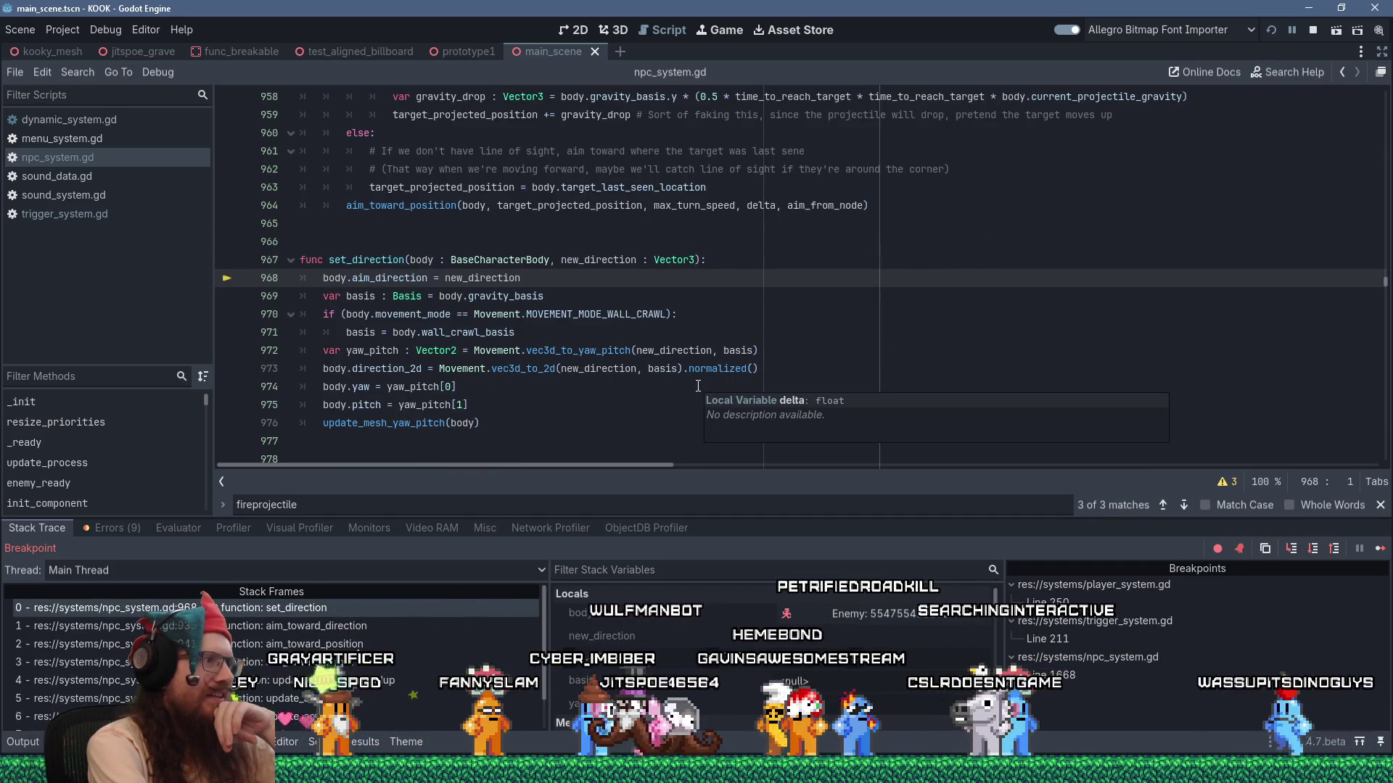
Step over set_direction's lines 969, 970, 973 and 974 toward the line 976 call.
key(F10)
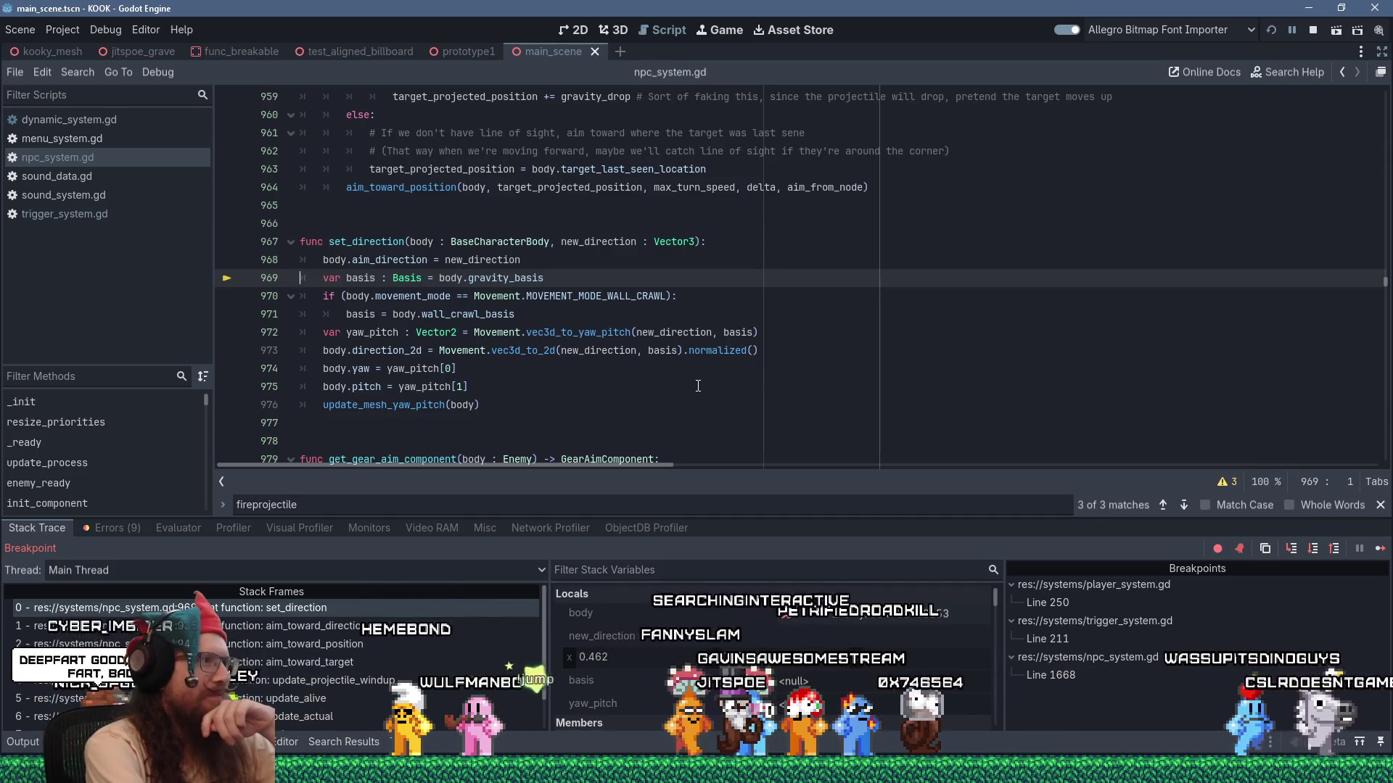
key(F10)
key(F10)
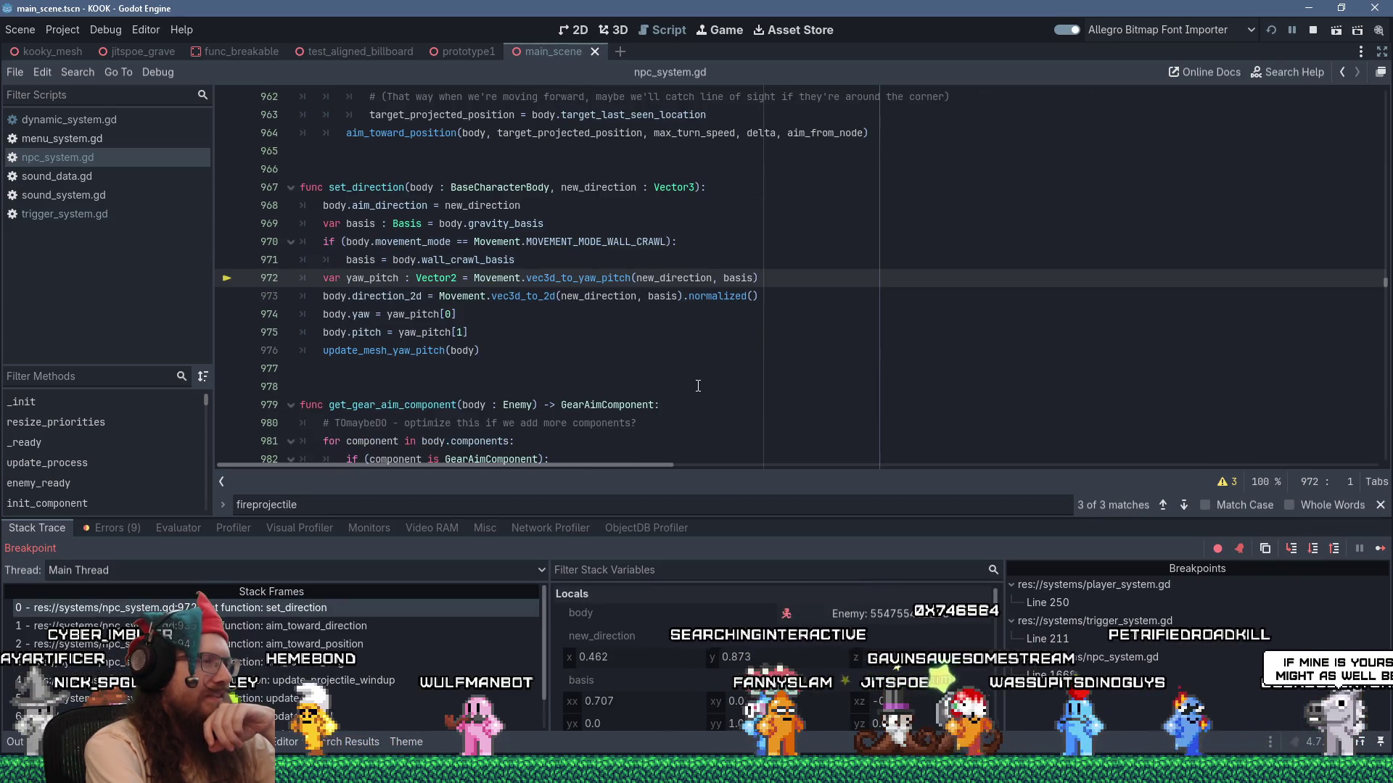
key(F10)
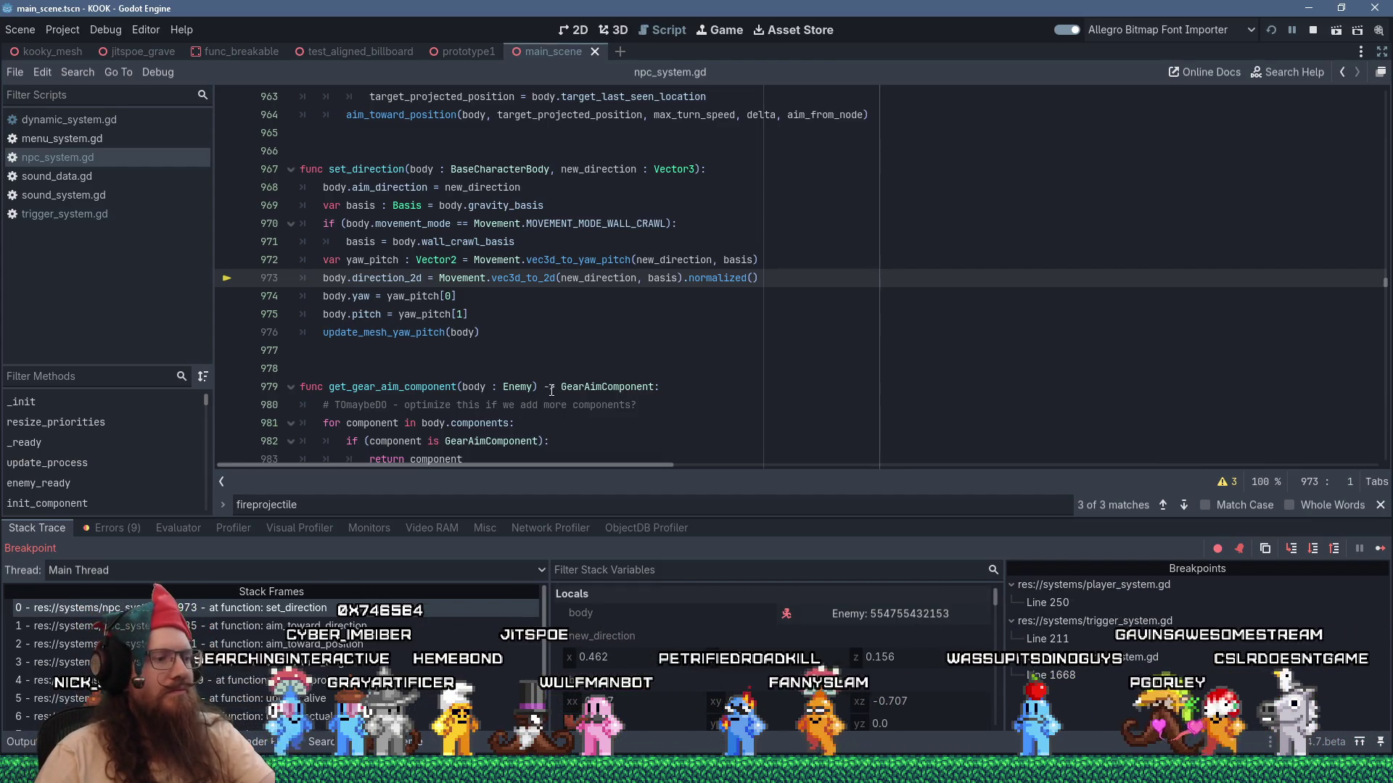
key(F10)
key(F10)
key(F10)
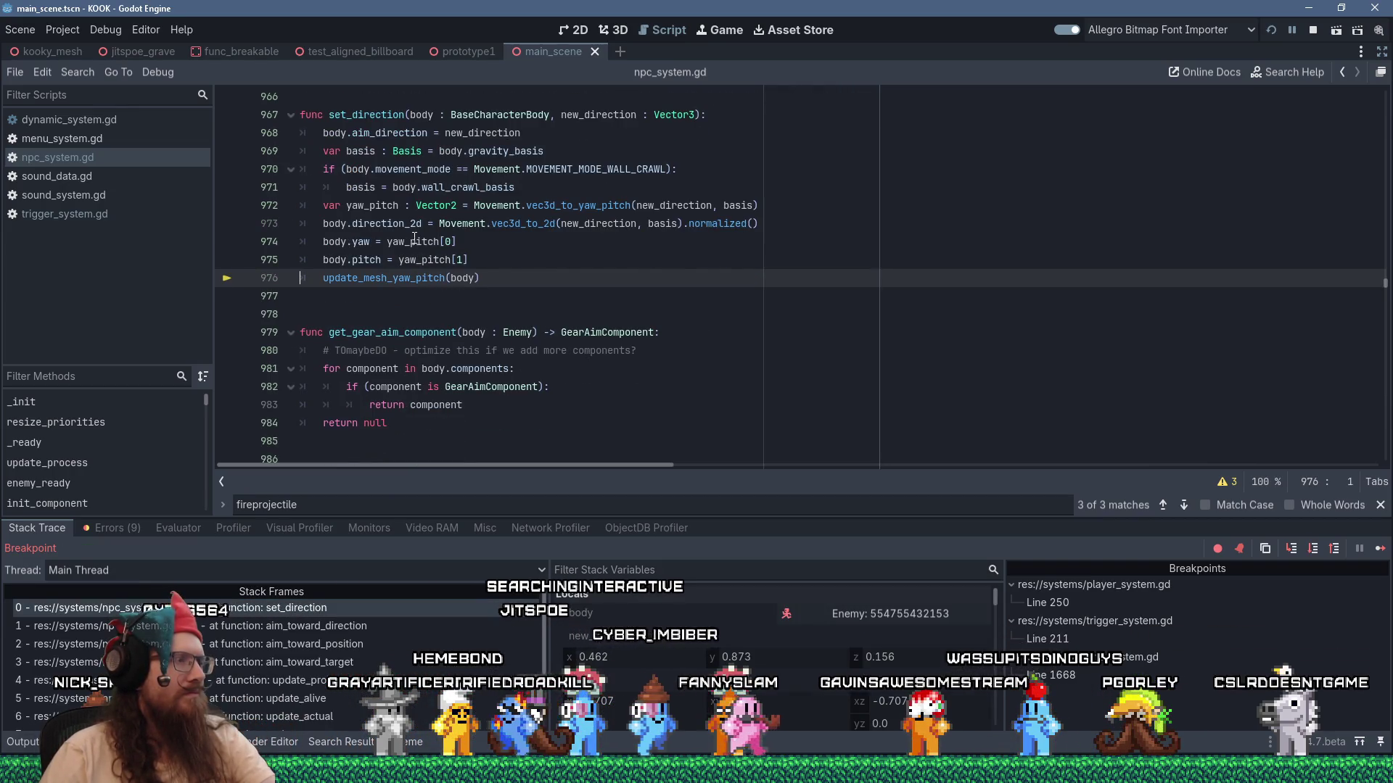
mouse_move(413, 242)
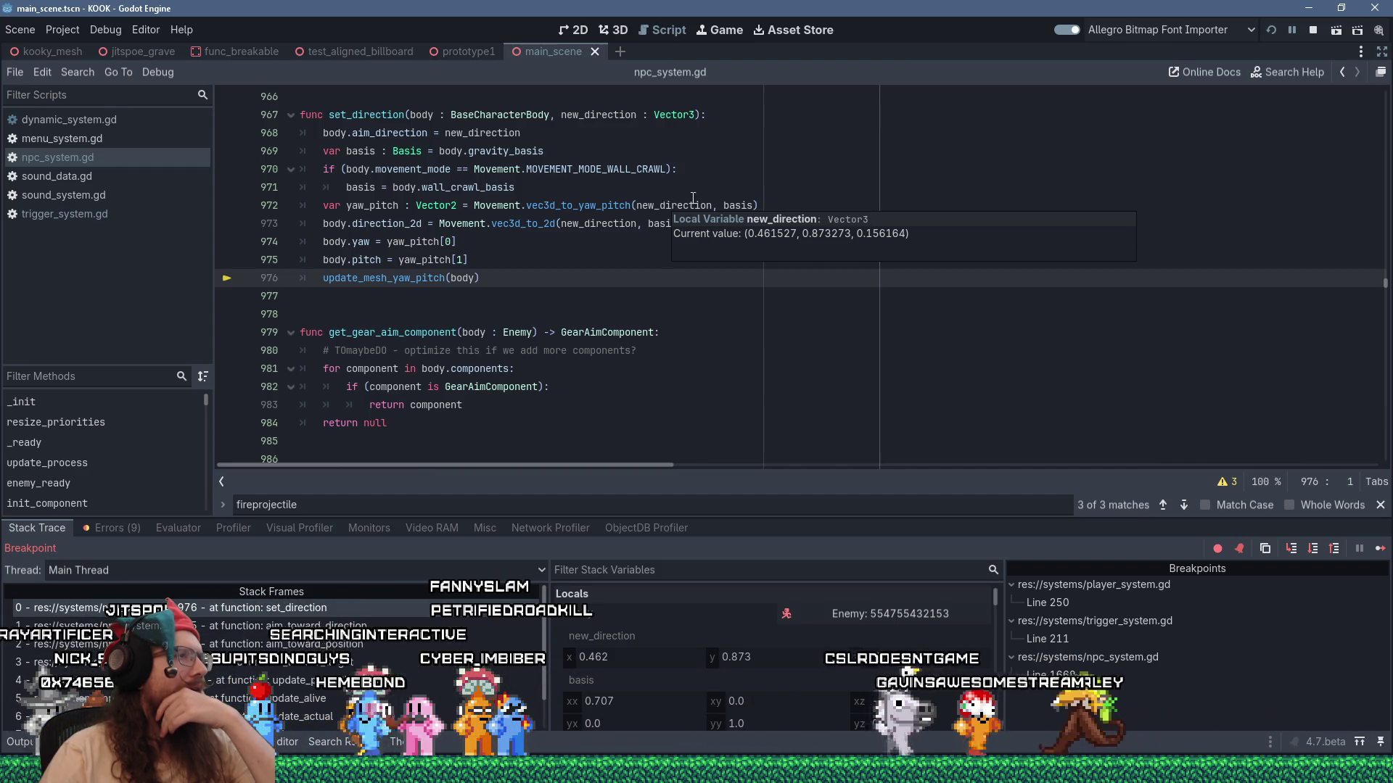
mouse_move(747, 208)
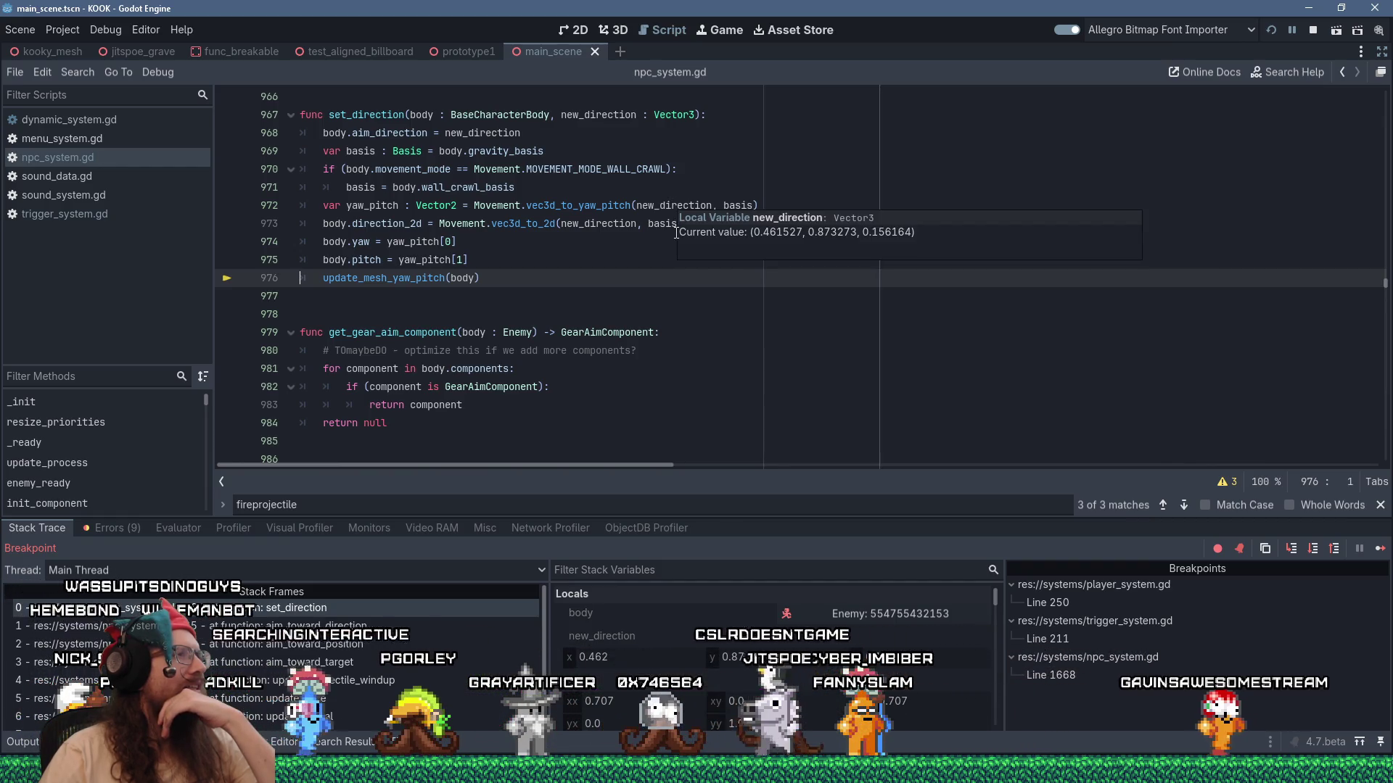
mouse_move(676, 232)
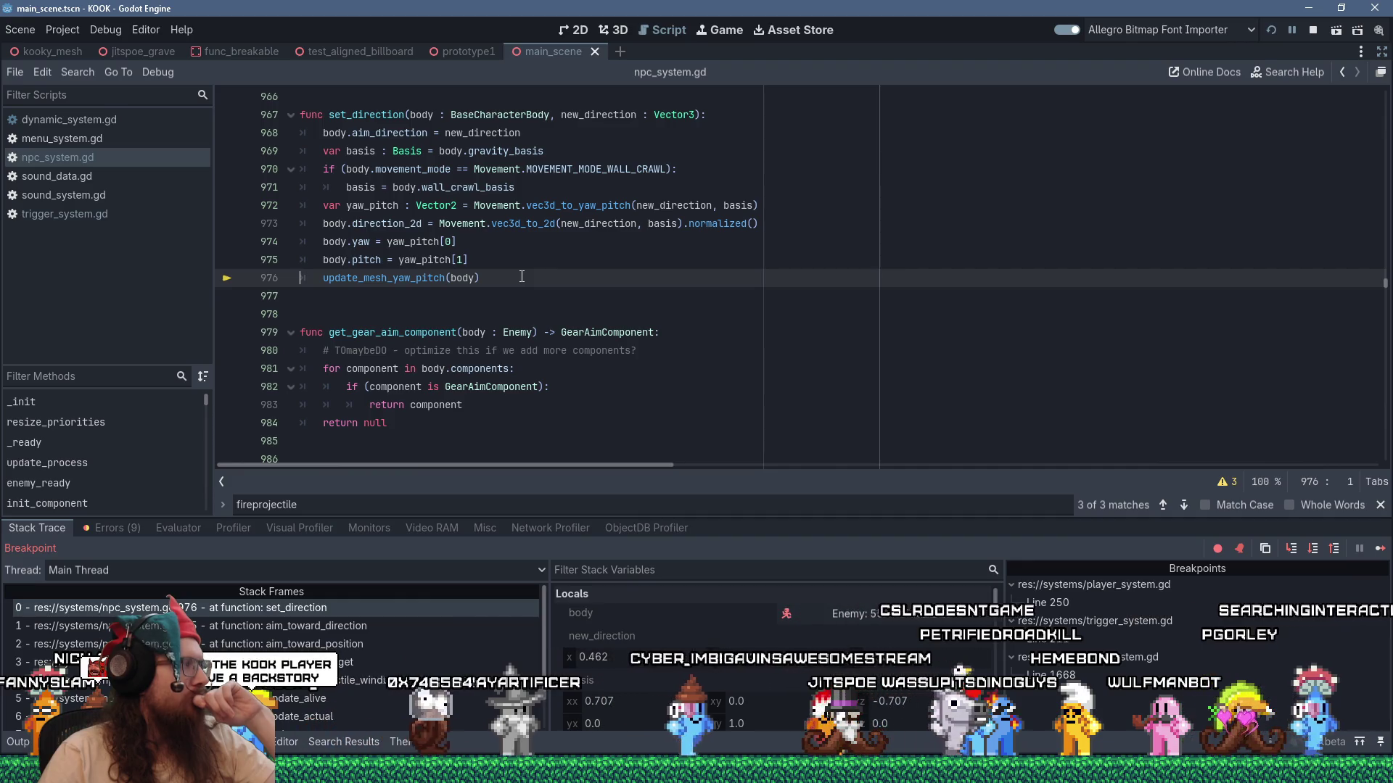
click(522, 276)
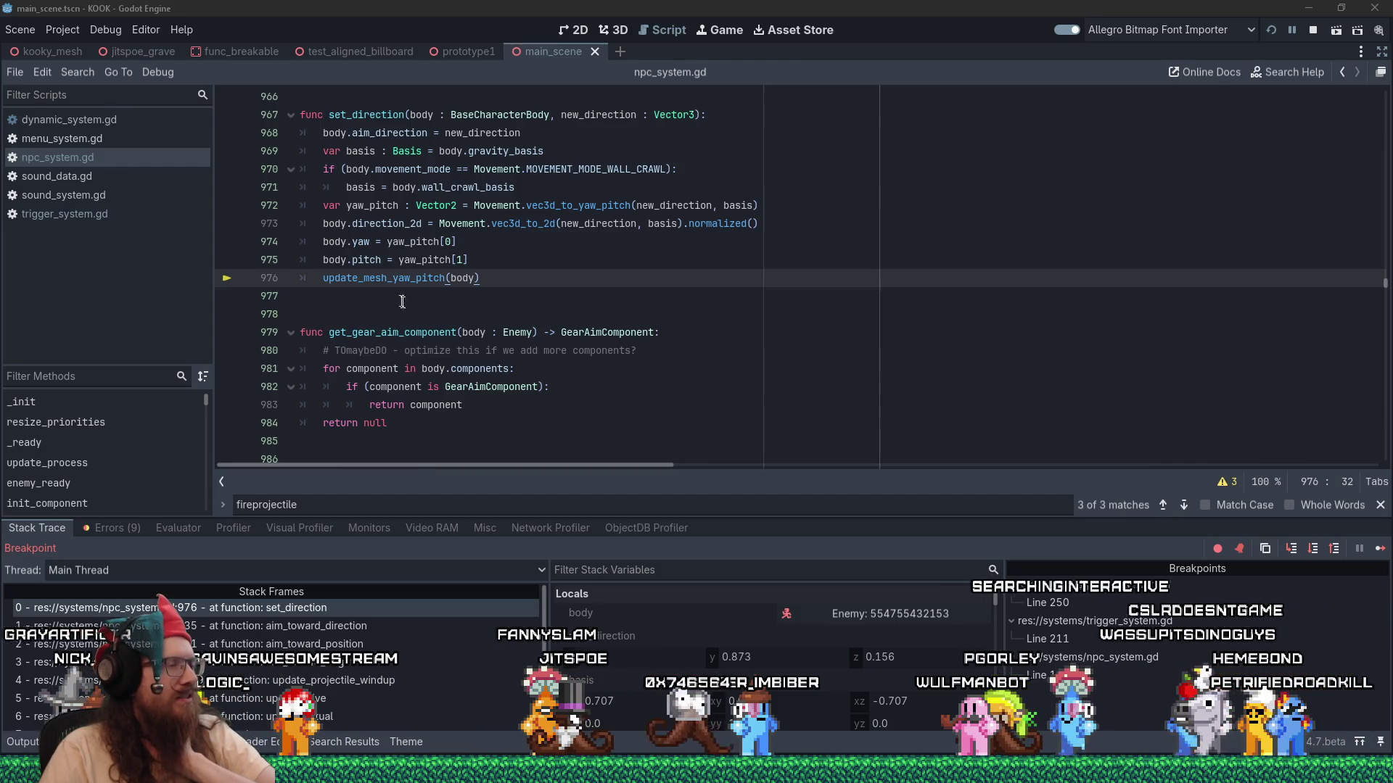
Inspect the yaw and pitch assignments on lines 974–975, then step back into aim_toward_direction.
click(509, 279)
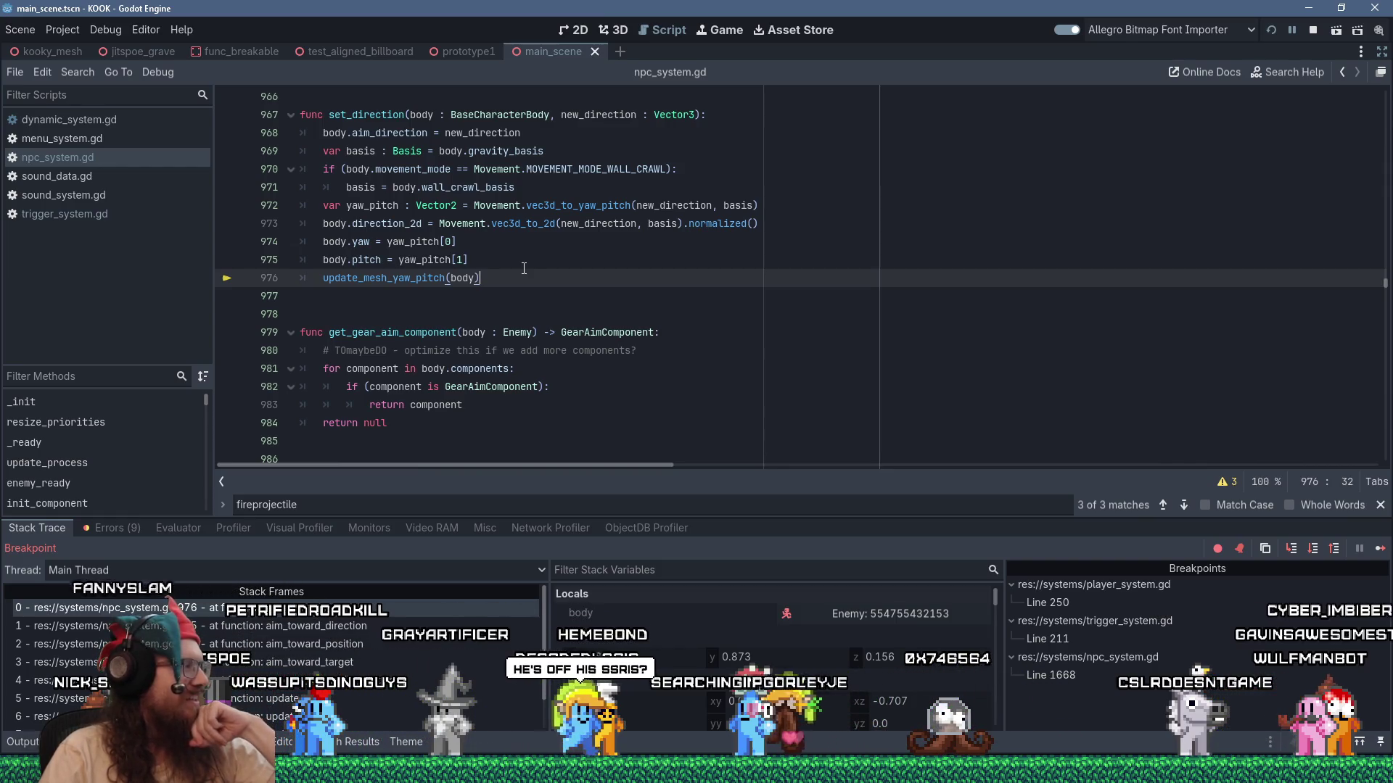
key(Up)
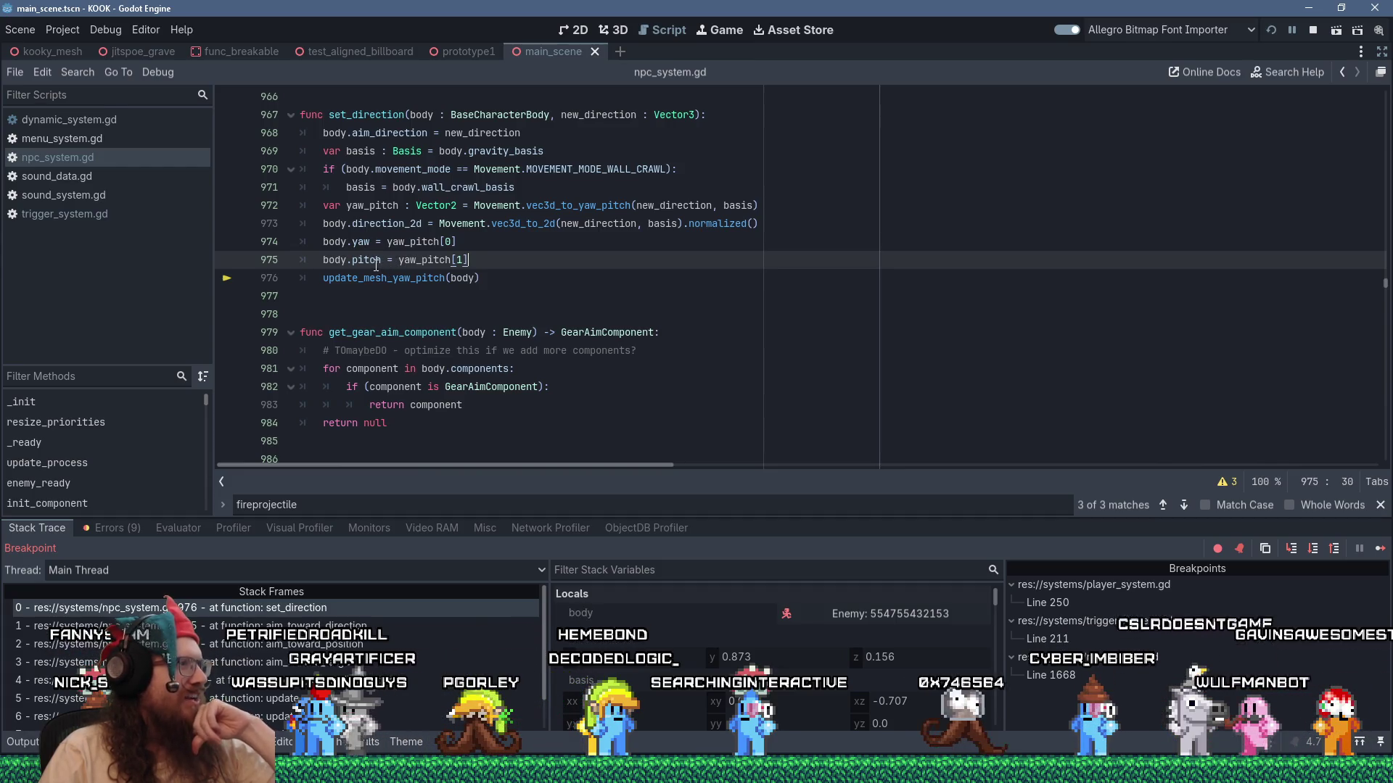
click(509, 278)
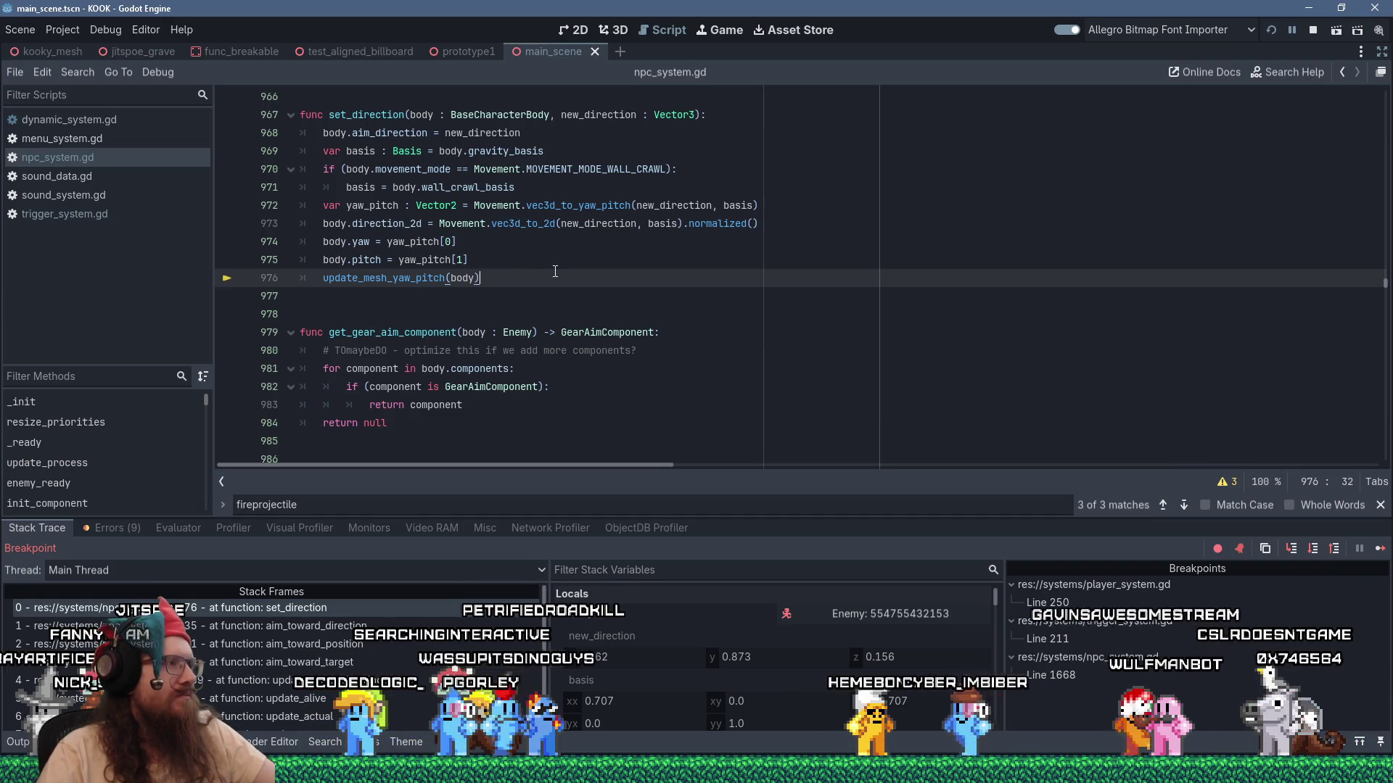
click(366, 260)
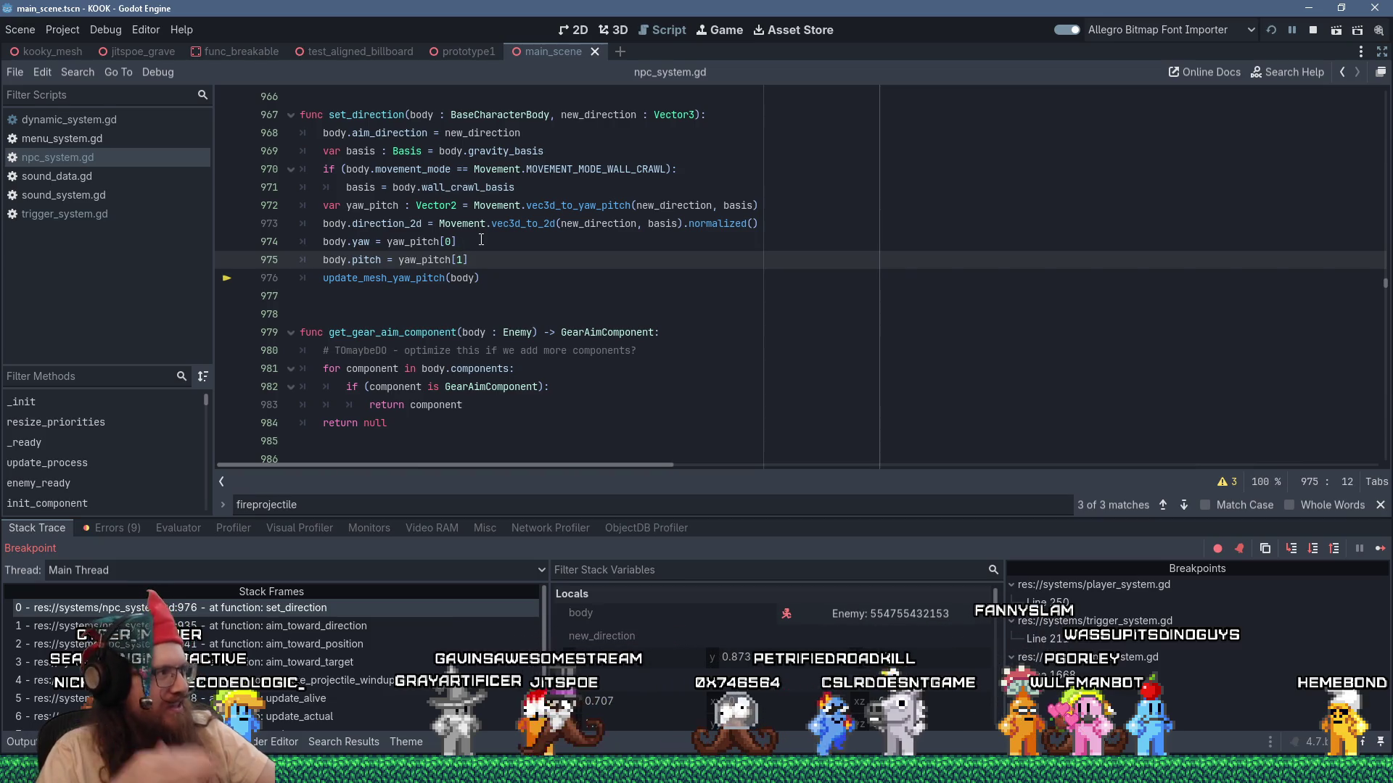
click(478, 265)
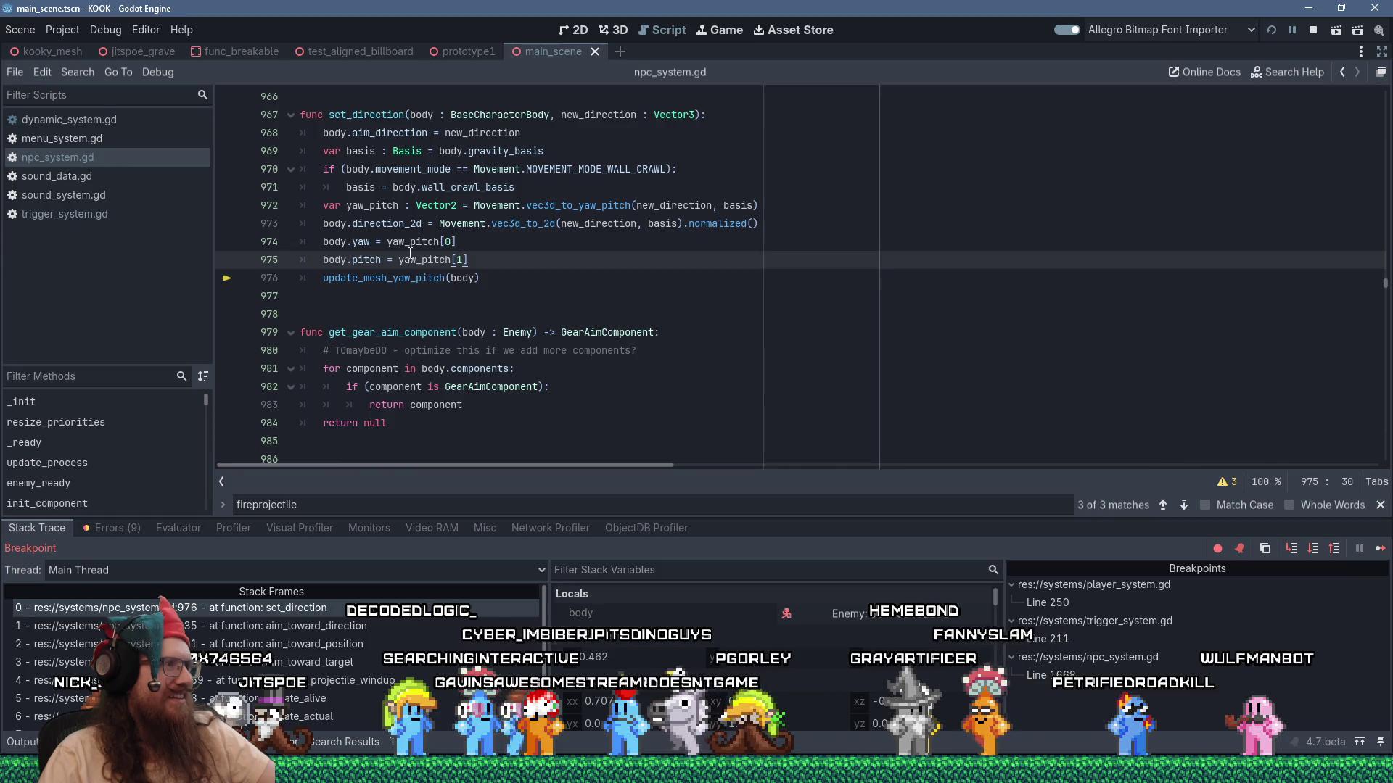
mouse_move(421, 268)
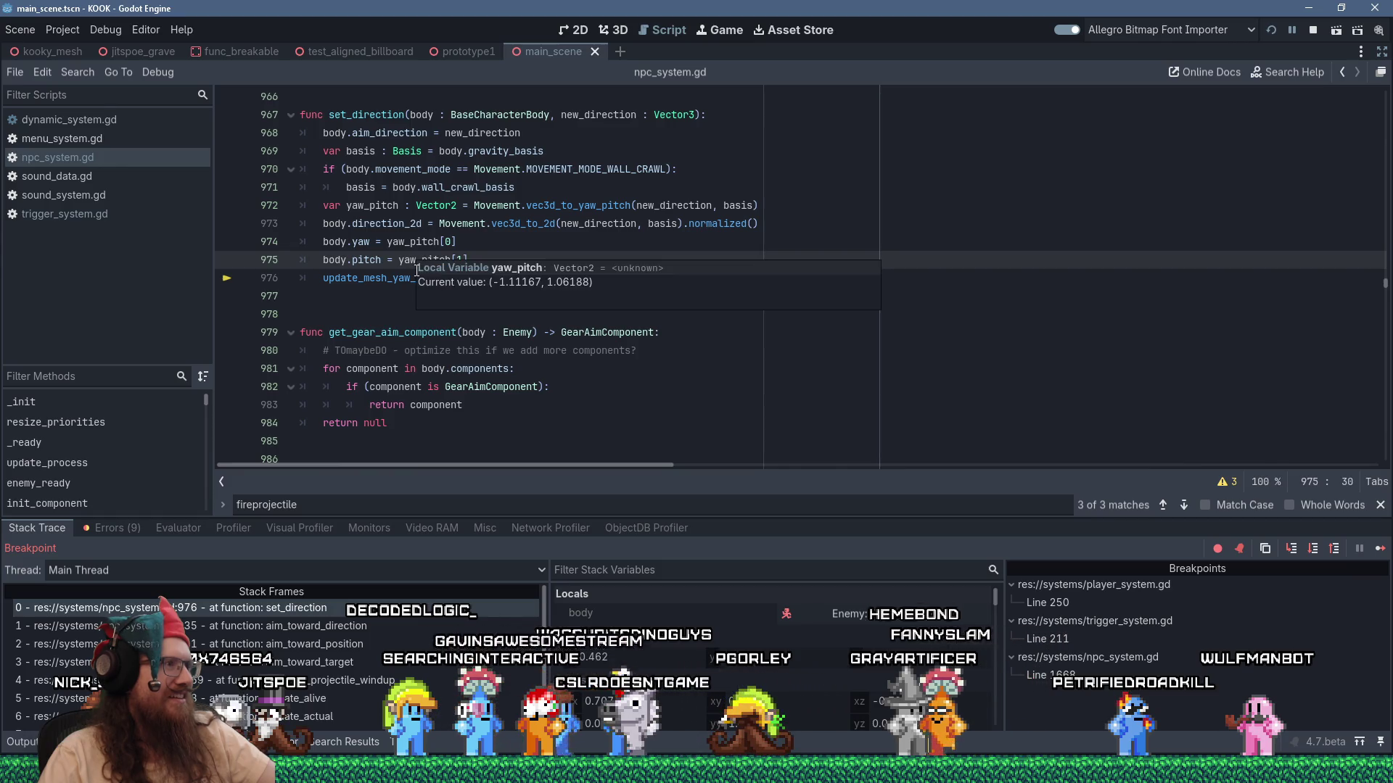
click(367, 241)
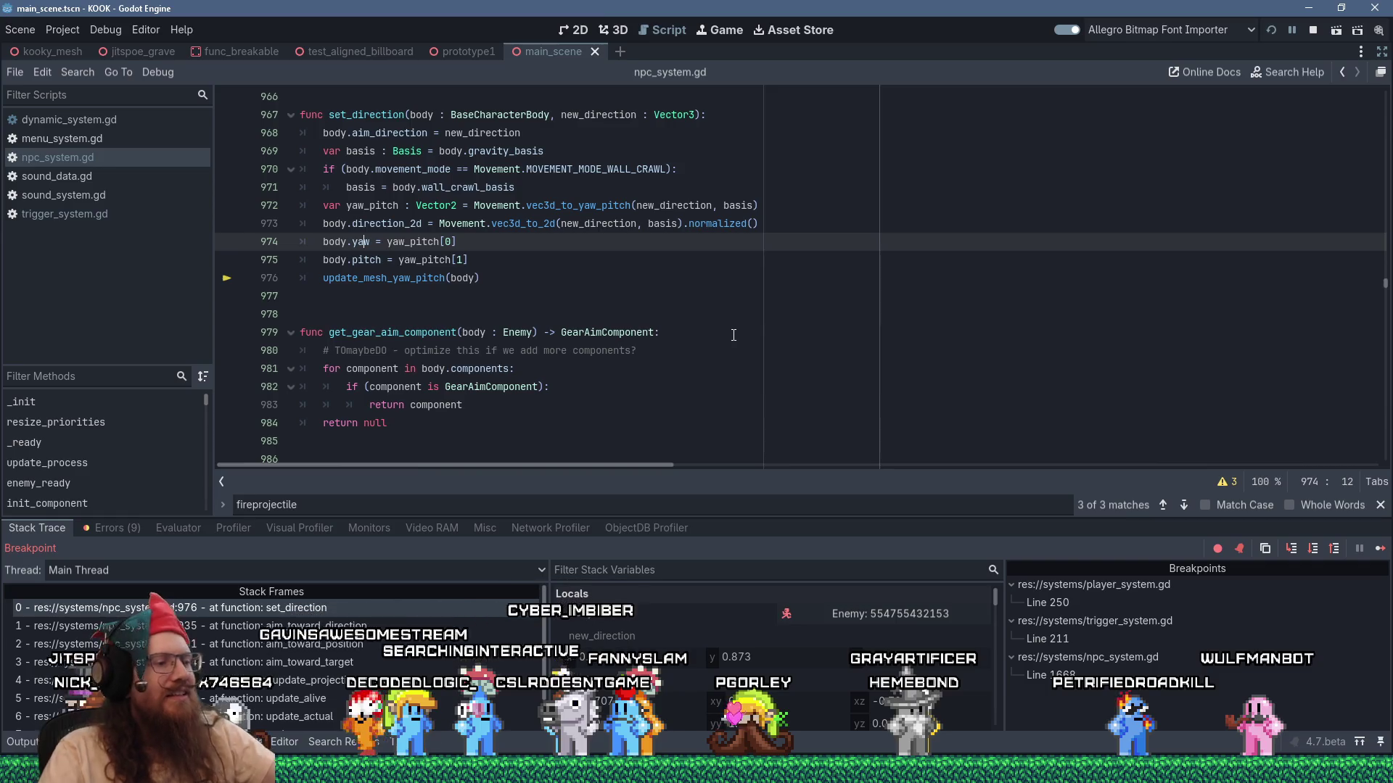
key(F10)
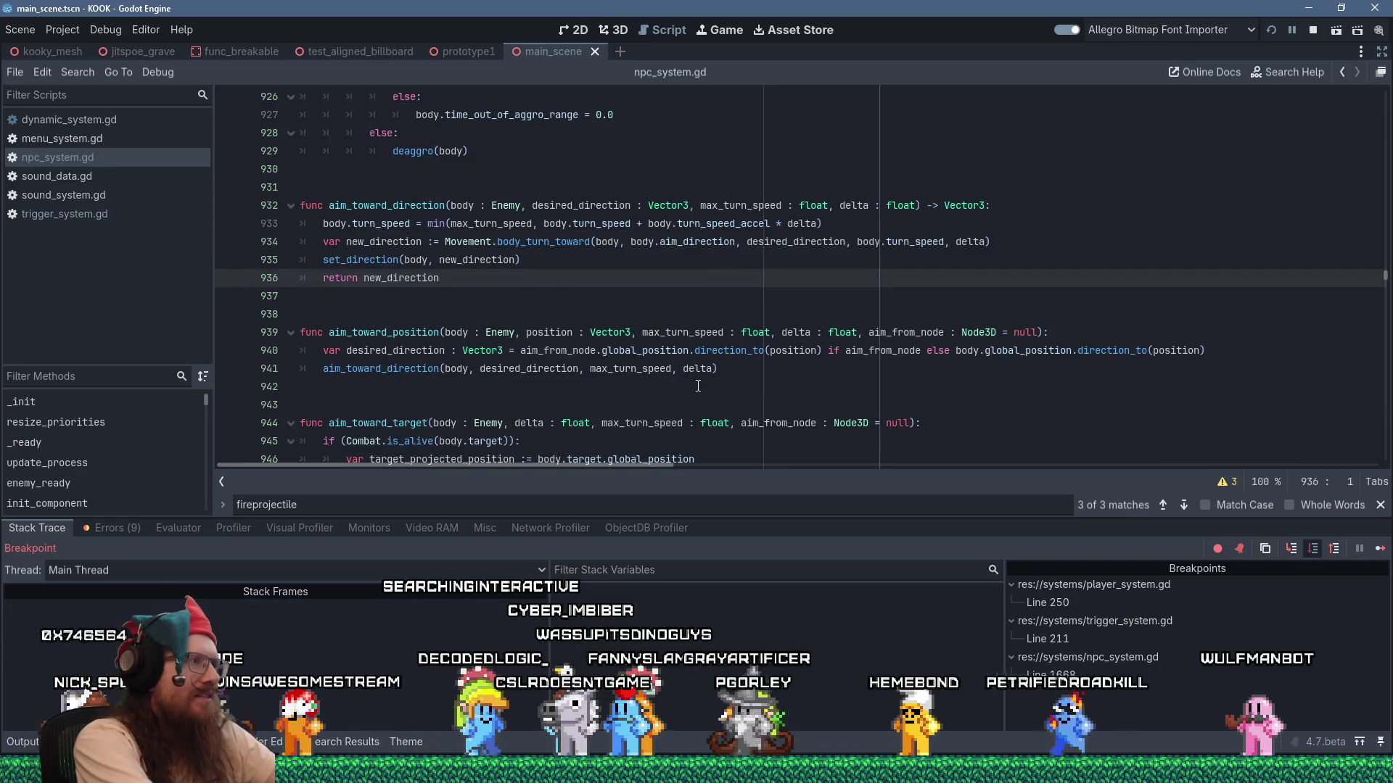
Step out to update_projectile_windup and inspect the change_state call at line 1675.
key(F10)
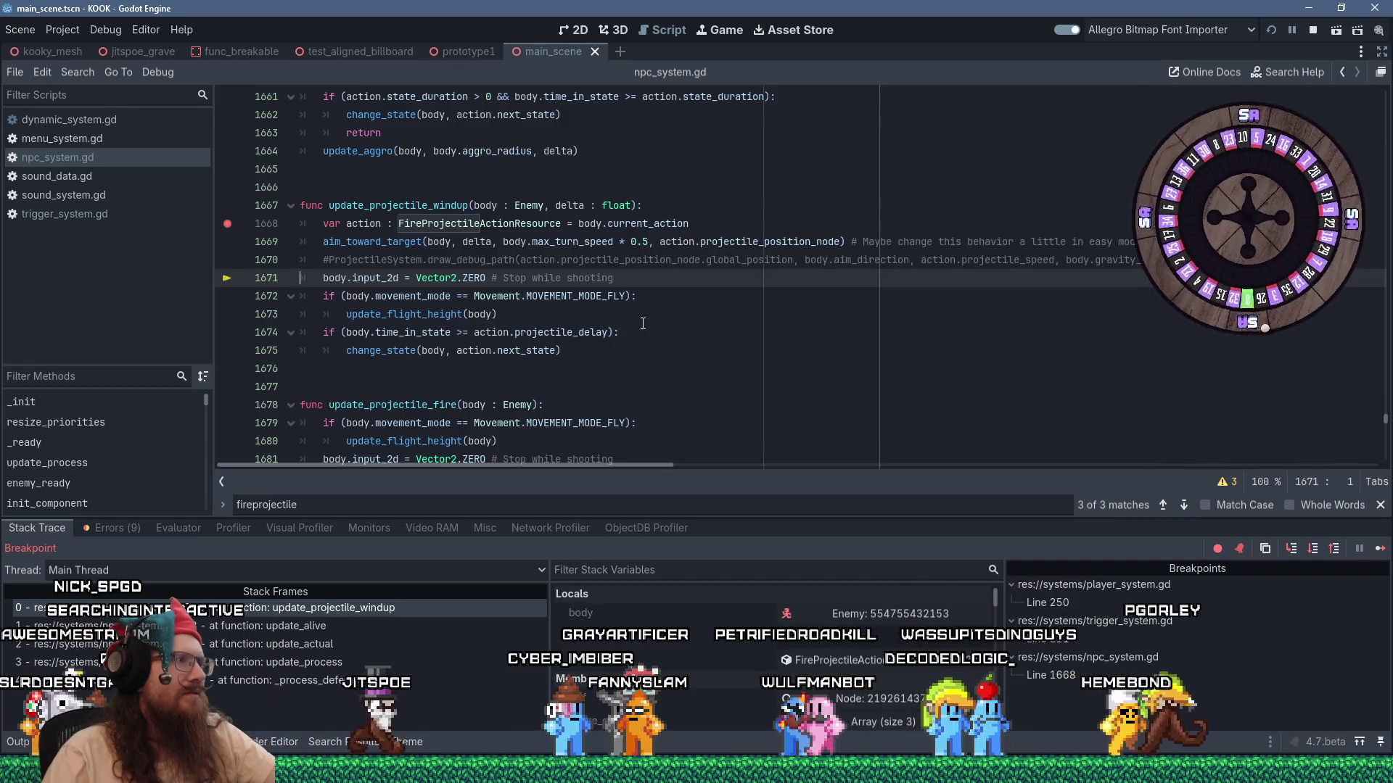
scroll(643, 323, down, 1)
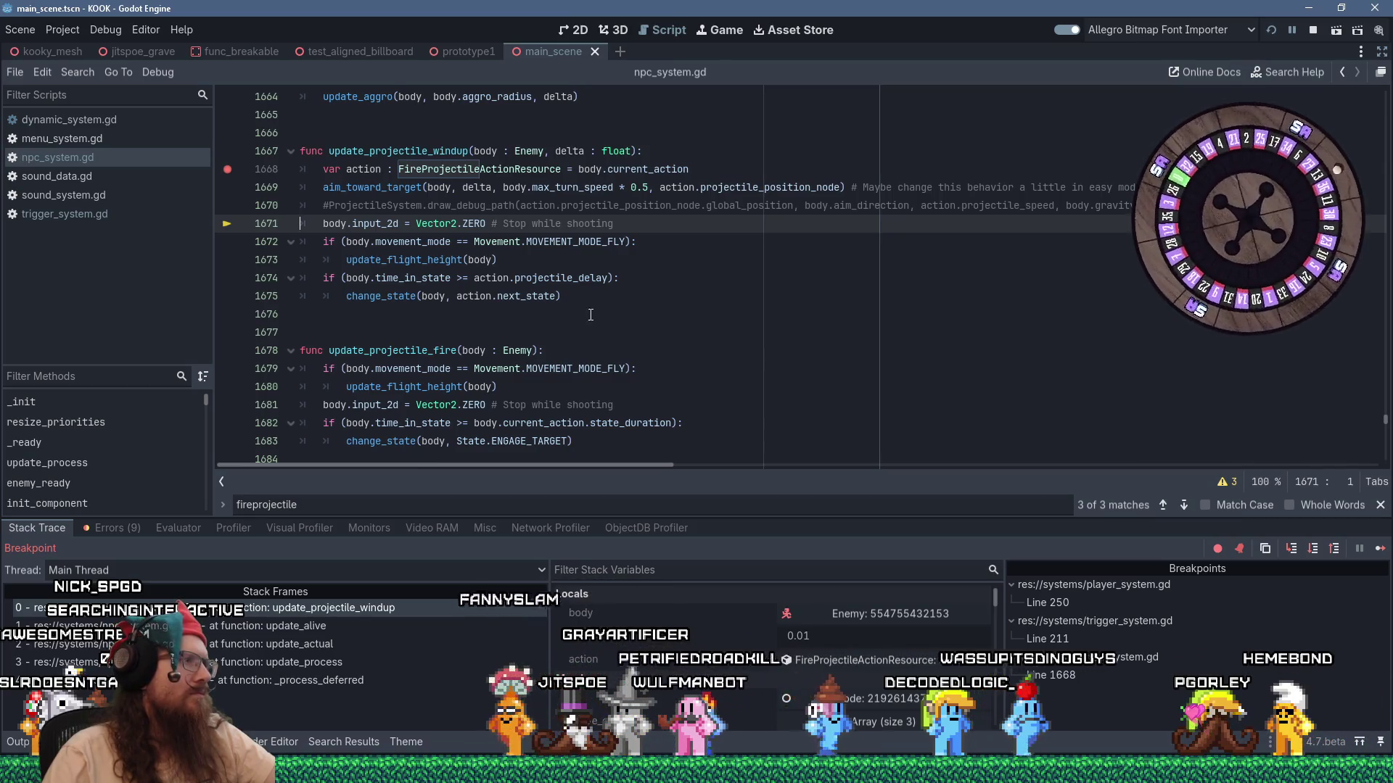
click(401, 296)
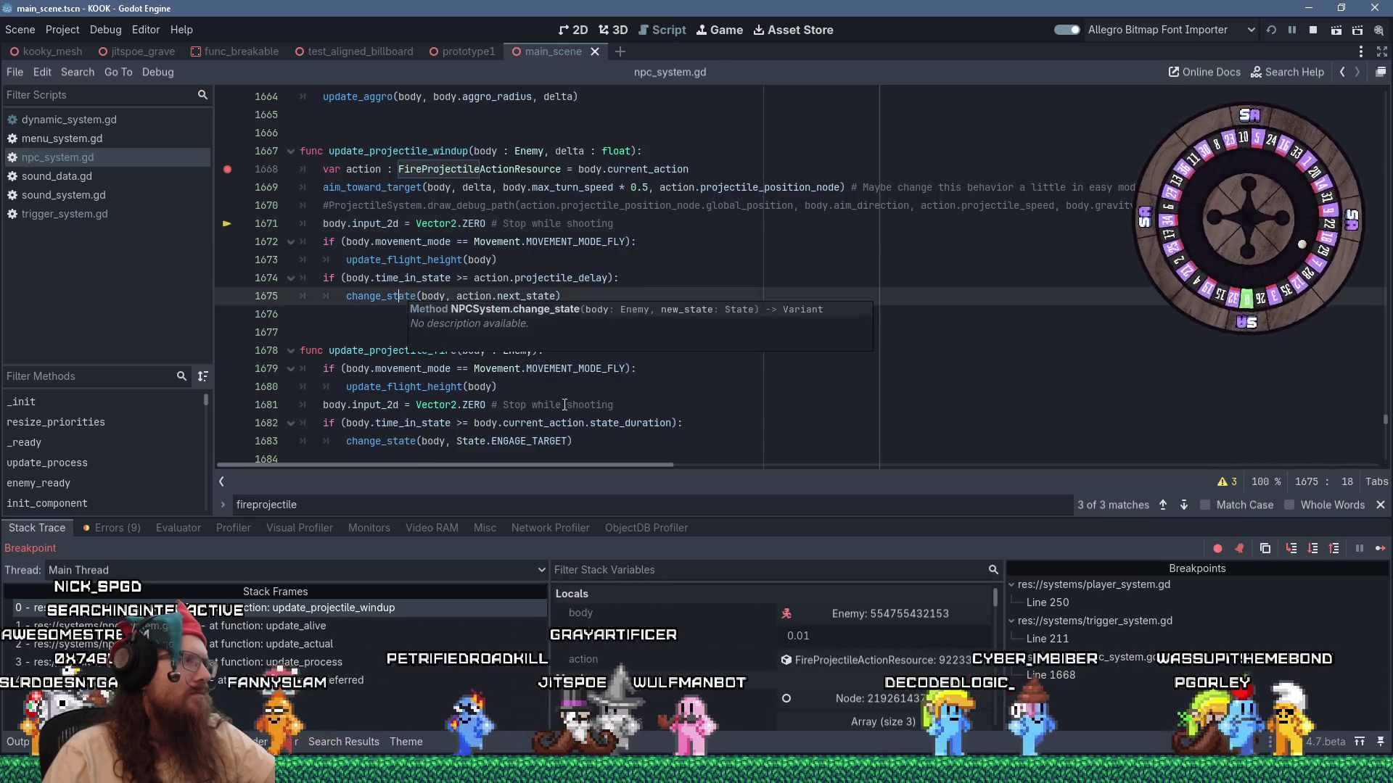
click(344, 380)
click(370, 368)
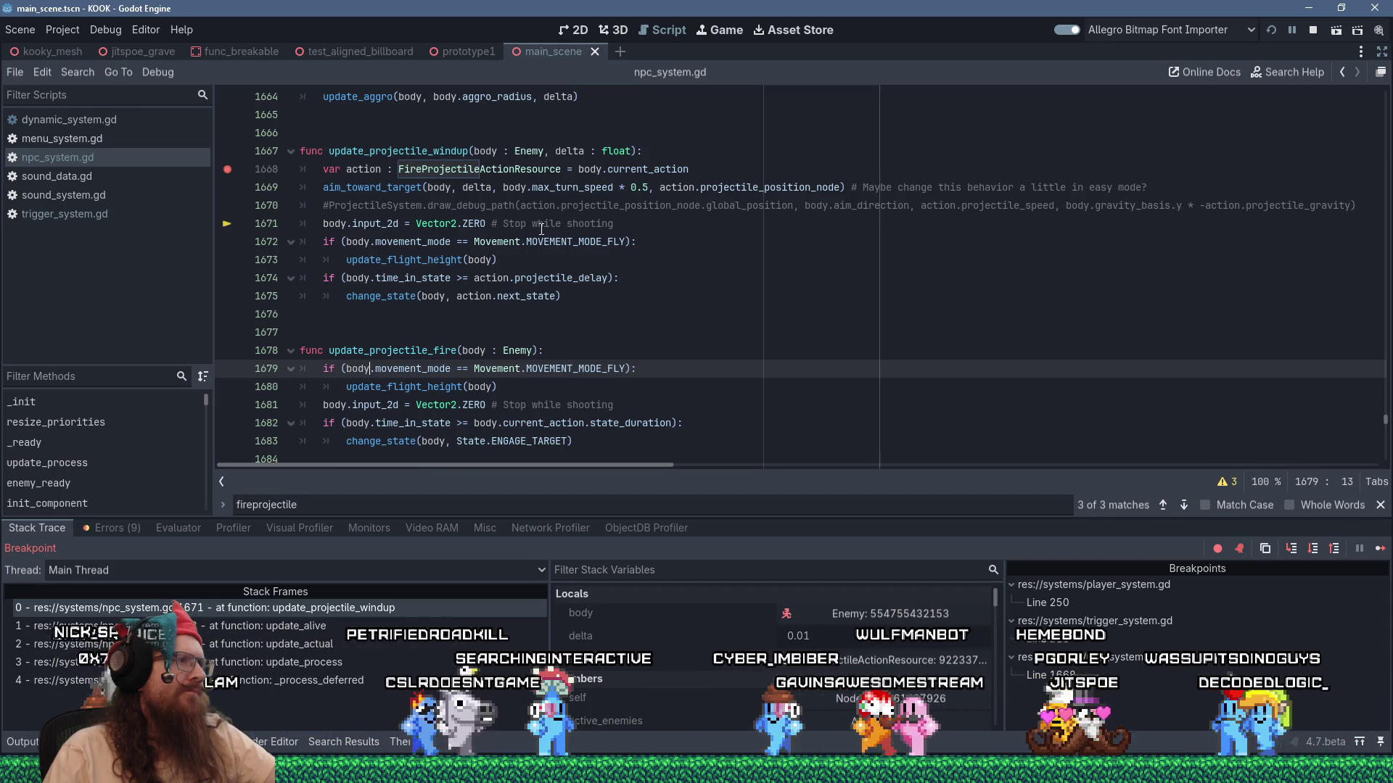
Jump to the aim_toward_target definition and place the cursor on empty line 965.
ctrl+click(385, 189)
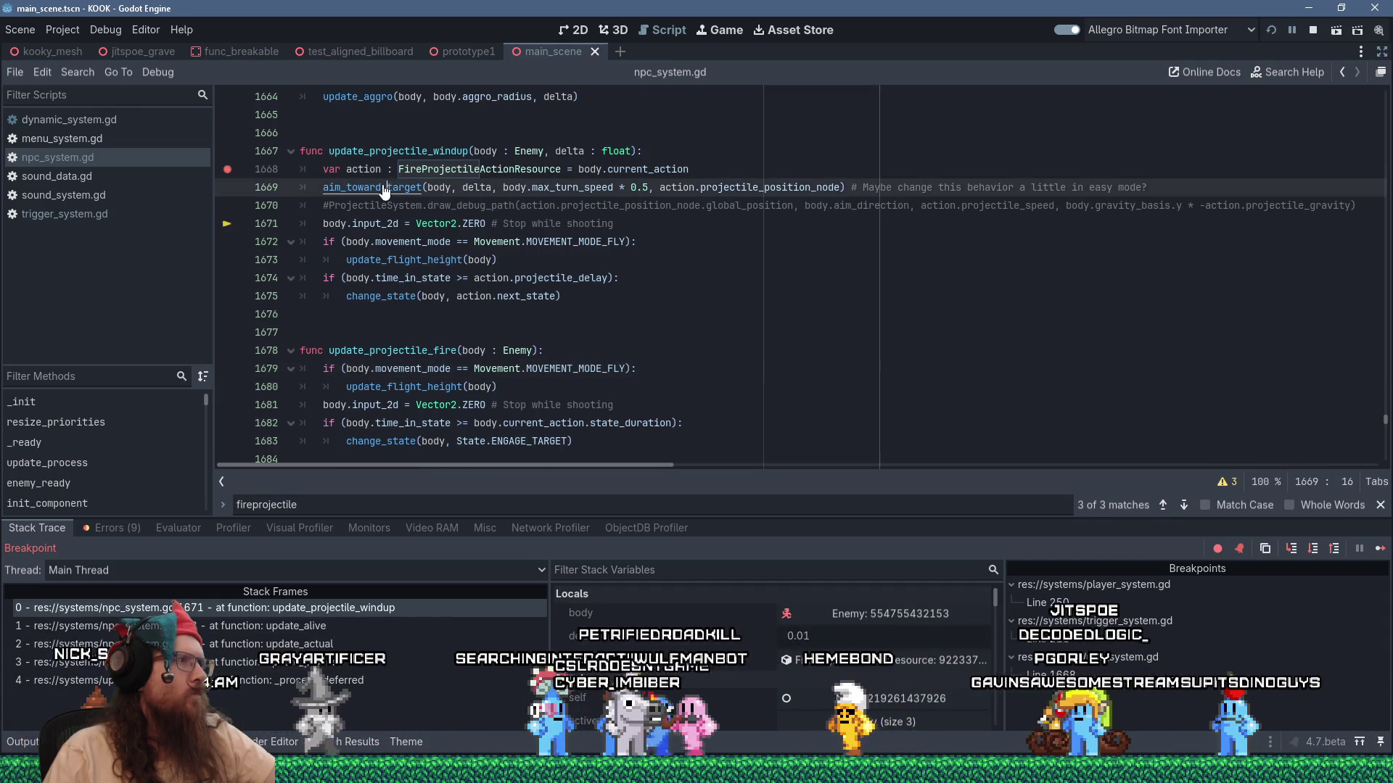
scroll(565, 312, down, 5)
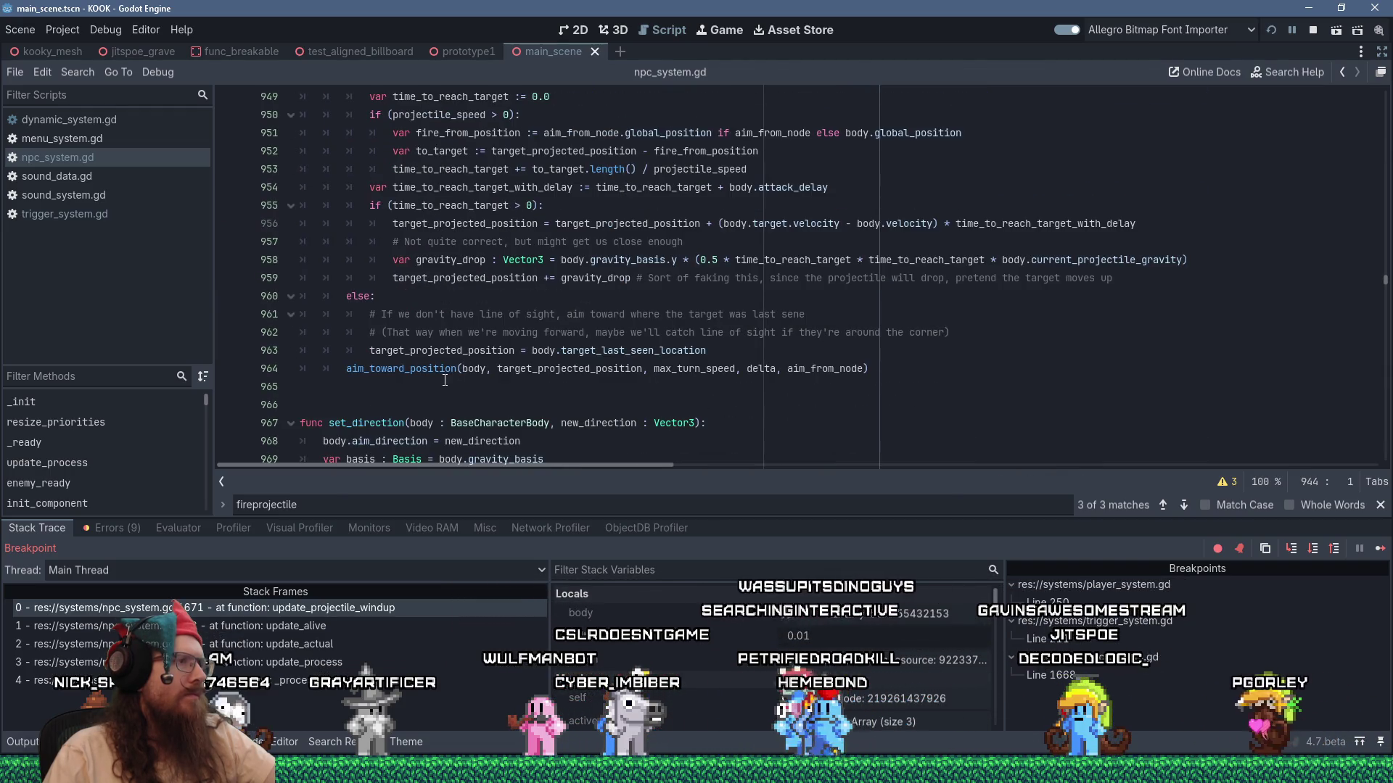
click(446, 382)
Indent line 965 and type 'Debug.draw_line(body.global_position,', then switch to the running KOOK game.
key(Tab)
key(Tab)
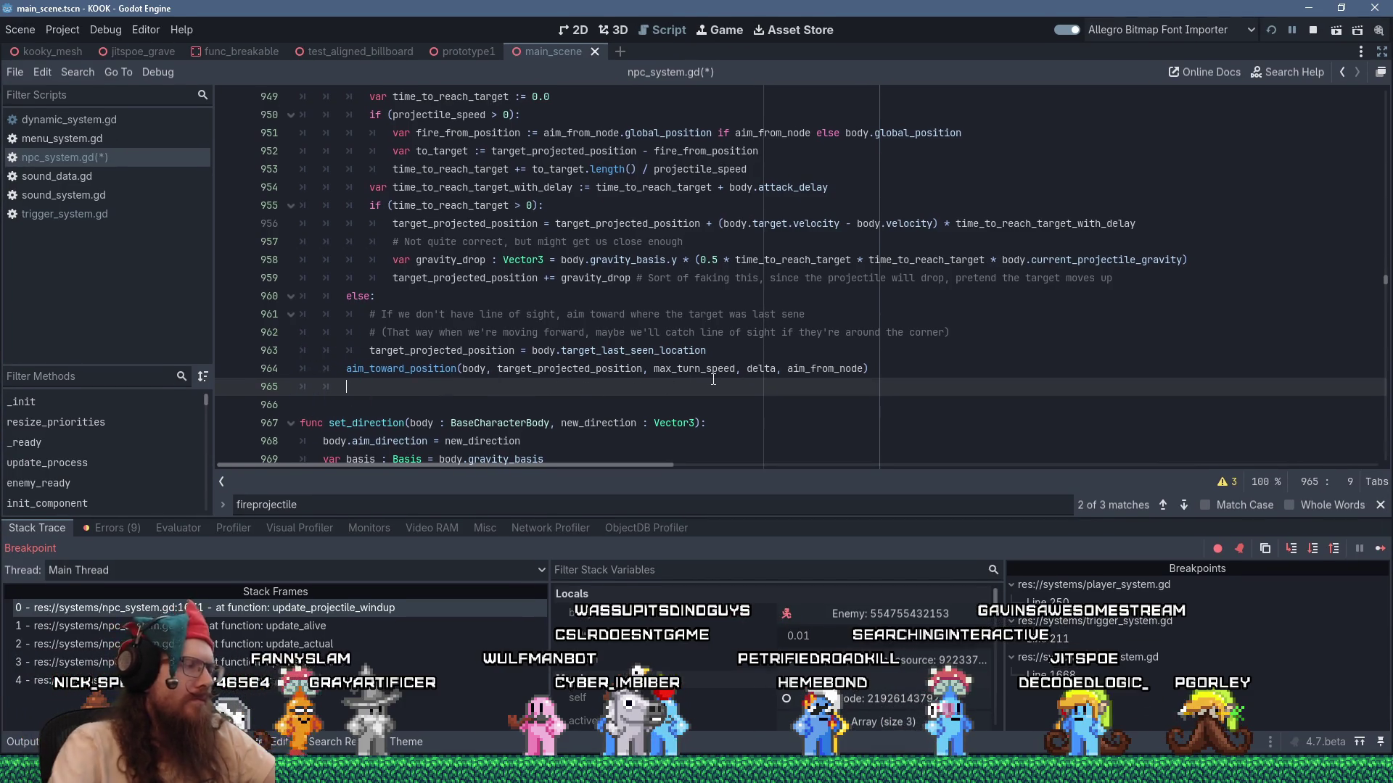
text(Debug.)
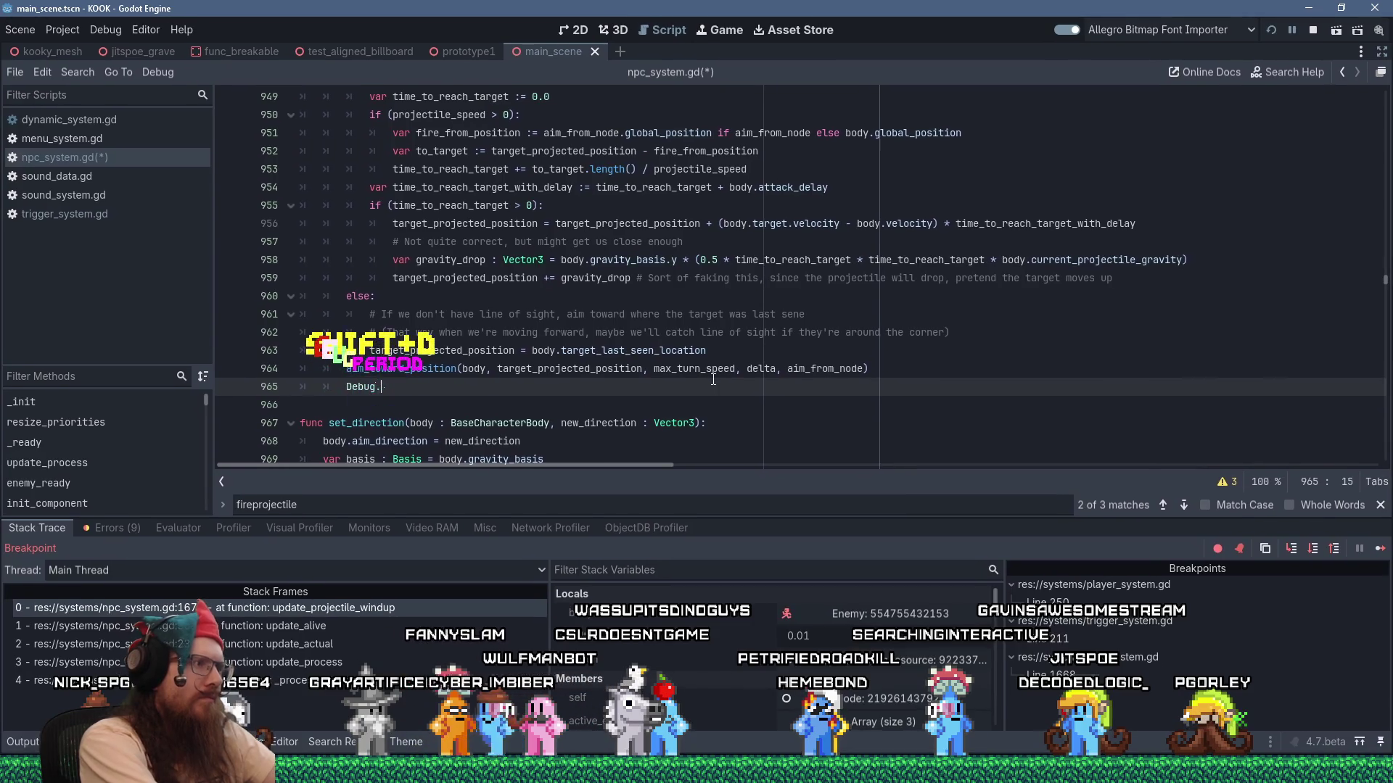
text(draw_line()
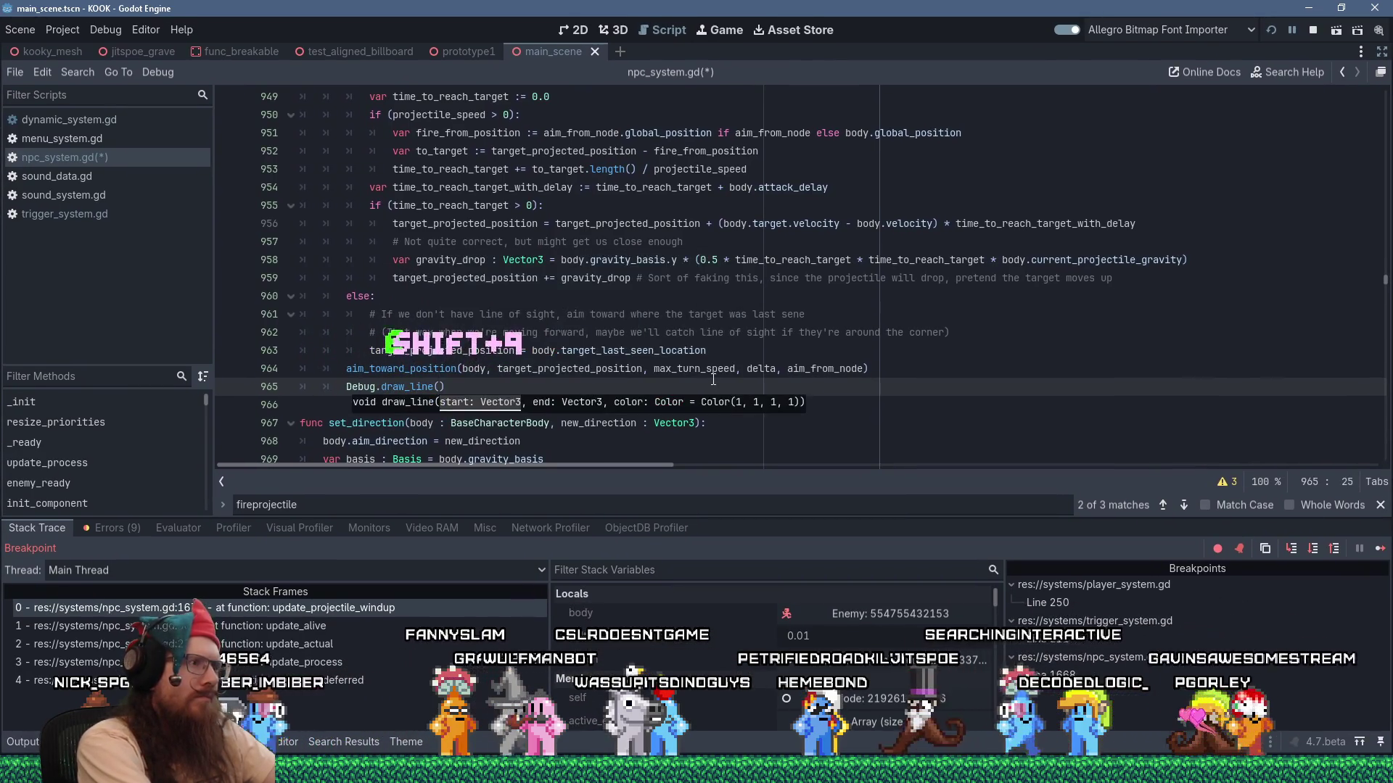
text(body.global_)
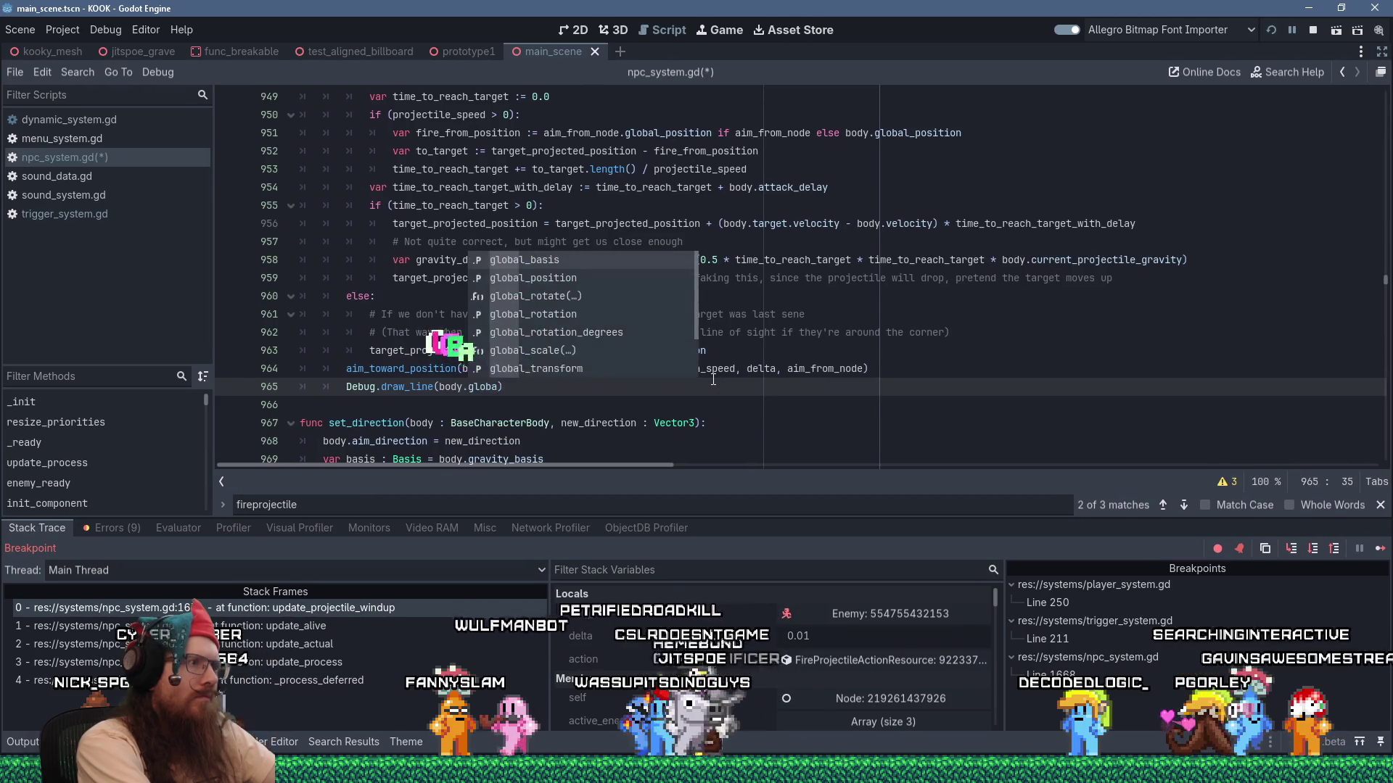
text(position,)
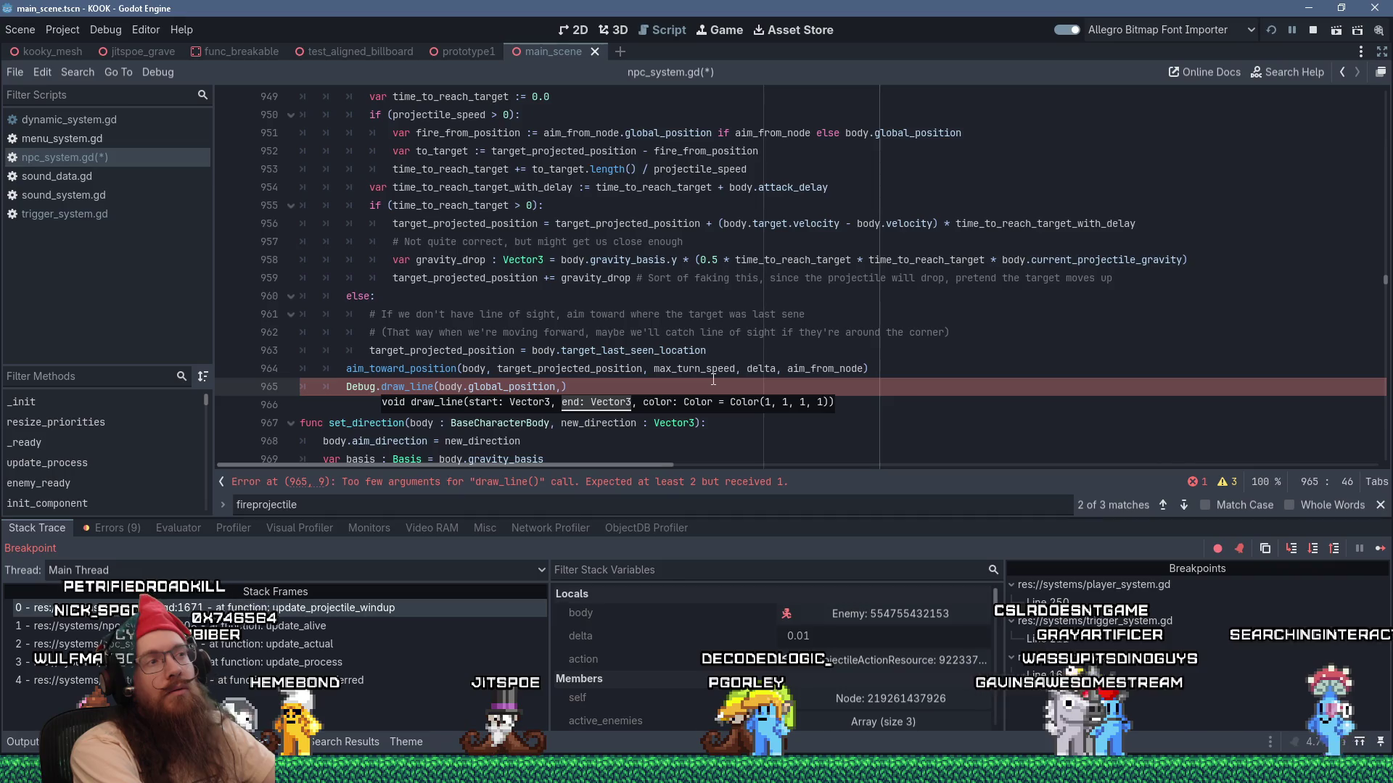
key(alt+Tab)
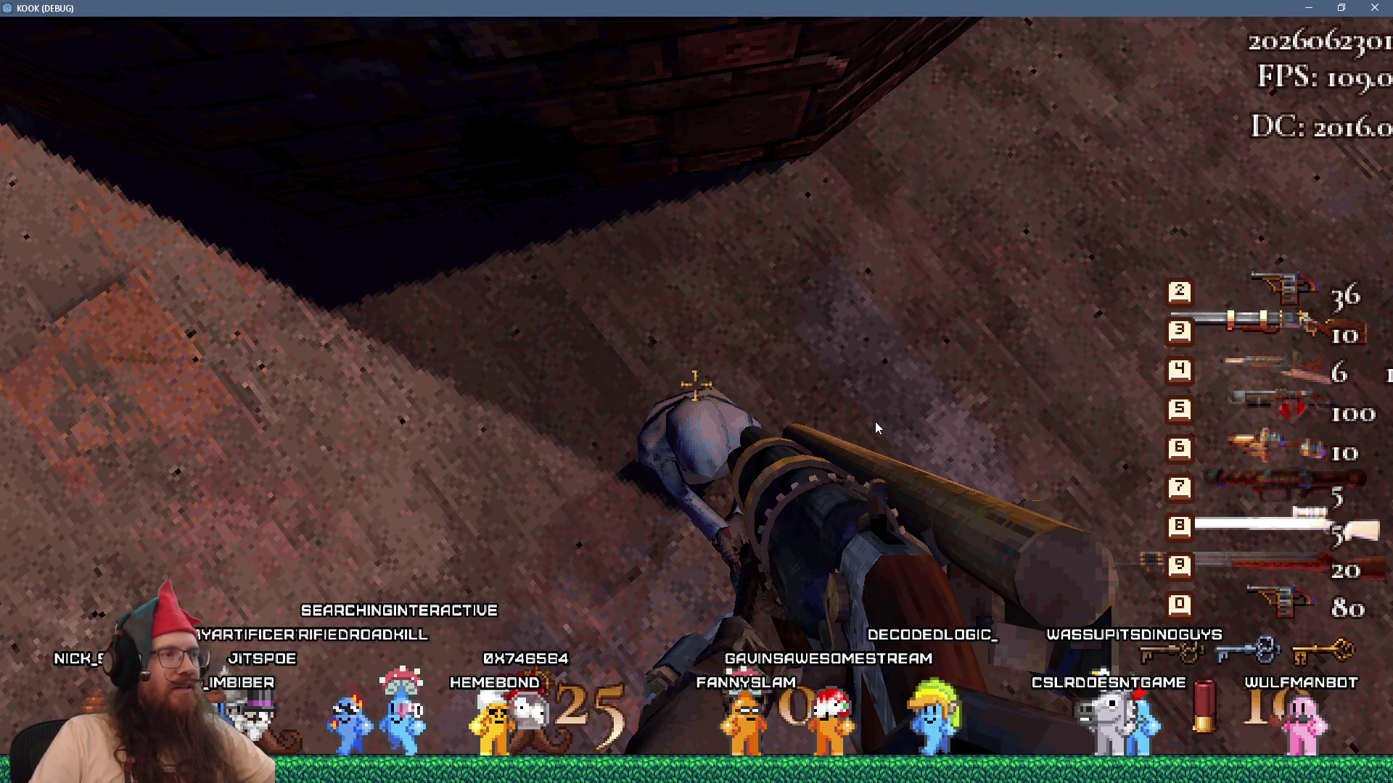
Glance at the chicken video in Firefox, then go back through the KOOK game to the Godot editor.
key(alt+Tab)
key(alt+shift+Tab)
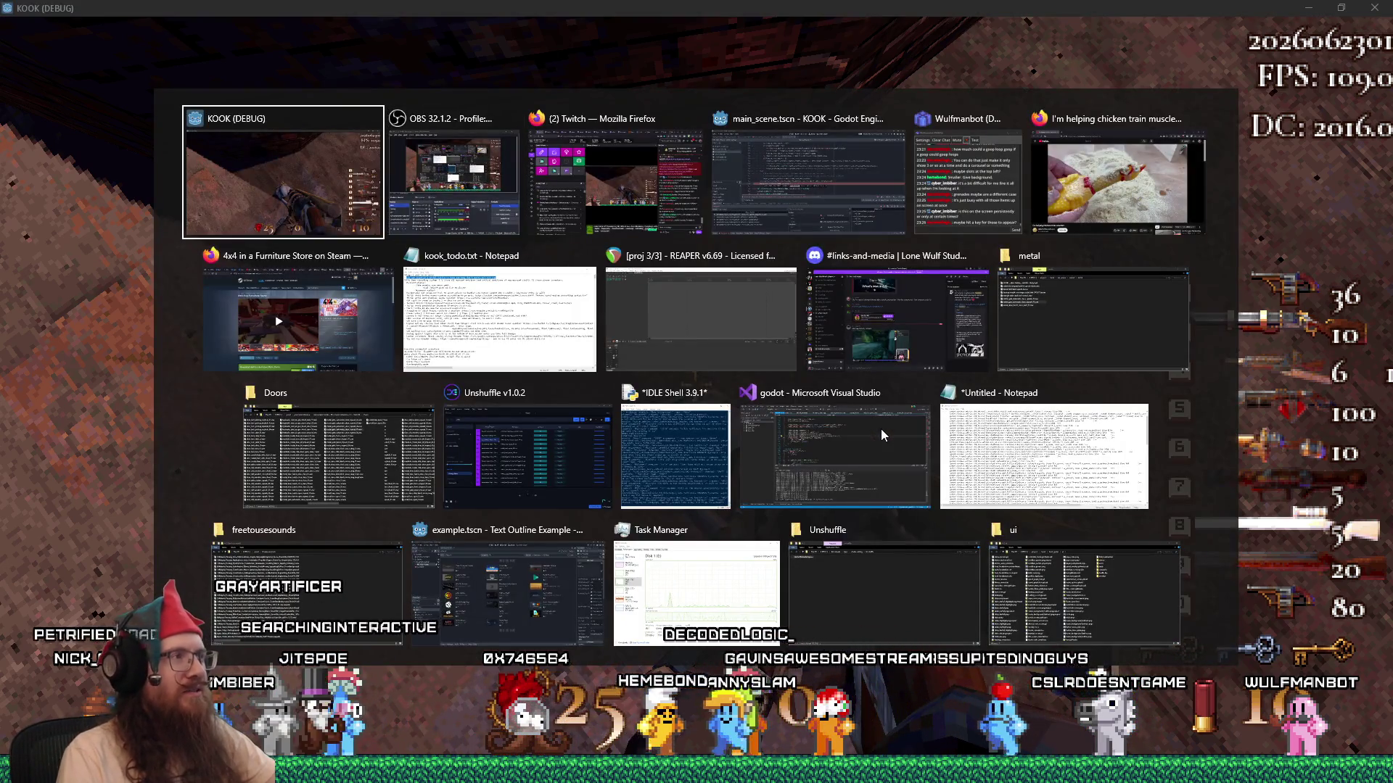
key(alt+Tab)
key(alt+Tab)
key(alt+Tab)
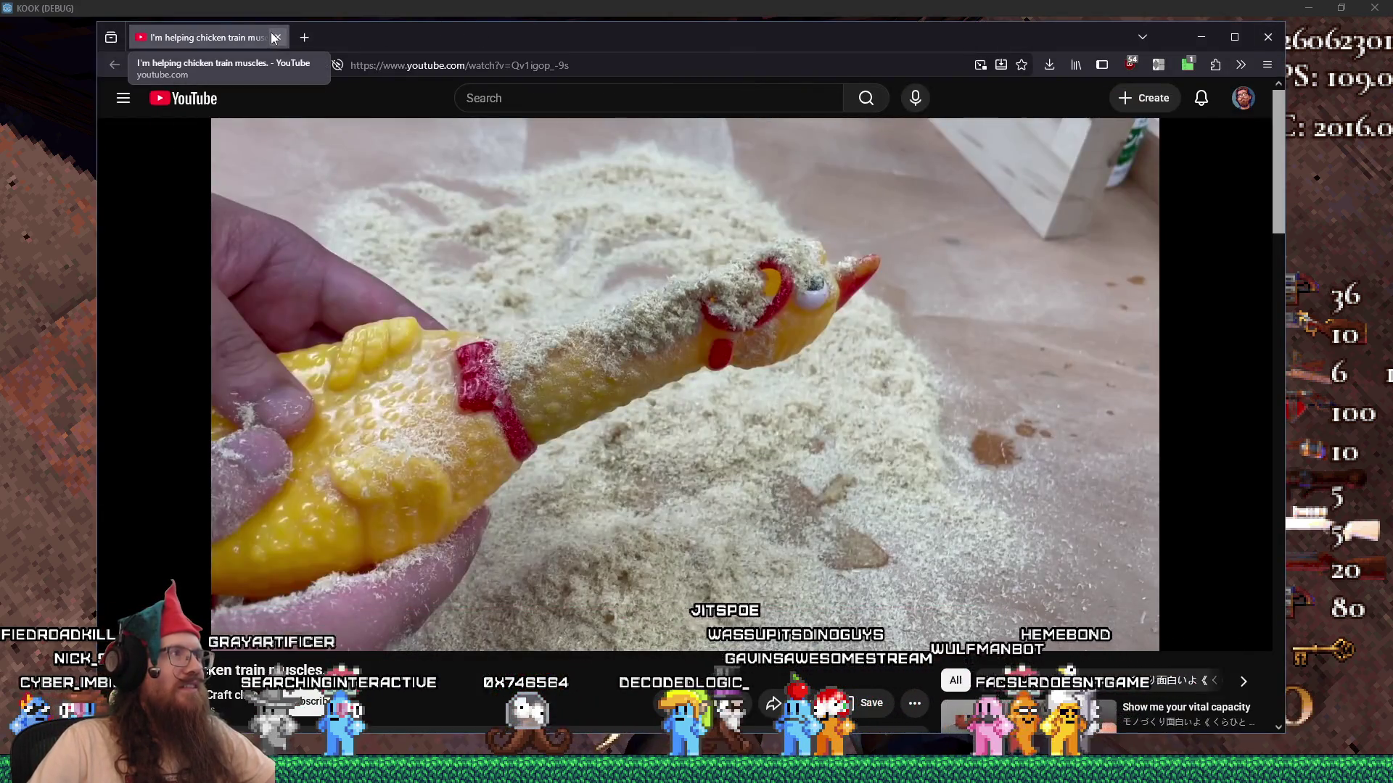
key(alt+Tab)
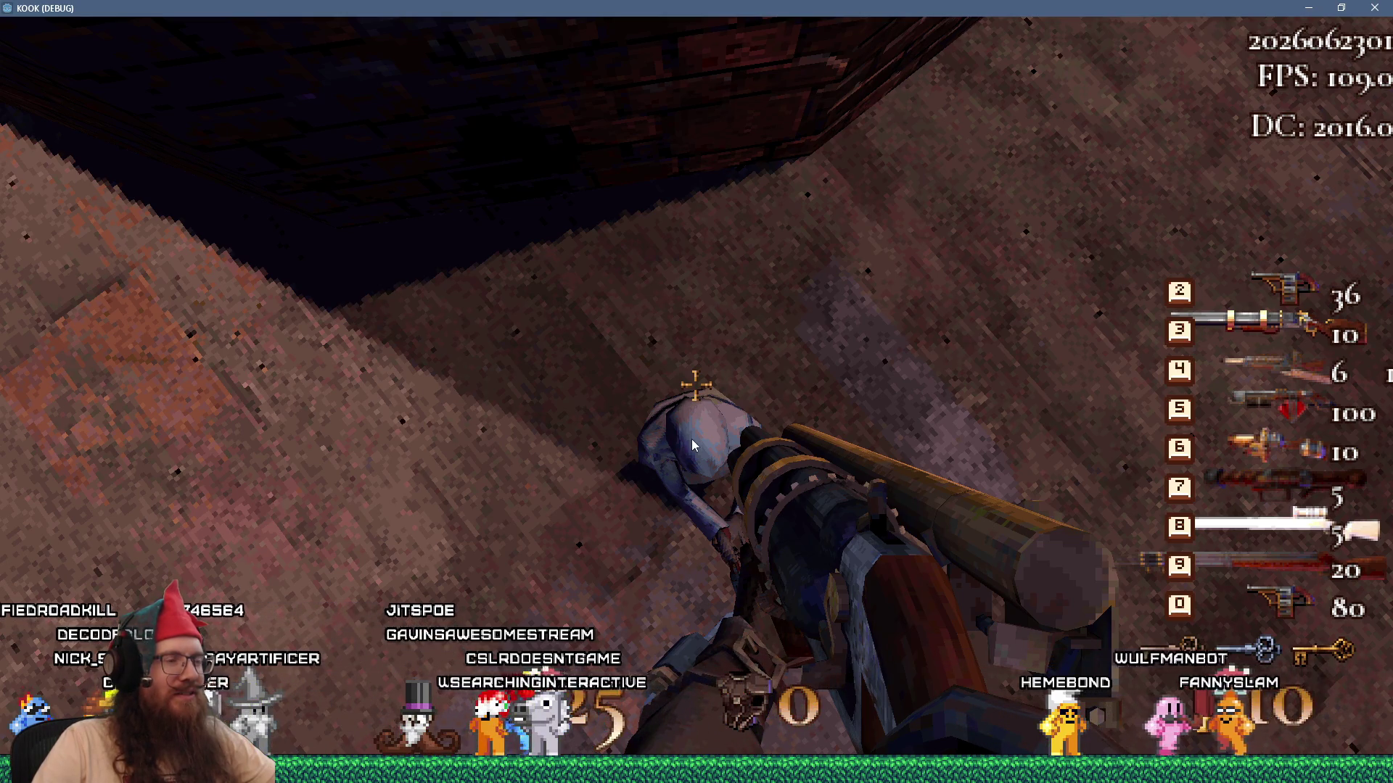
key(alt+Tab)
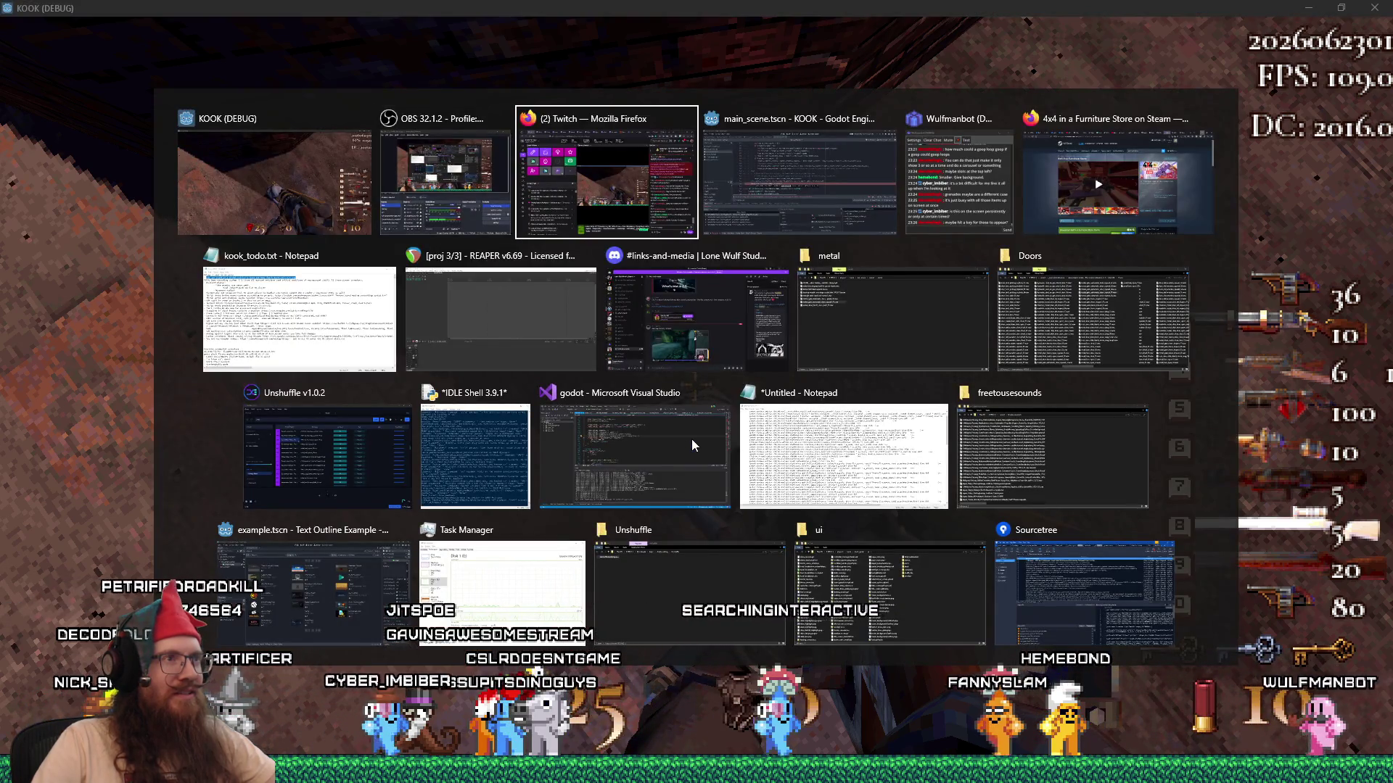
key(Tab)
key(Tab)
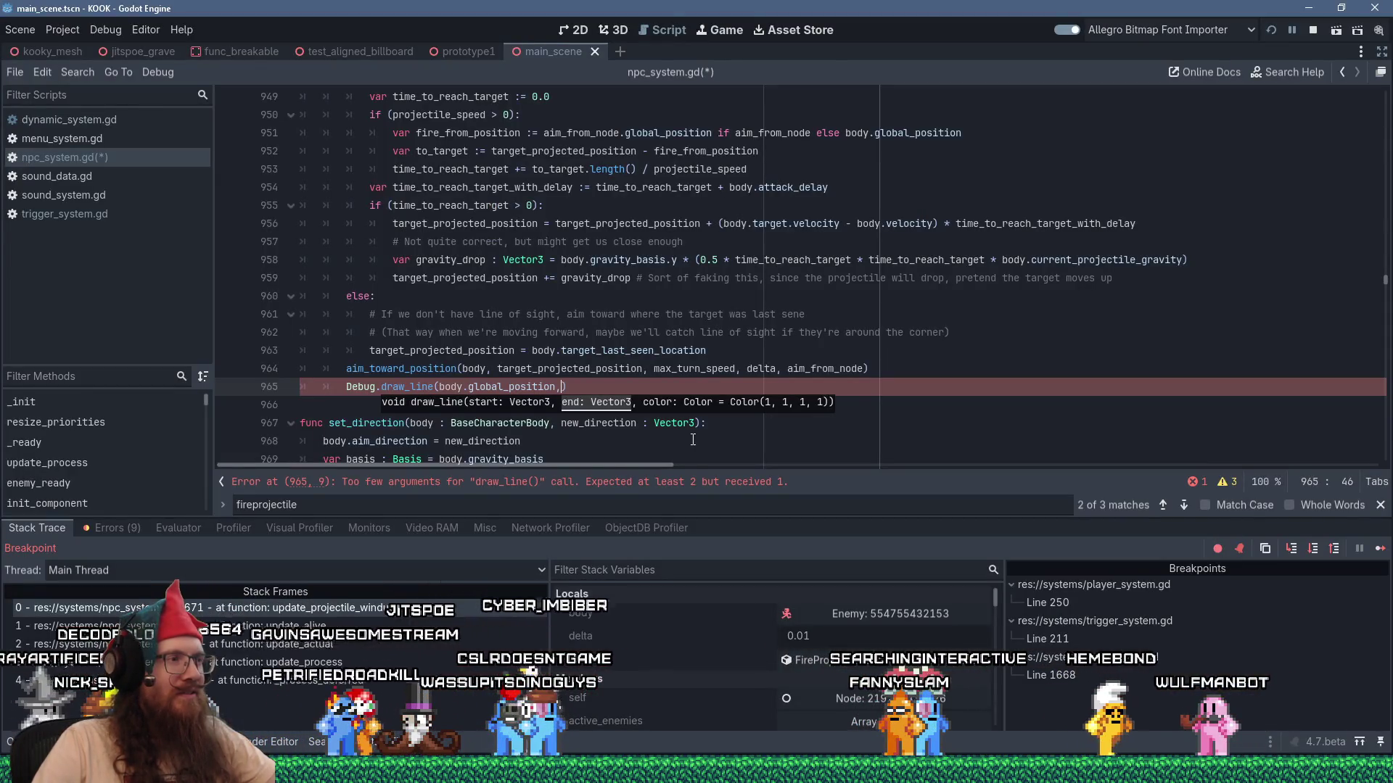
Browse the update_alive and update_projectile_windup stack frames, including the caller at line 308.
scroll(635, 391, up, 3)
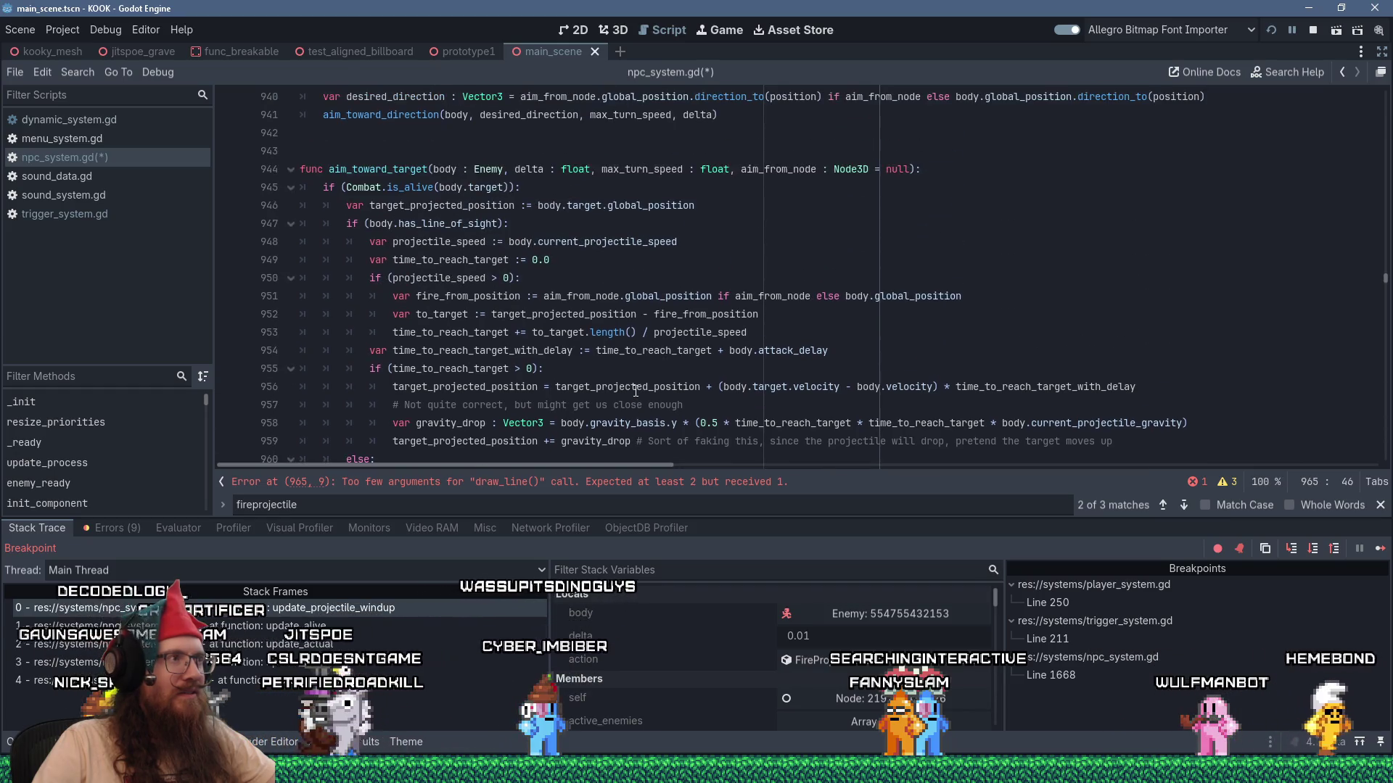
scroll(636, 390, down, 3)
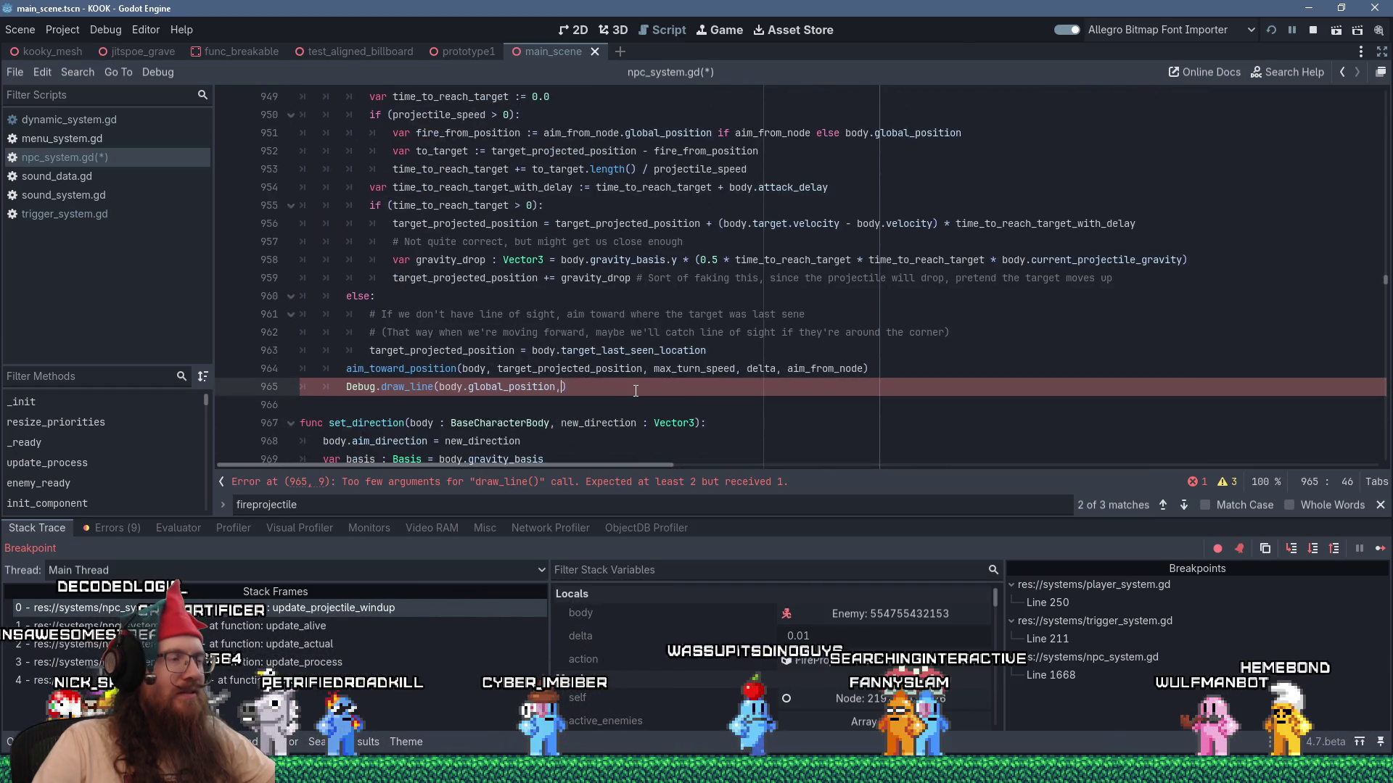
scroll(636, 390, up, 3)
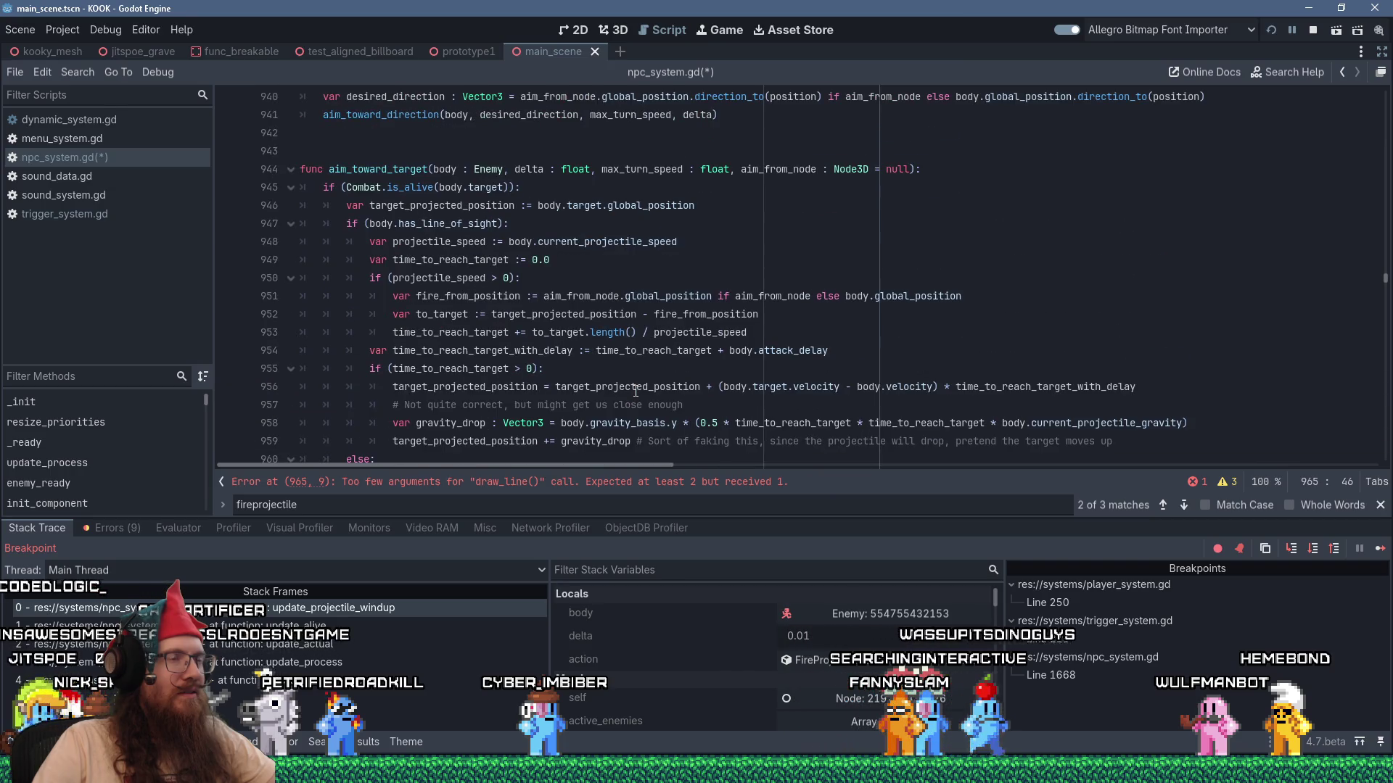
scroll(635, 390, down, 3)
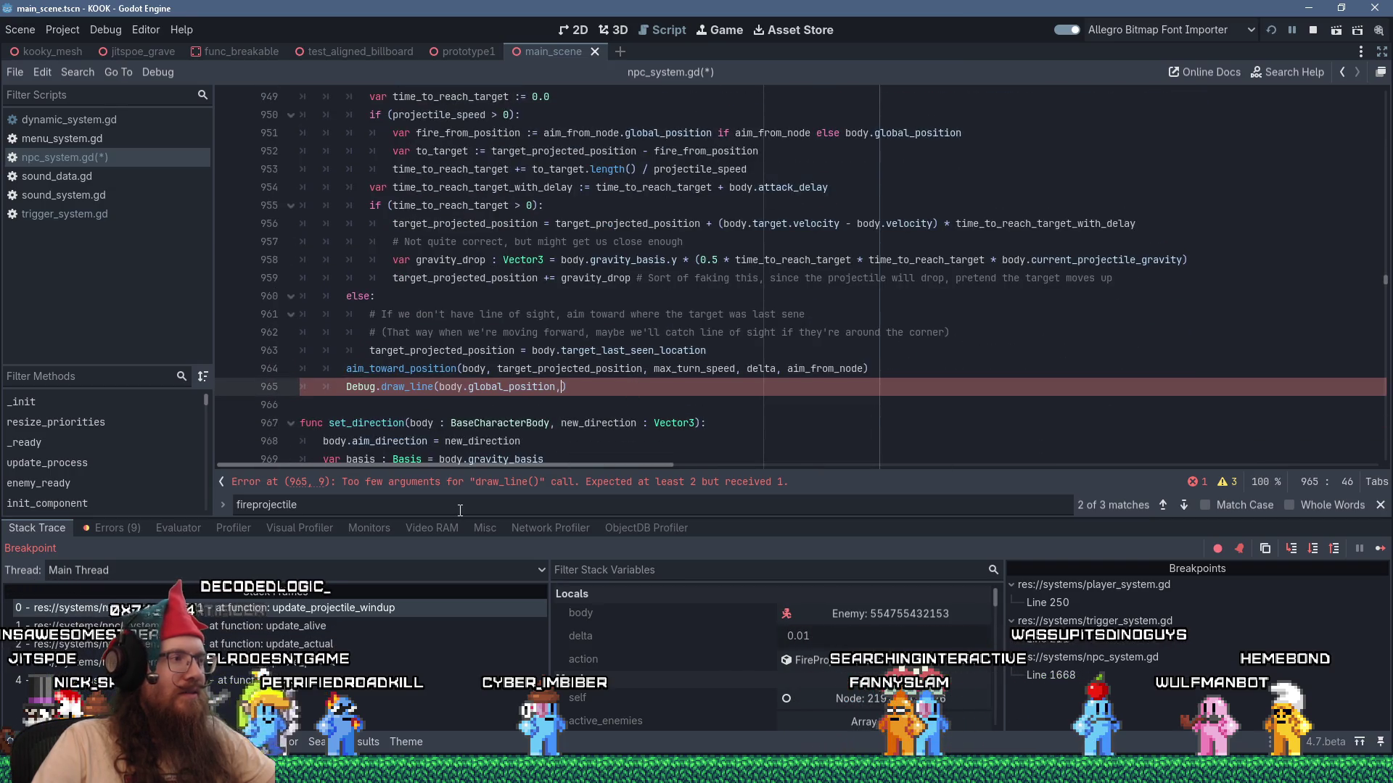
click(350, 626)
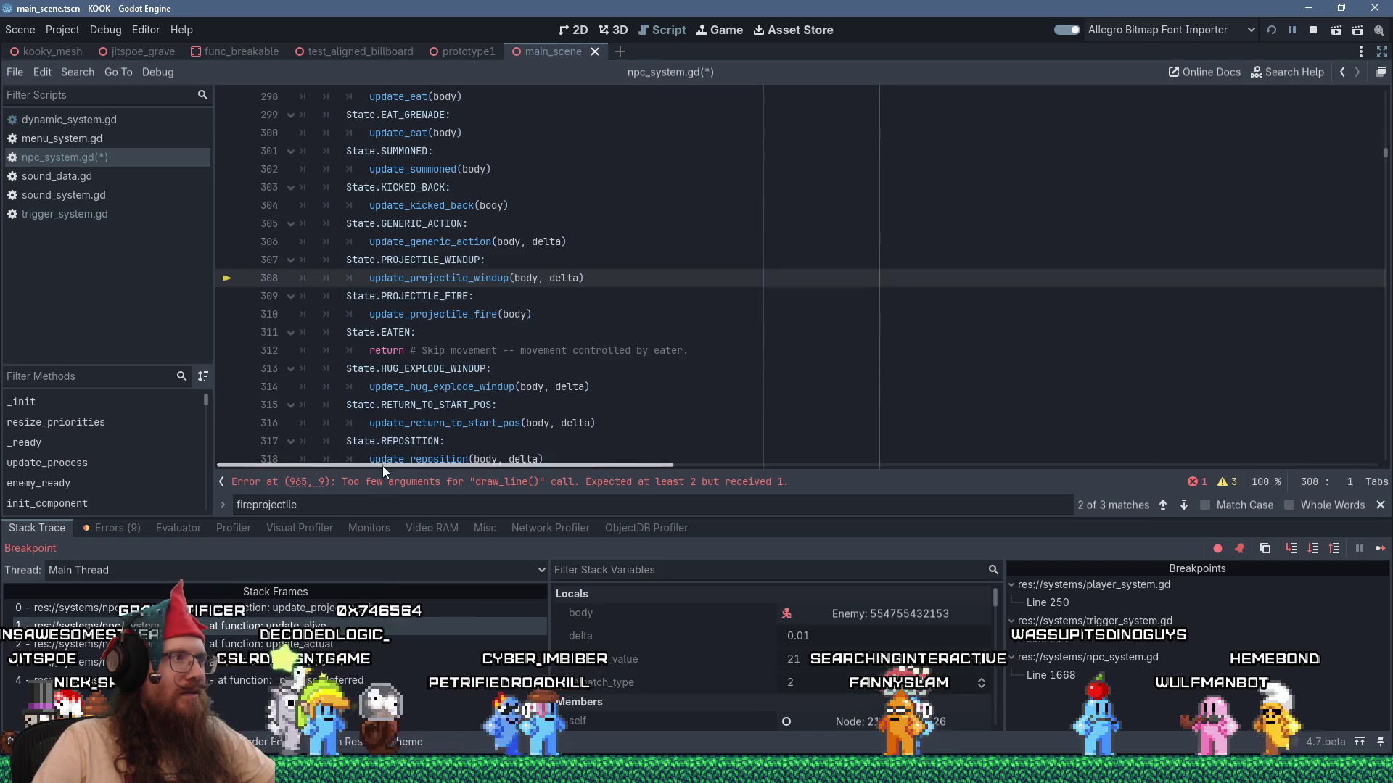
click(386, 608)
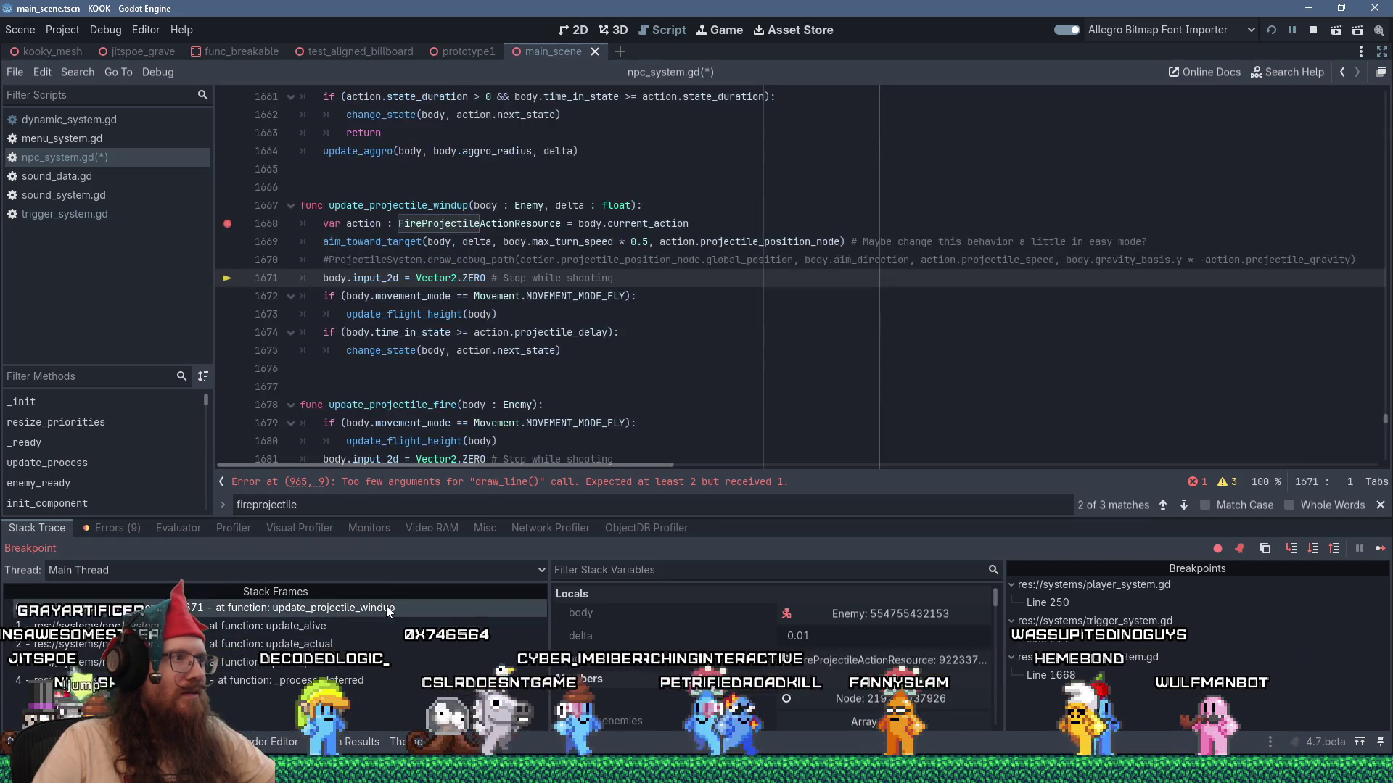
click(552, 332)
click(535, 294)
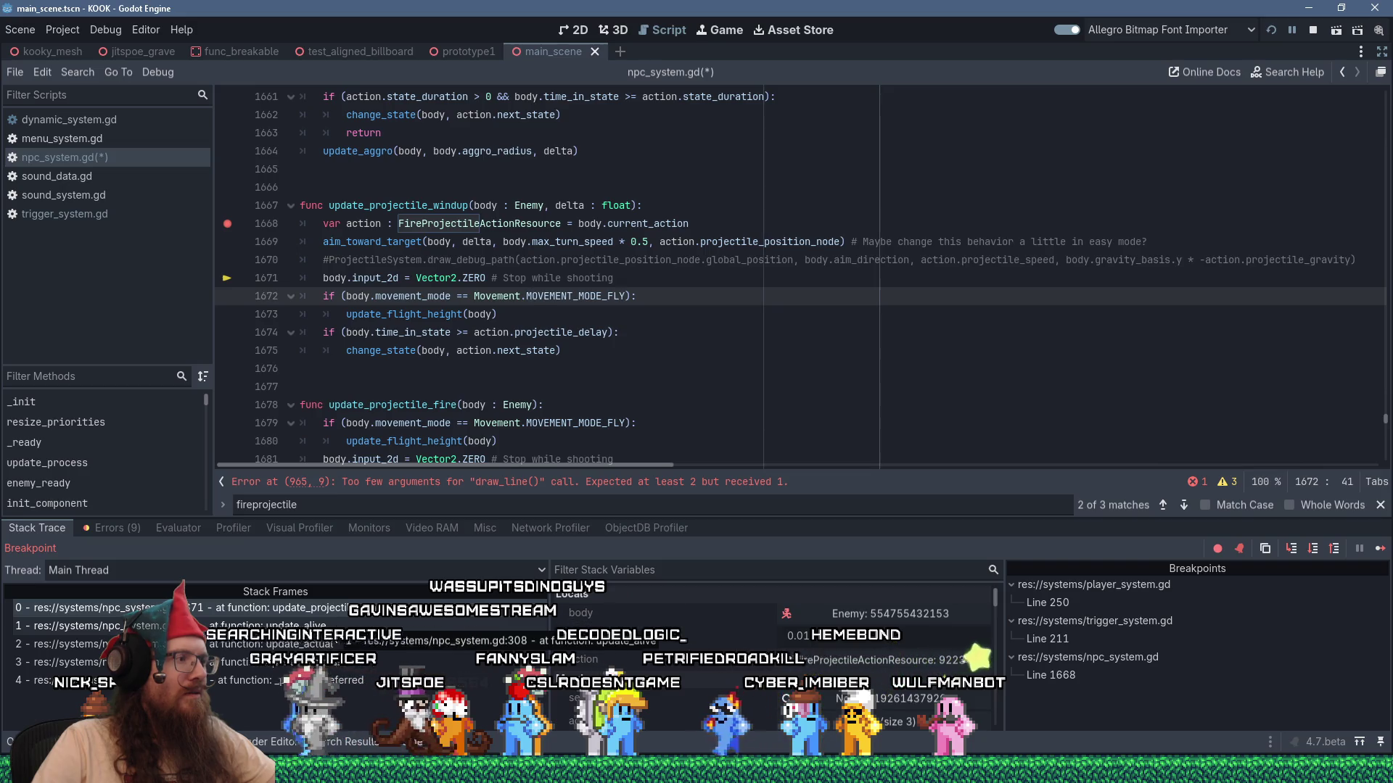
click(340, 625)
click(339, 607)
click(470, 314)
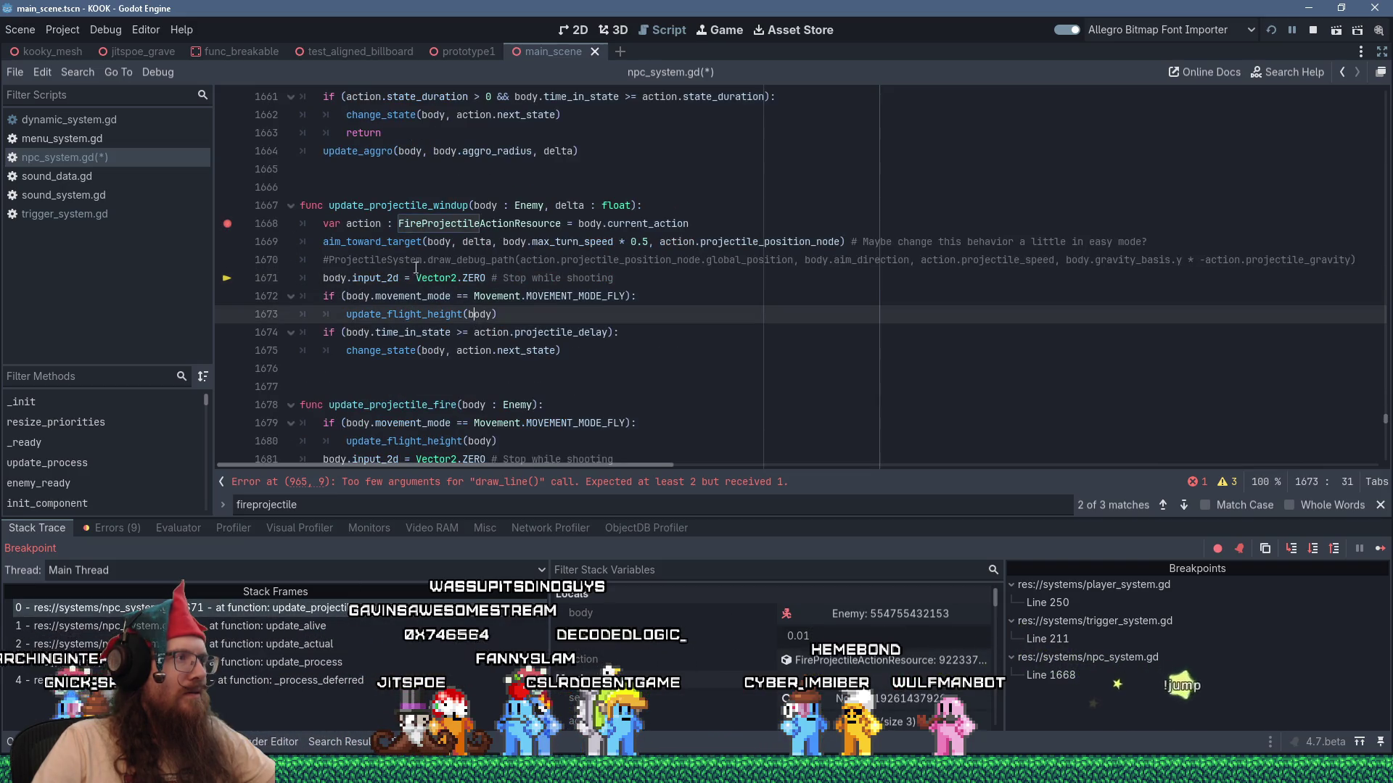
Open aim_toward_target's definition, highlighting aim_from_node uses and checking fire_from_position.
ctrl+click(390, 245)
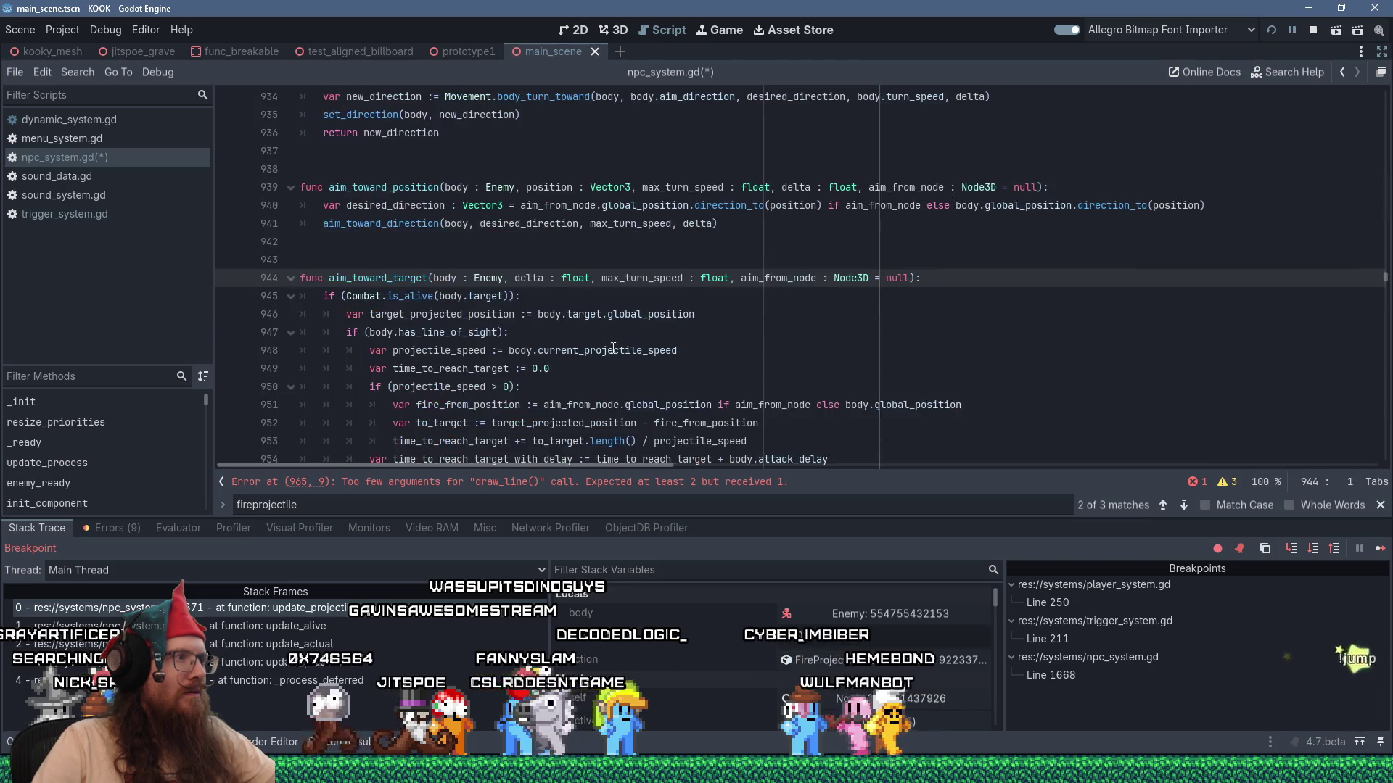
scroll(609, 363, down, 5)
scroll(610, 363, up, 2)
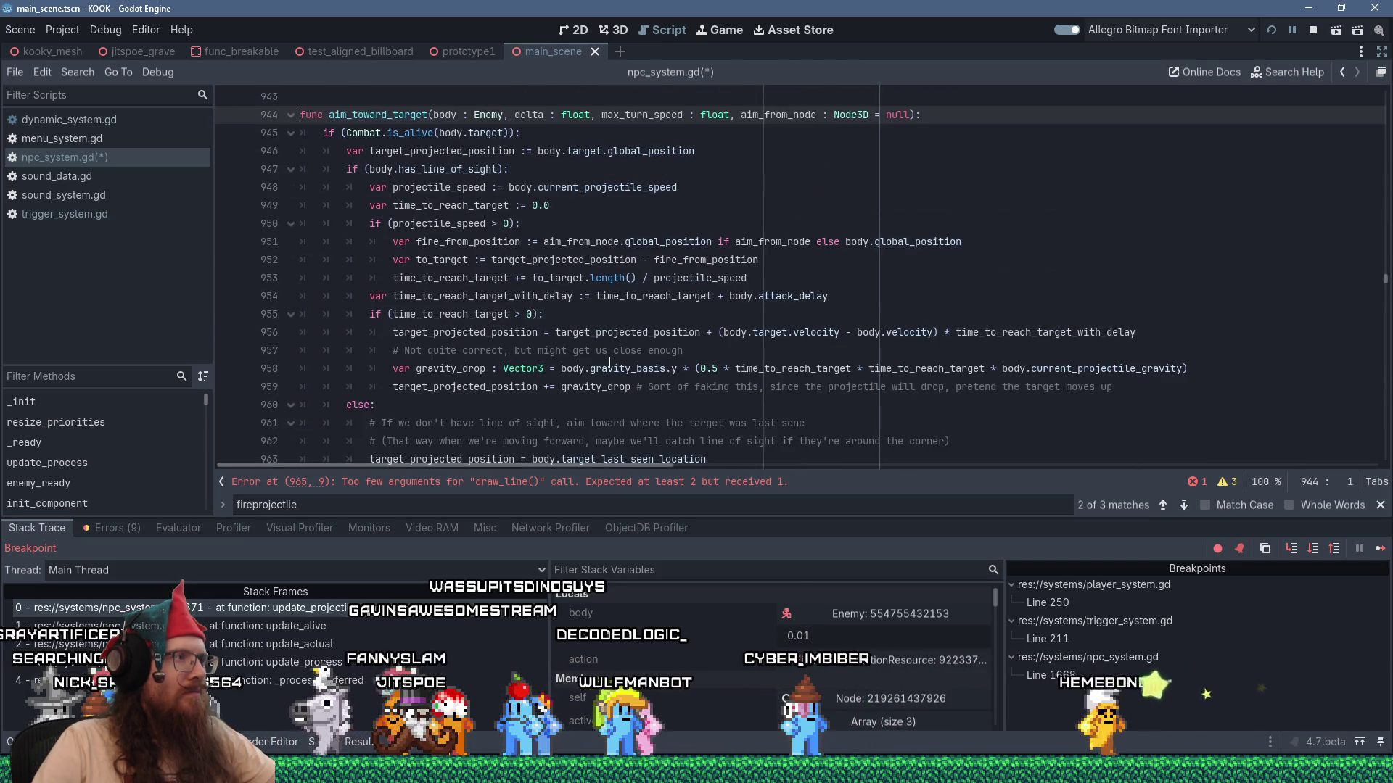
scroll(609, 363, down, 1)
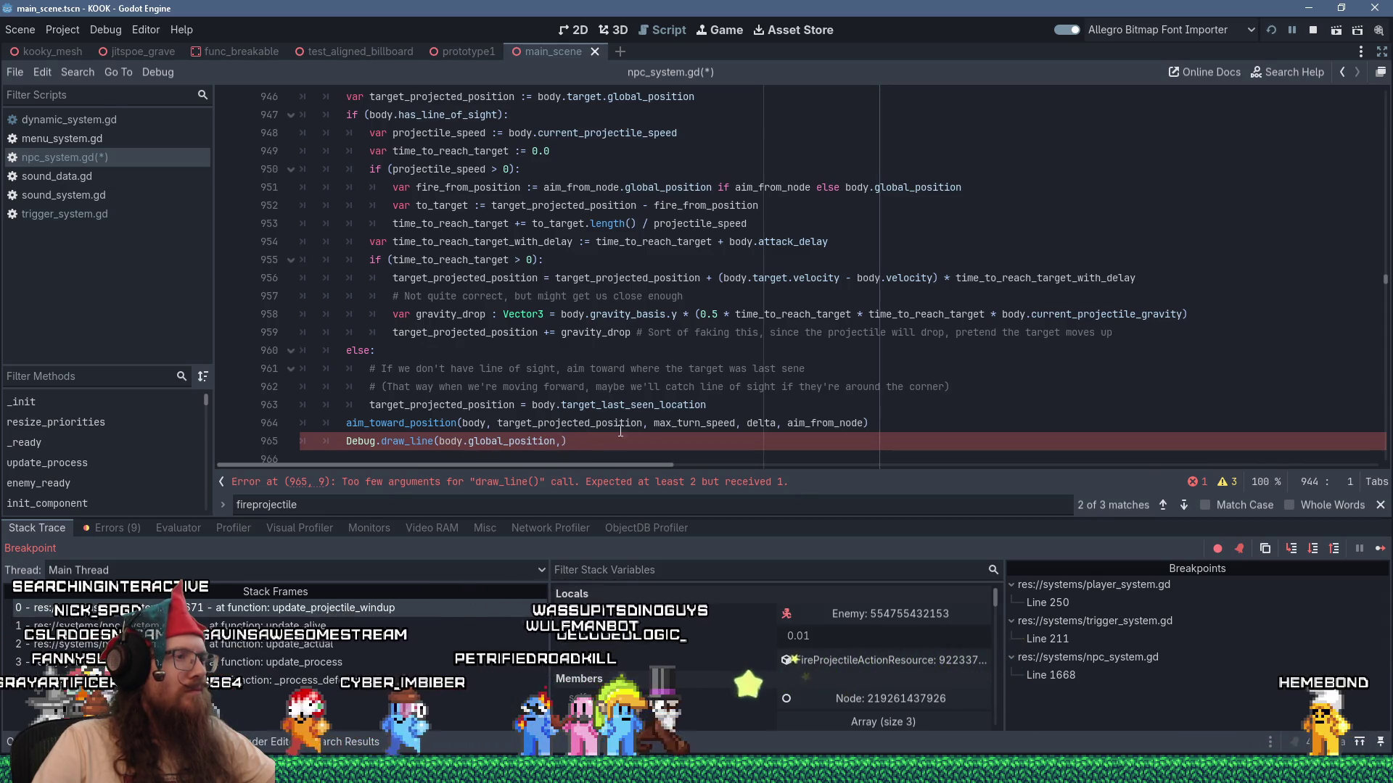
scroll(557, 429, up, 2)
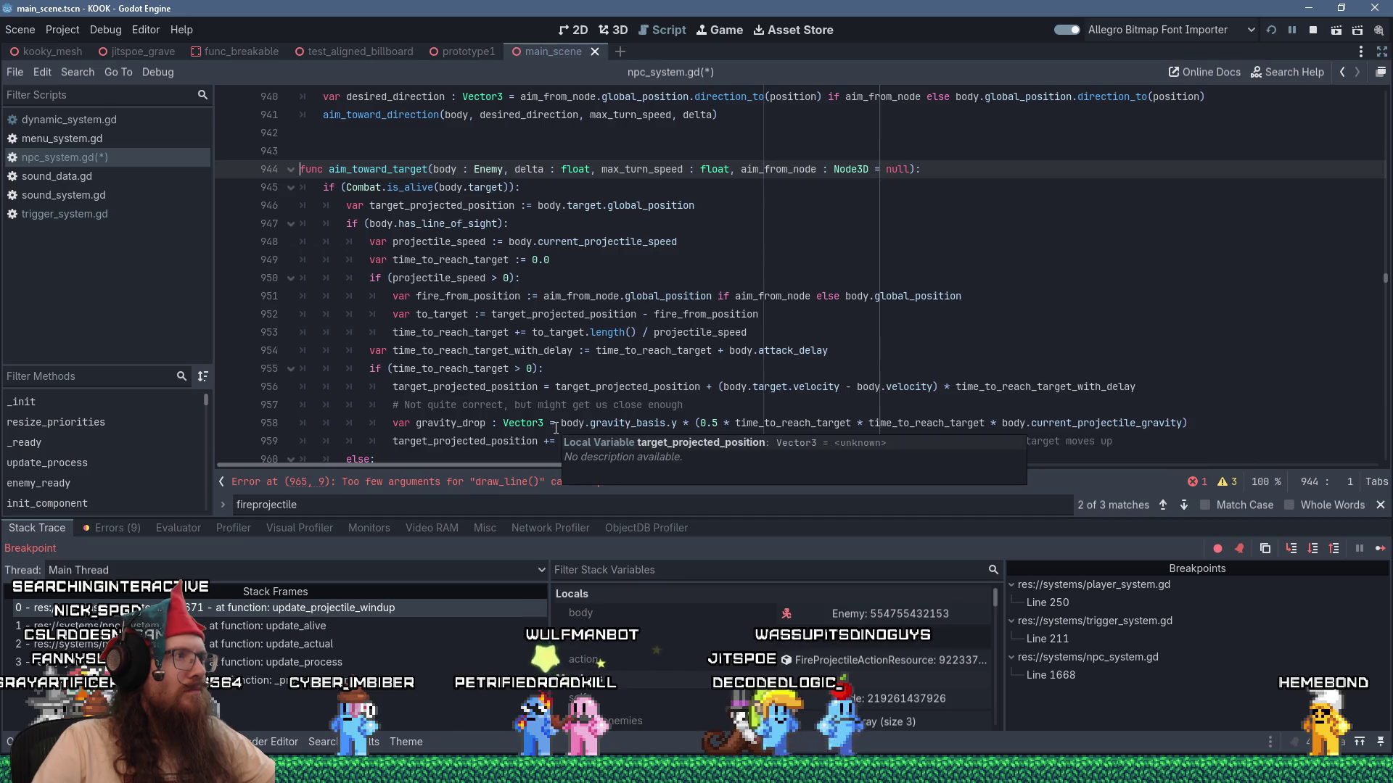
double_click(778, 169)
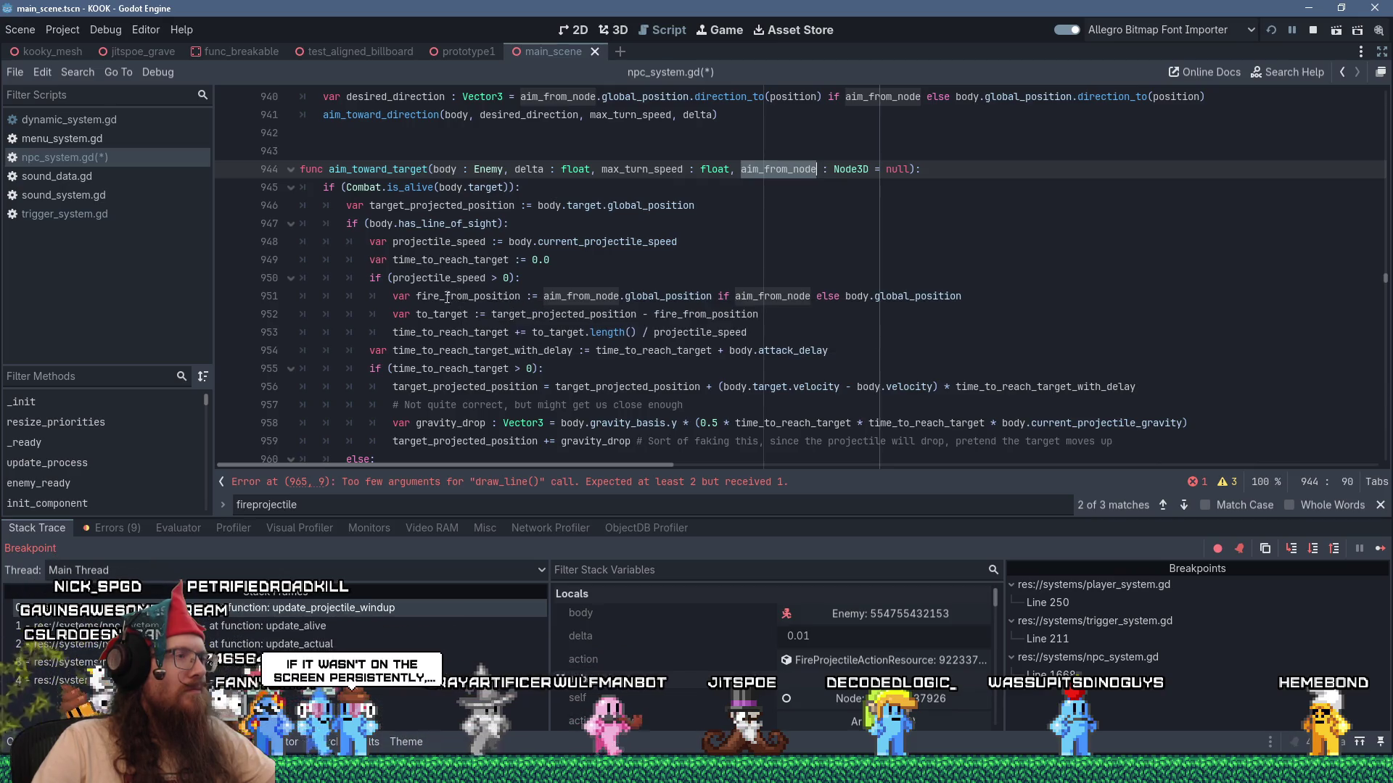
click(439, 298)
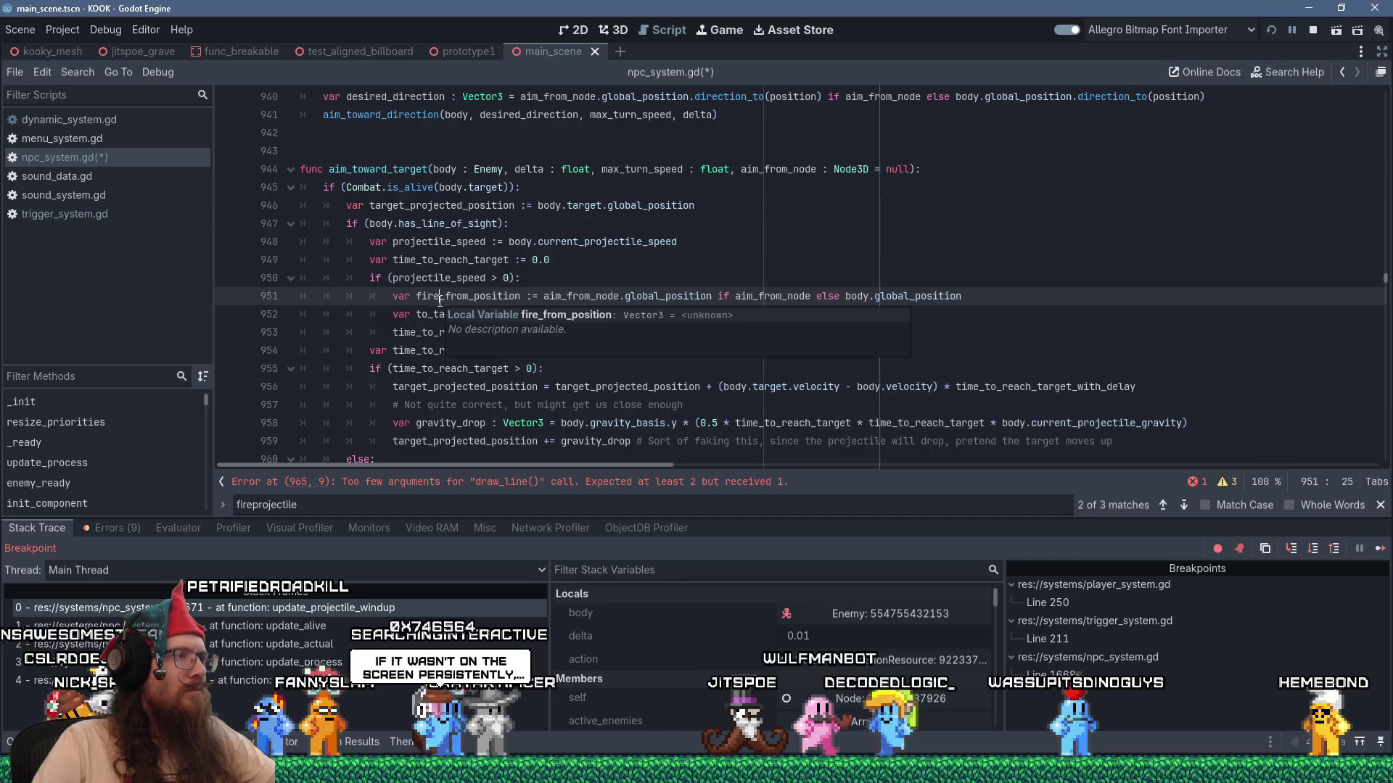
scroll(440, 298, down, 3)
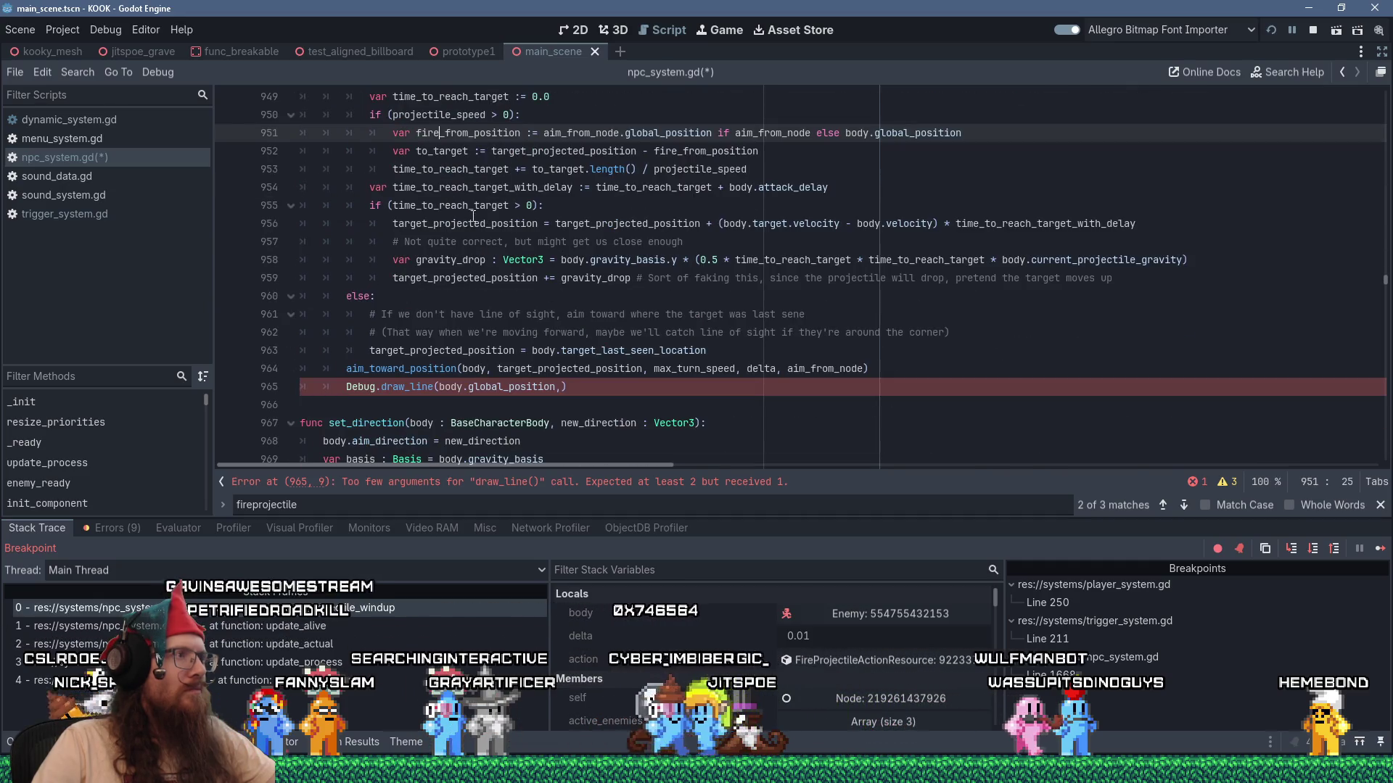
Delete the incomplete draw_line statement on line 965.
click(591, 386)
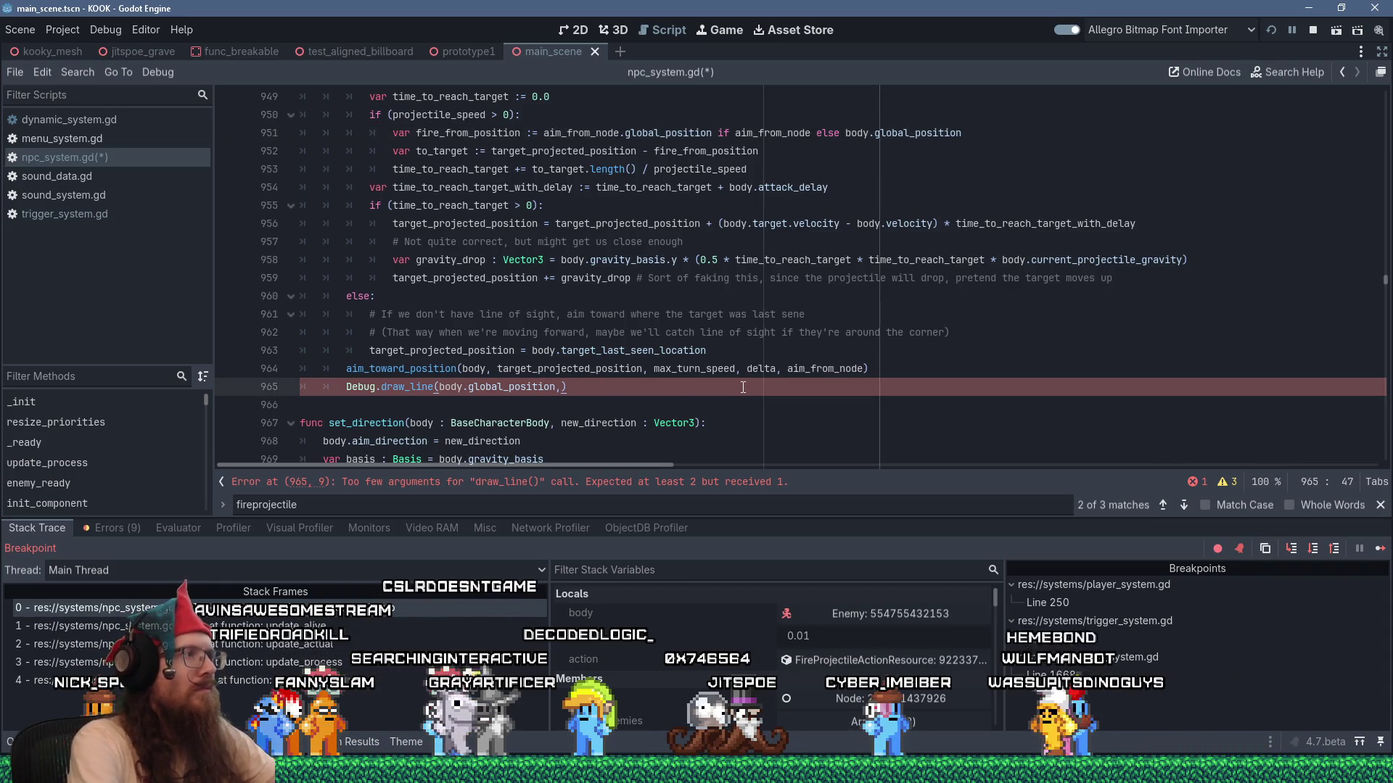
scroll(780, 360, up, 1)
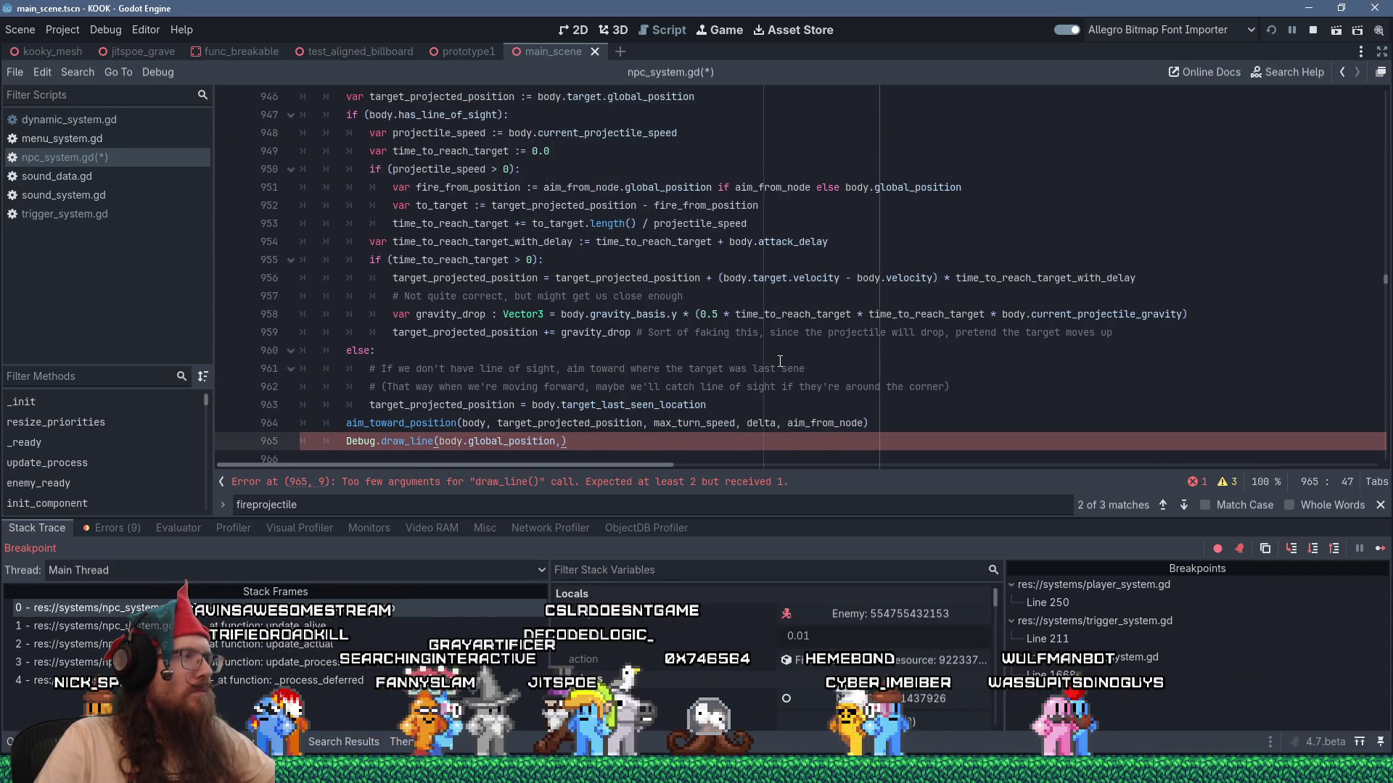
key(shift+Home)
key(shift+Home)
key(shift+Delete)
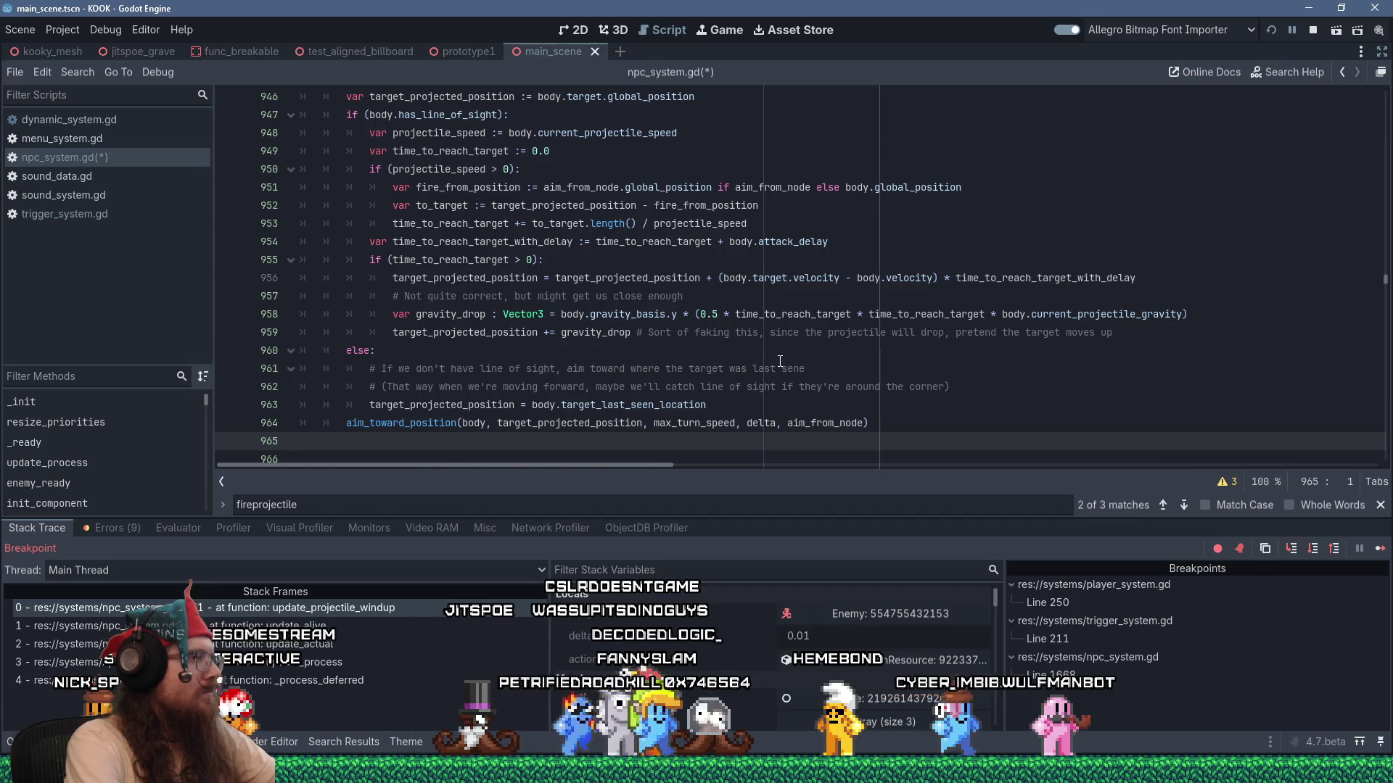
Review the edited function, dismiss the global_position documentation popup, and switch to the running game.
scroll(780, 360, down, 1)
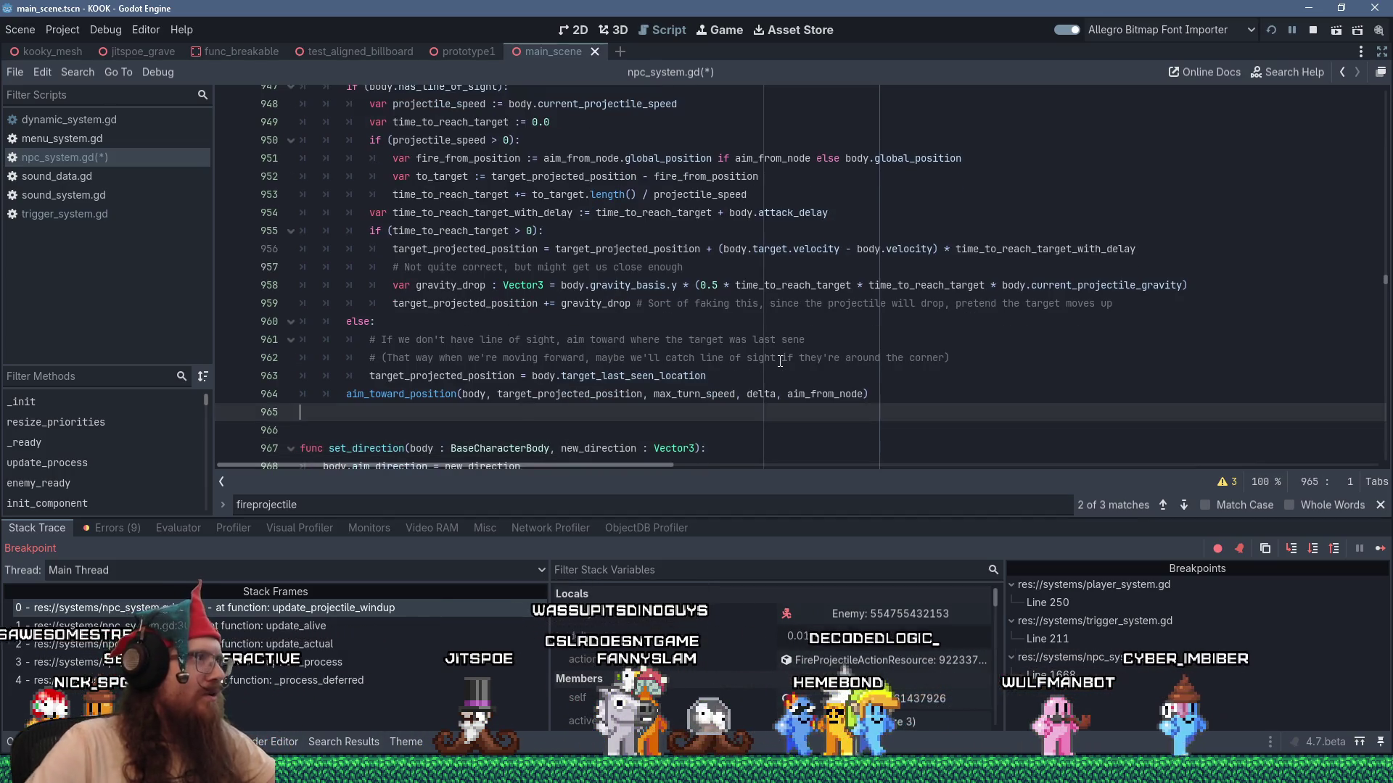
scroll(780, 361, up, 6)
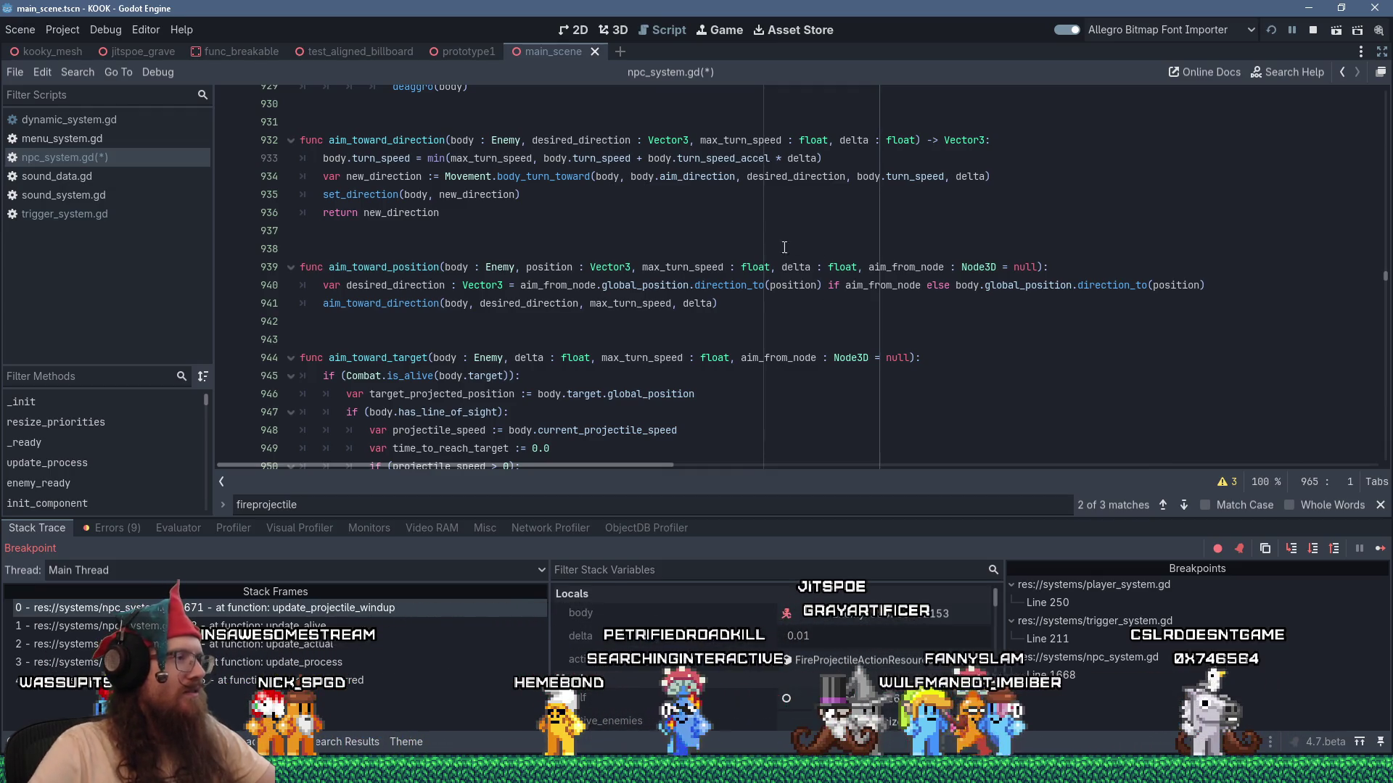
scroll(790, 241, down, 3)
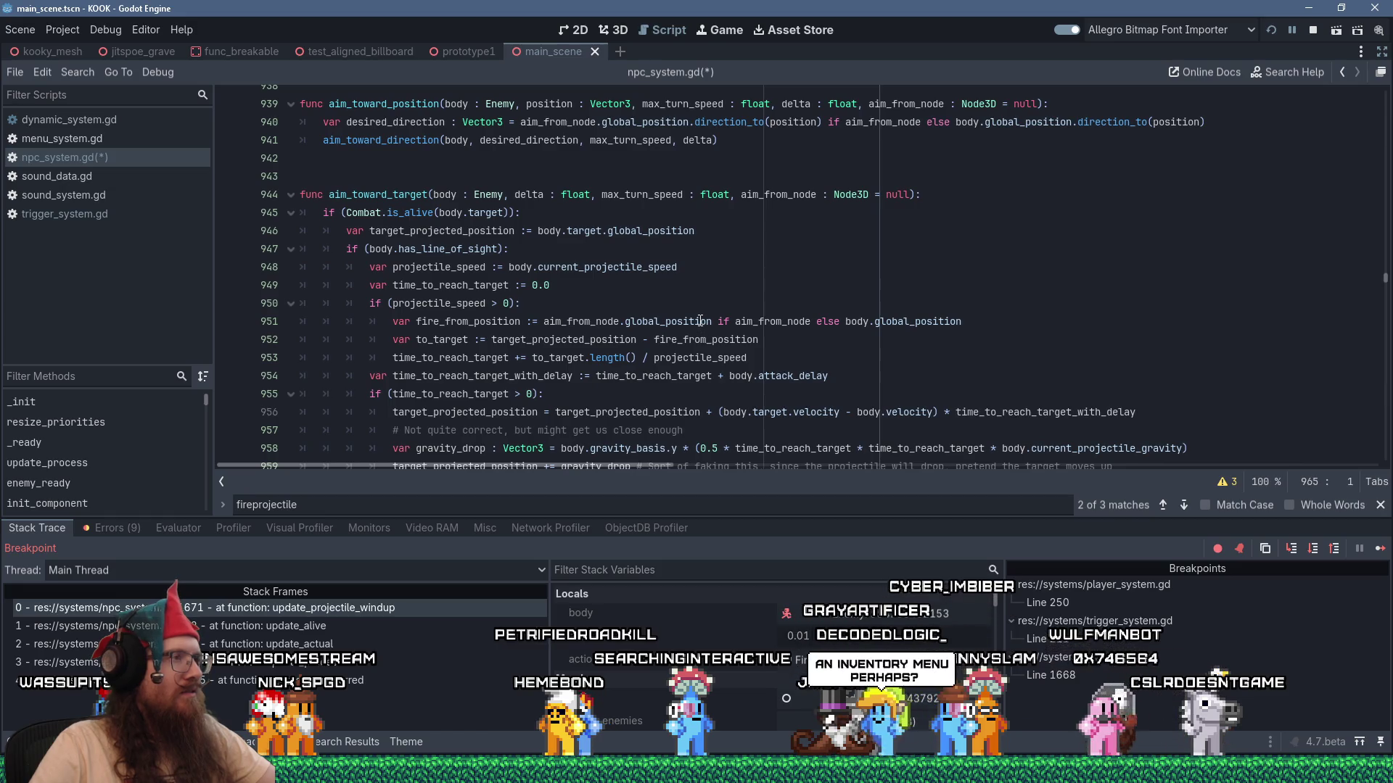
mouse_move(700, 321)
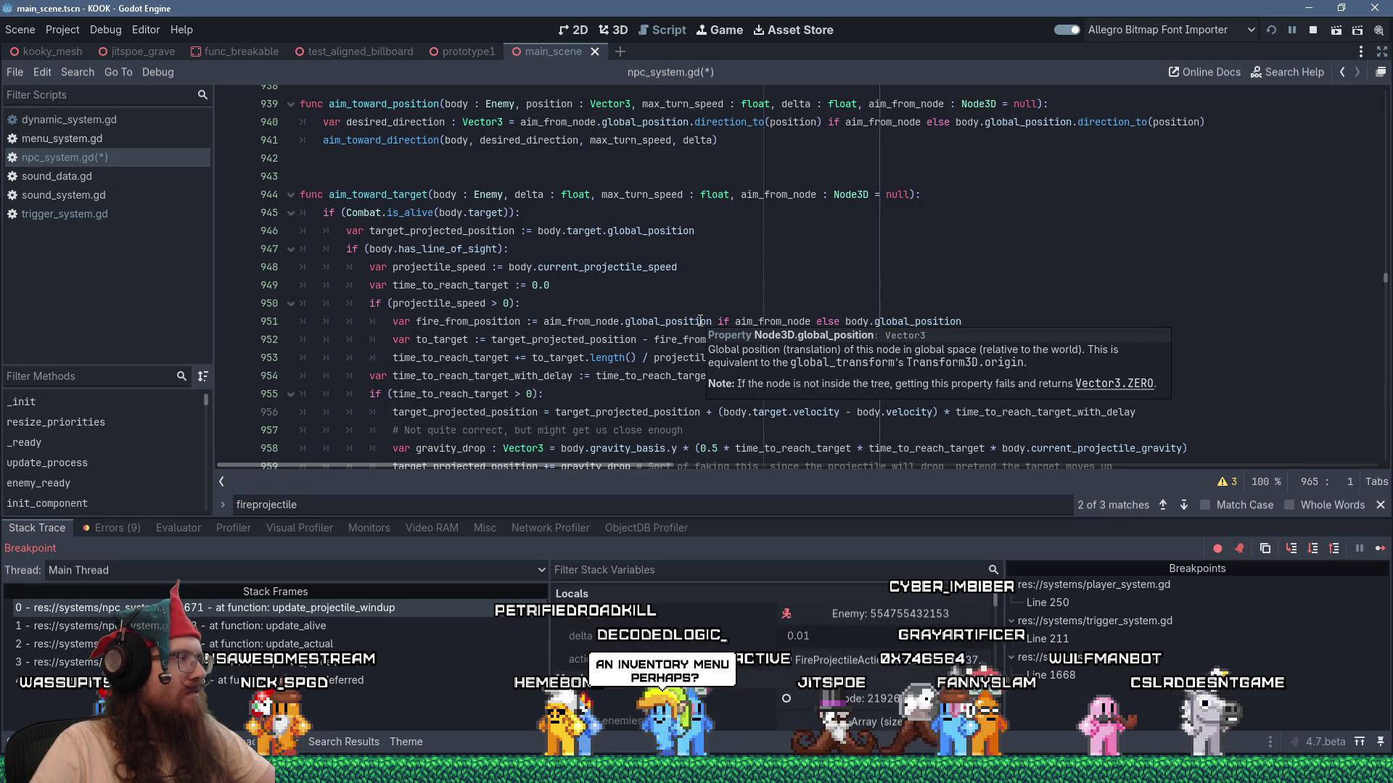
click(779, 268)
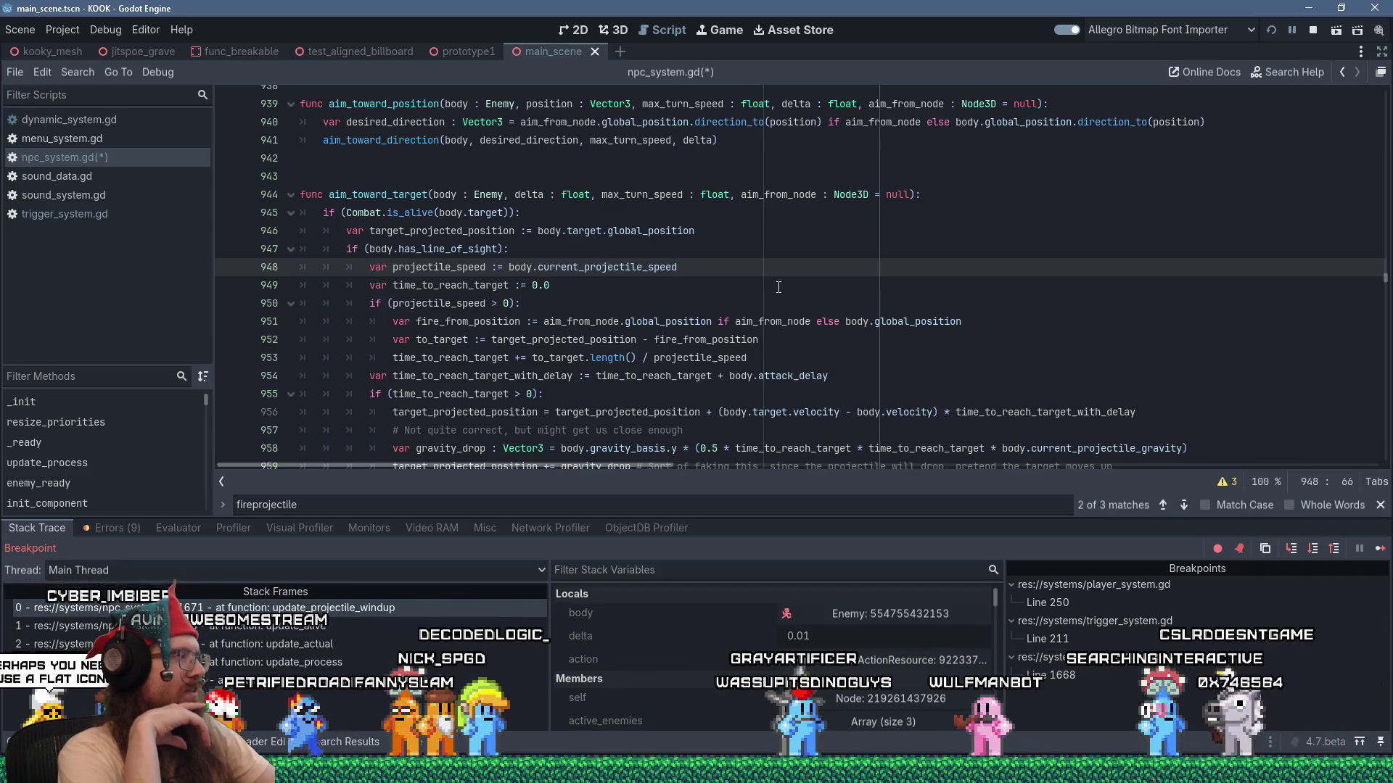
key(alt+Tab)
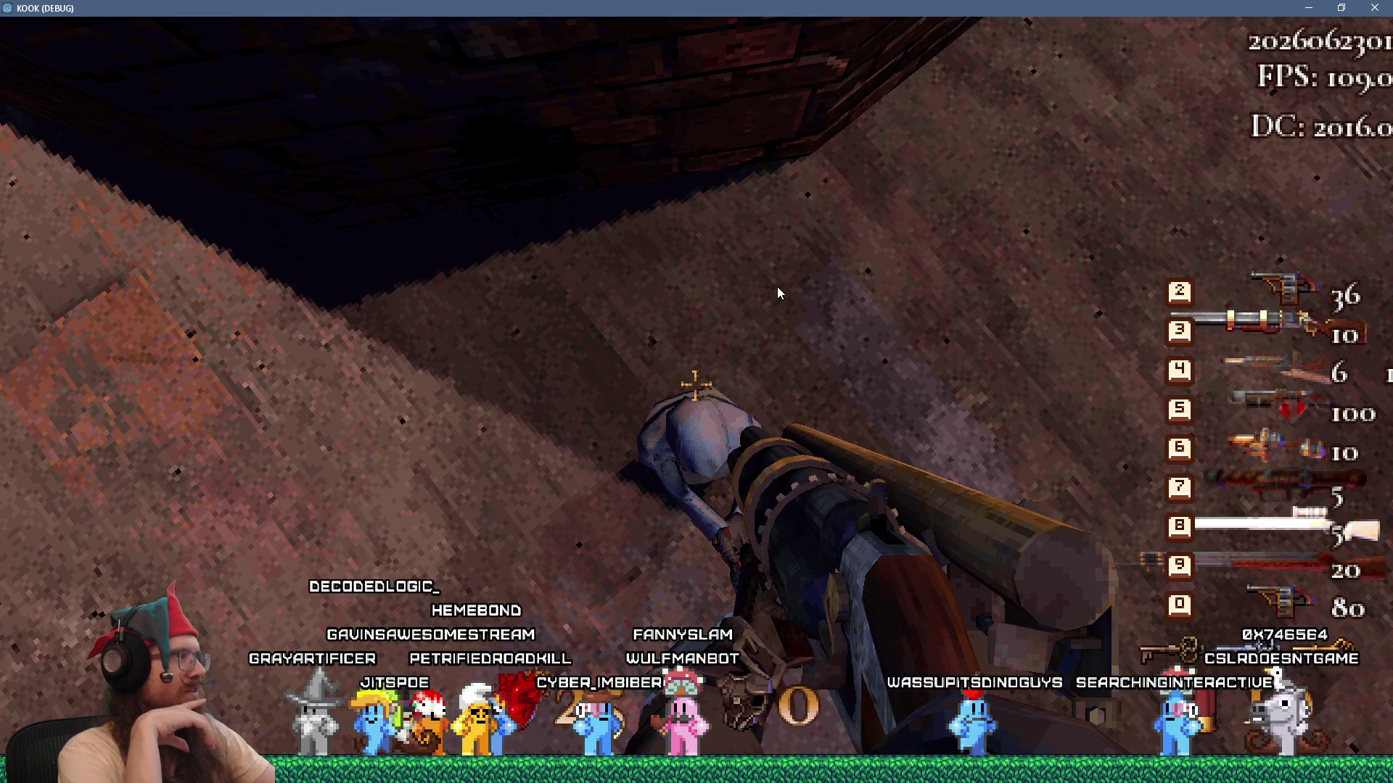
key(alt+Tab)
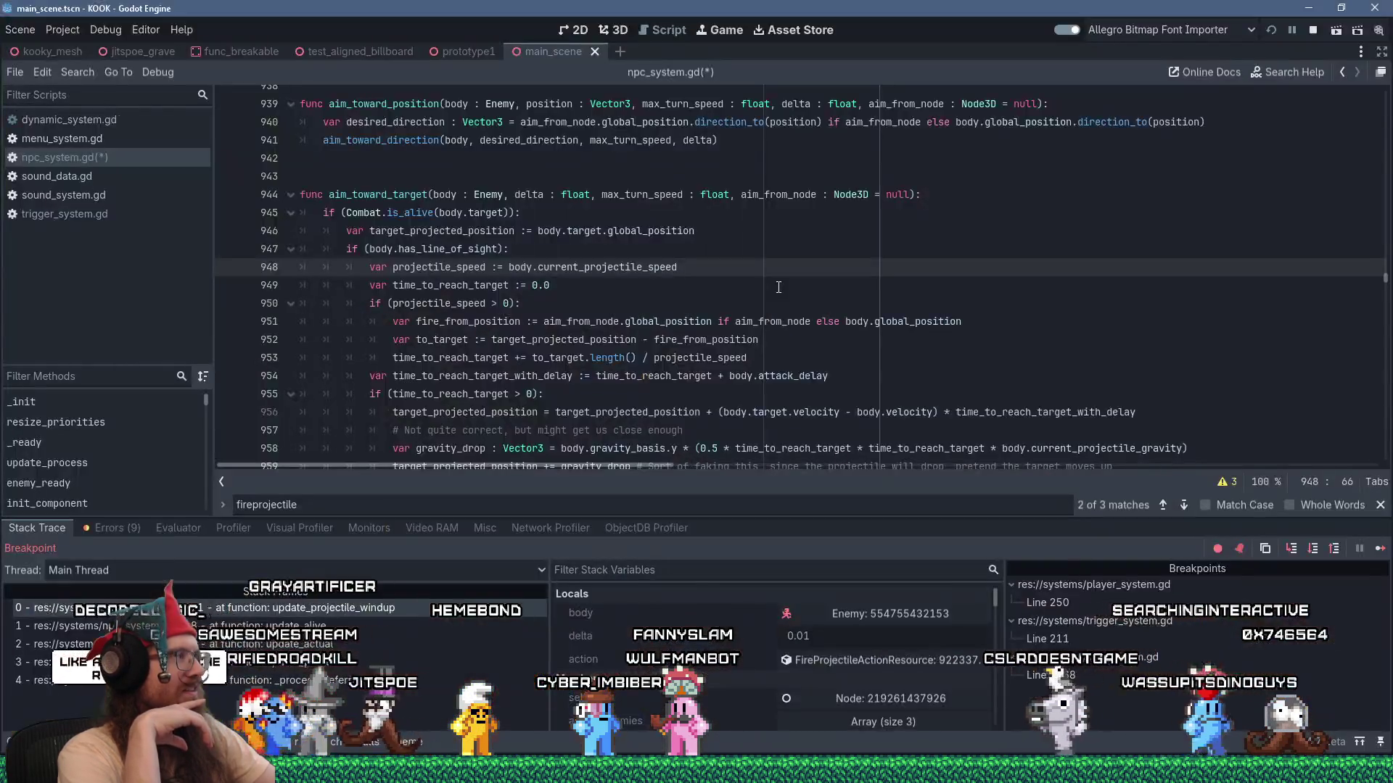
key(alt+Tab)
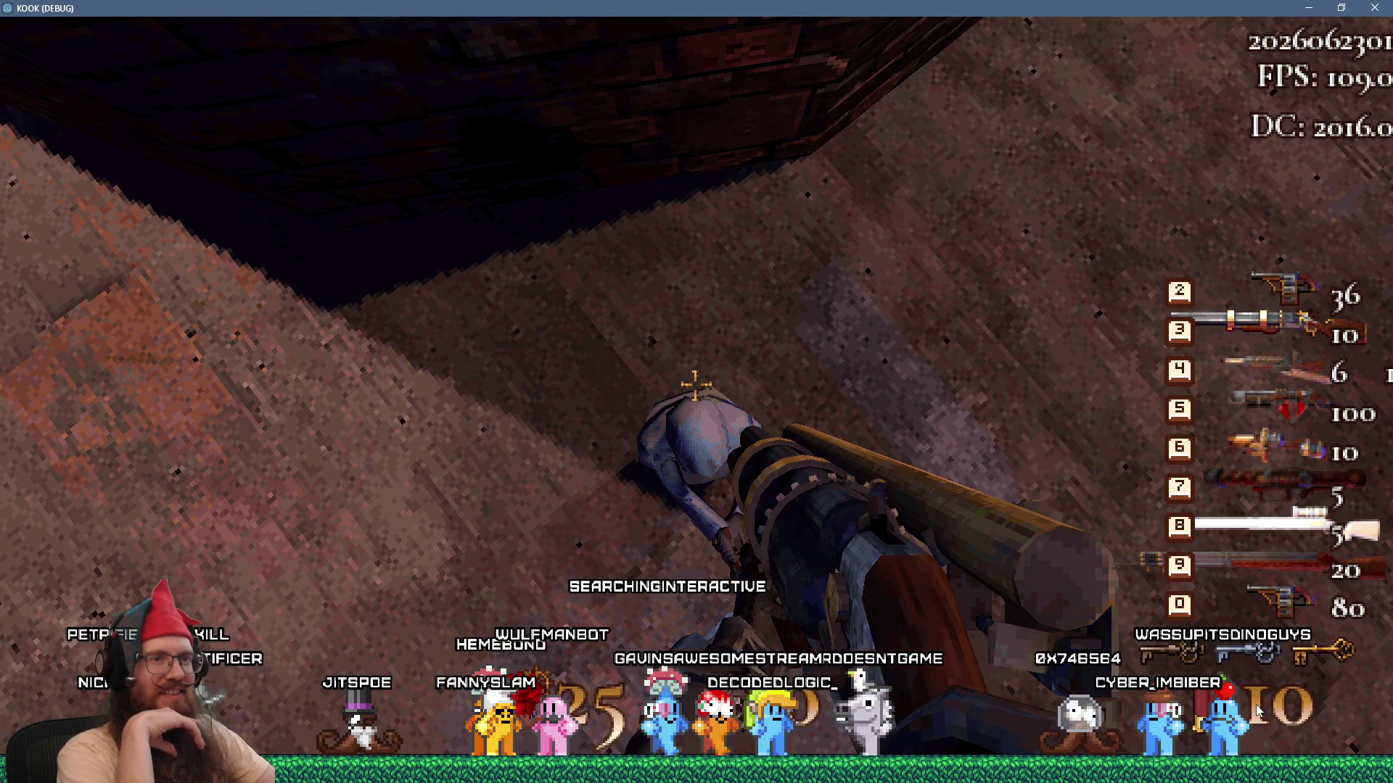
key(alt+Tab)
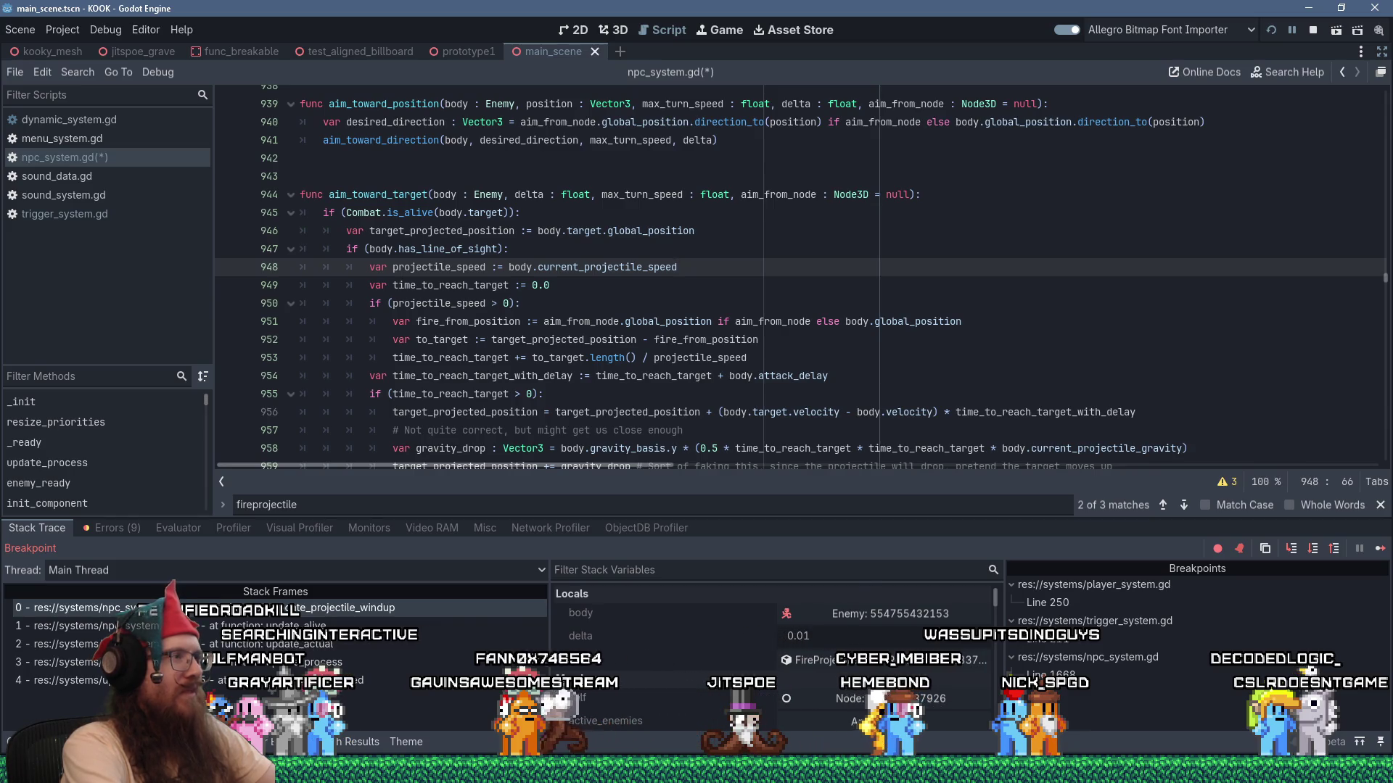
Bring the KOOK (DEBUG) game to the front, then return to the Godot editor.
key(alt+Tab)
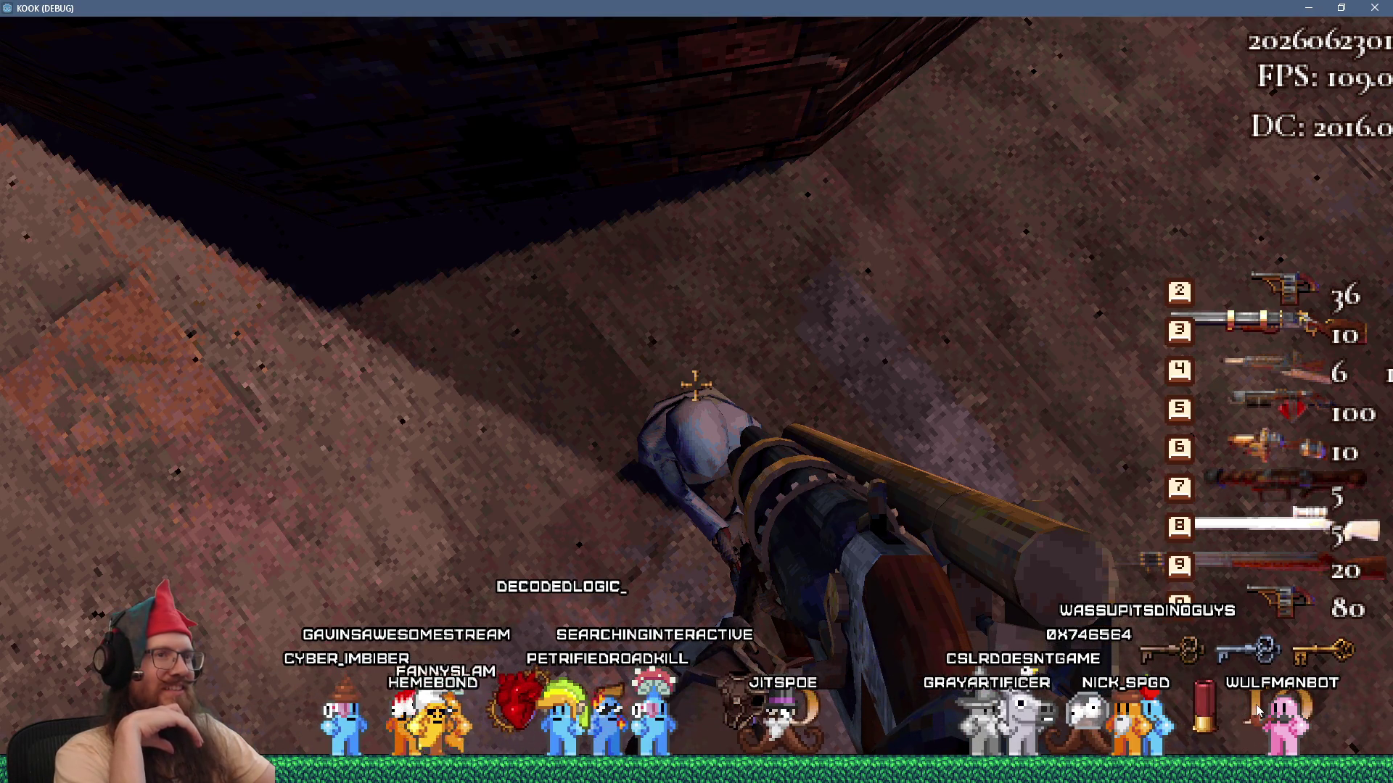
key(alt+Tab)
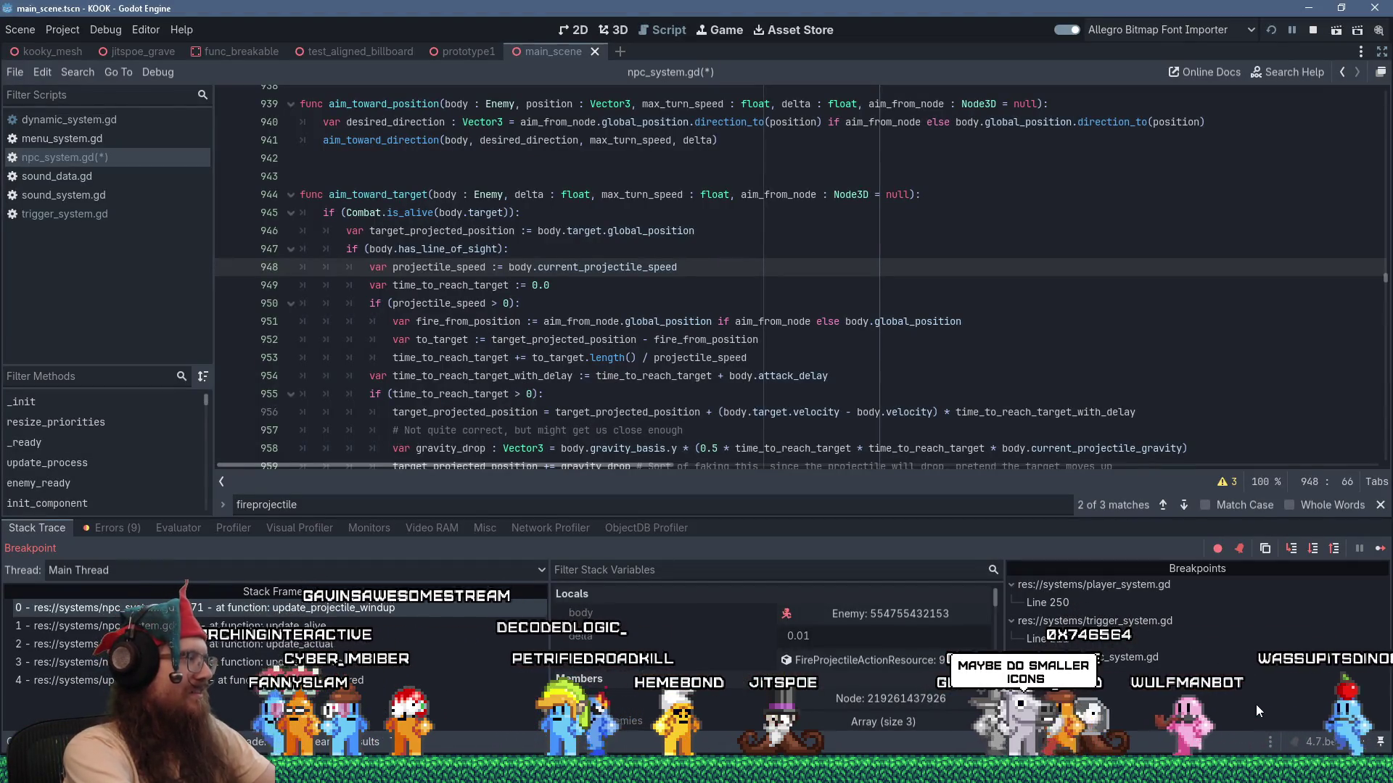
key(alt+Tab)
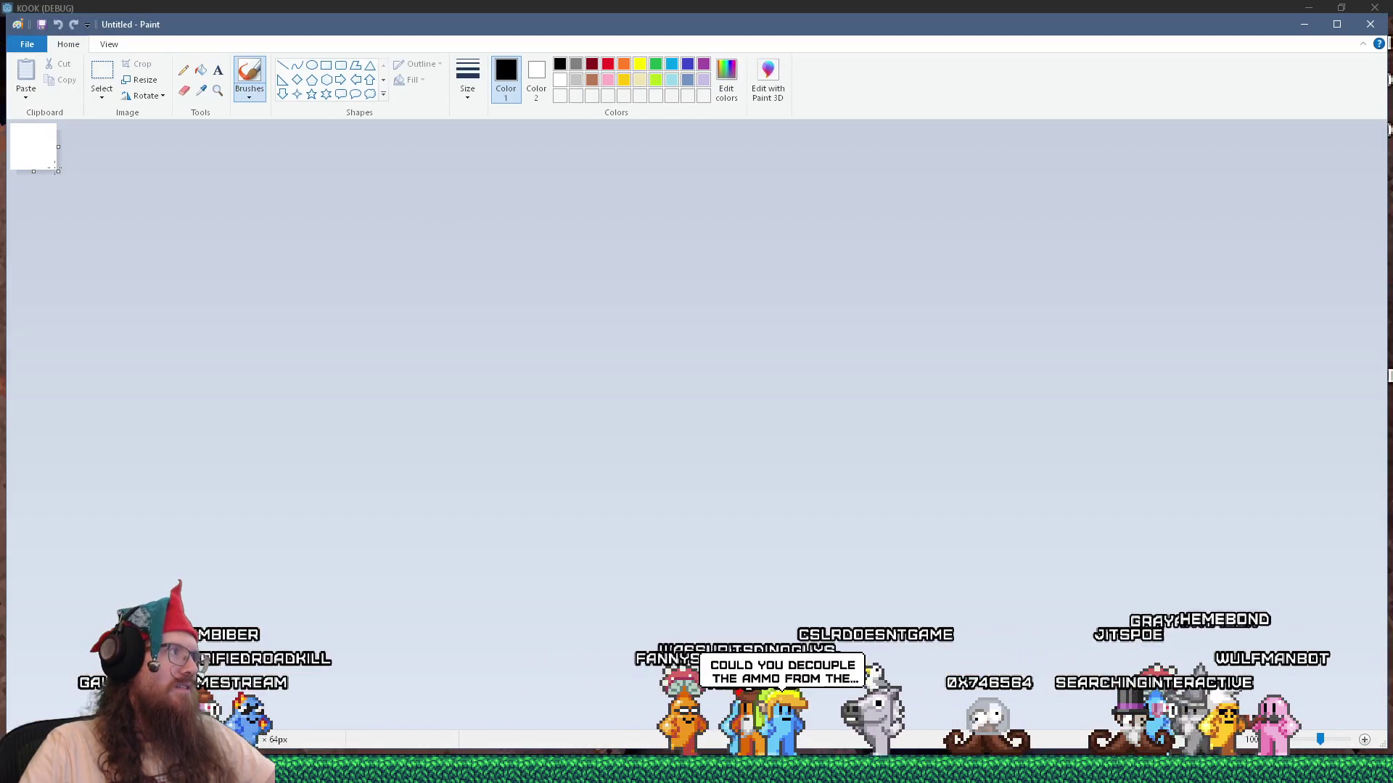
mouse_move(59, 172)
mouse_down()
mouse_move(80, 193)
mouse_move(950, 484)
mouse_move(1036, 585)
mouse_up()
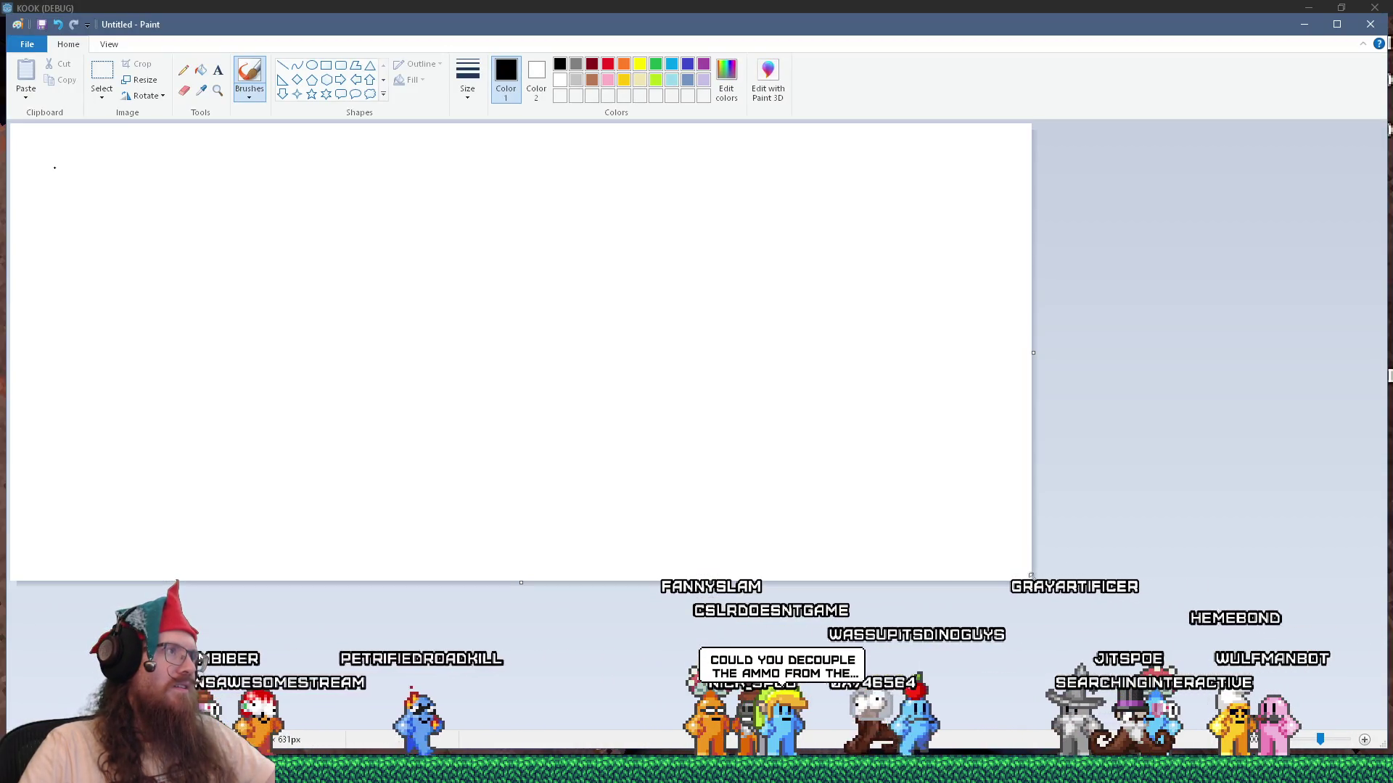
Draw a wide bottom bar with a divider box and small boxes along it.
click(325, 65)
drag(13, 509, 20, 522)
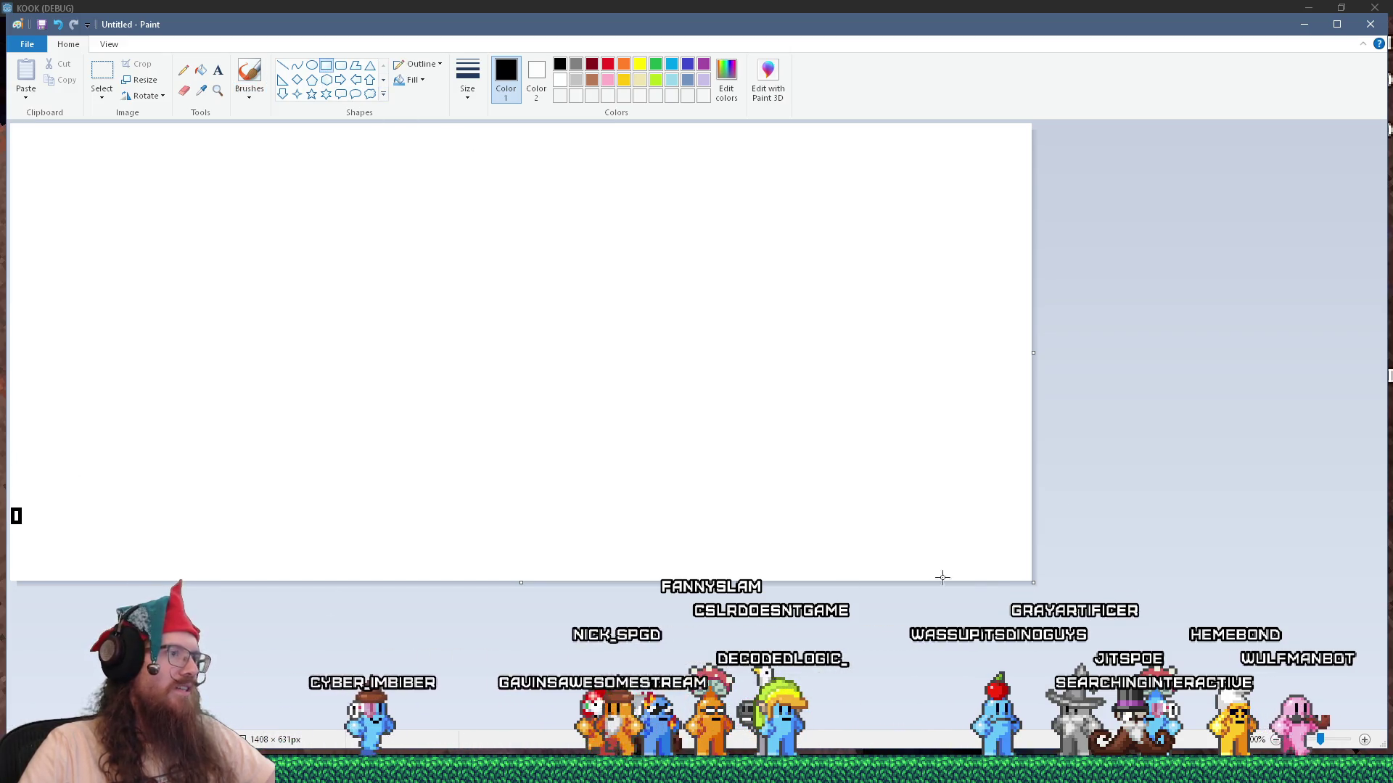
drag(923, 577, 1026, 580)
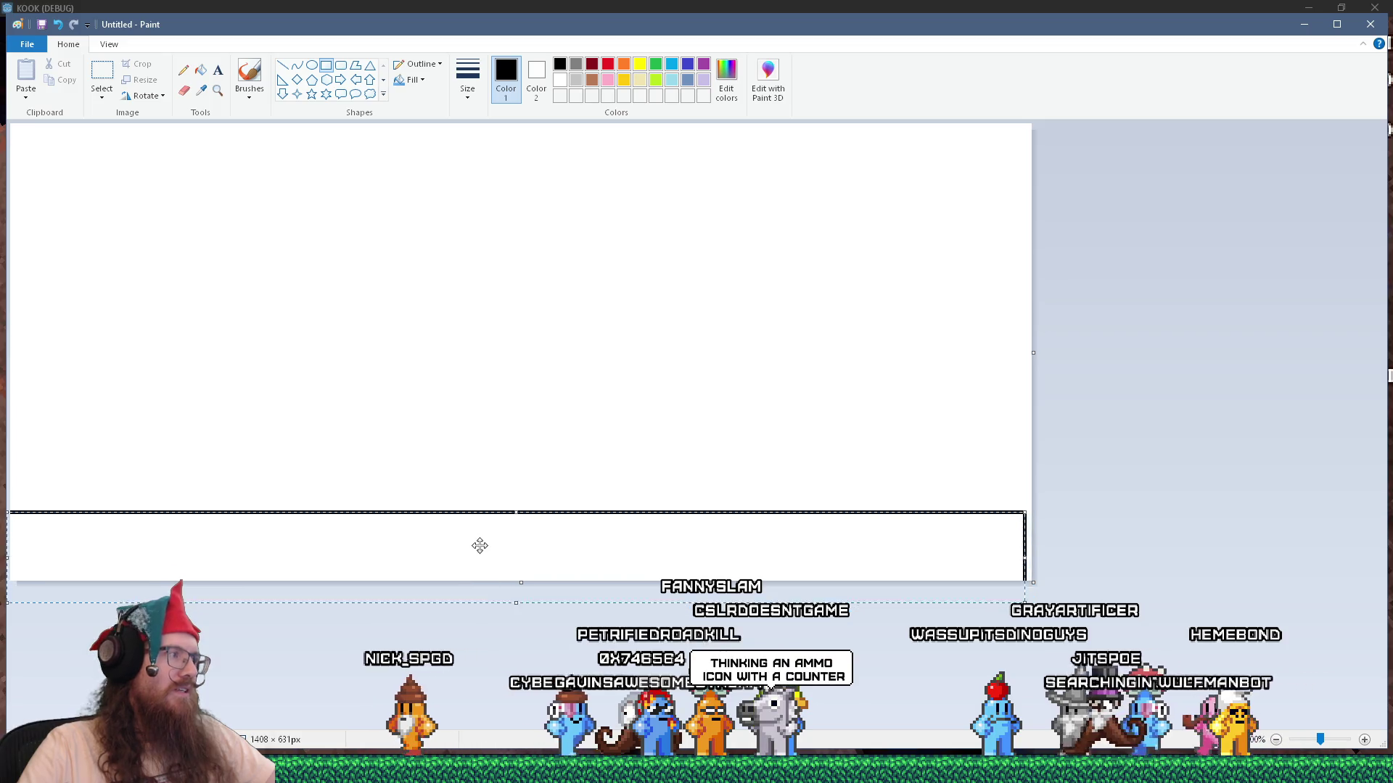
drag(473, 510, 508, 568)
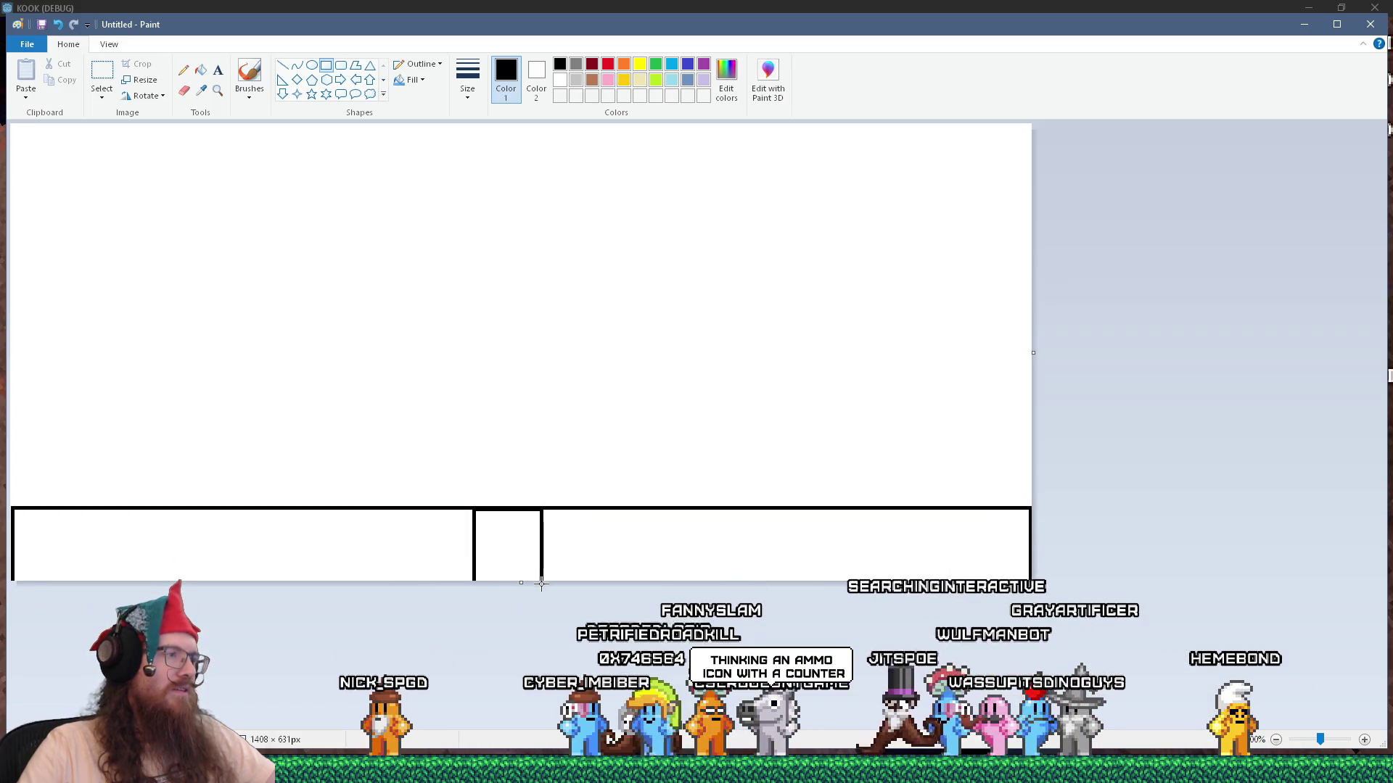
drag(552, 512, 586, 528)
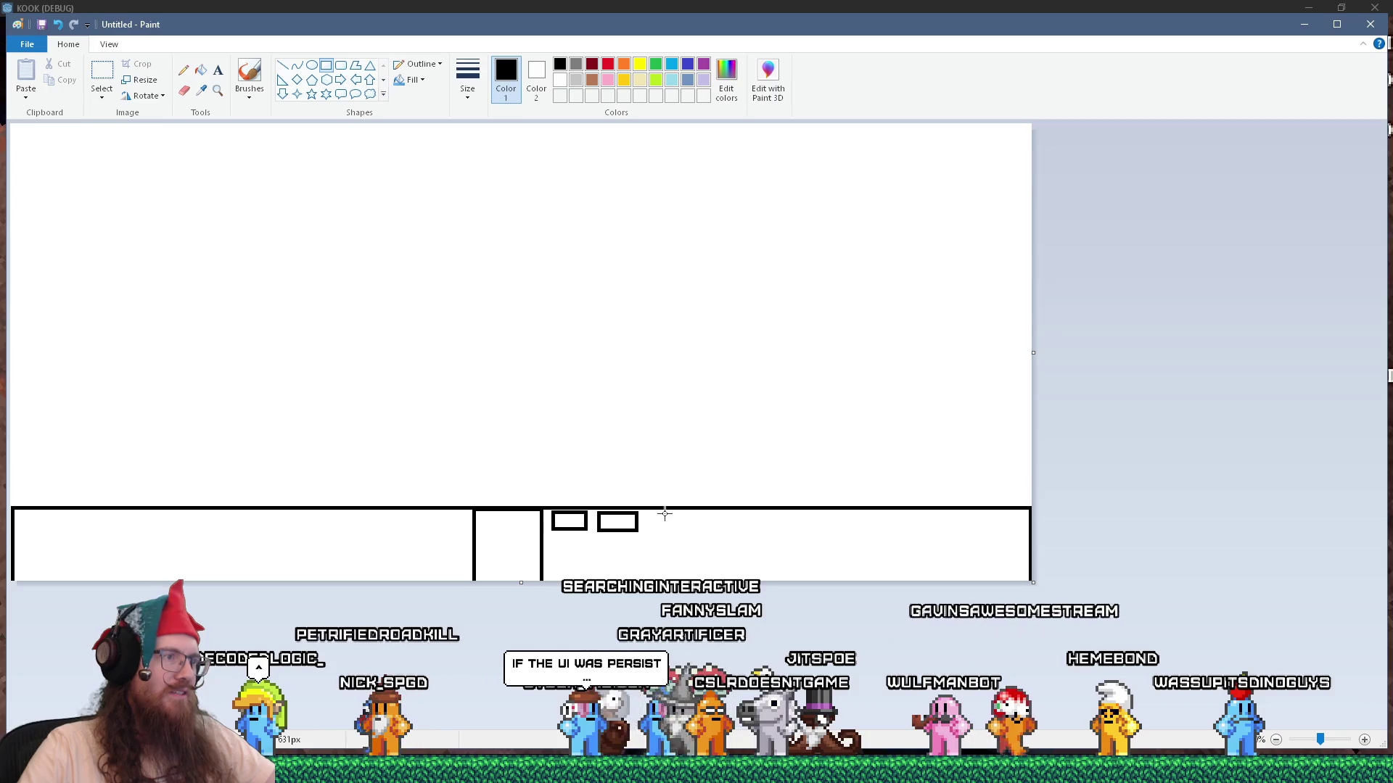
drag(699, 530, 703, 531)
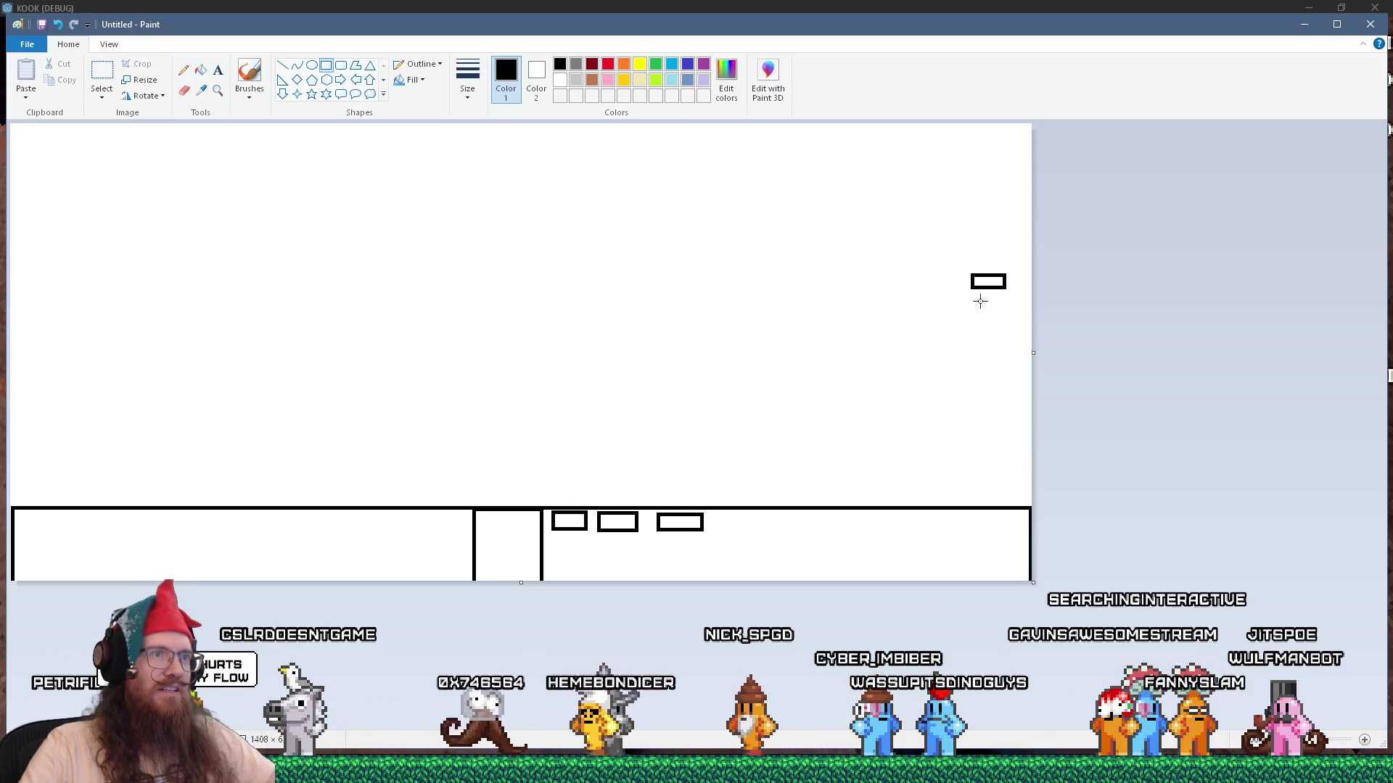
Add the stack of three small boxes at the right edge, then switch back to the game.
drag(971, 295, 981, 307)
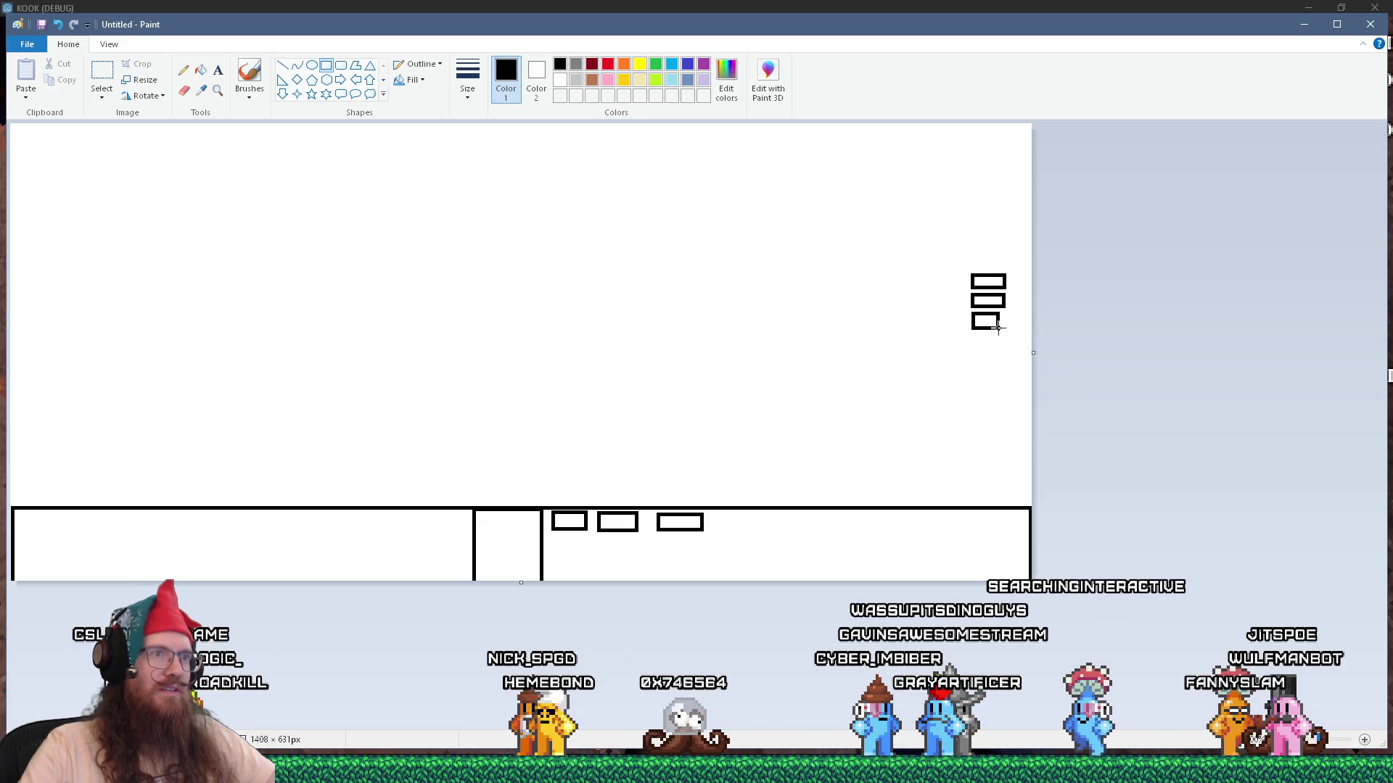
drag(1004, 323, 1005, 326)
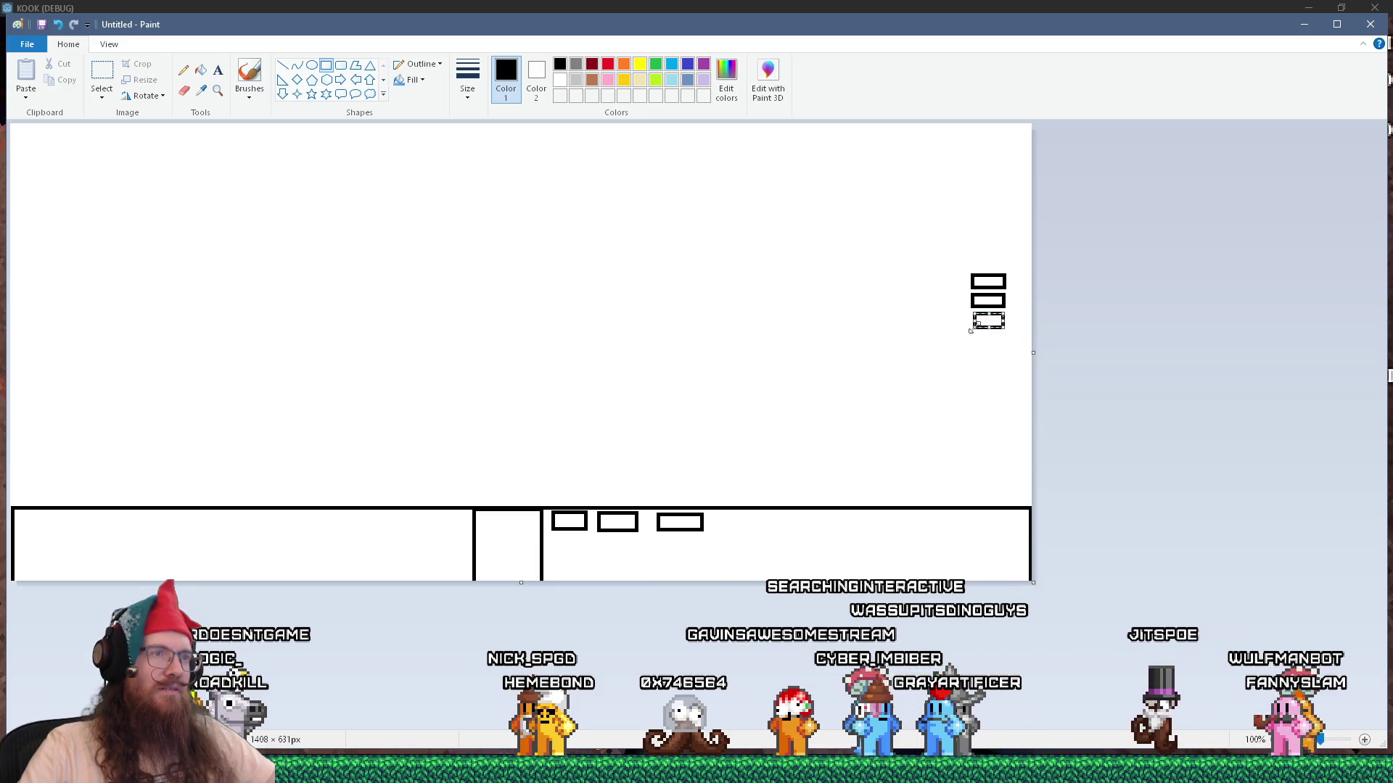
key(alt+Tab)
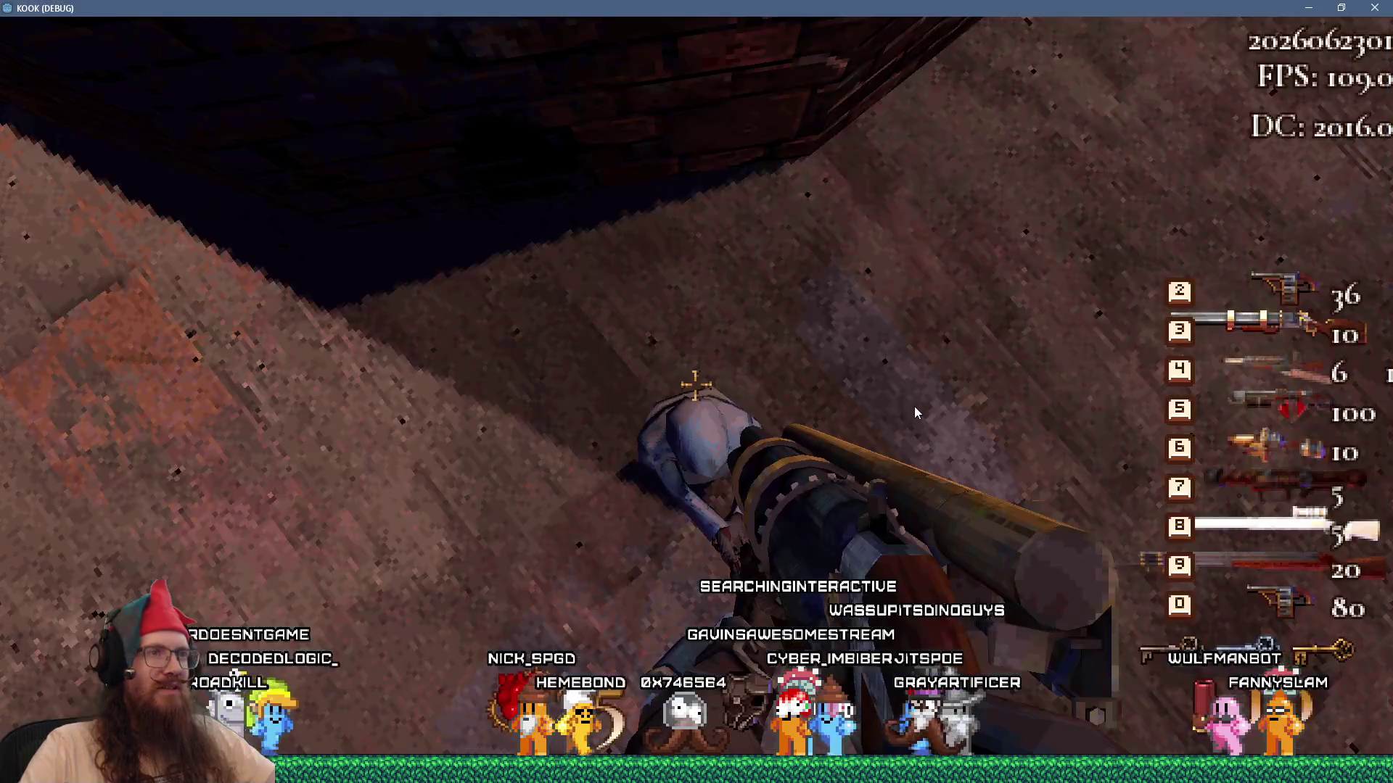
Cycle from the Paint sketch through the KOOK game back to npc_system.gd in Godot.
key(alt+Tab)
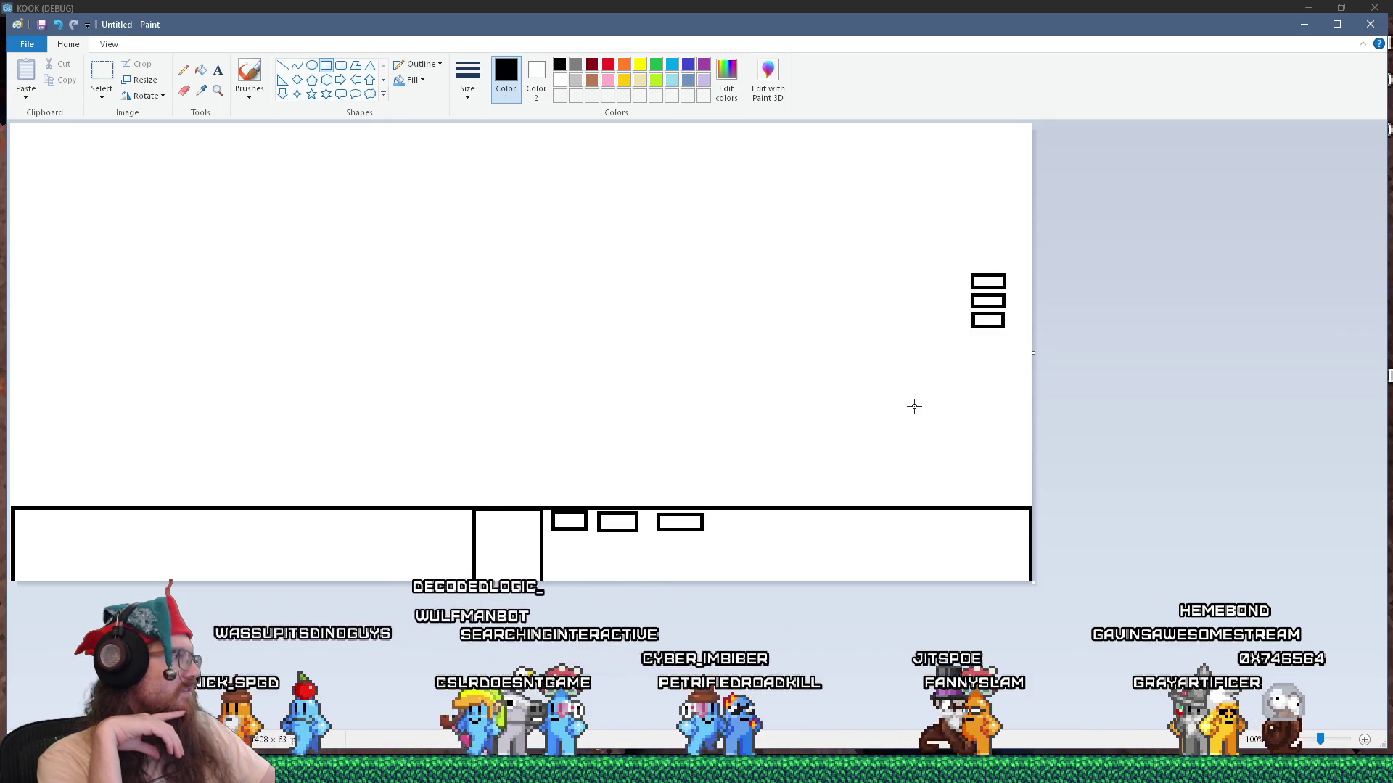
key(alt+Tab)
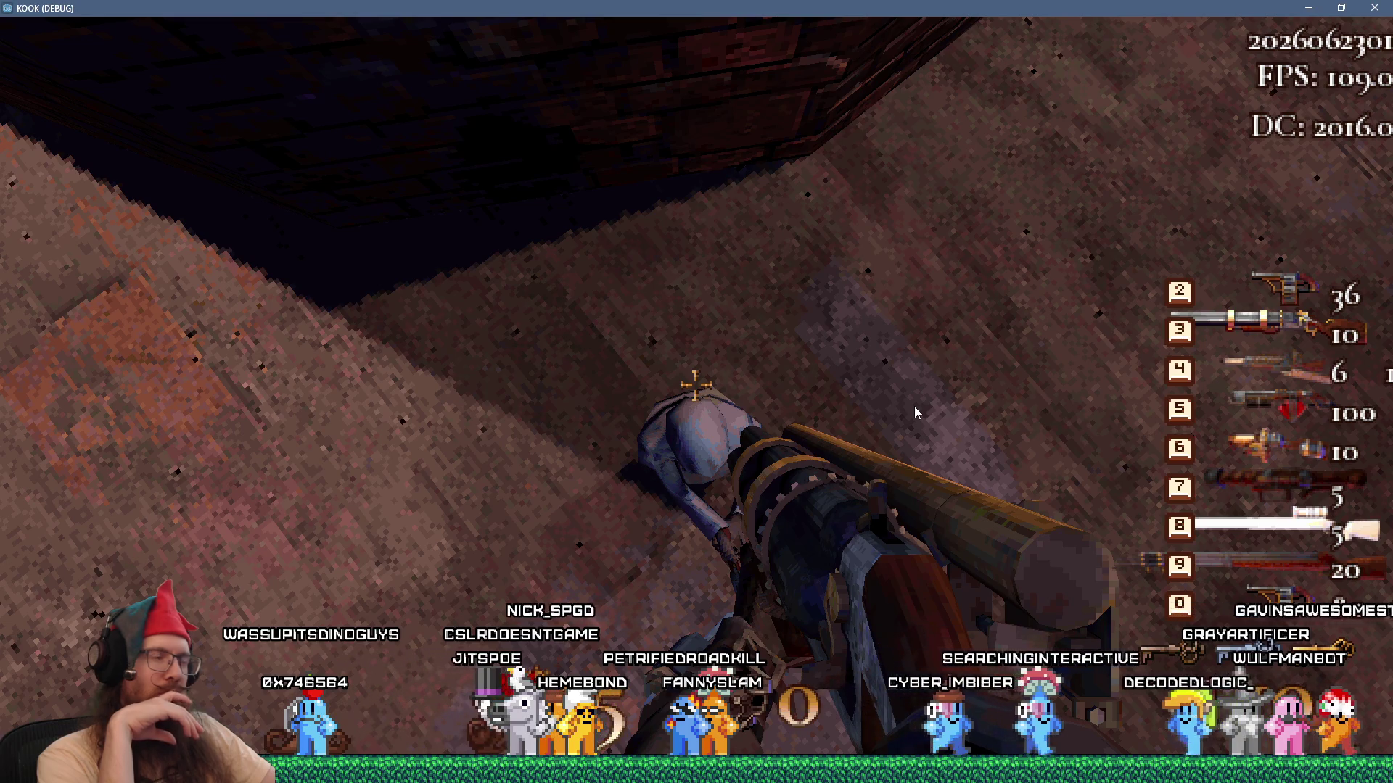
key(alt+Tab)
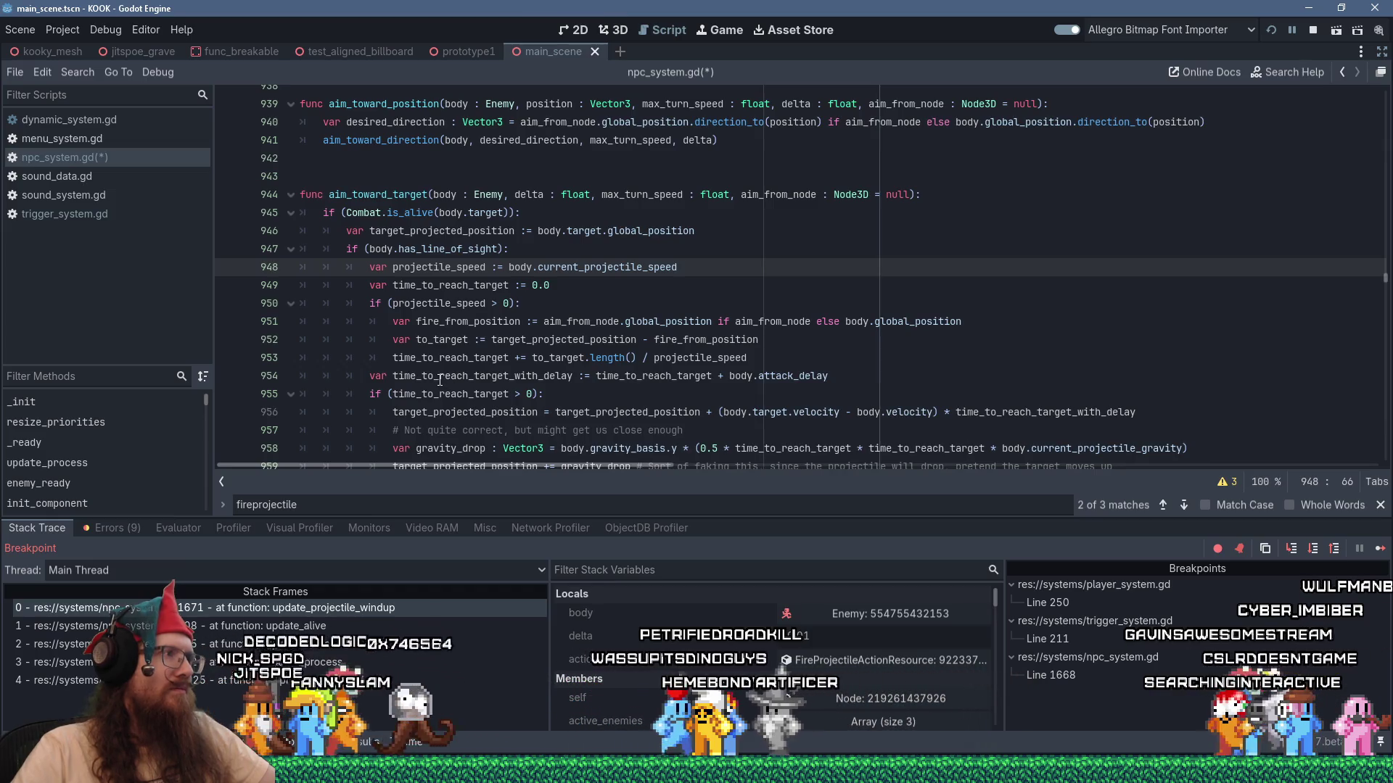
Highlight aim_from_node uses, then start a new line 953 with Debug.draw_line.
mouse_move(439, 381)
scroll(440, 381, down, 2)
scroll(565, 396, up, 2)
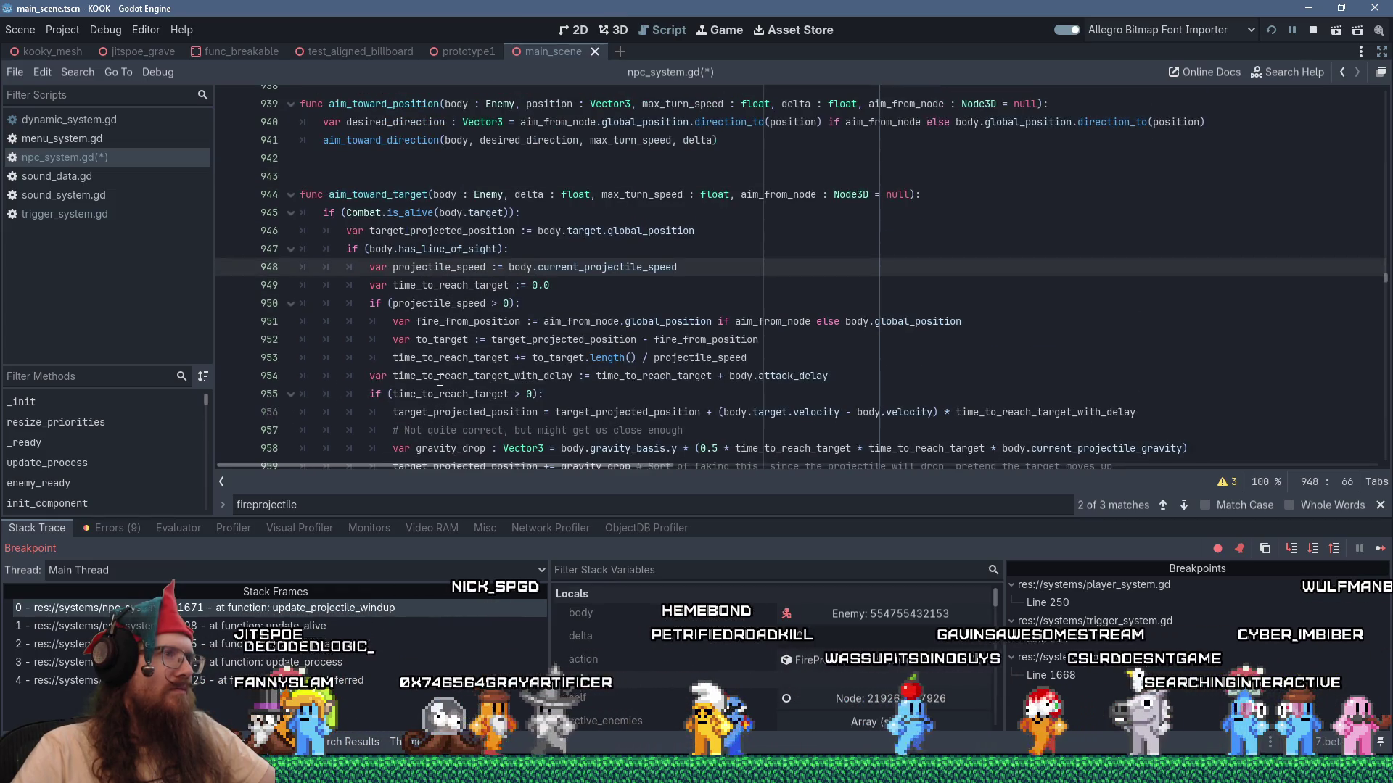
double_click(776, 194)
scroll(723, 276, down, 3)
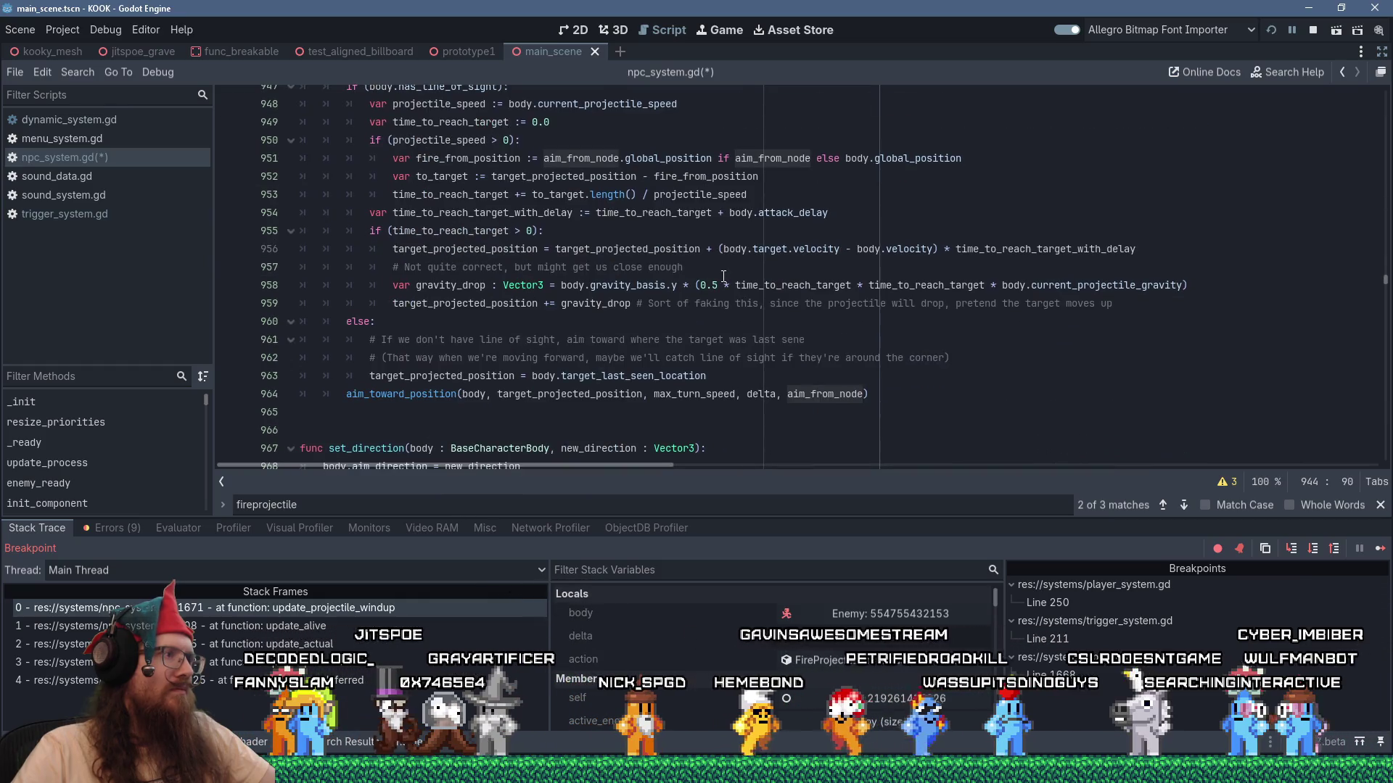
scroll(723, 276, up, 1)
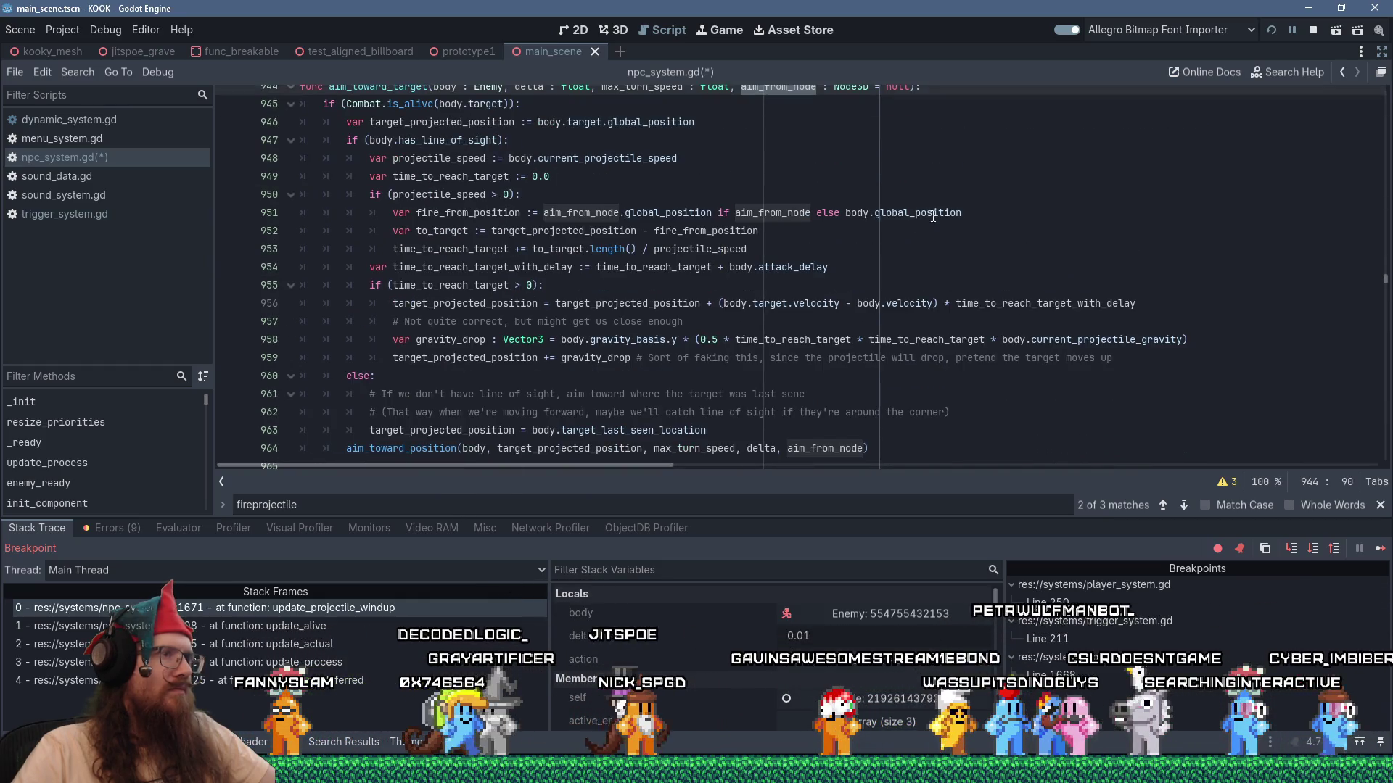
click(851, 236)
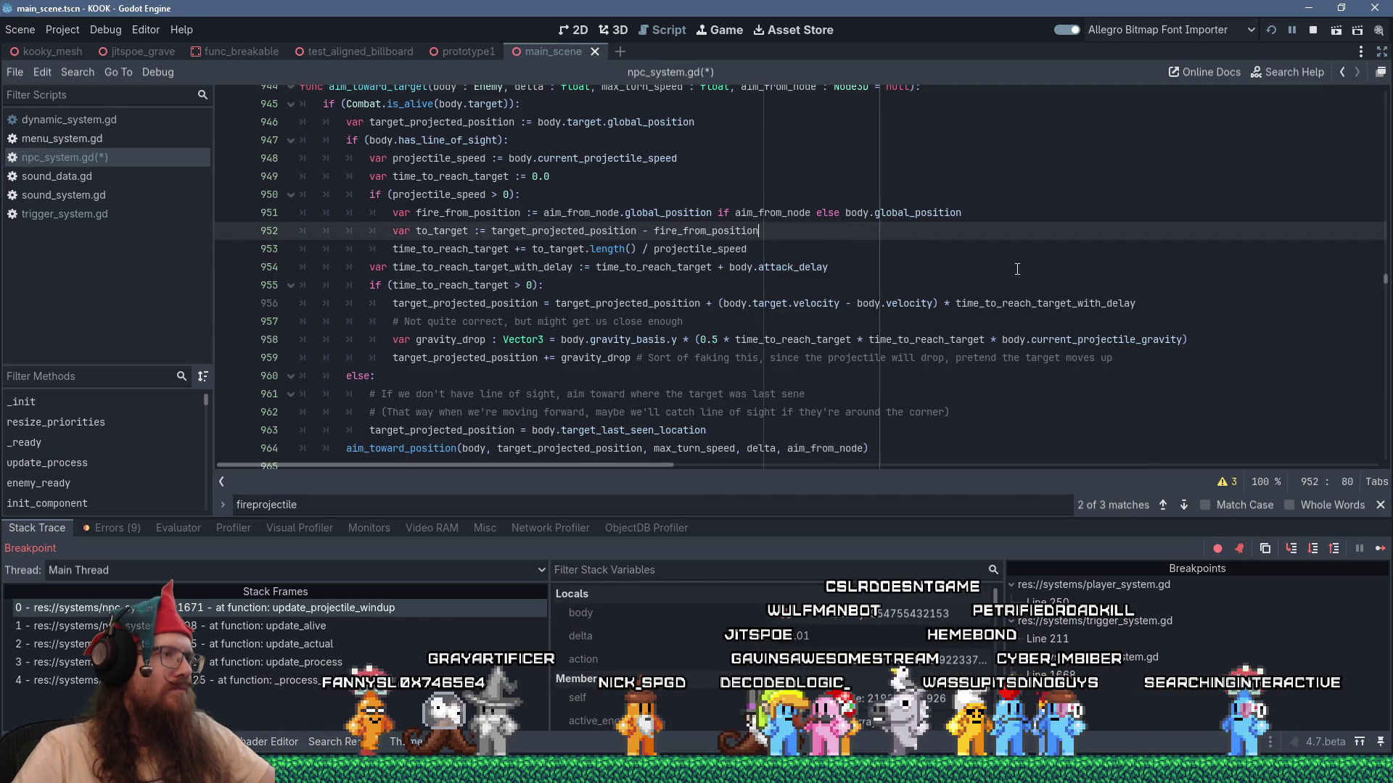
key(Return)
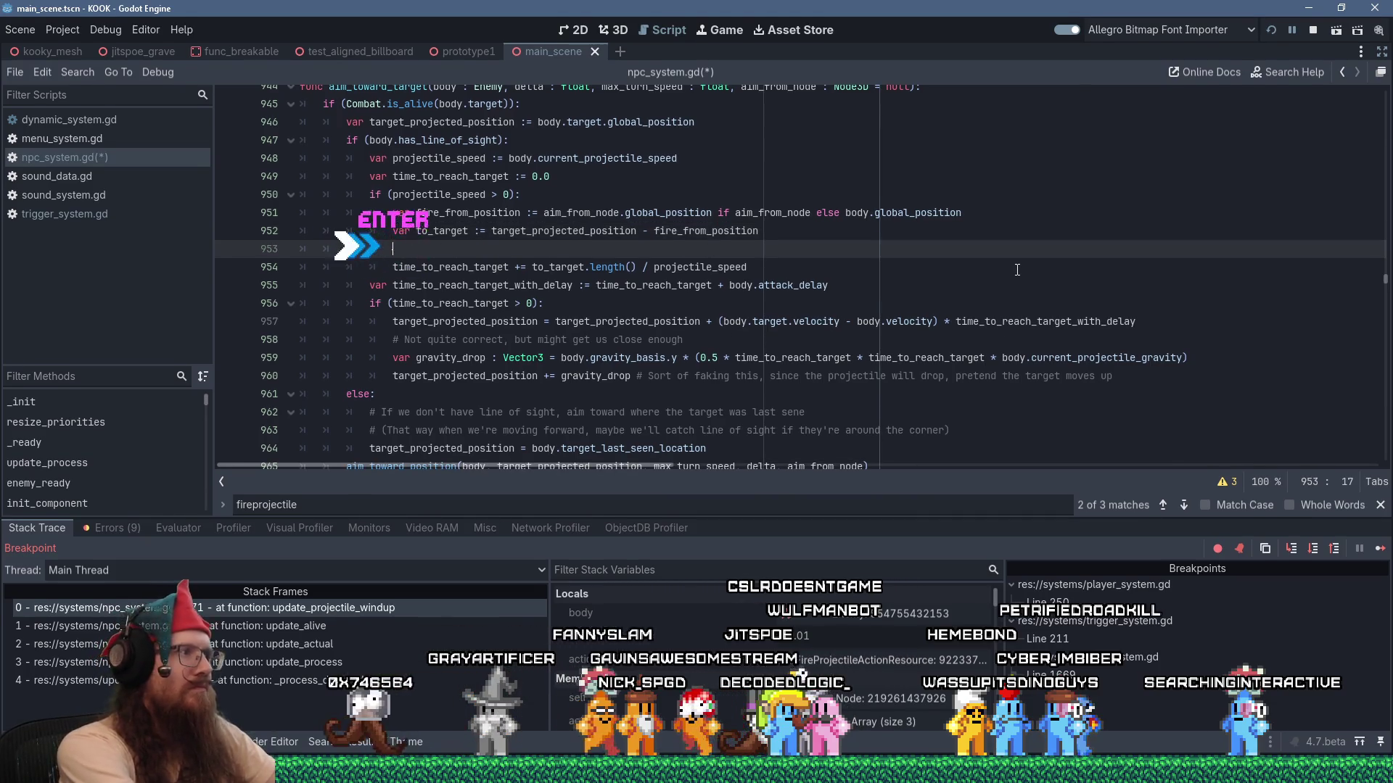
text(Debug.draw_li)
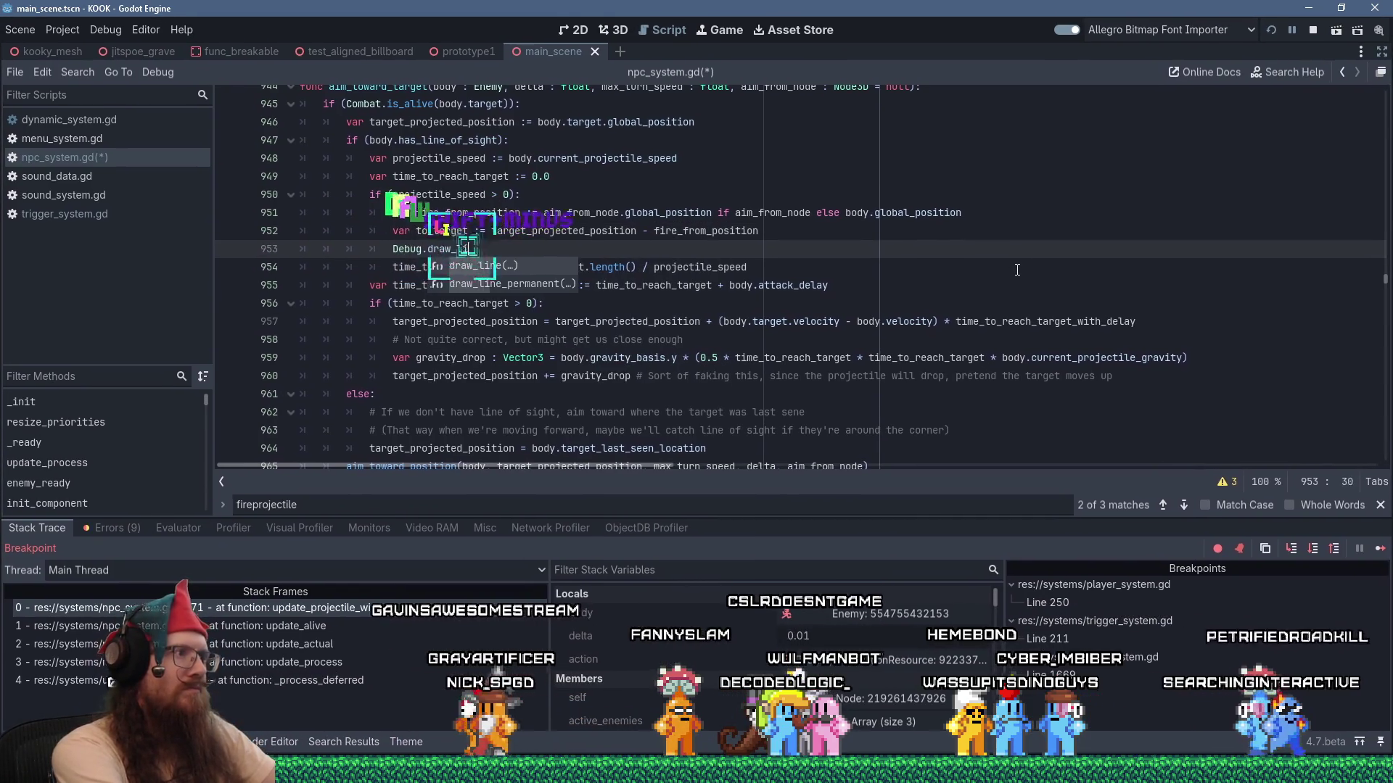
key(Return)
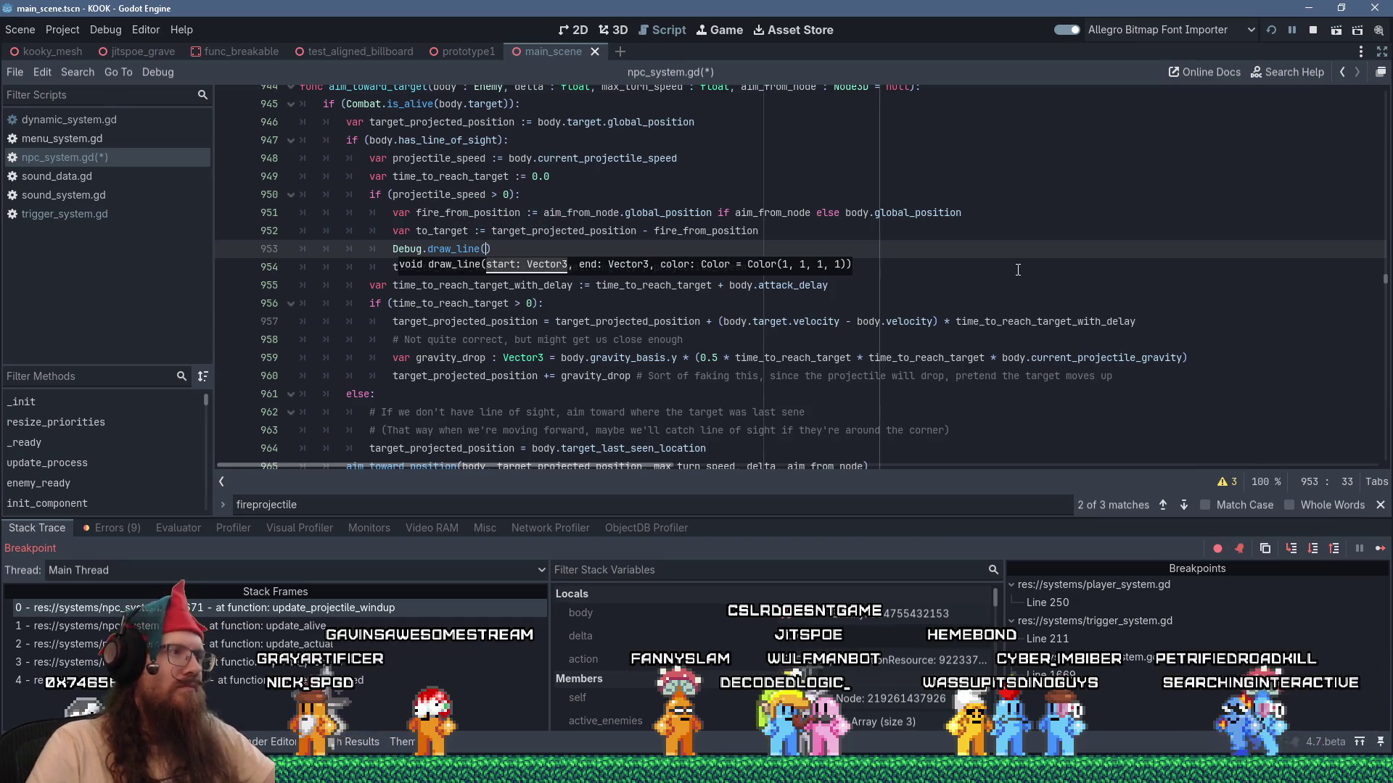
Complete the call as draw_line(fire_from_position, target_projected_position, Color.ORANGE).
scroll(1017, 270, up, 2)
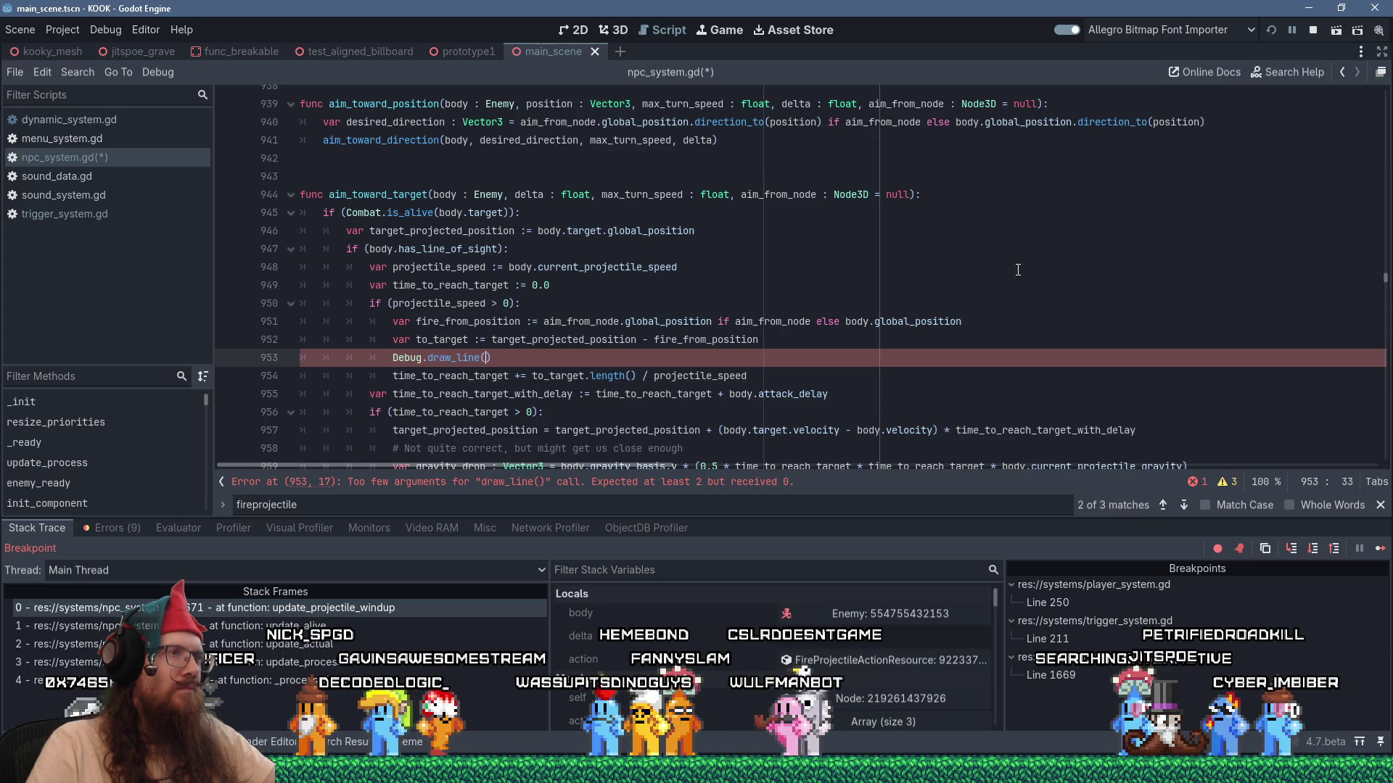
scroll(1014, 267, down, 2)
scroll(1010, 263, up, 2)
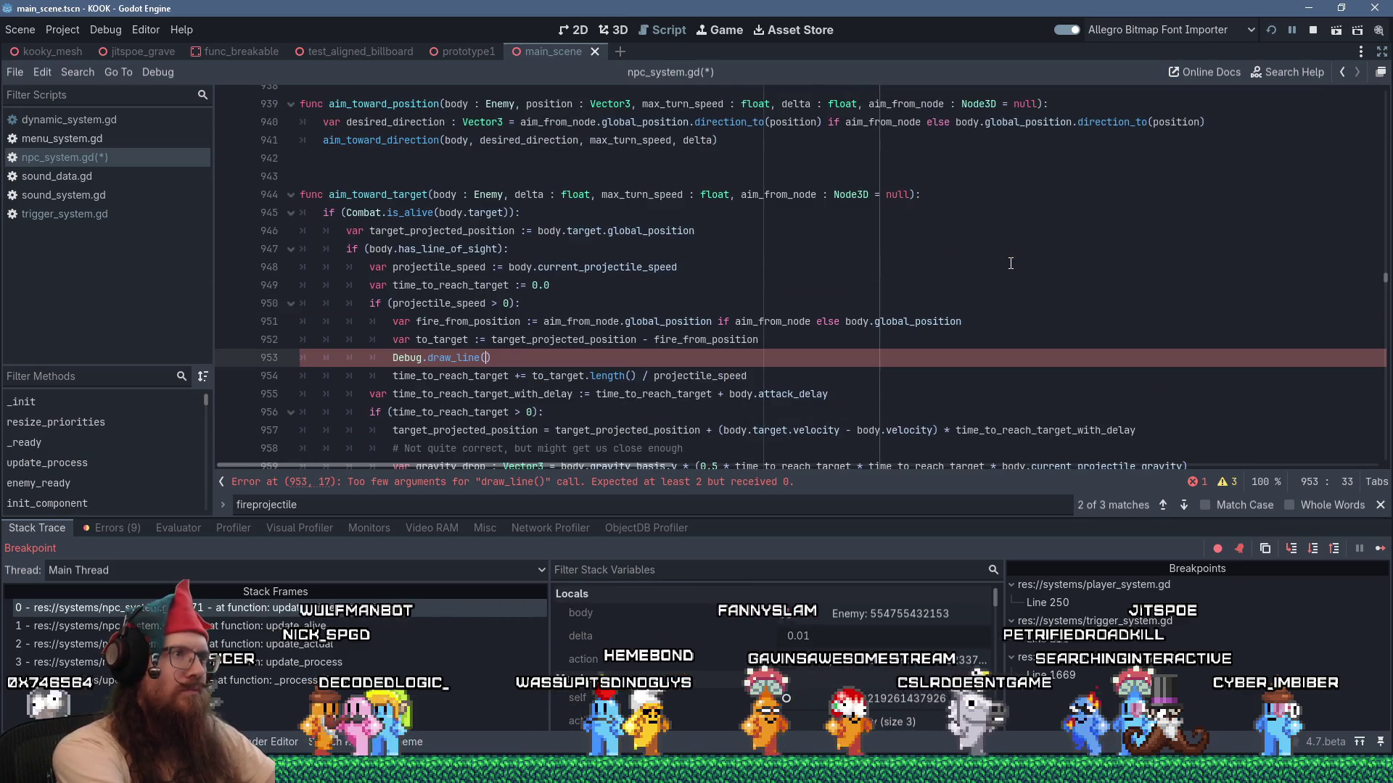
text(aim_)
key(BackSpace)
key(BackSpace)
key(BackSpace)
text(_from_position,)
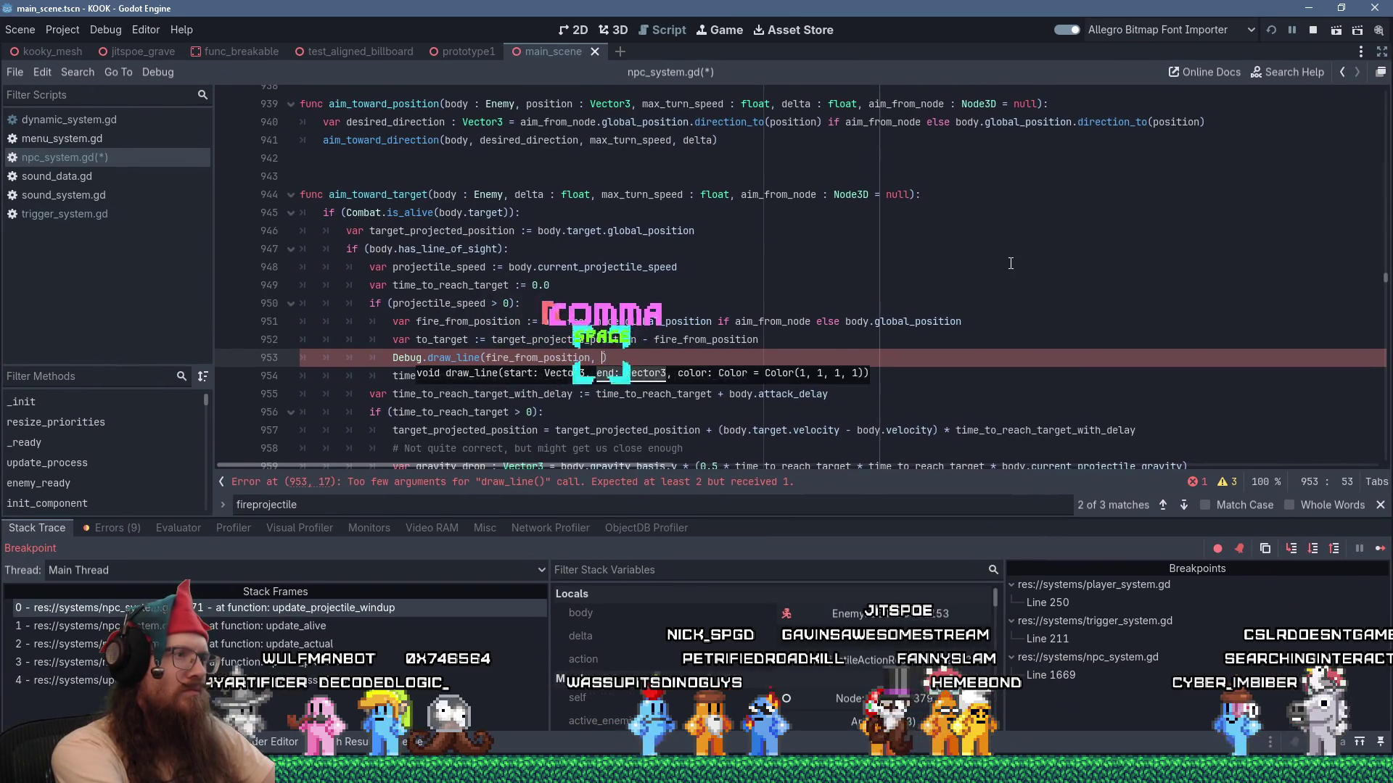
key(Escape)
key(Escape)
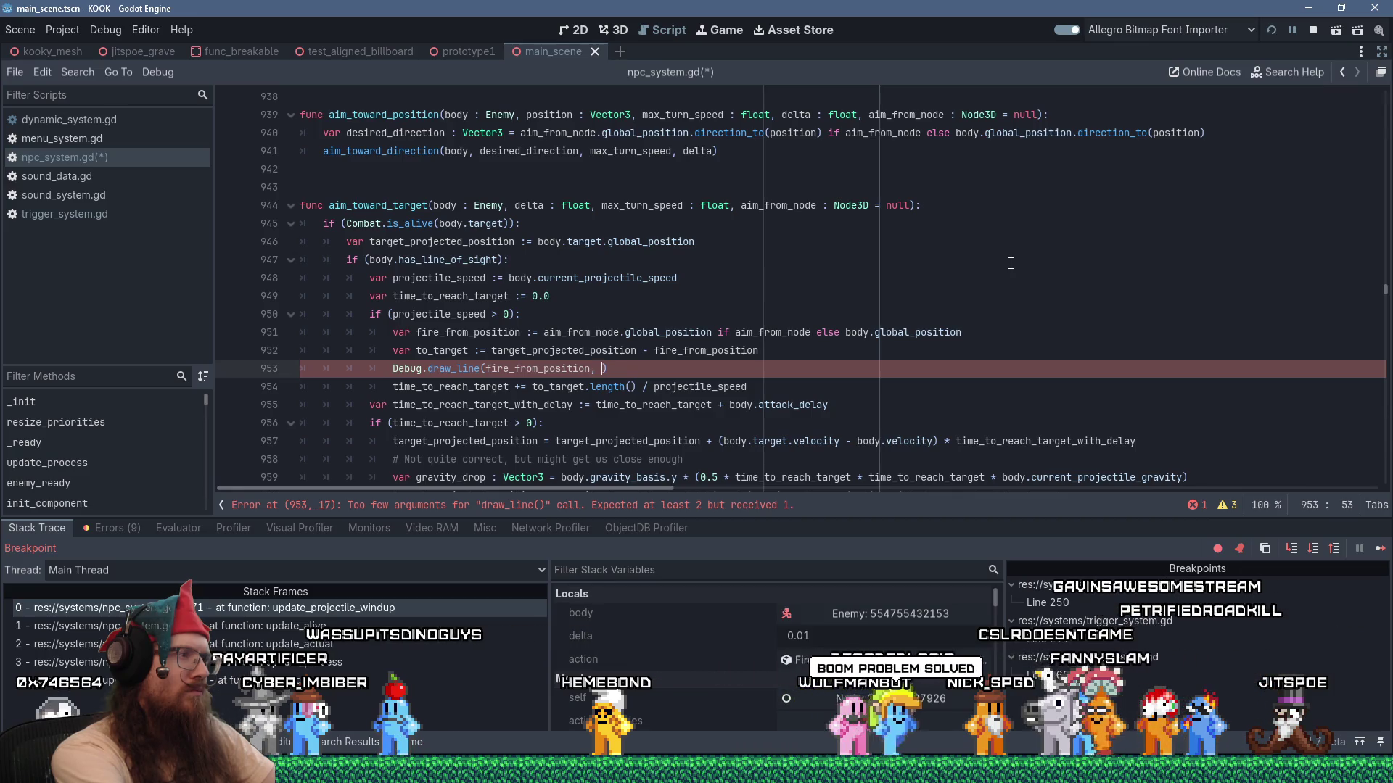
text(target_projected_po)
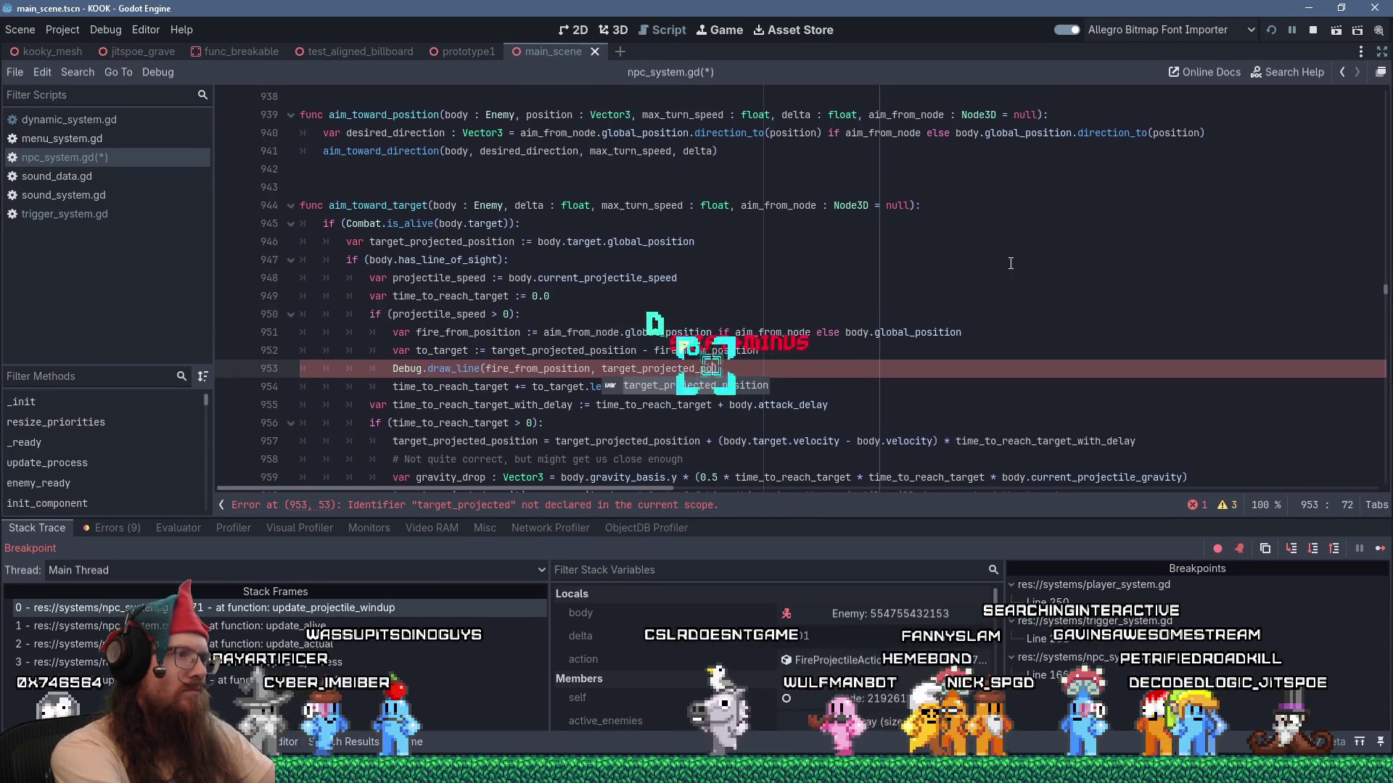
key(Return)
text(, )
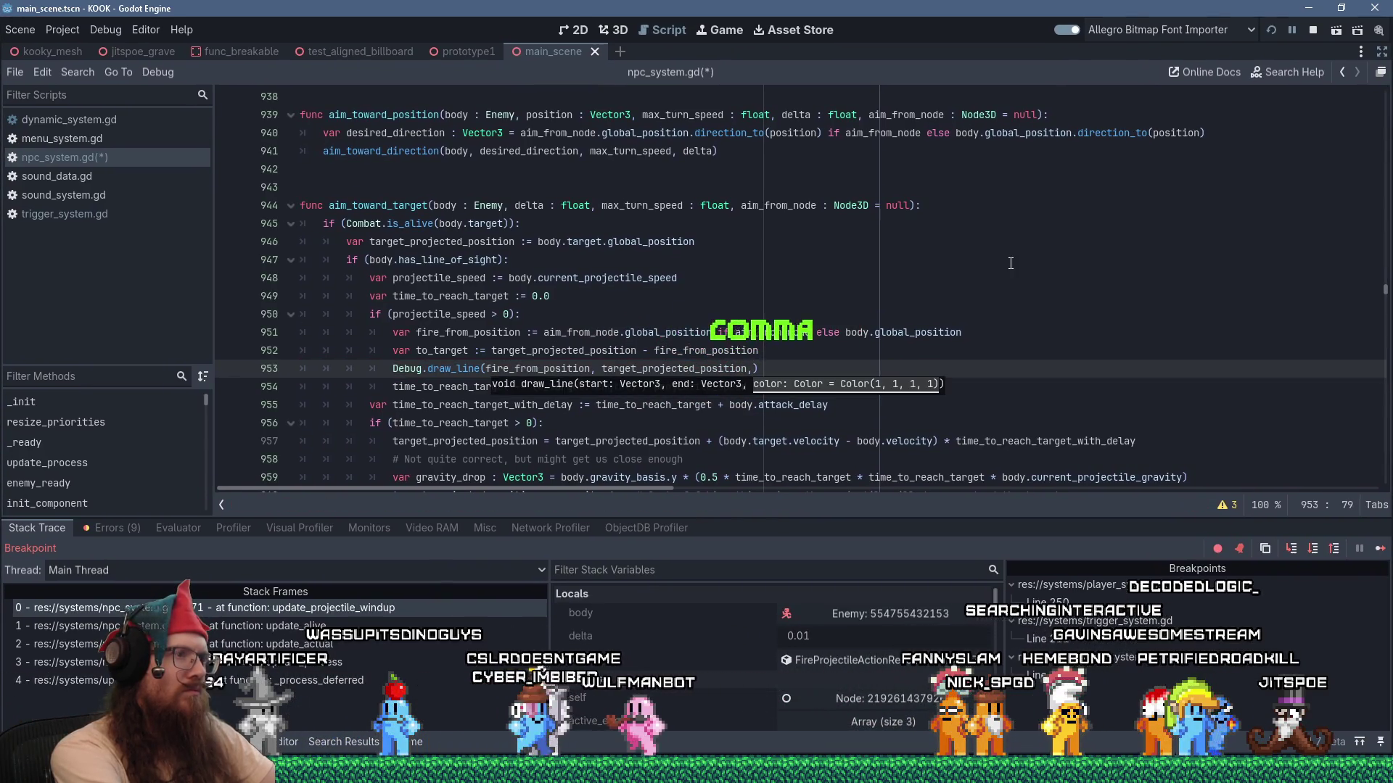
text(Color.ora)
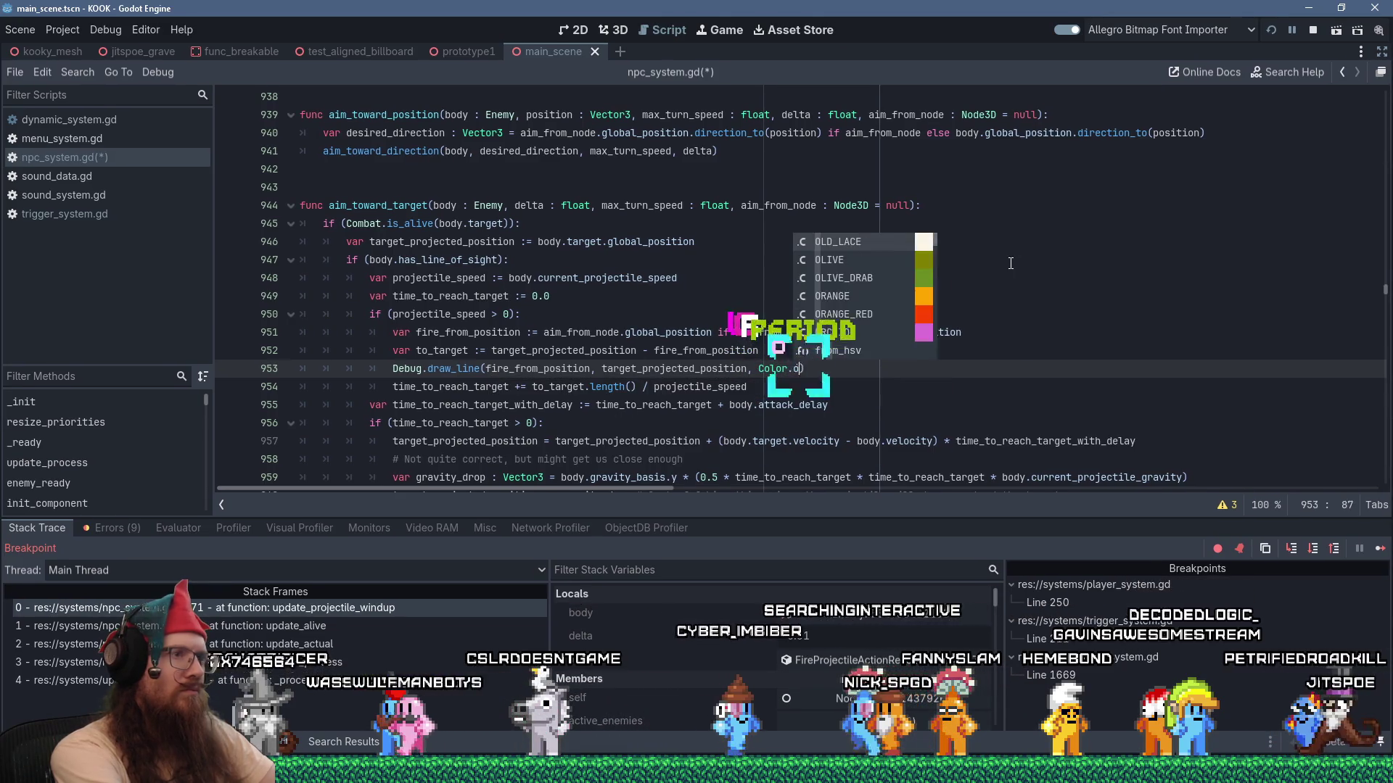
key(Return)
Save npc_system.gd and put the caret on line 951 in the script editor.
key(ctrl+s)
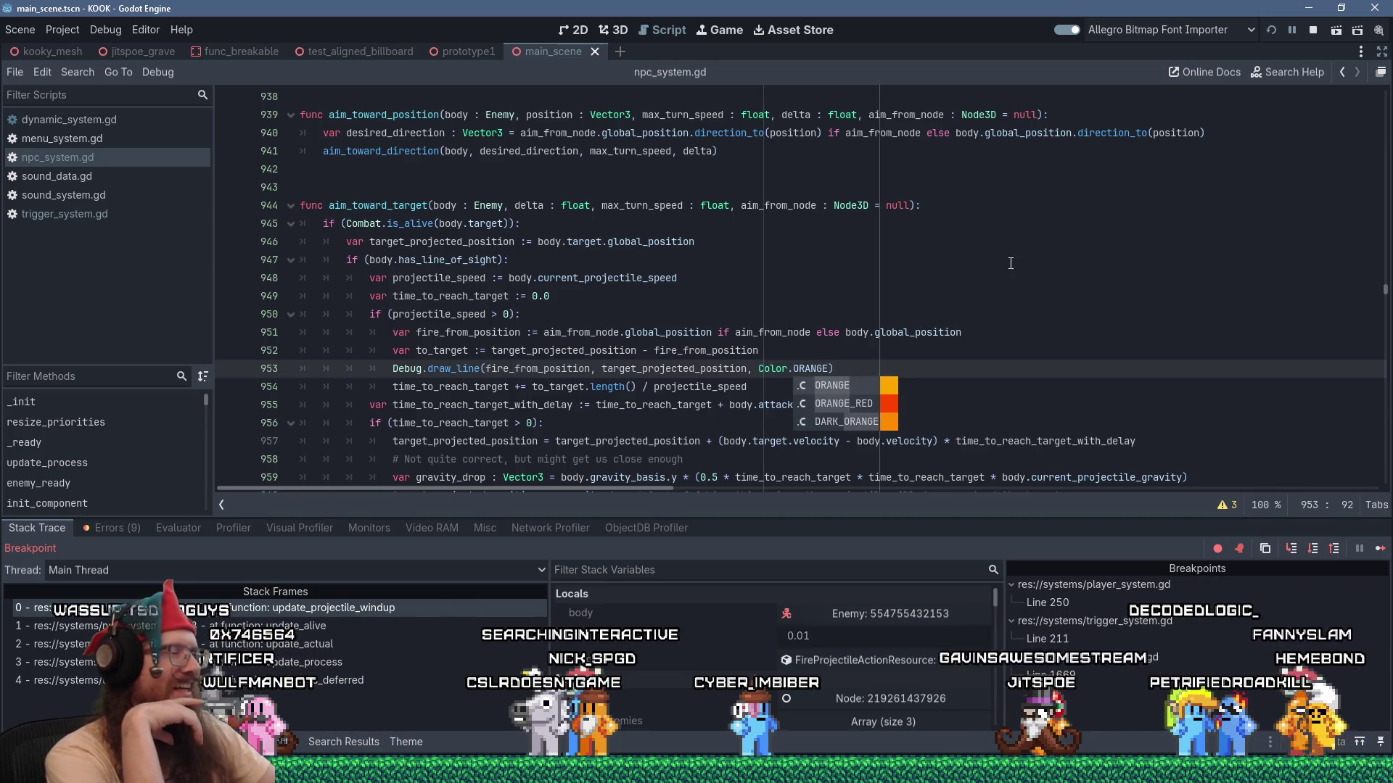
key(alt+Tab)
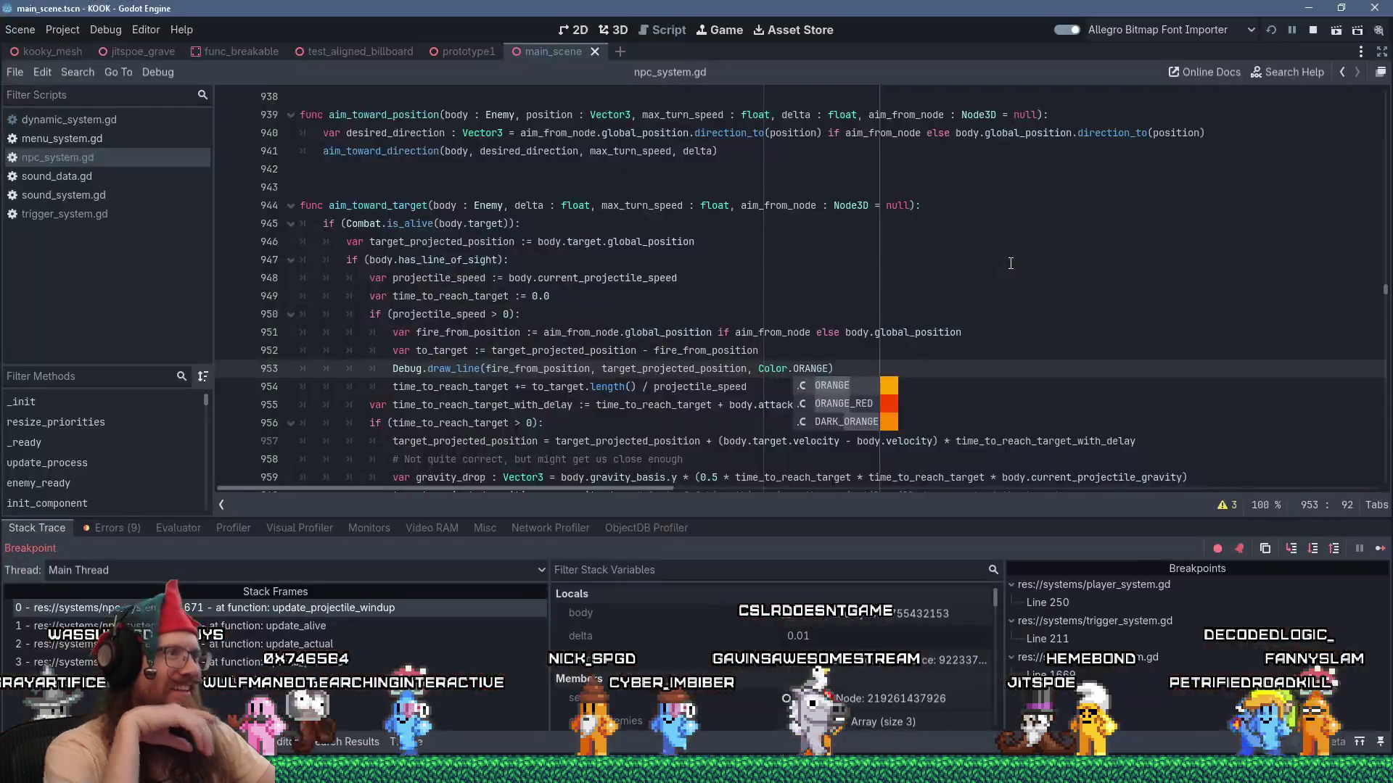
click(933, 204)
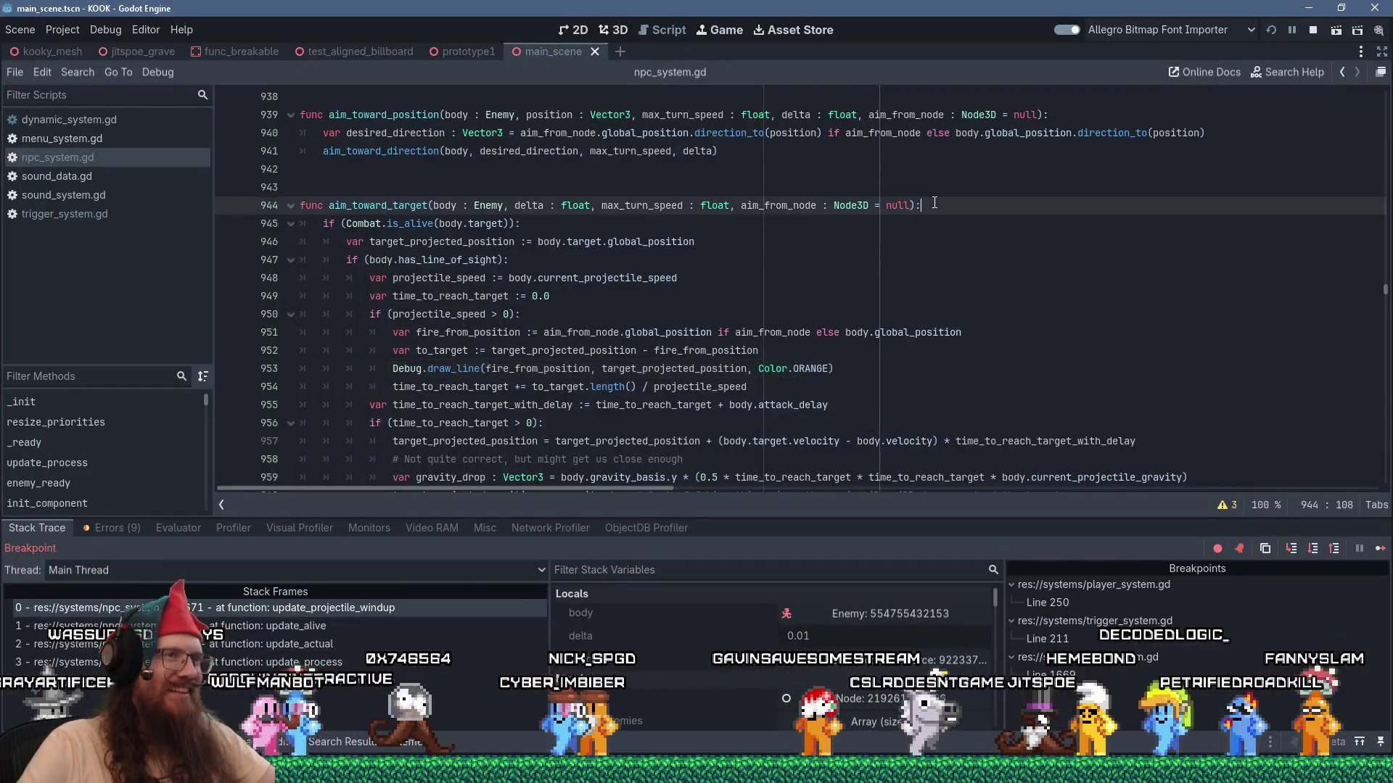
click(903, 334)
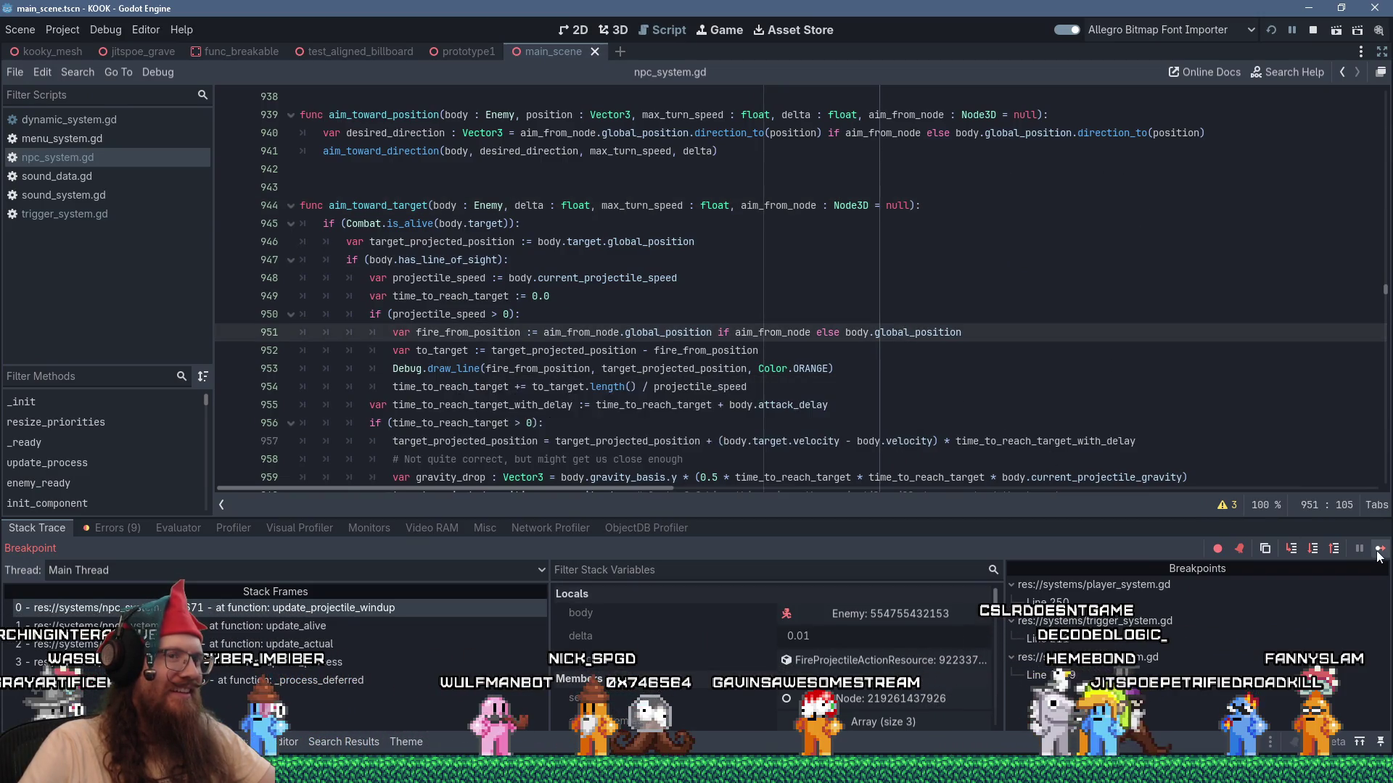
Resume the game past the line 1669 breakpoint, toggle the console, and fire at the enemy.
key(F12)
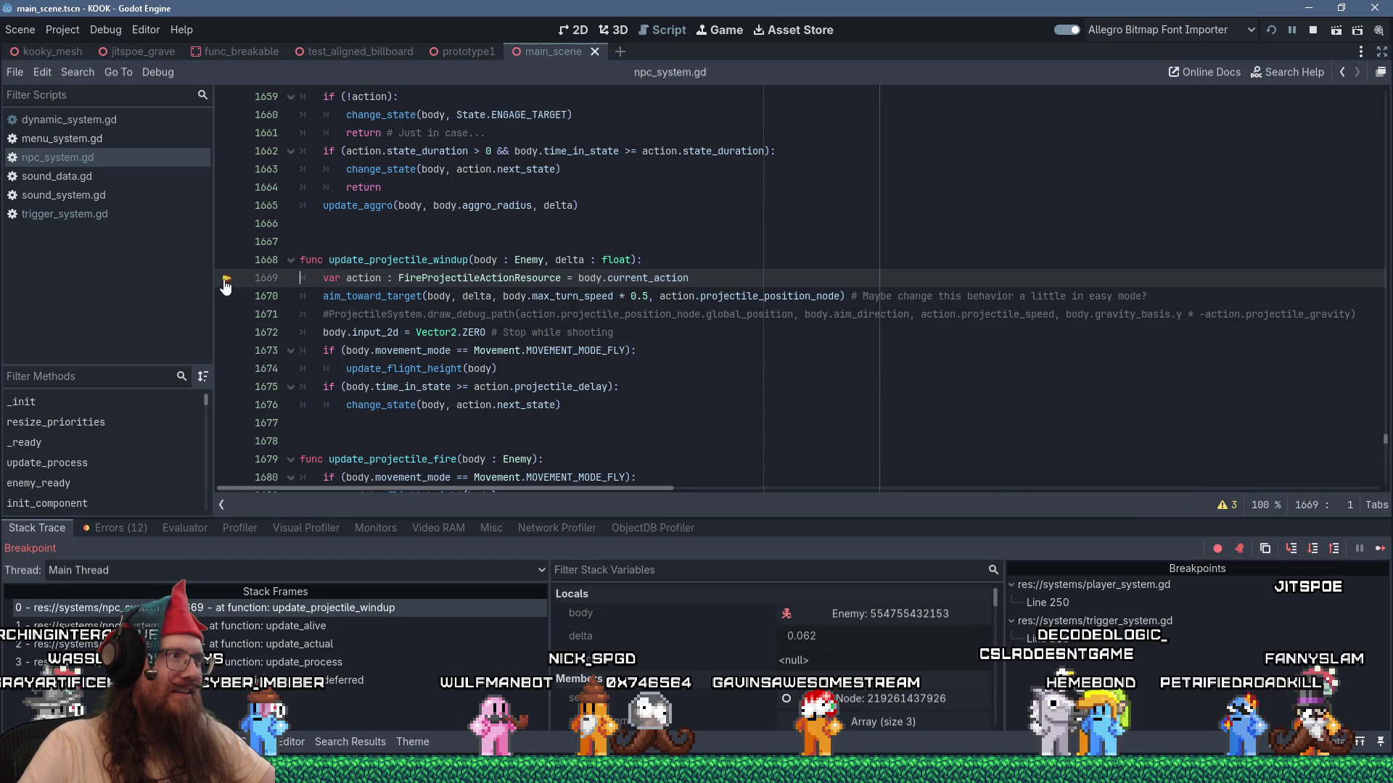
key(F12)
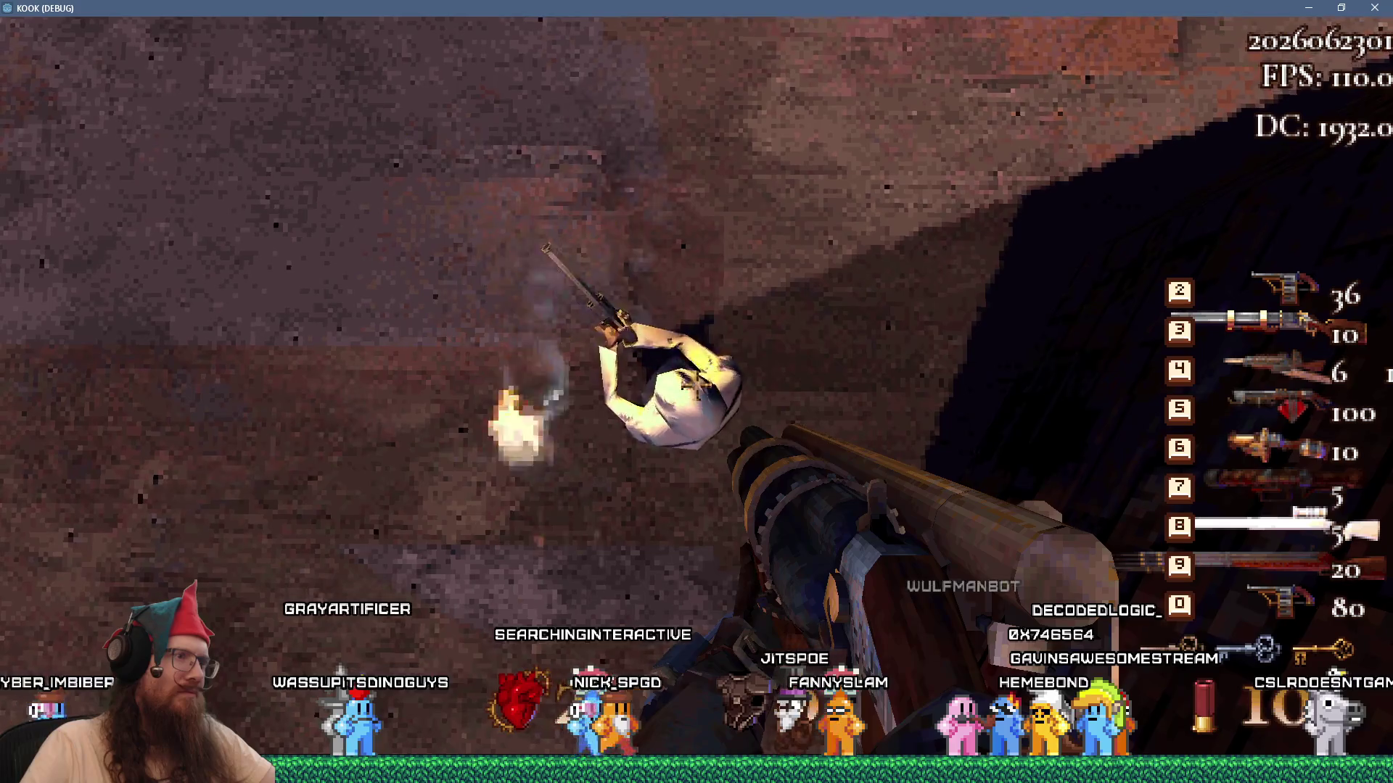
key(grave)
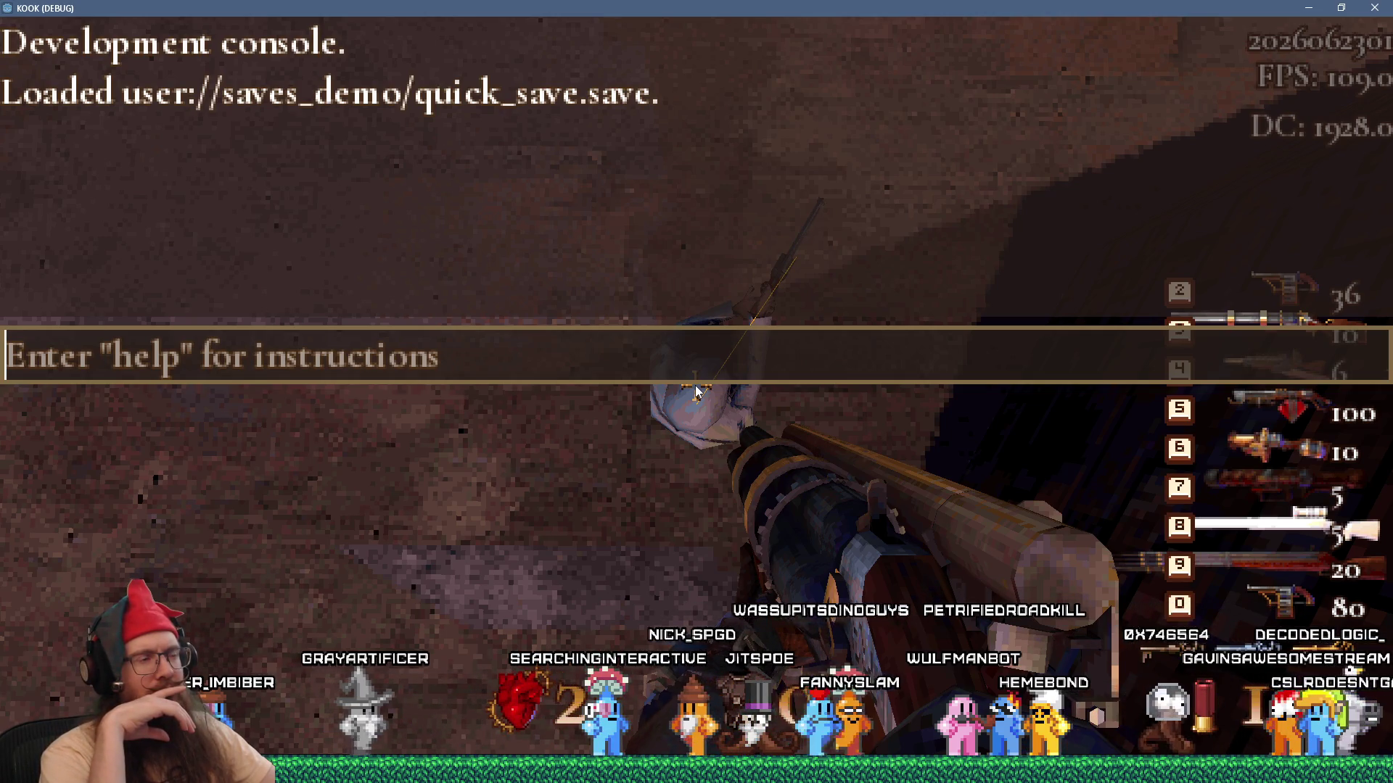
key(grave)
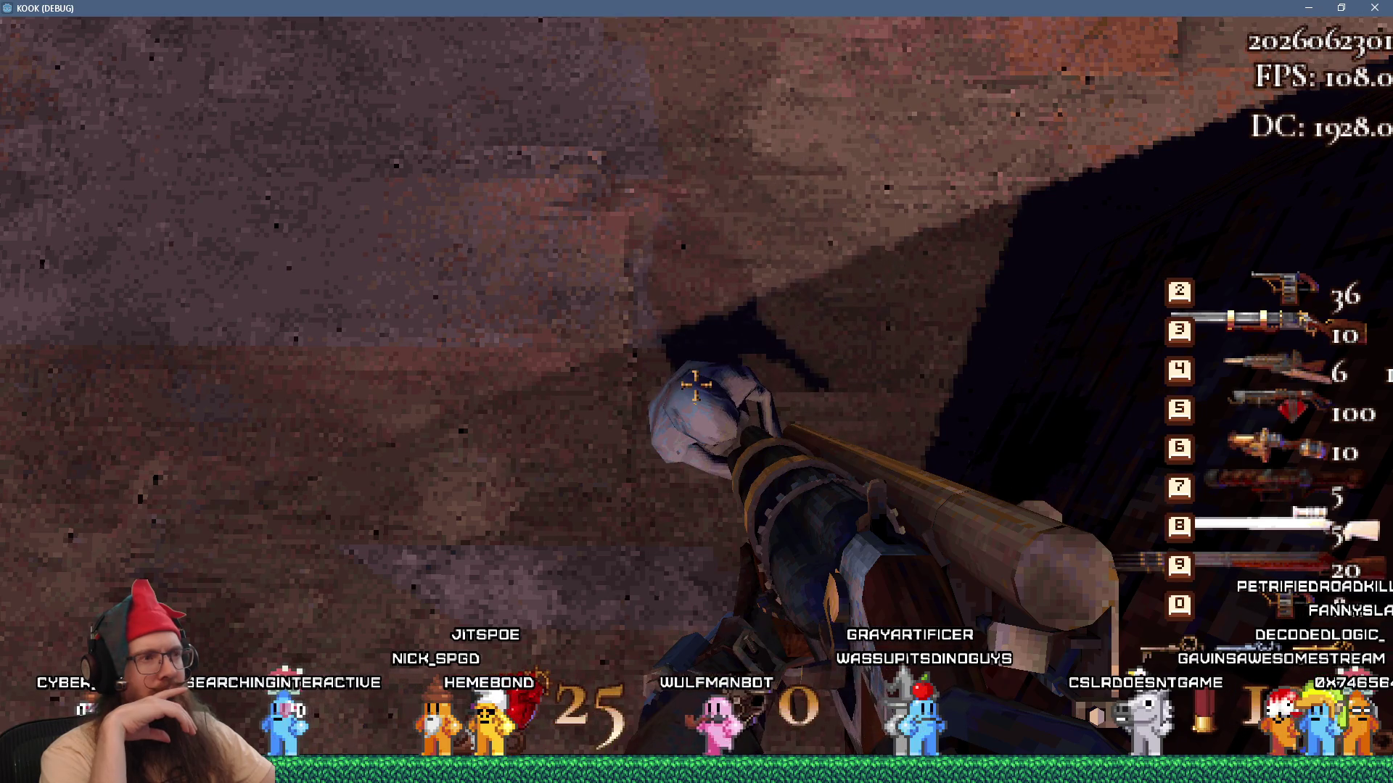
key(grave)
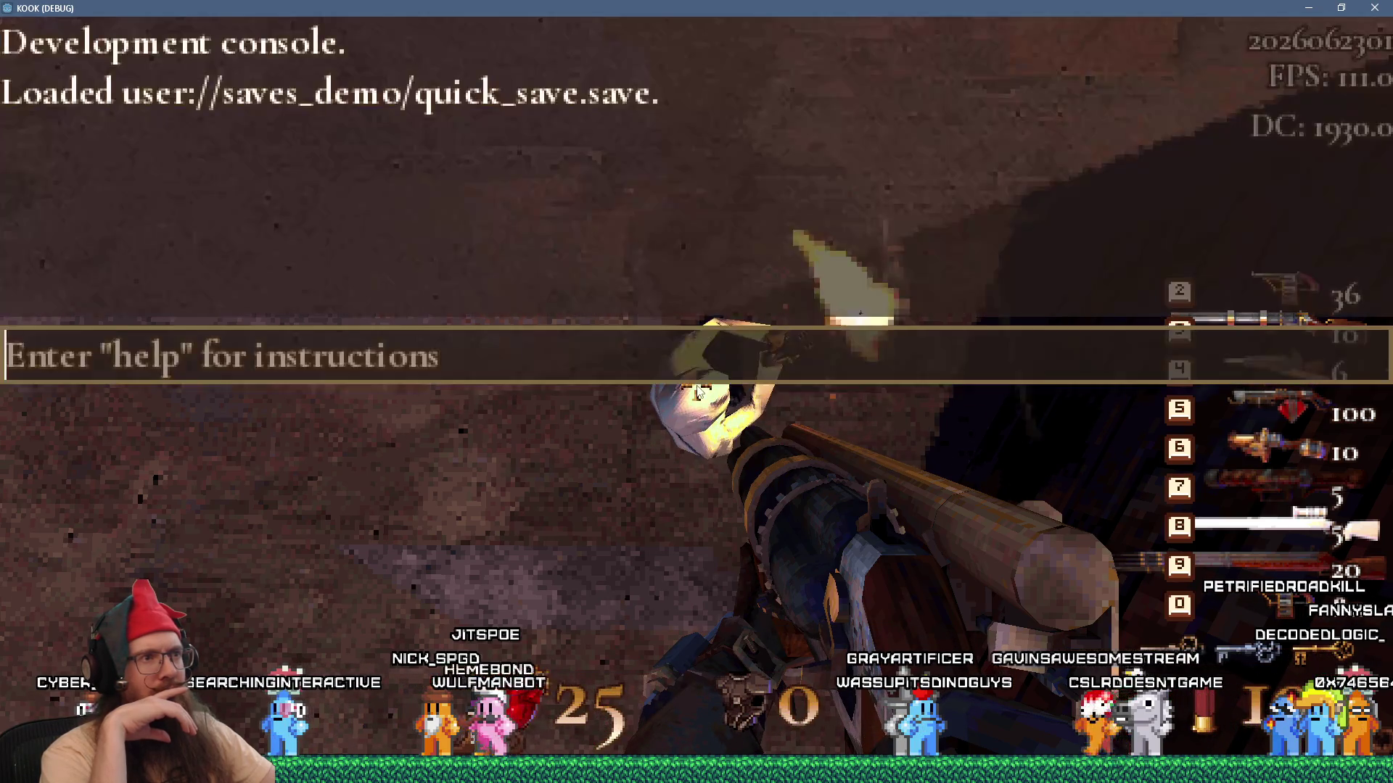
key(grave)
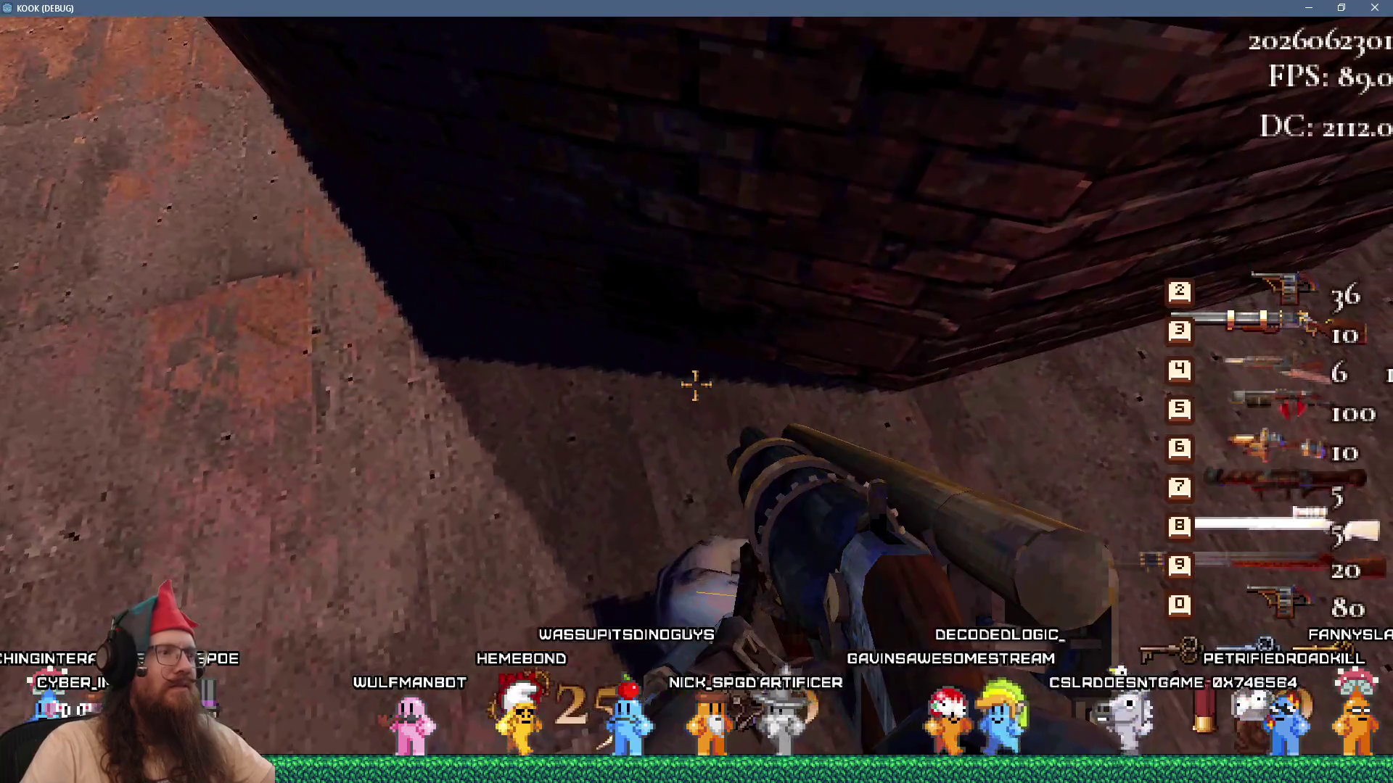
click(695, 385)
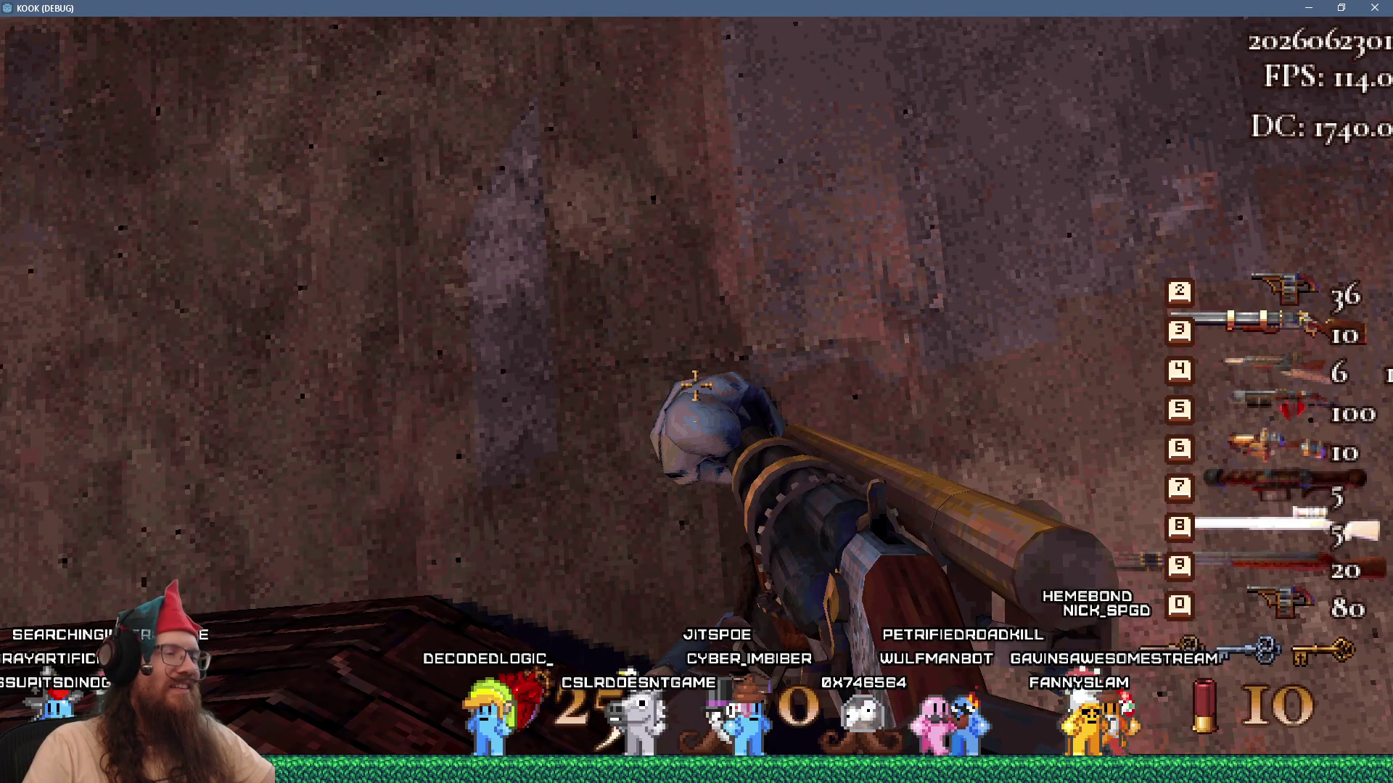
click(696, 385)
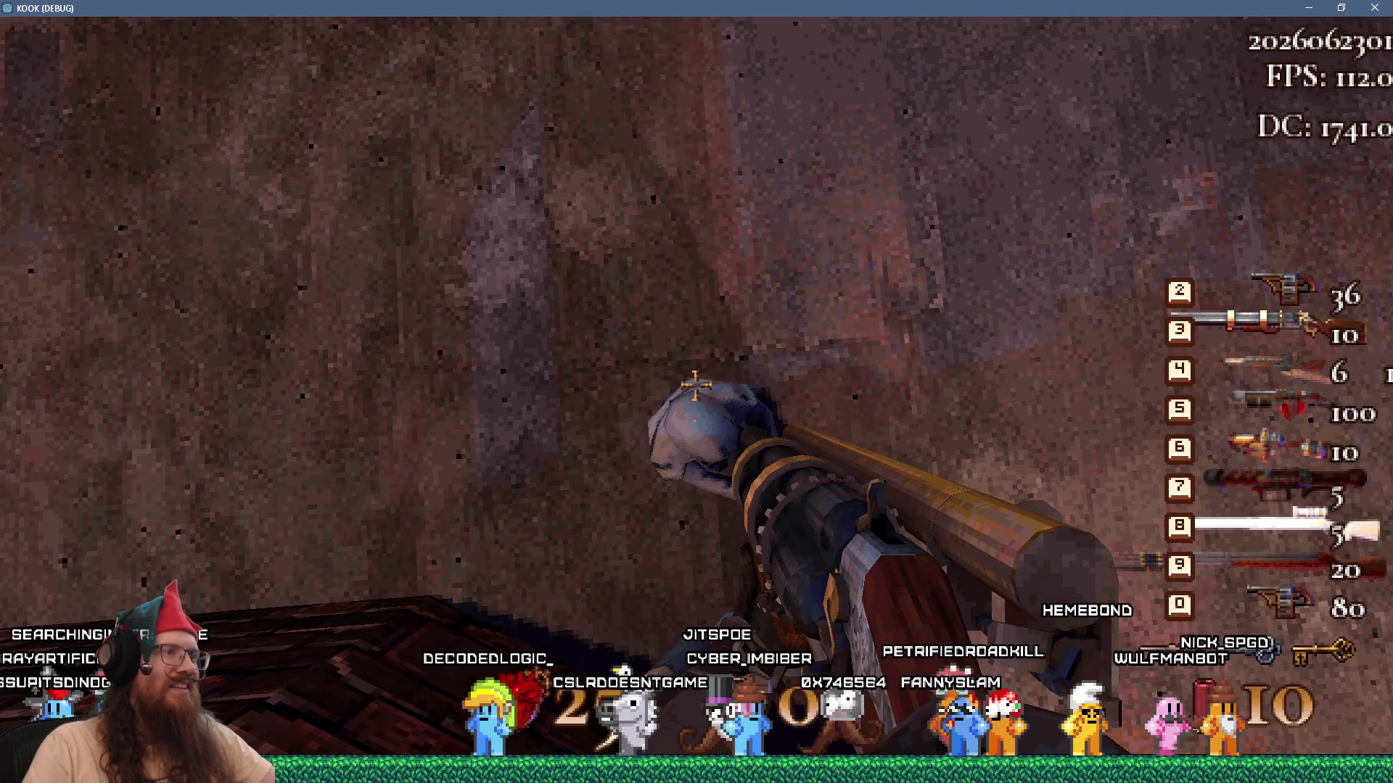
Fire at the enemy once more, then enter the quit command in the console.
key(grave)
key(alt+Tab)
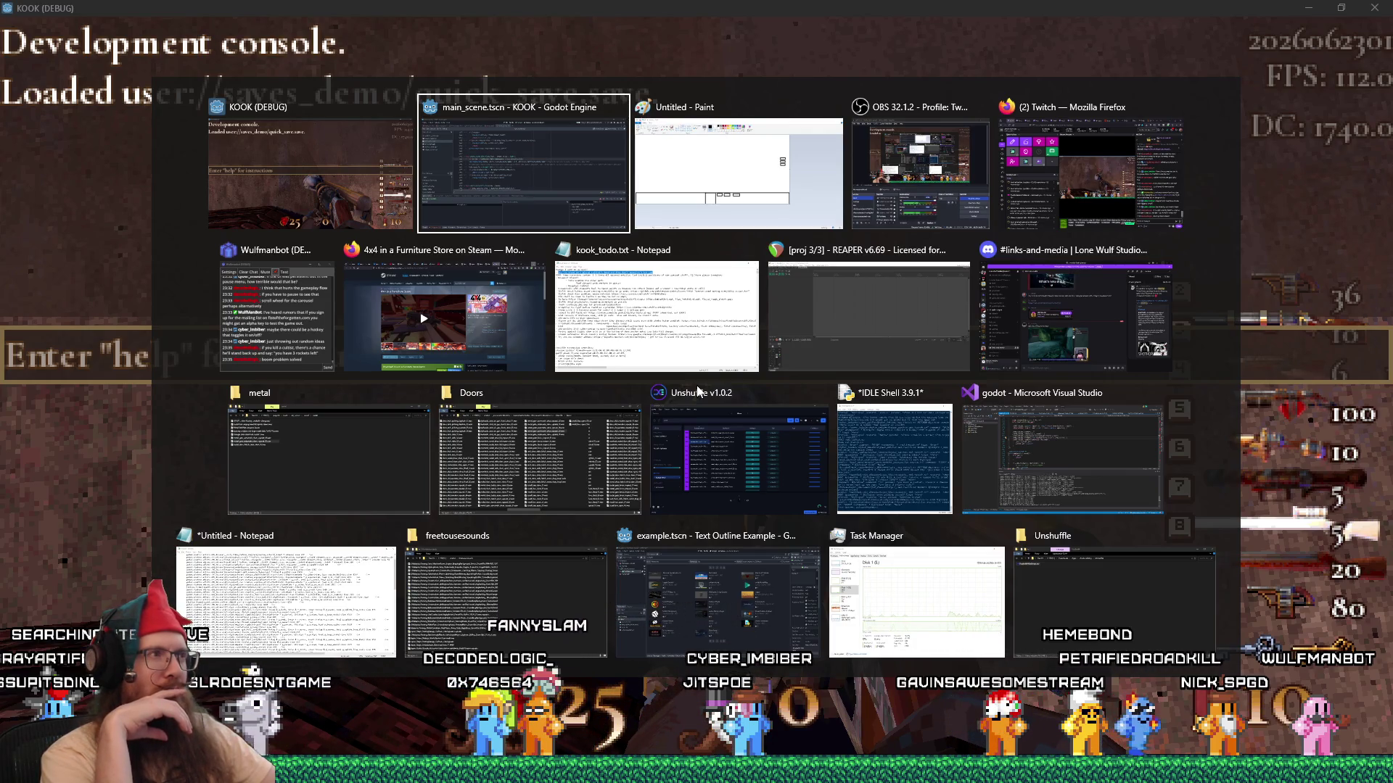
key(Escape)
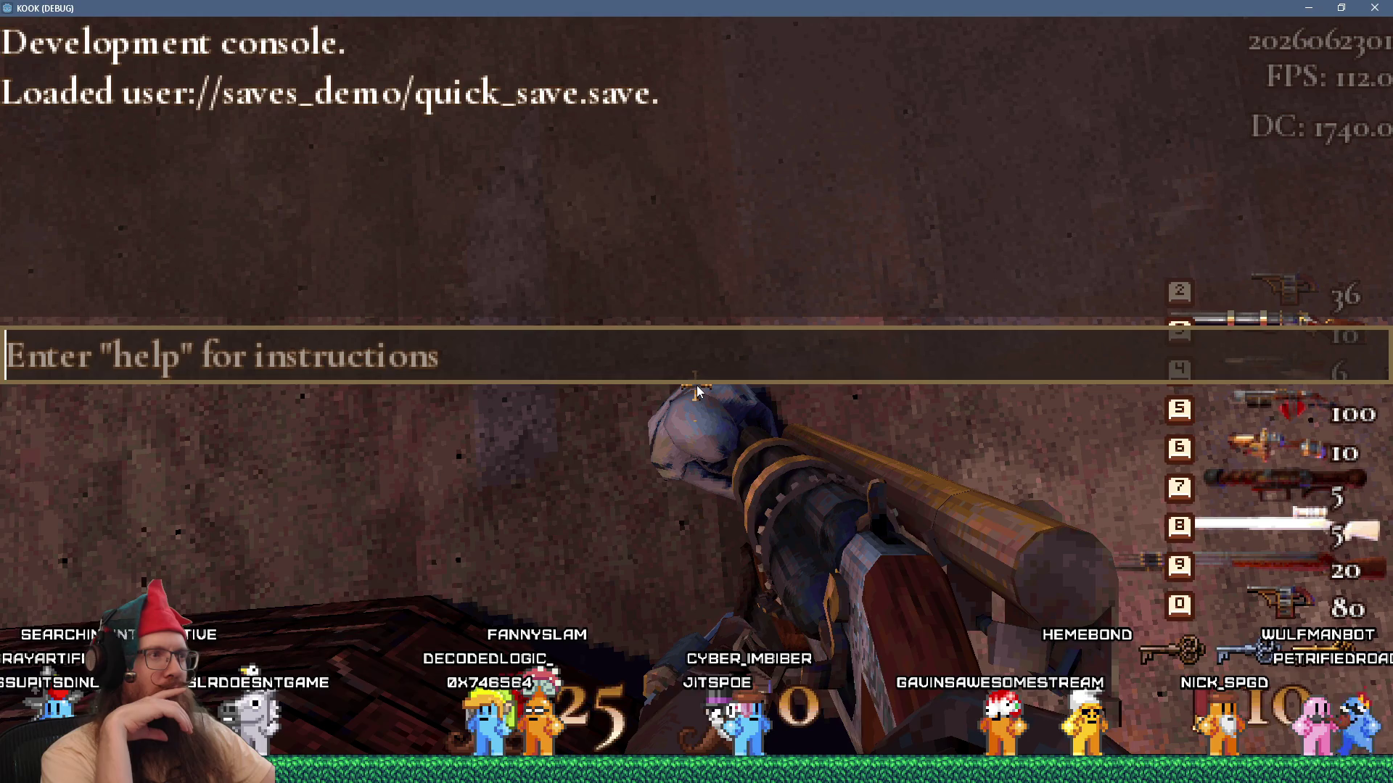
key(grave)
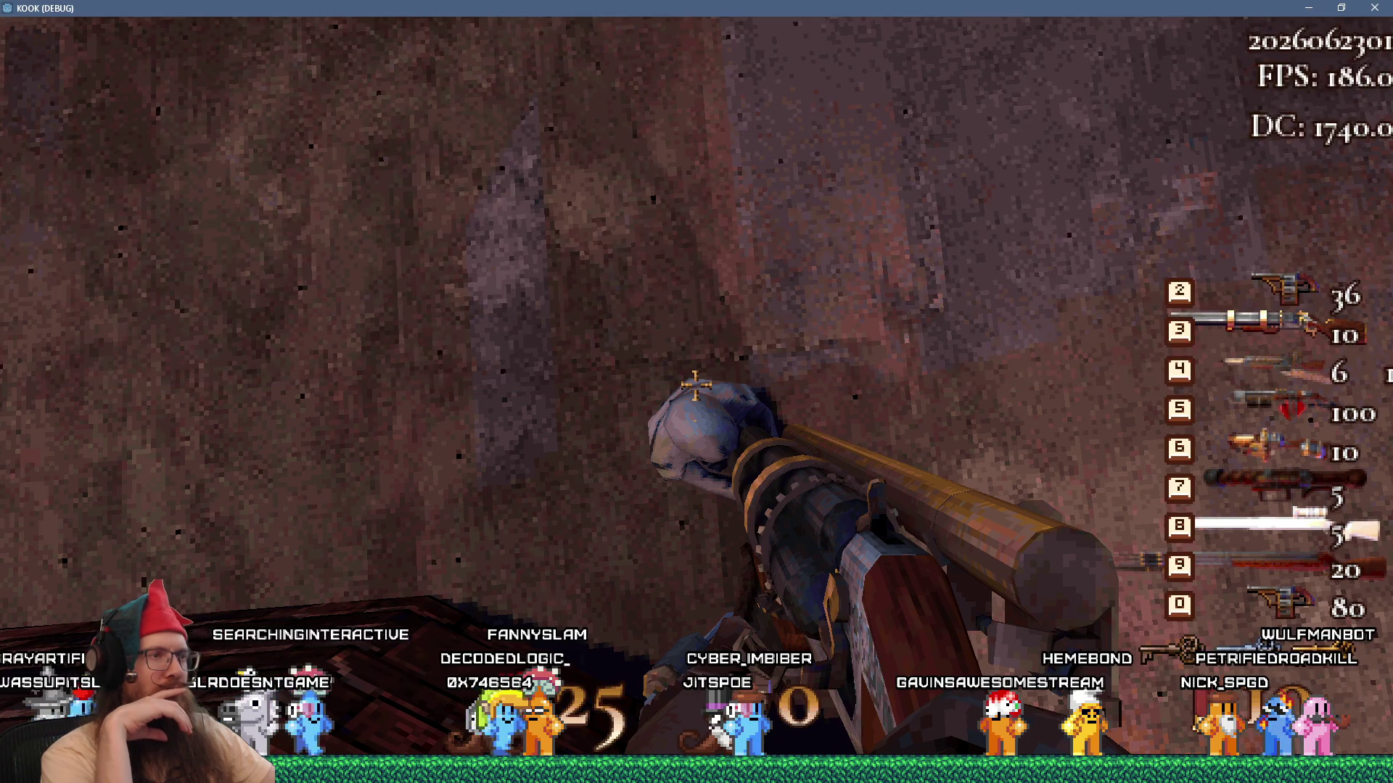
click(696, 385)
key(grave)
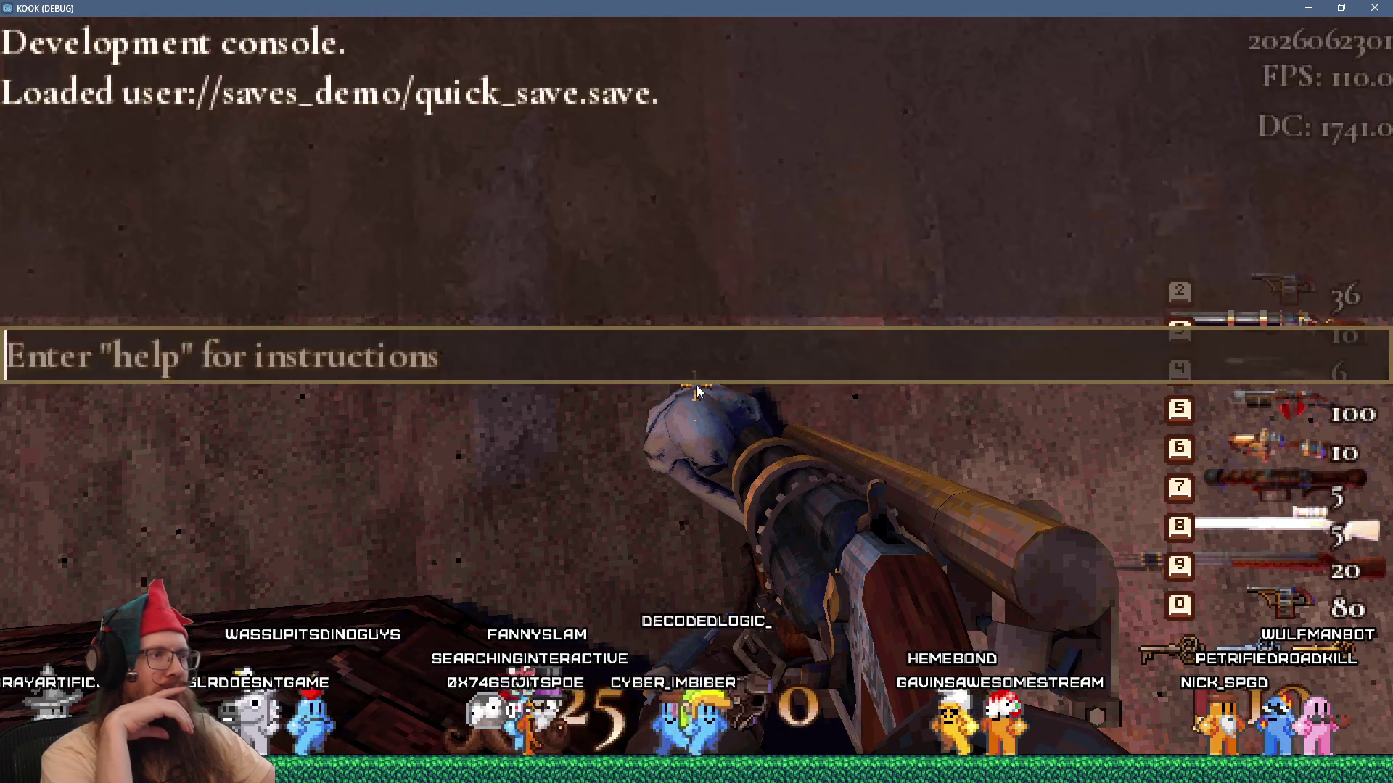
text(quit)
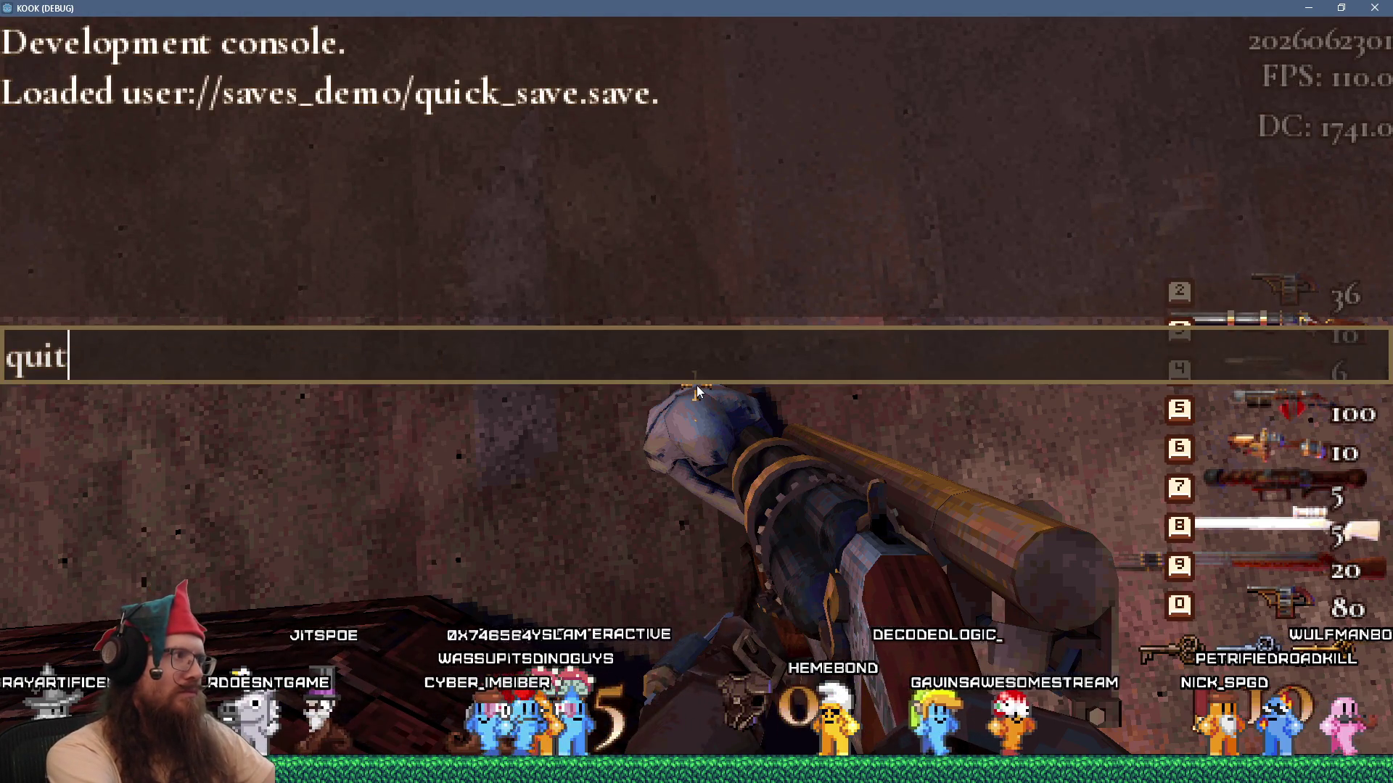
key(Return)
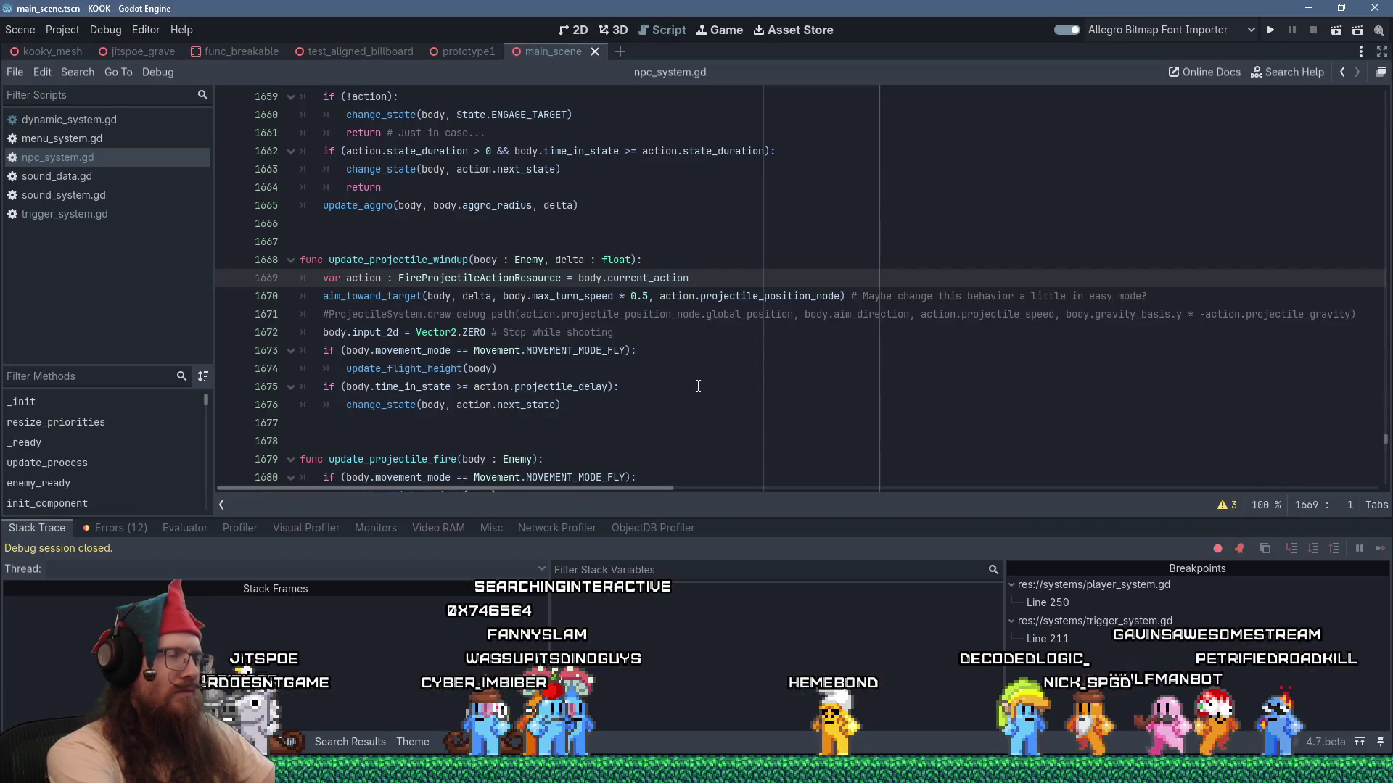
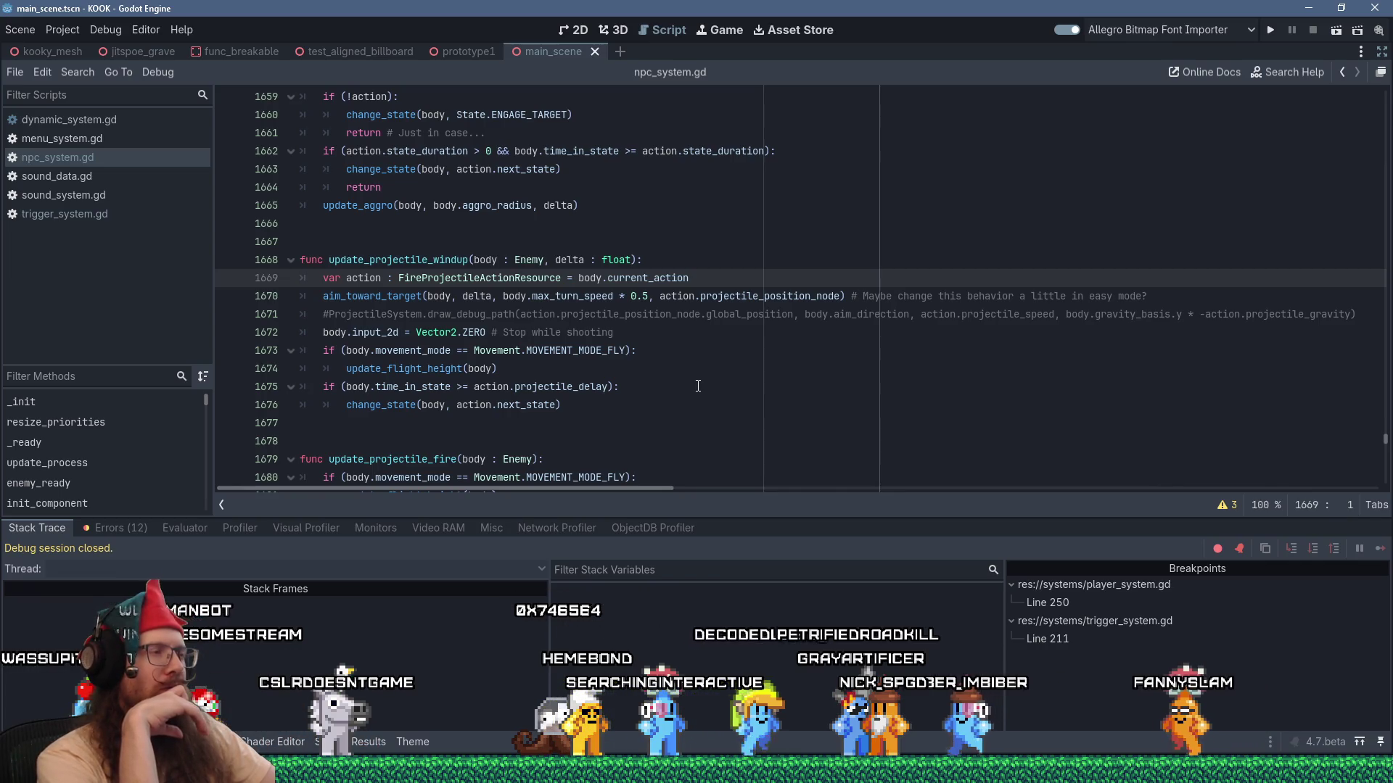
Leave the Godot script editor and bring the Discord kook bug list to the front.
key(alt+Tab)
key(Tab)
key(Tab)
key(Tab)
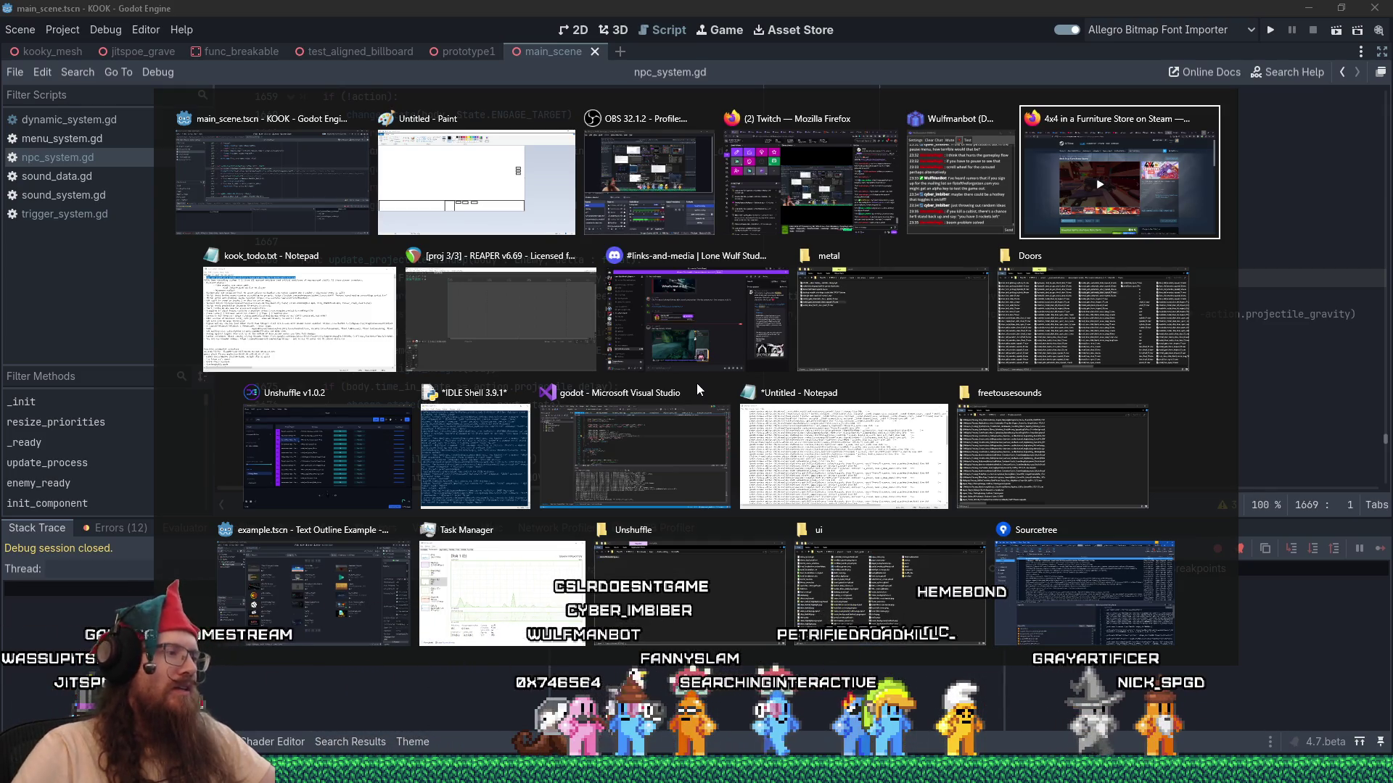
key(Escape)
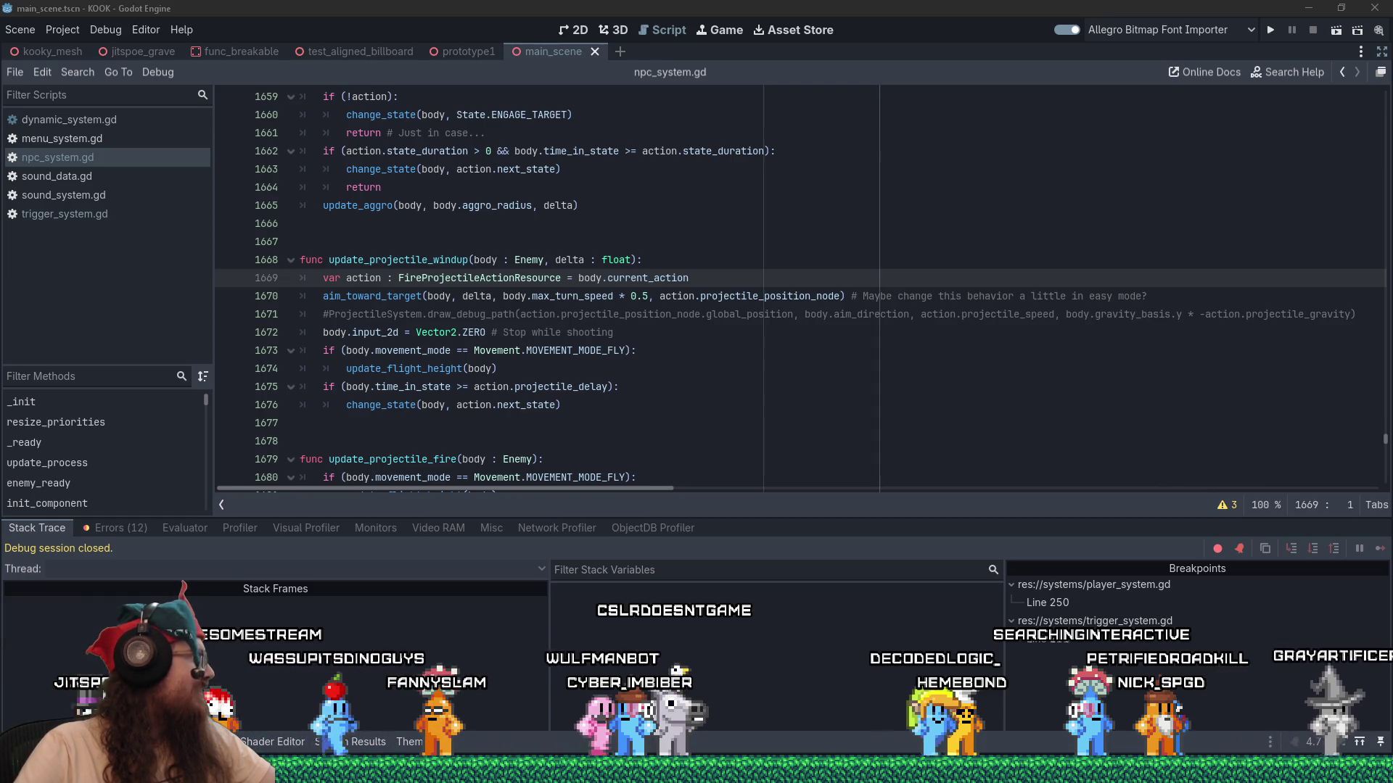
key(alt+Tab)
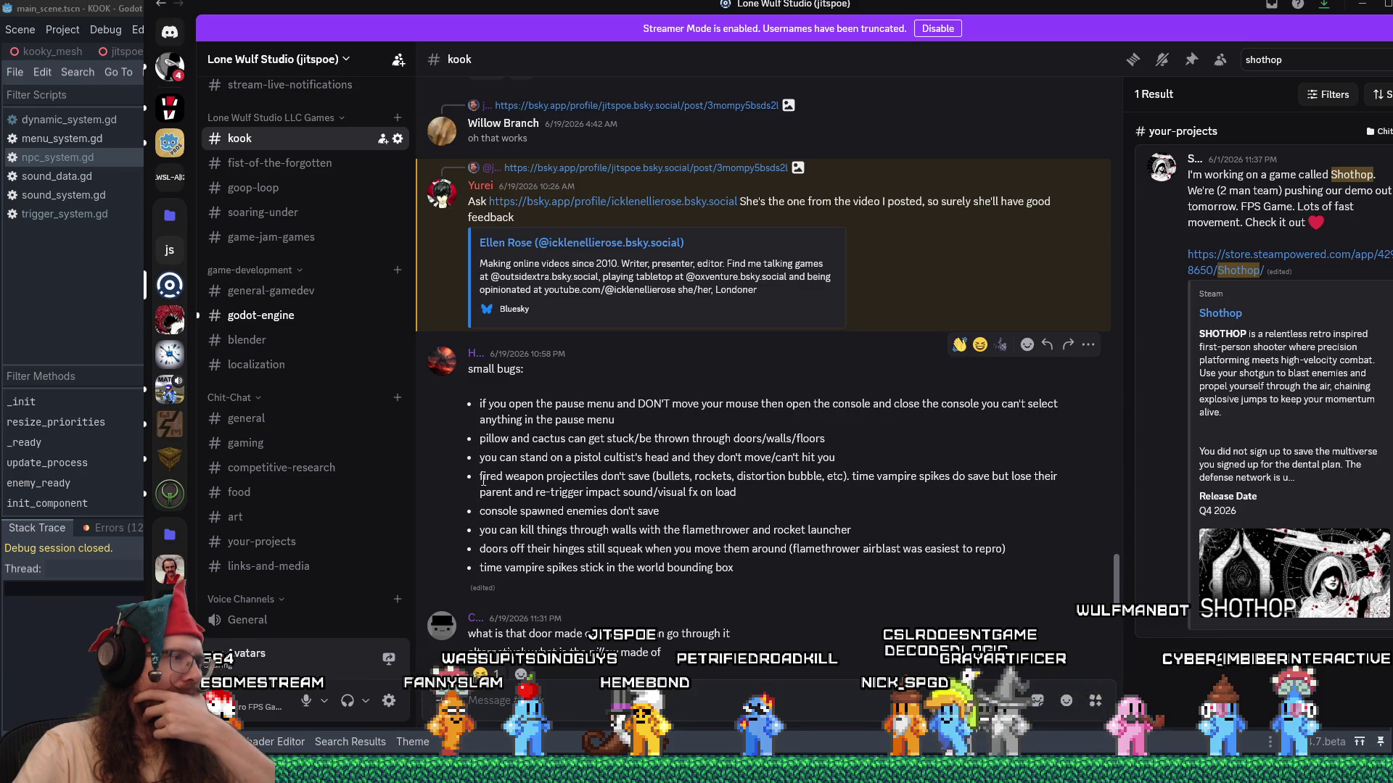
Highlight the bug about fired projectiles not saving, then return to Godot's search options.
drag(481, 476, 767, 490)
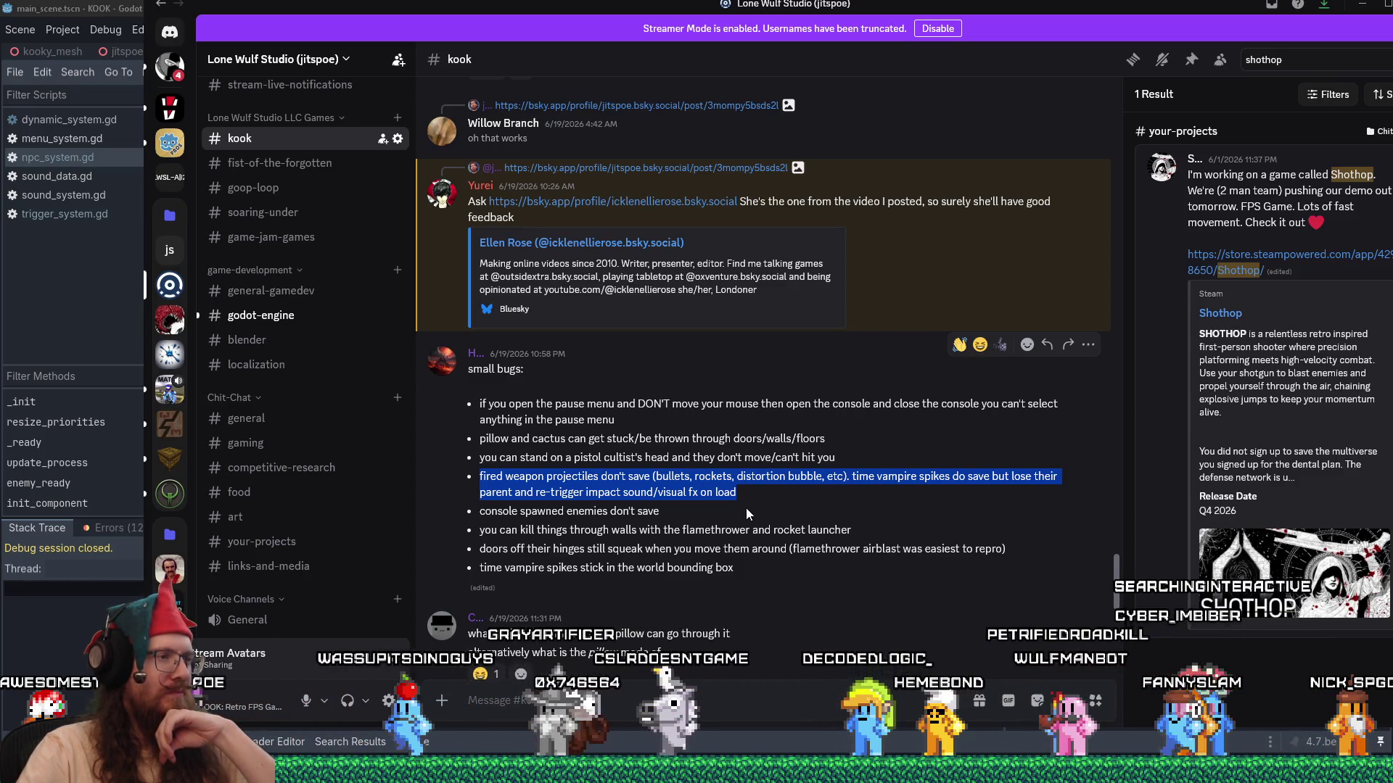
click(746, 508)
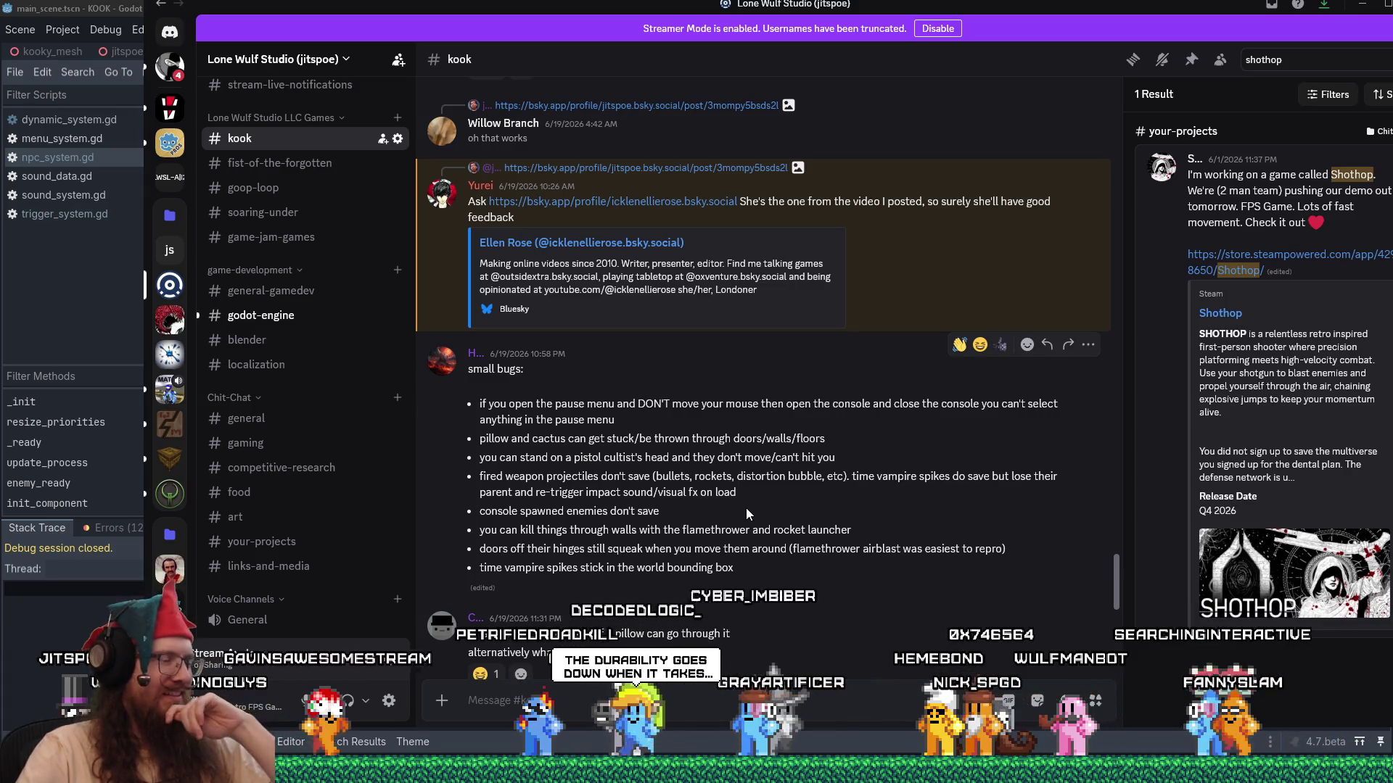
click(143, 12)
click(88, 72)
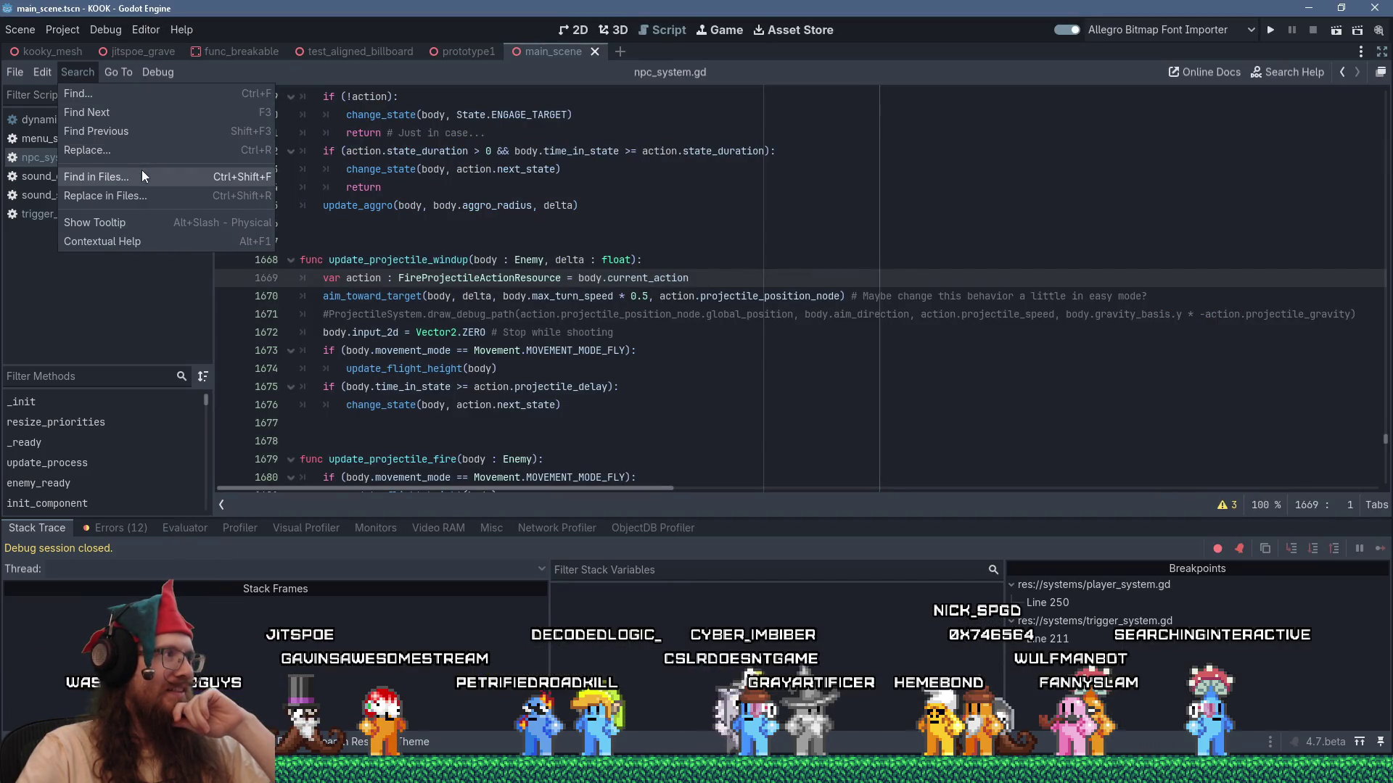
Search all project files for 'creak', finding 26 matches in 3 files.
click(141, 171)
text(desired_dista)
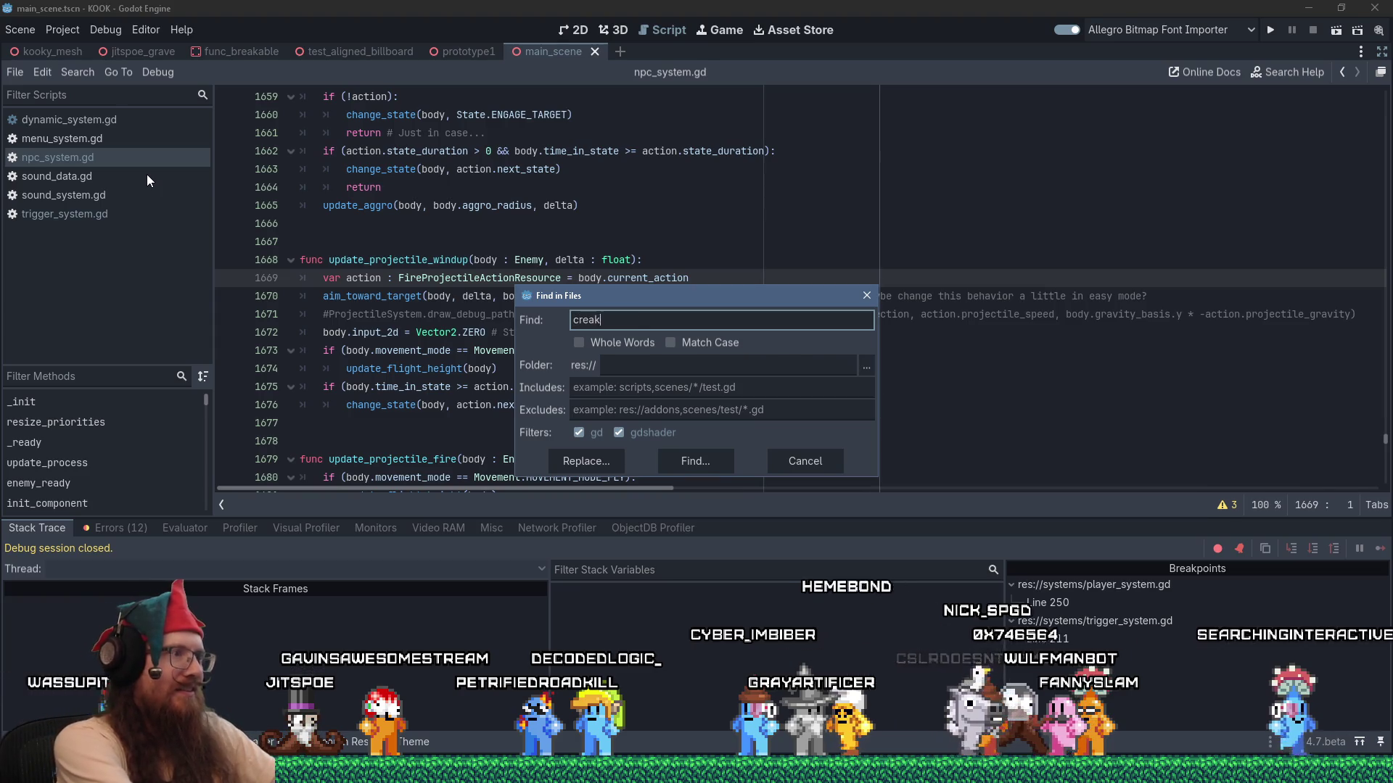
key(Return)
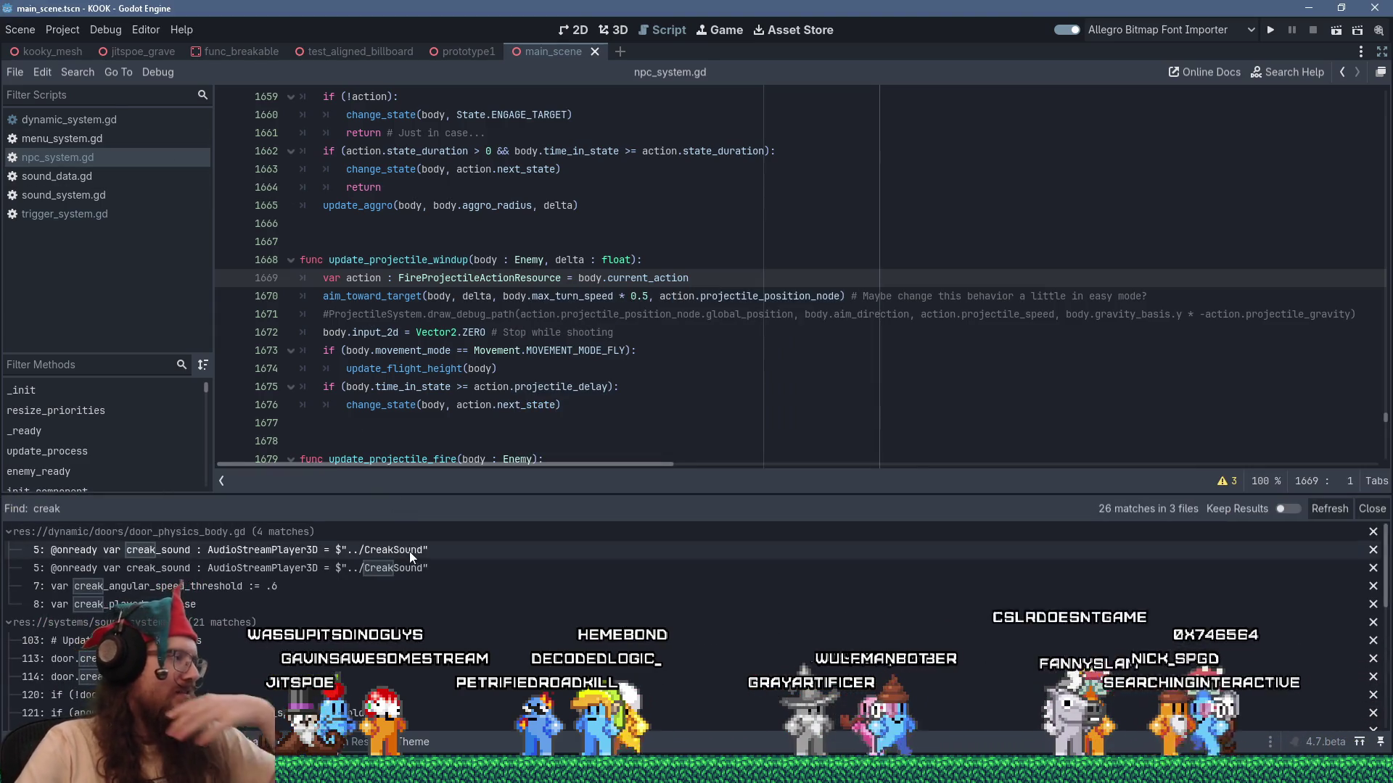
scroll(417, 588, down, 3)
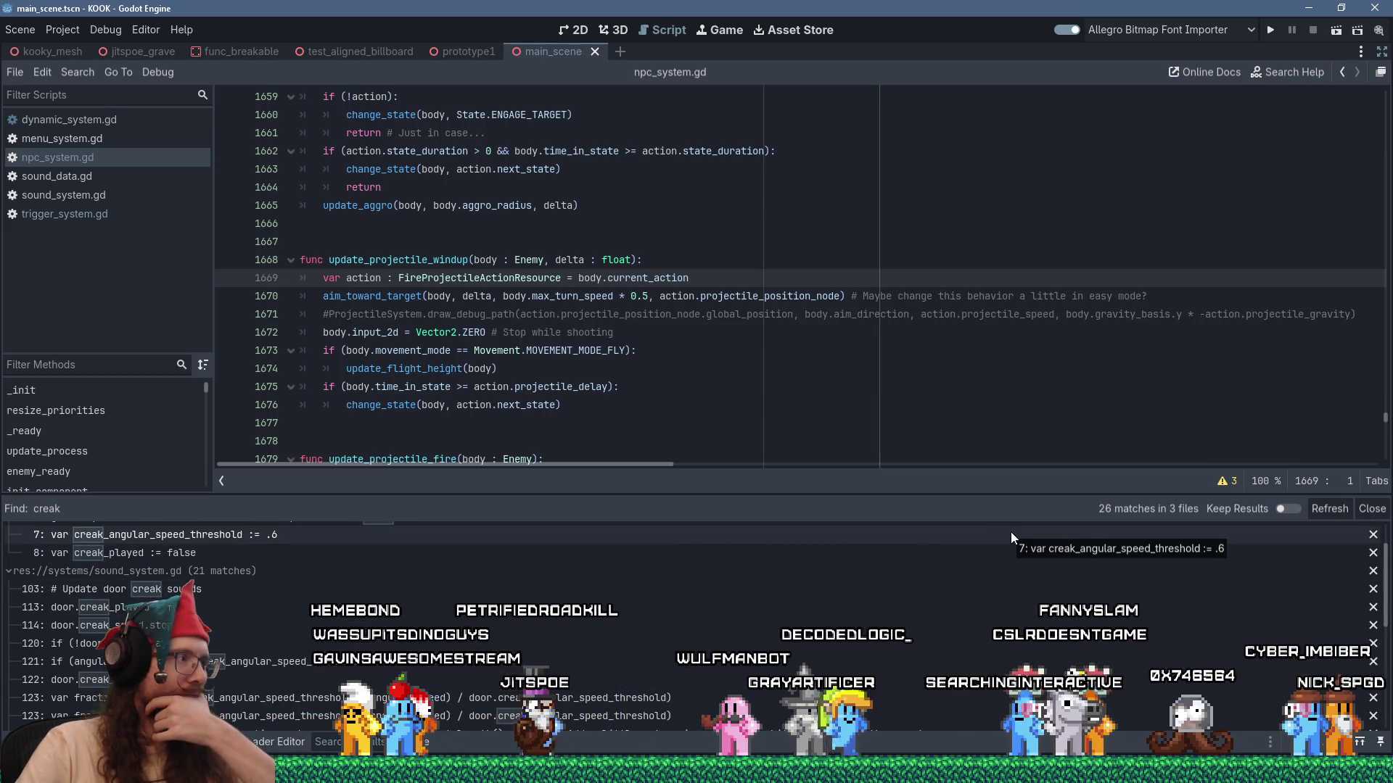
scroll(747, 571, up, 3)
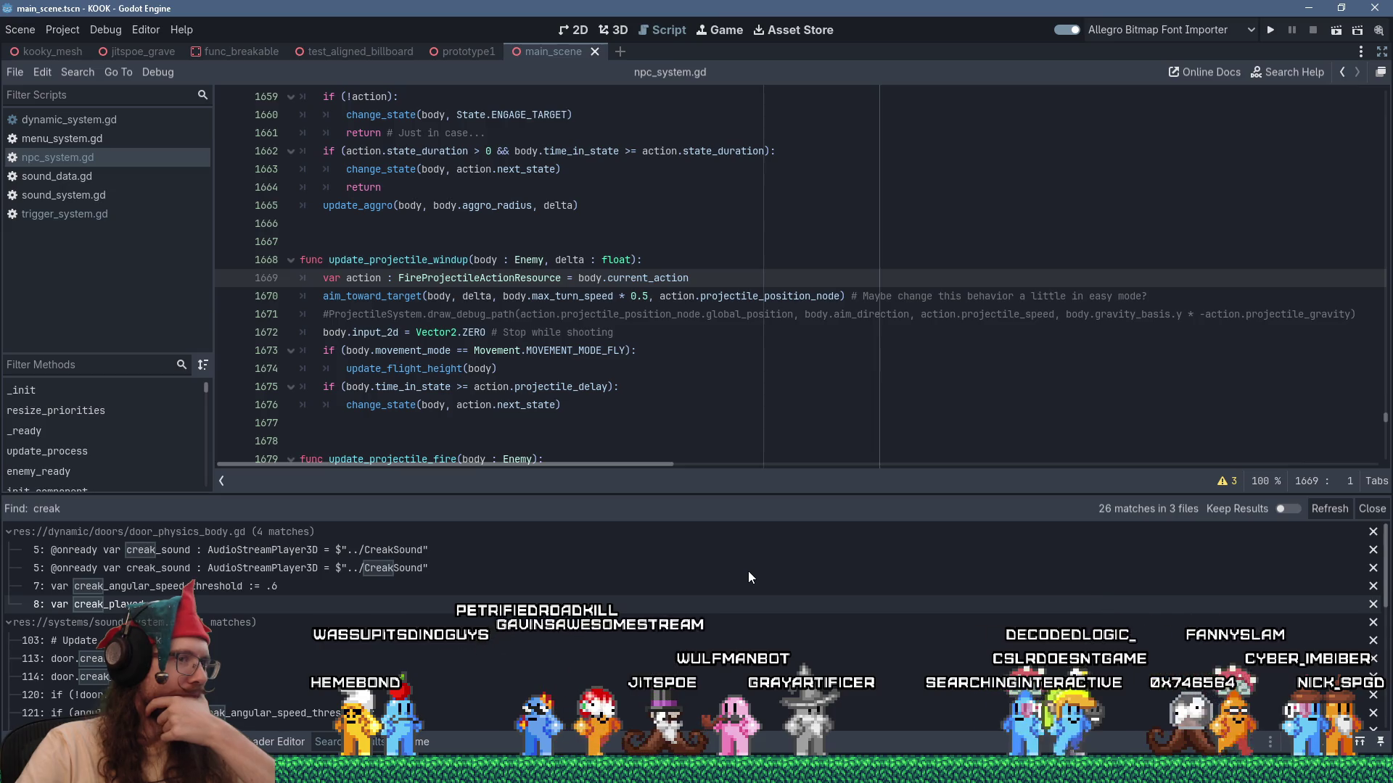
scroll(749, 575, down, 3)
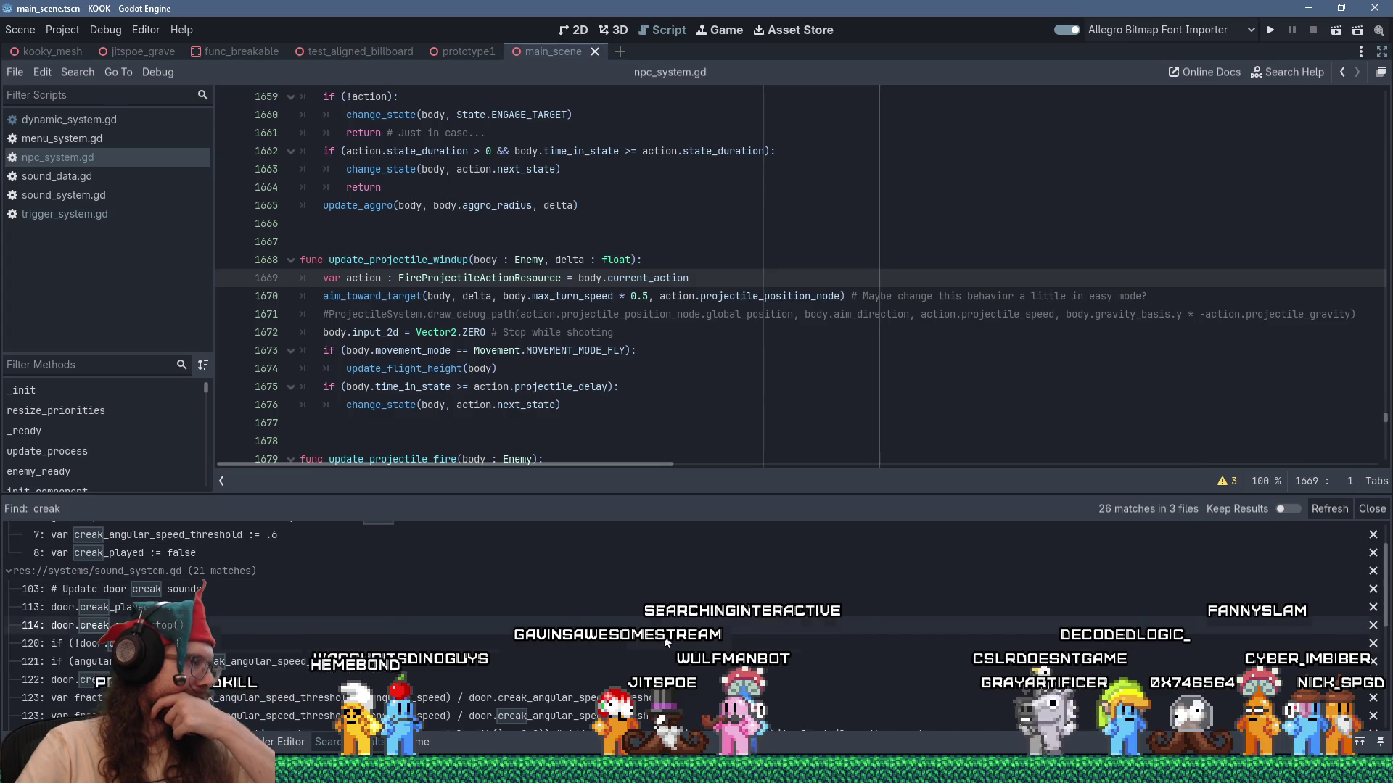
Open the sound_system.gd line 121 match and view the door creak code in _process.
click(653, 661)
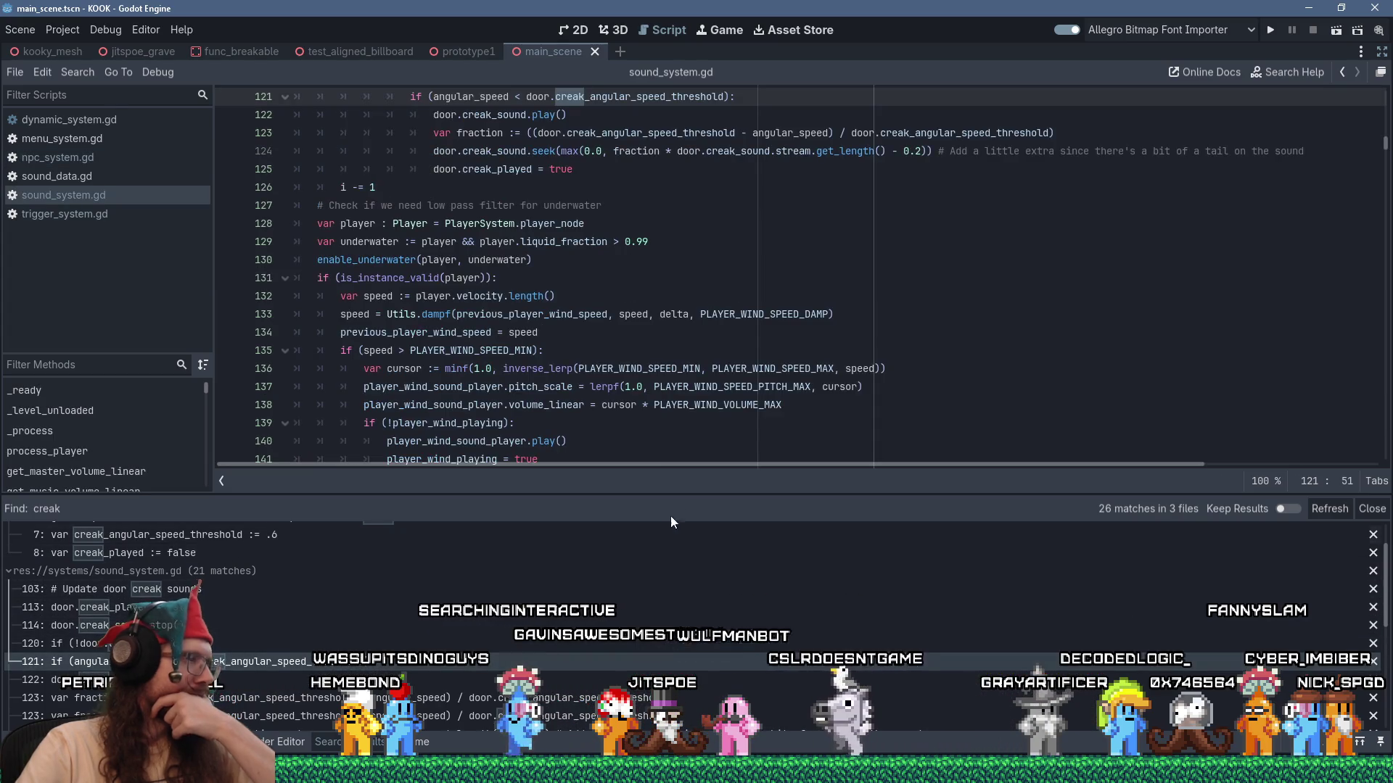
scroll(698, 444, up, 2)
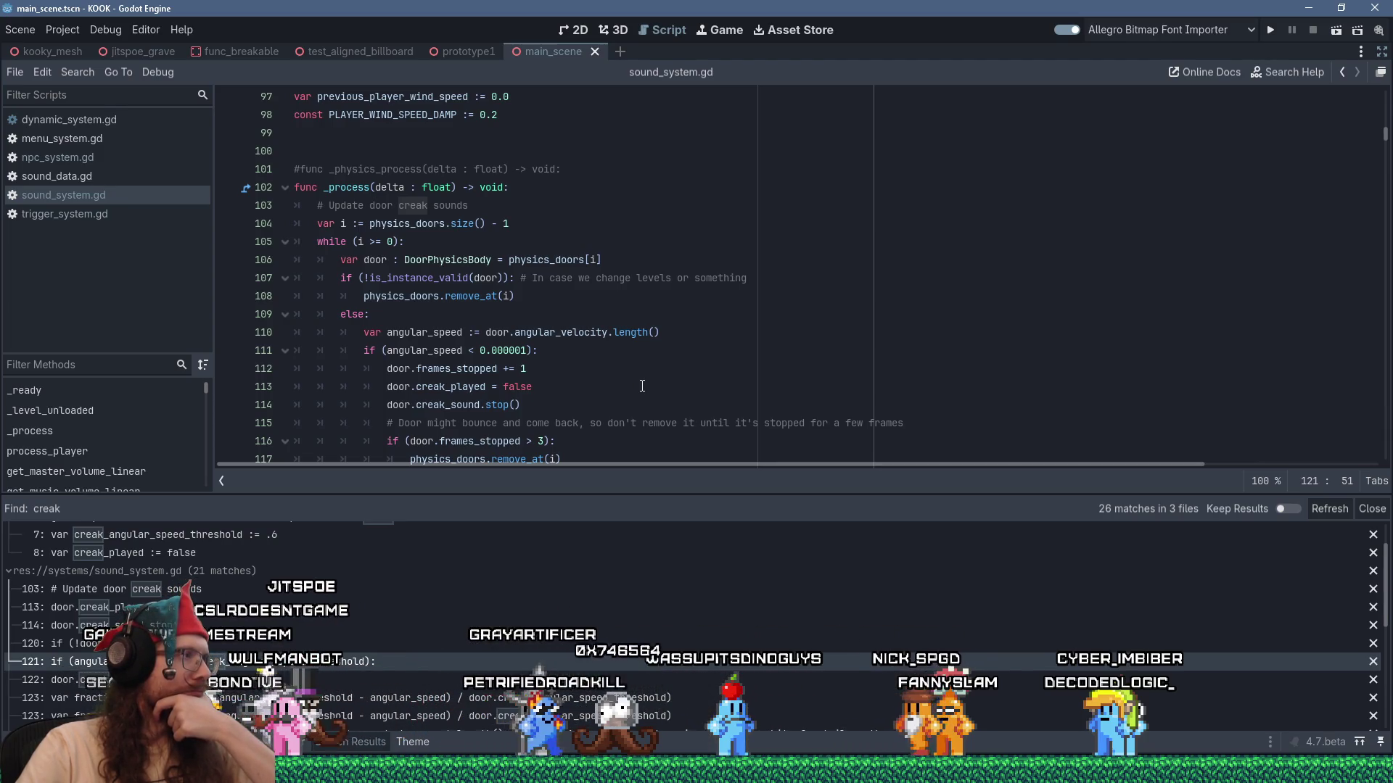
scroll(642, 385, down, 4)
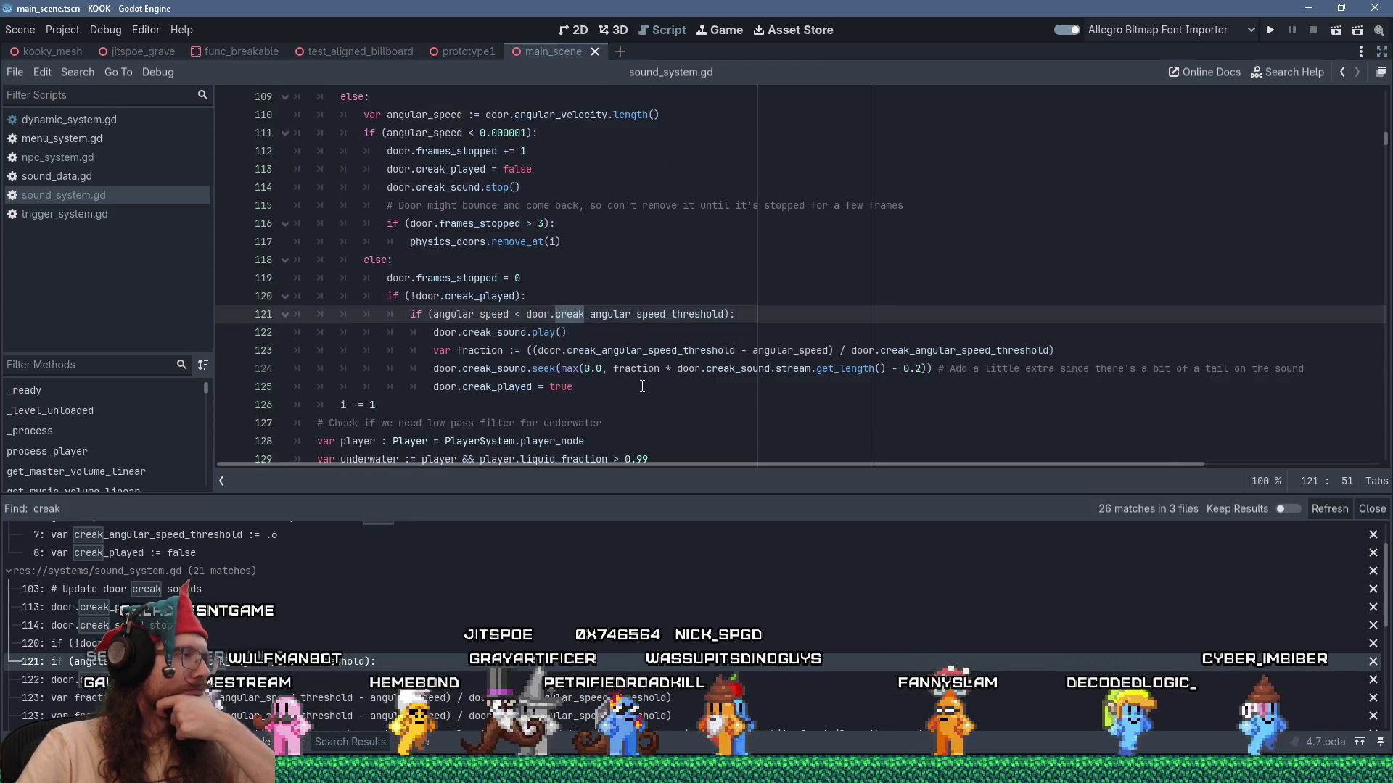
scroll(642, 385, up, 1)
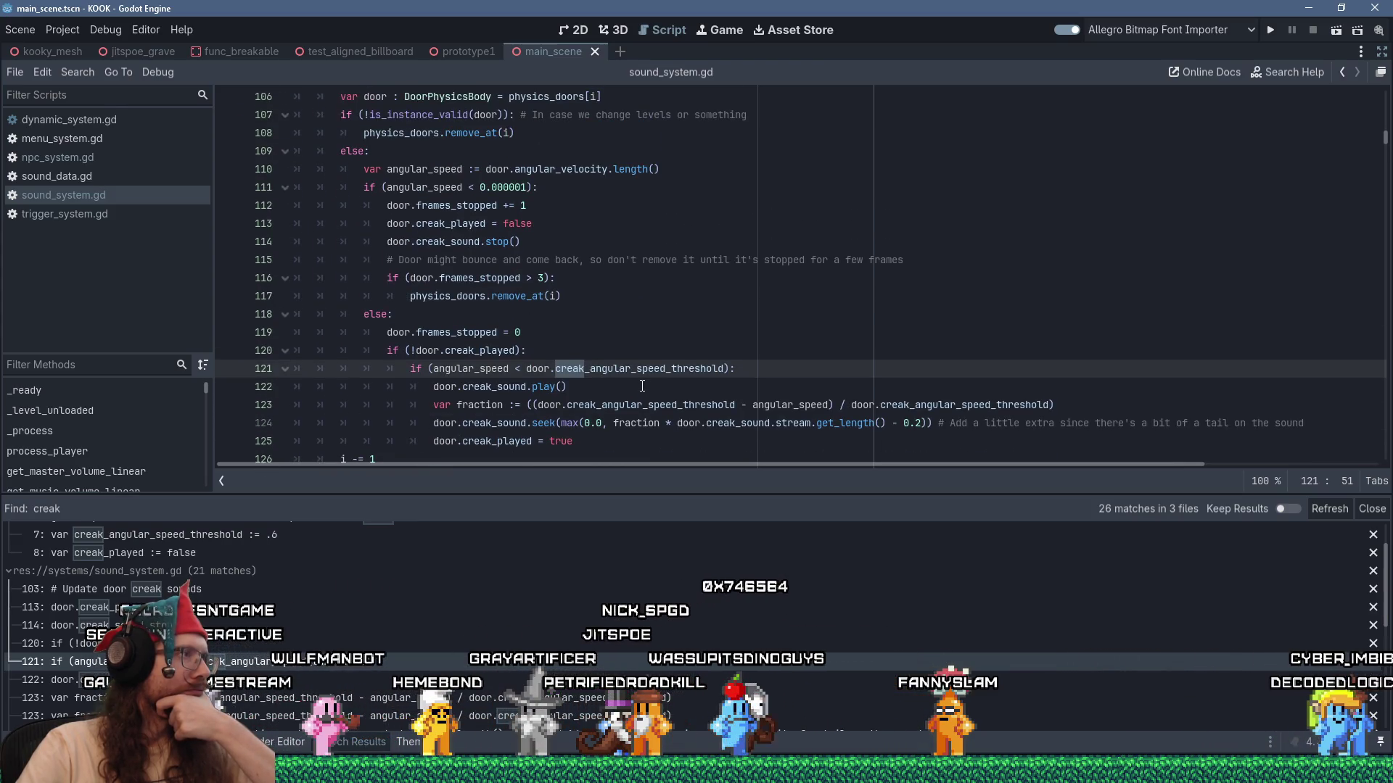
scroll(642, 386, up, 2)
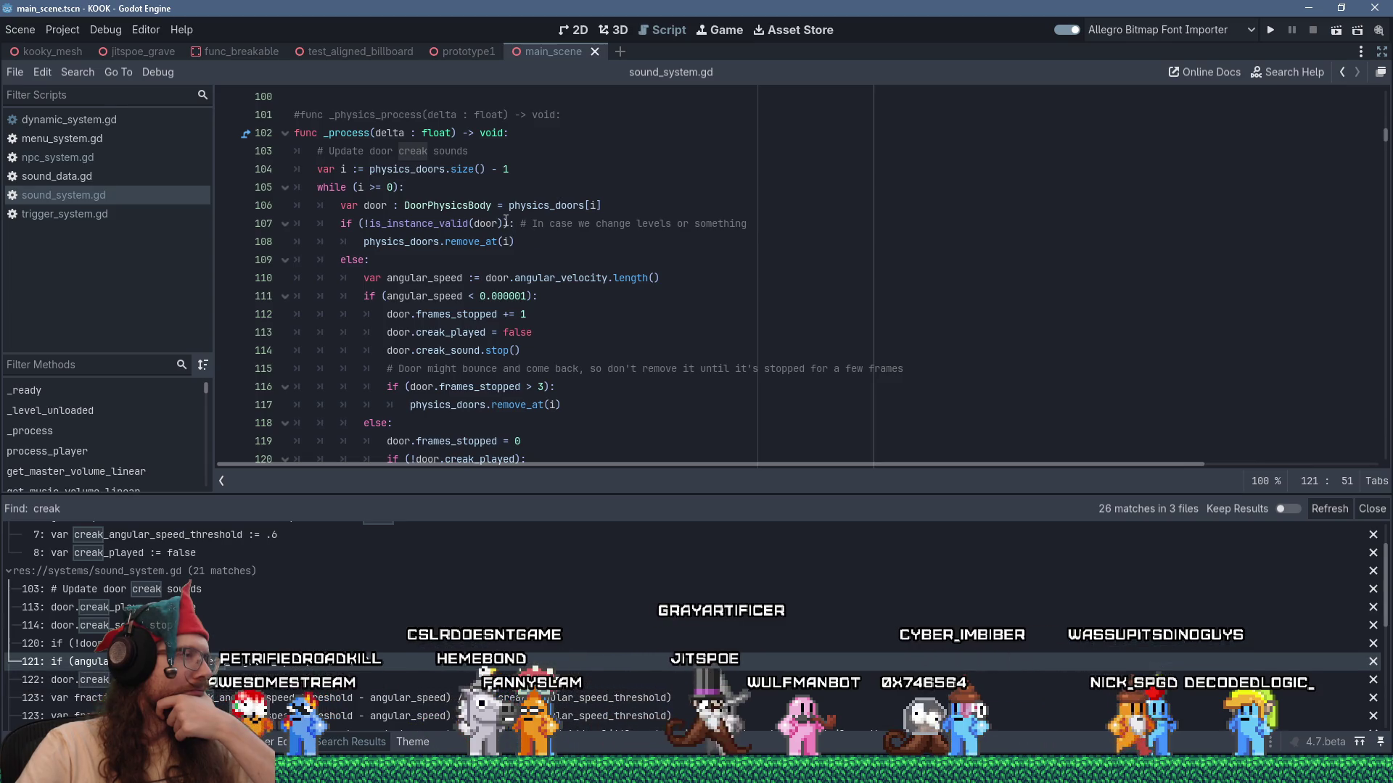
Add '|| door.hinge_broken' to the door validity check on line 107.
click(506, 224)
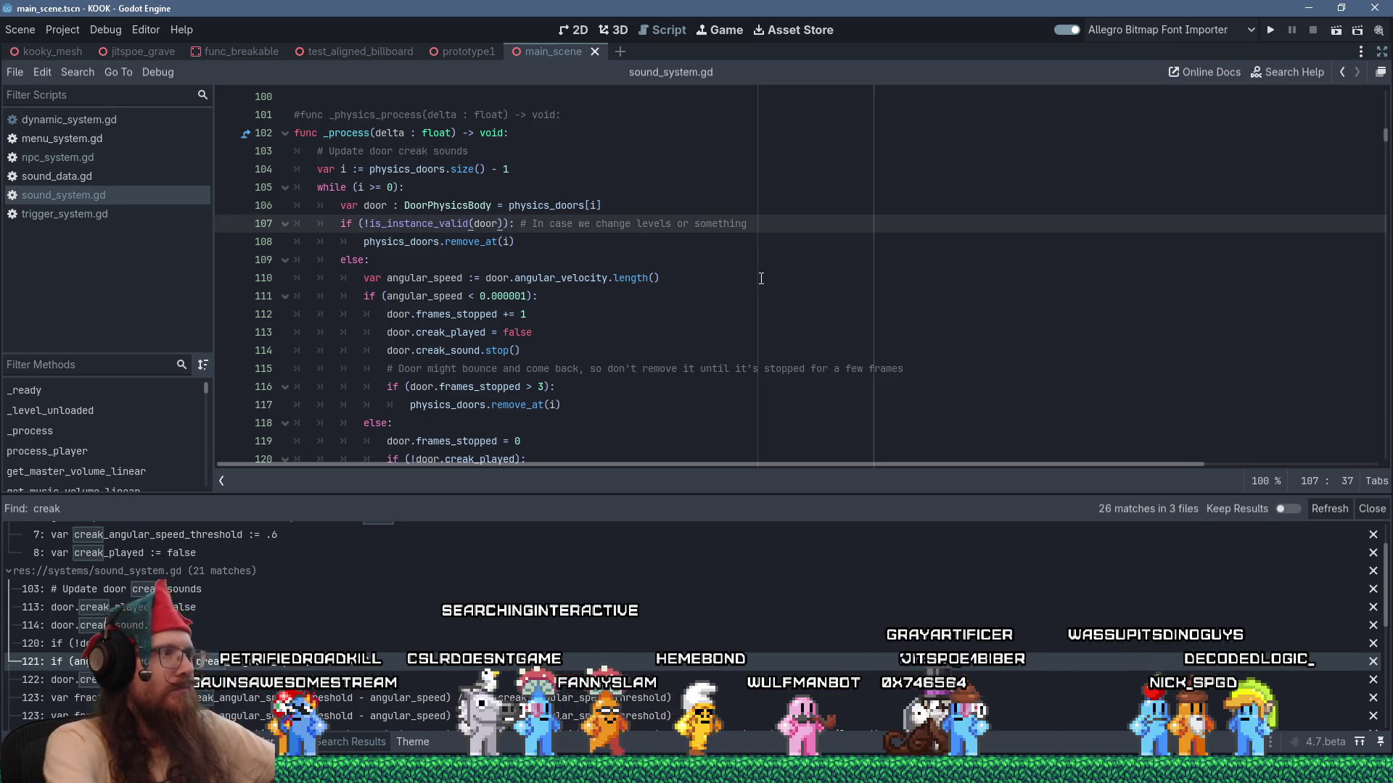
text(|| )
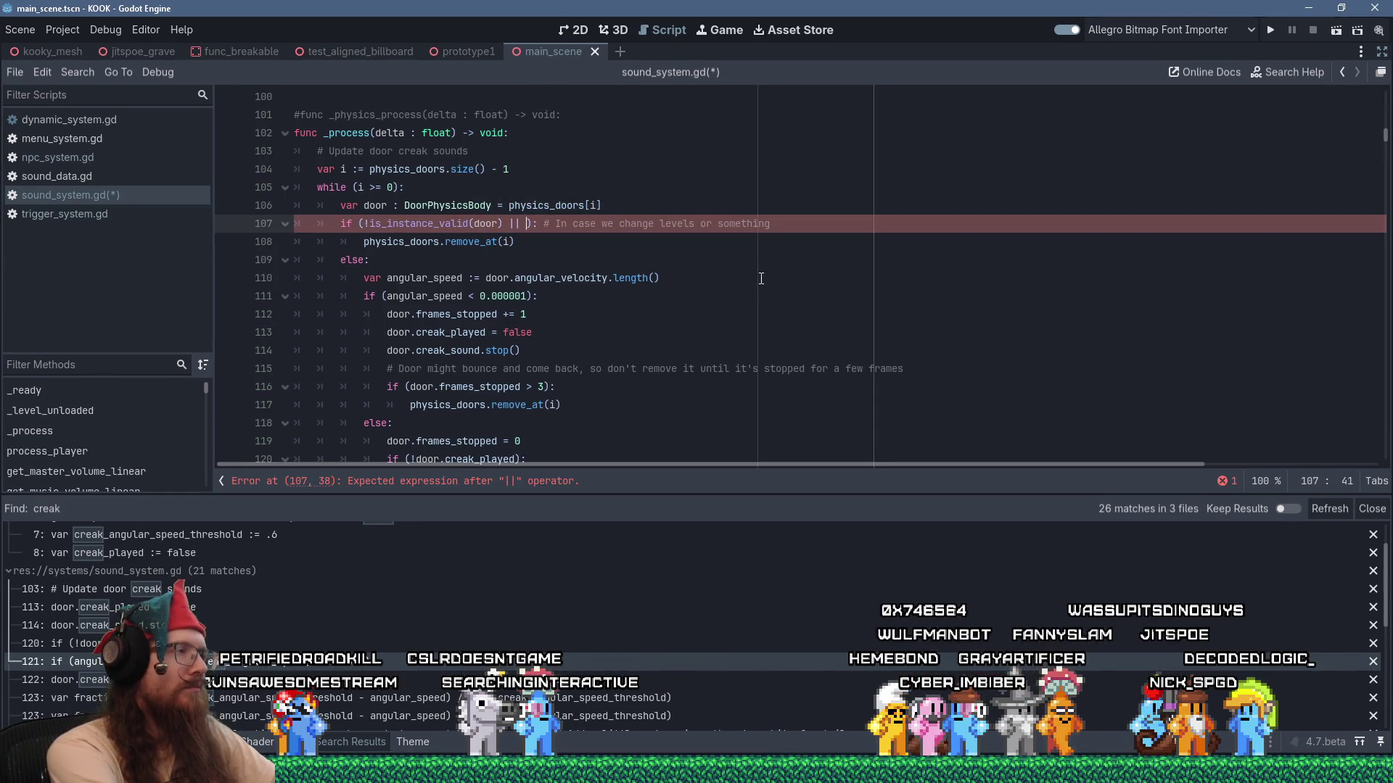
text(door)
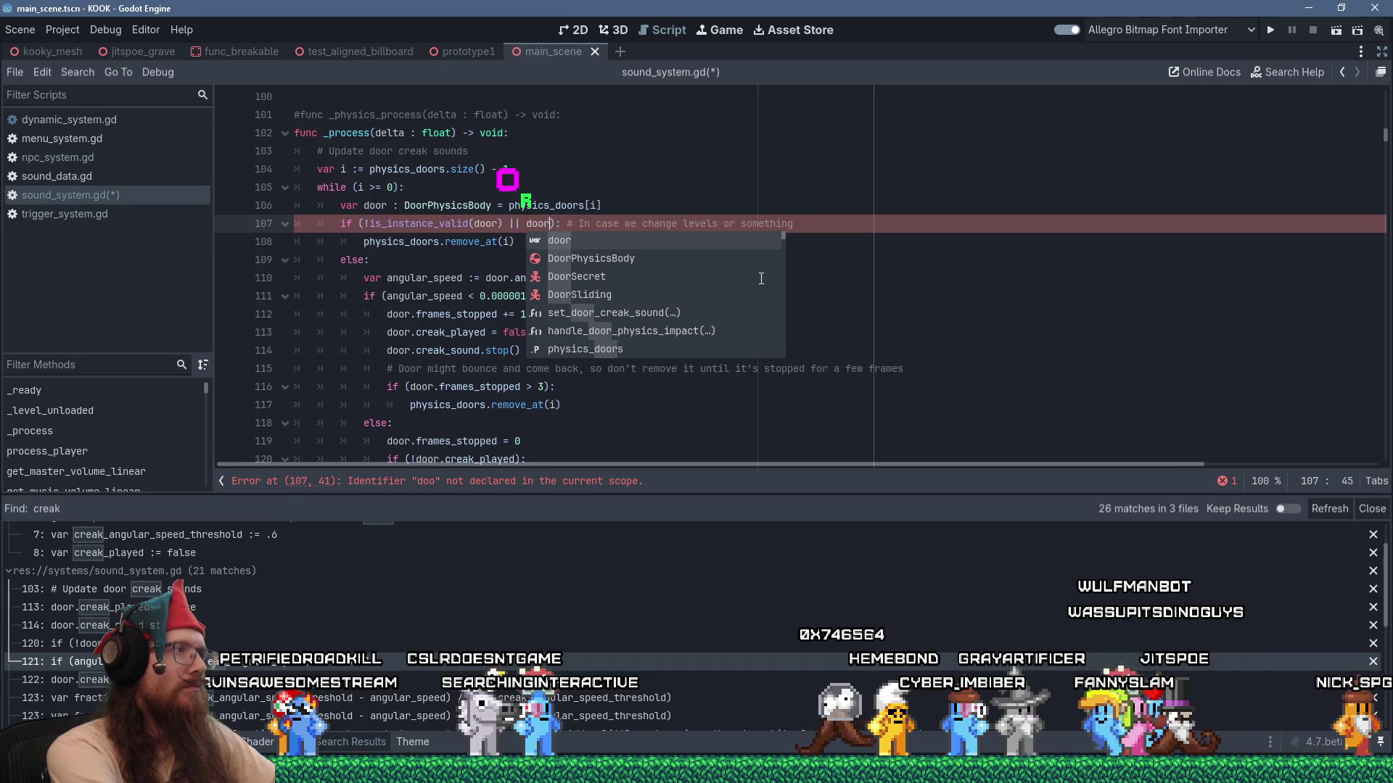
text(.bro)
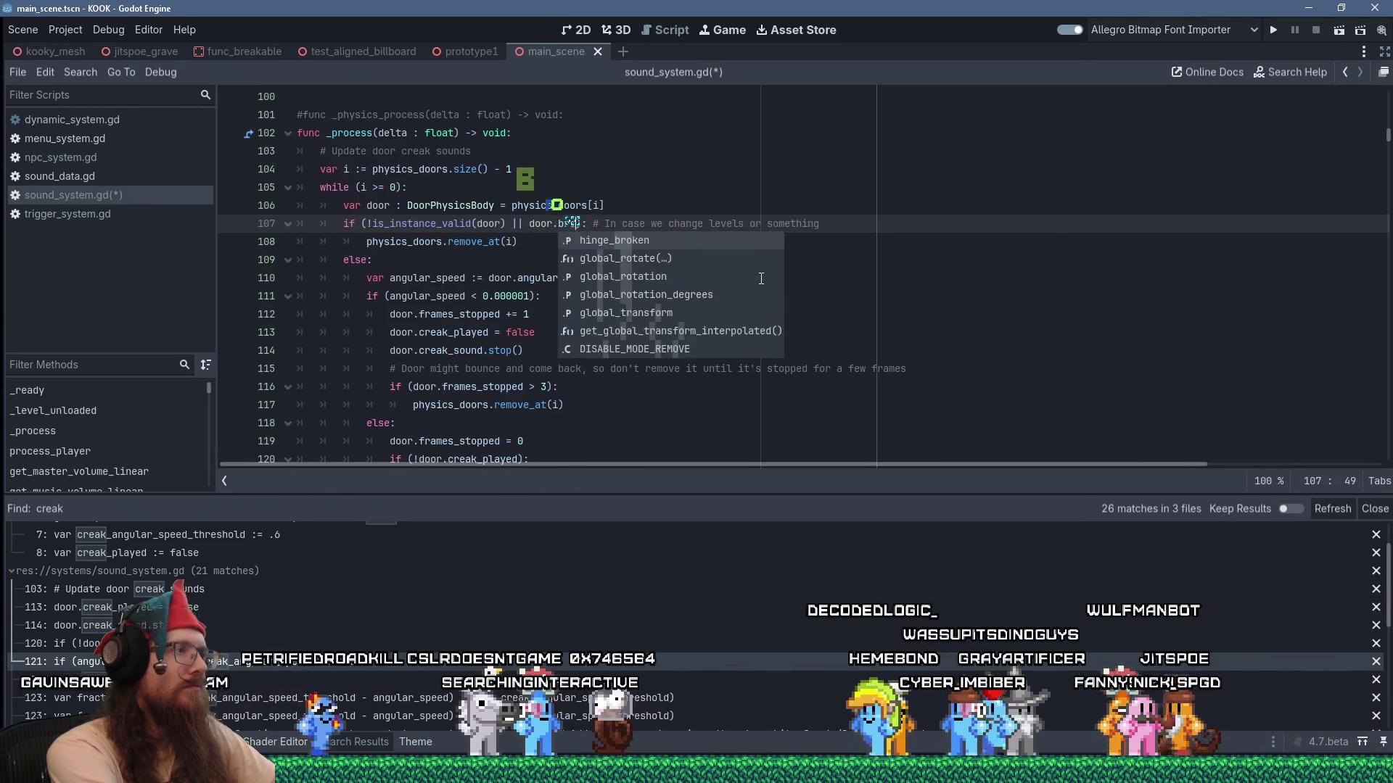
key(Down)
key(Return)
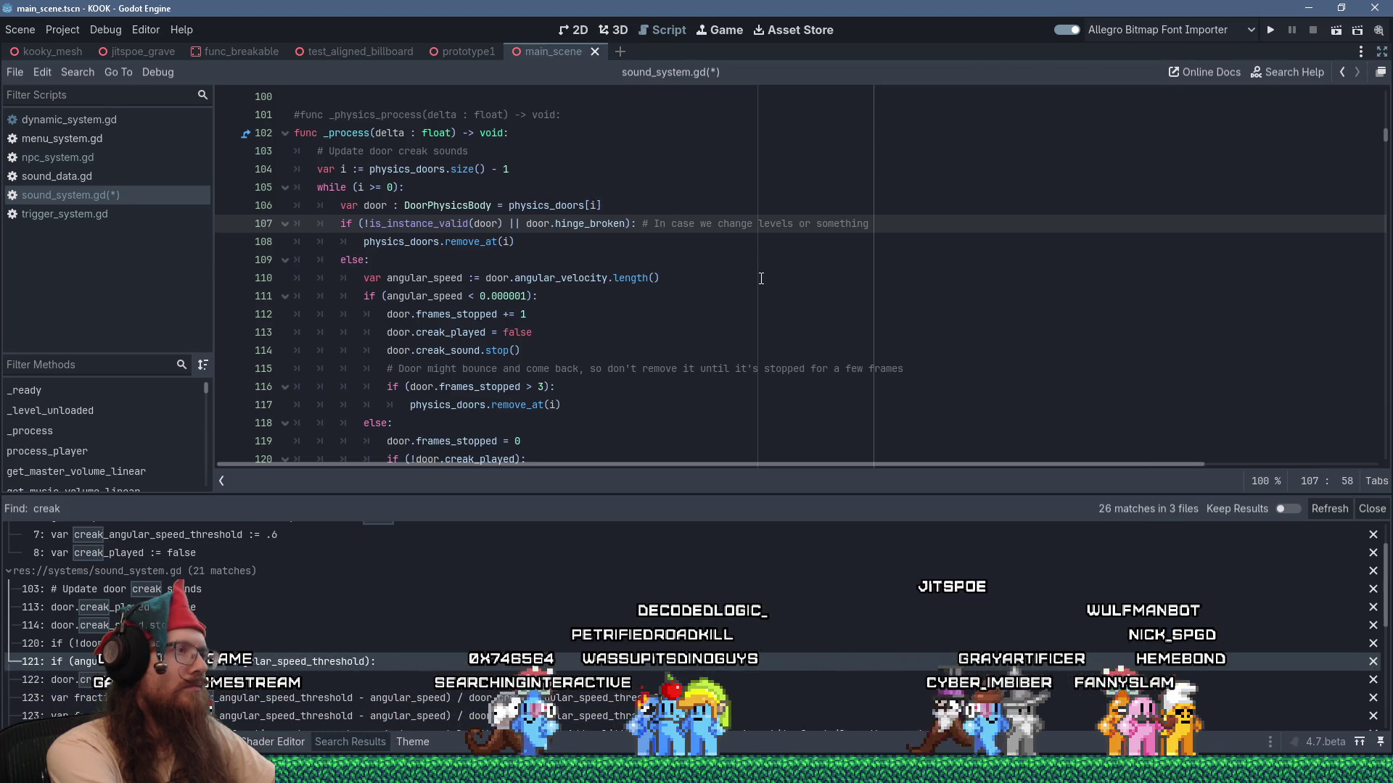
Save sound_system.gd and launch the project to test the change.
key(ctrl+s)
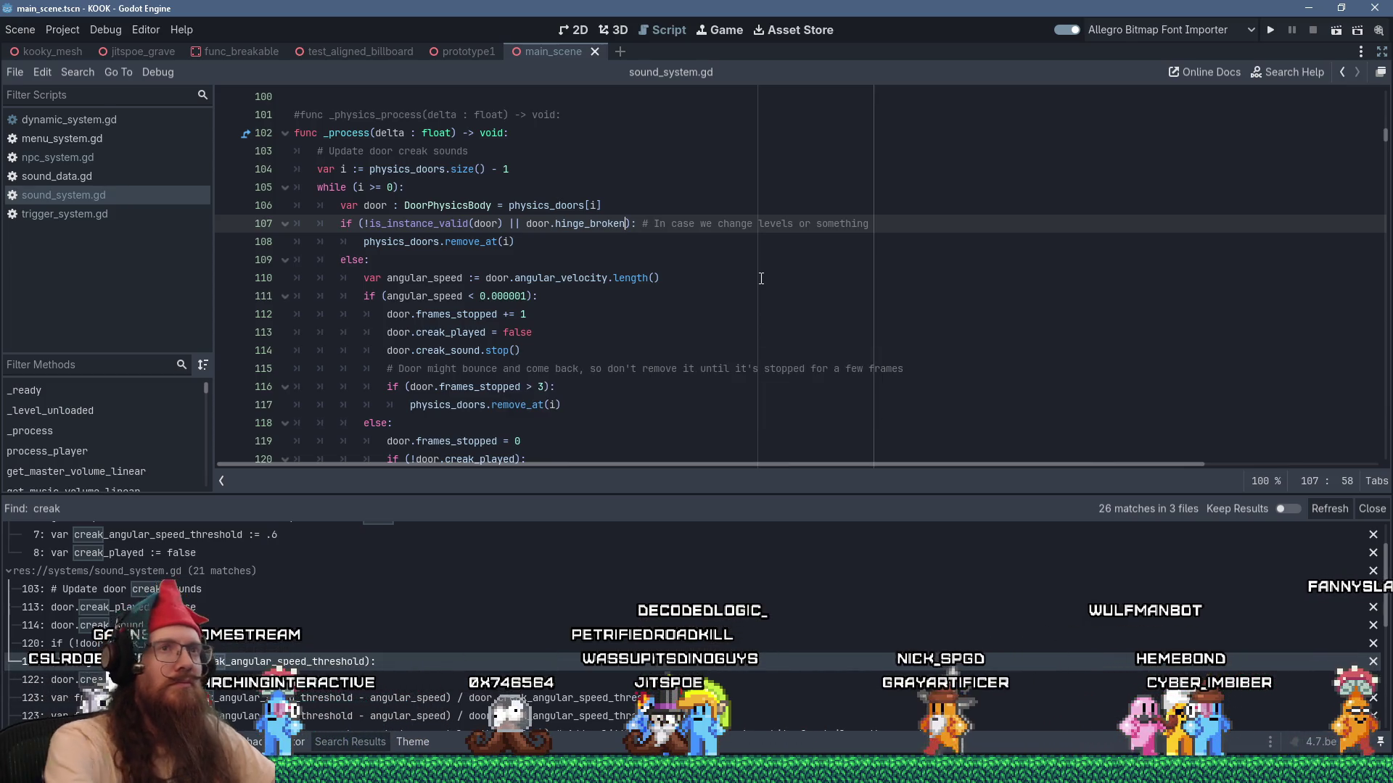
click(1271, 32)
key(alt+Tab)
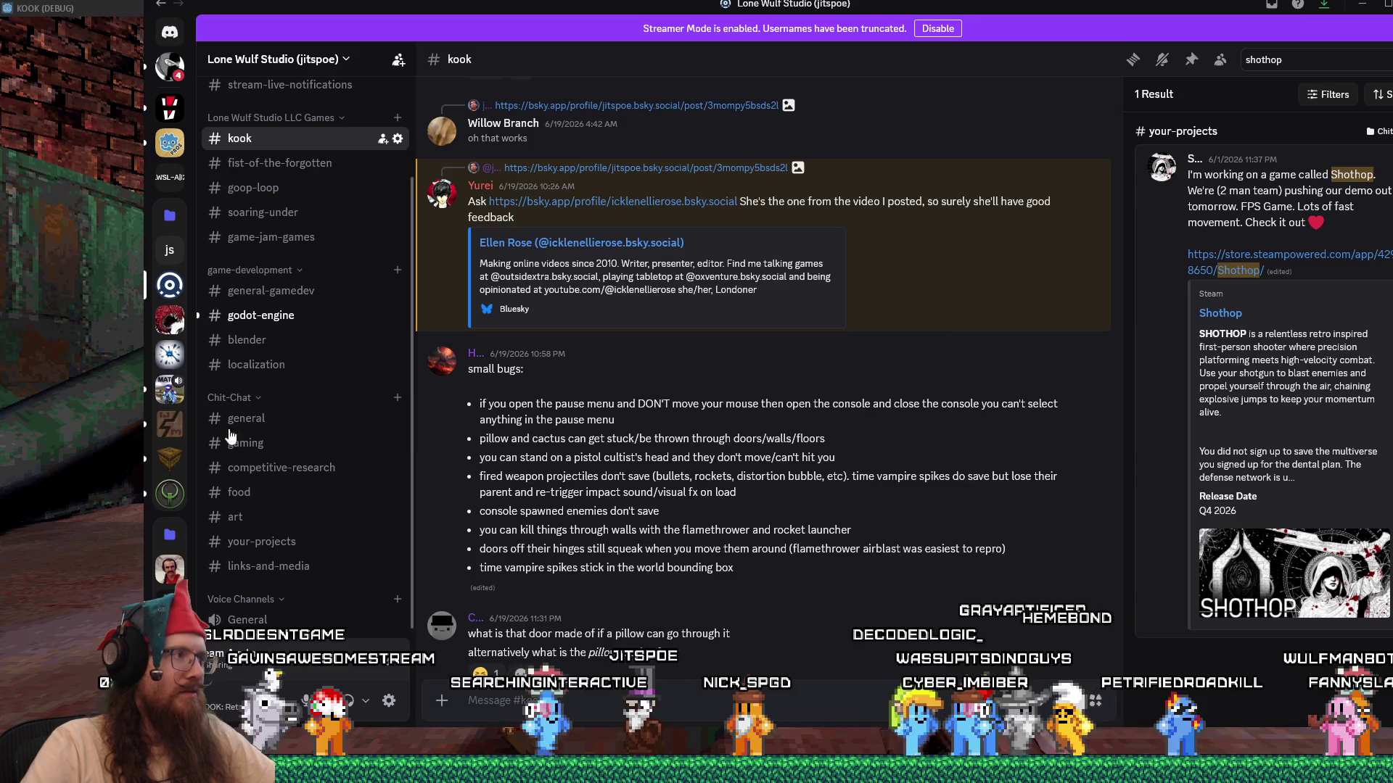
Load the london1 level from KOOK's console with map, then switch back to Godot.
key(grave)
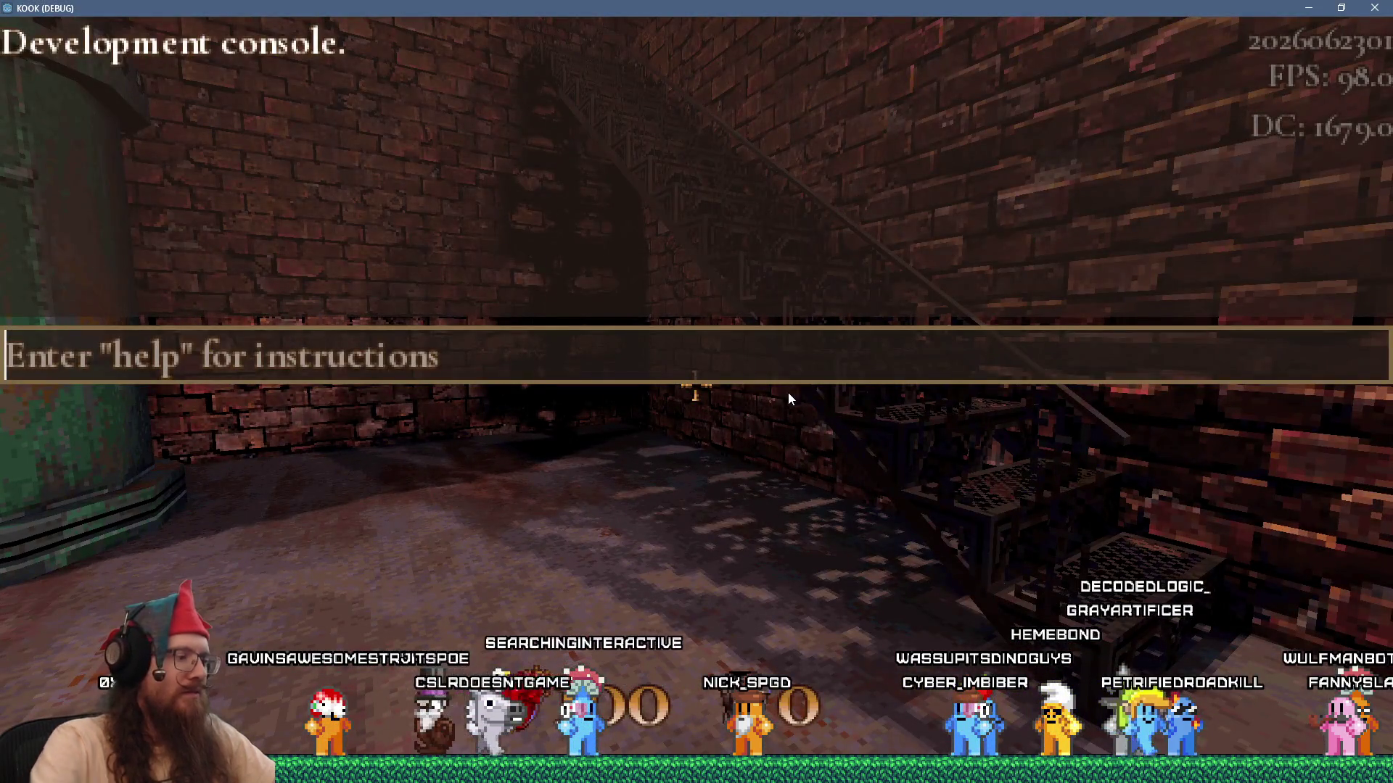
text(map lonod)
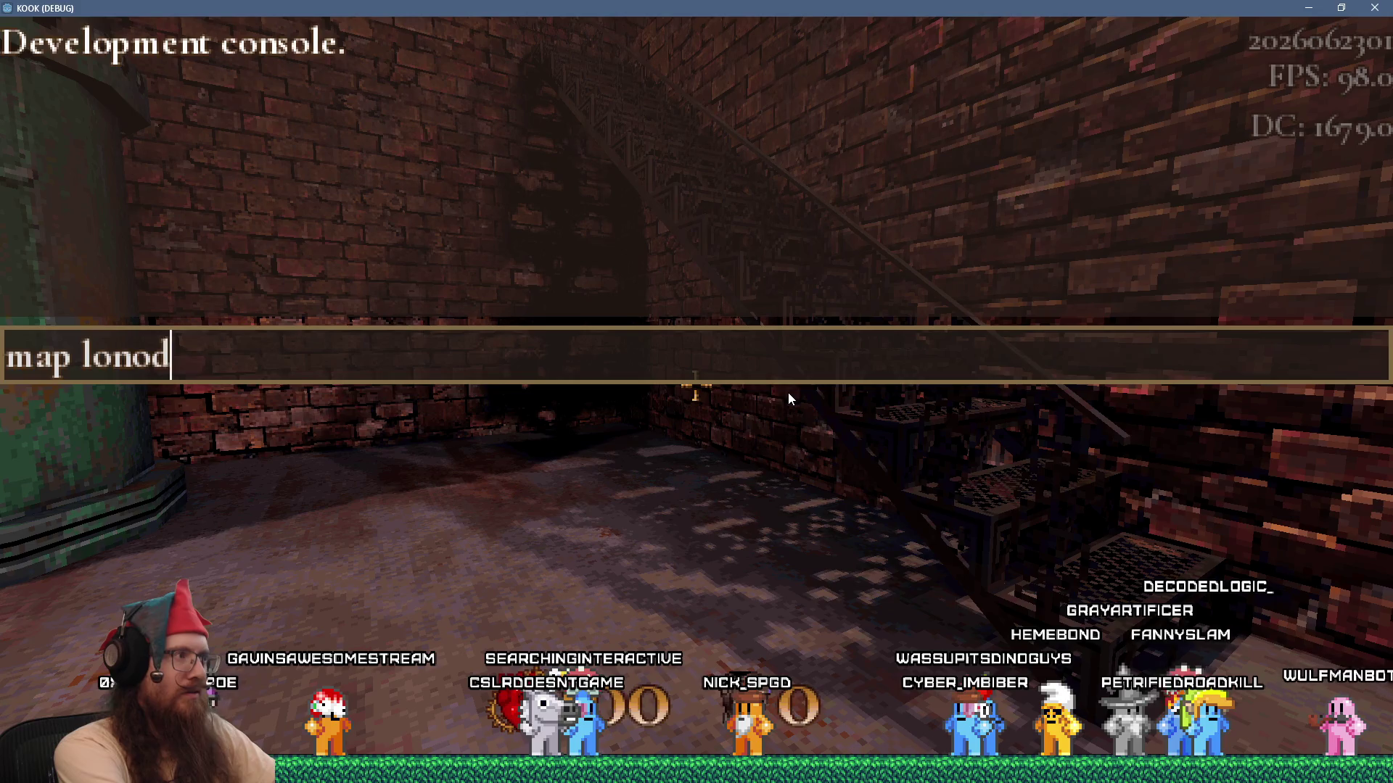
key(Return)
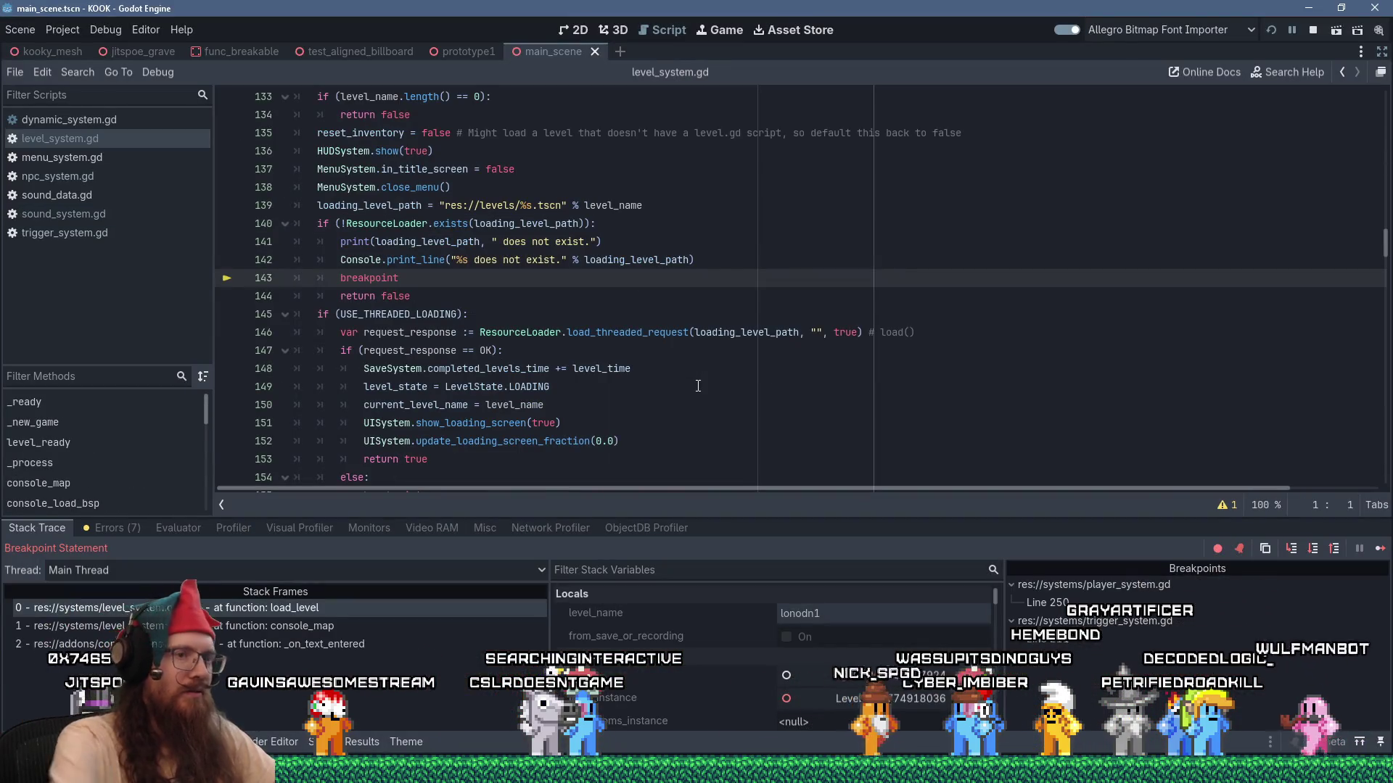
click(1380, 550)
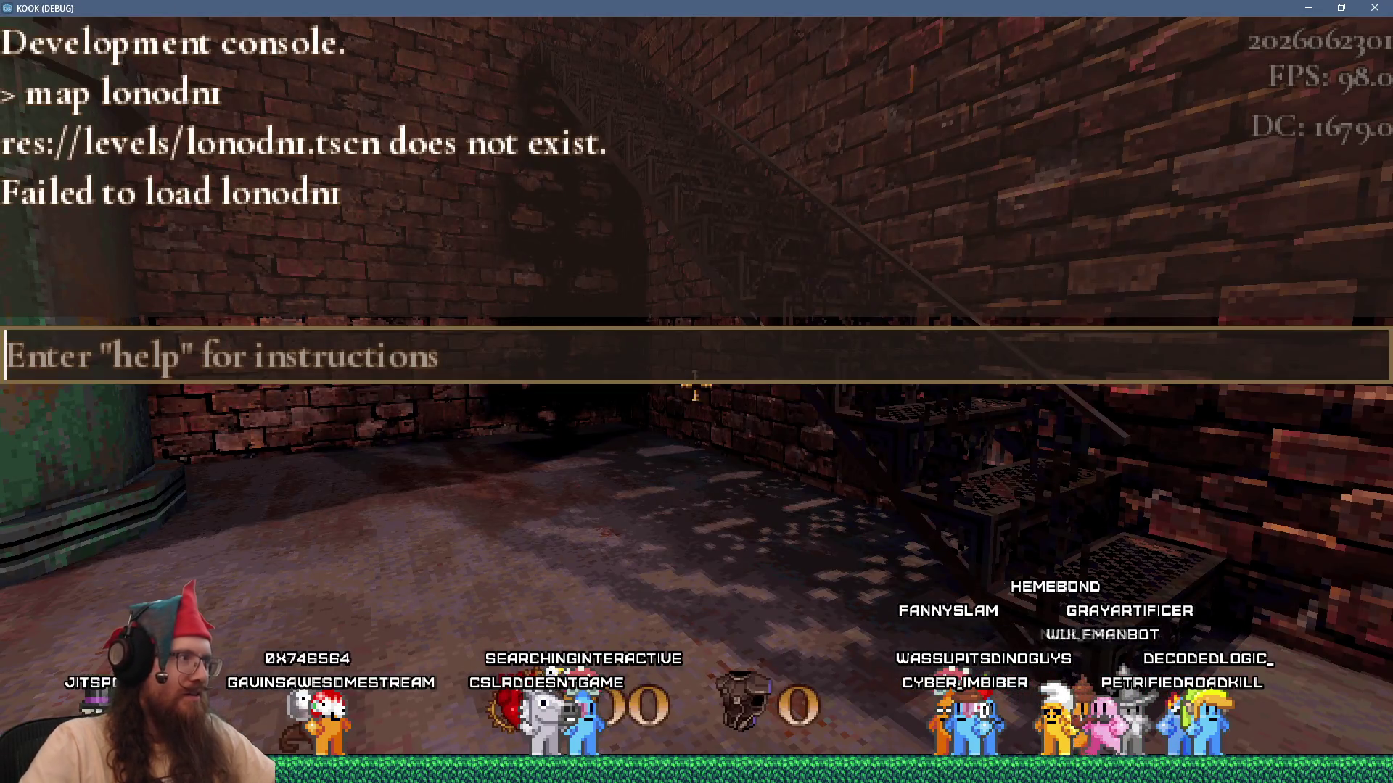
text(map london1)
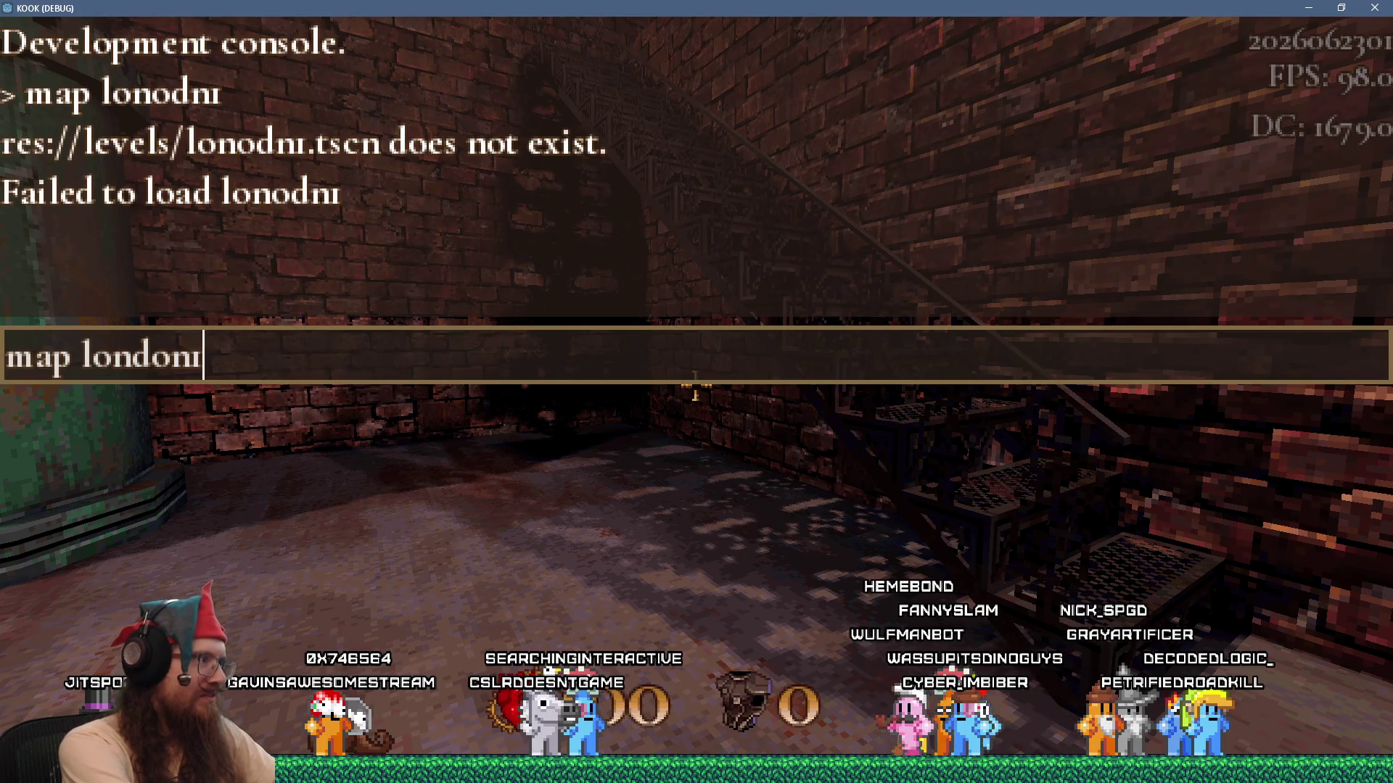
key(Return)
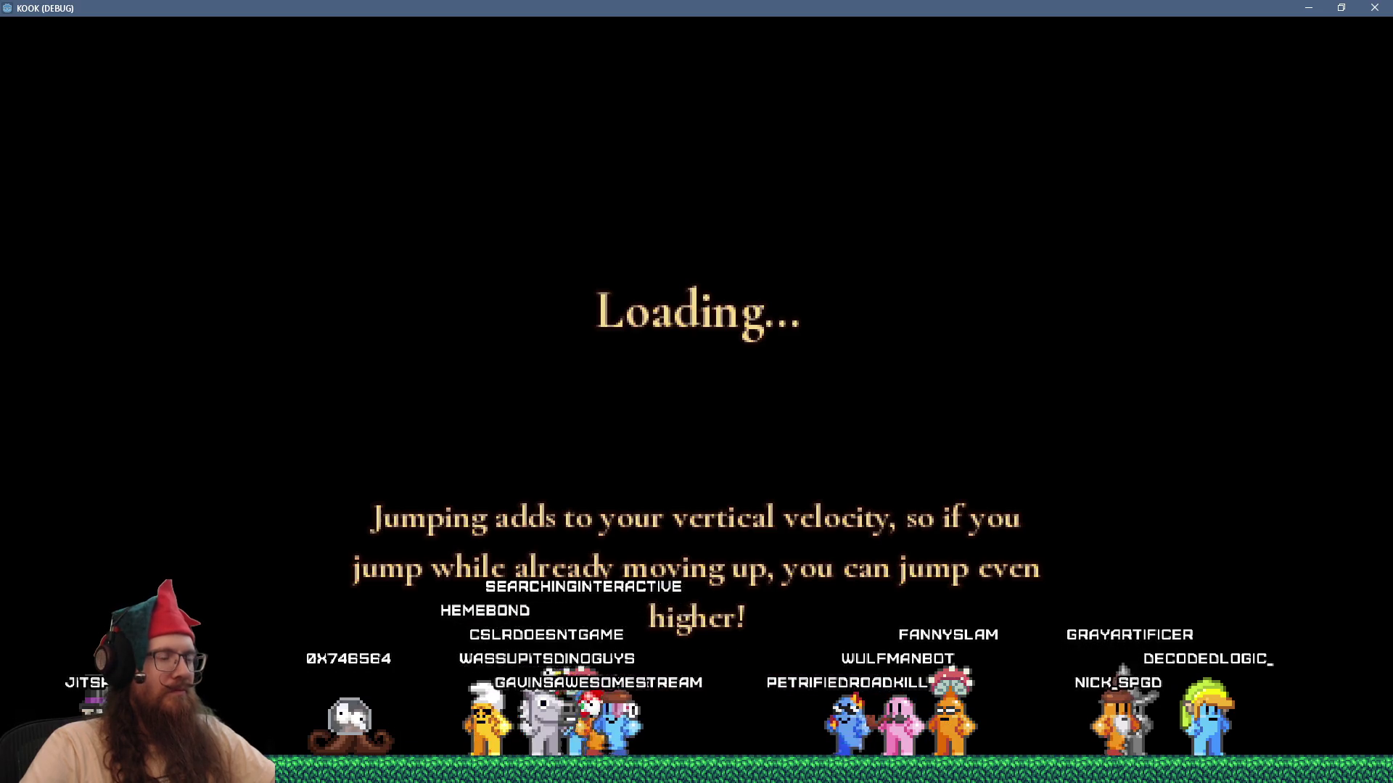
key(alt+Tab)
key(alt+Tab)
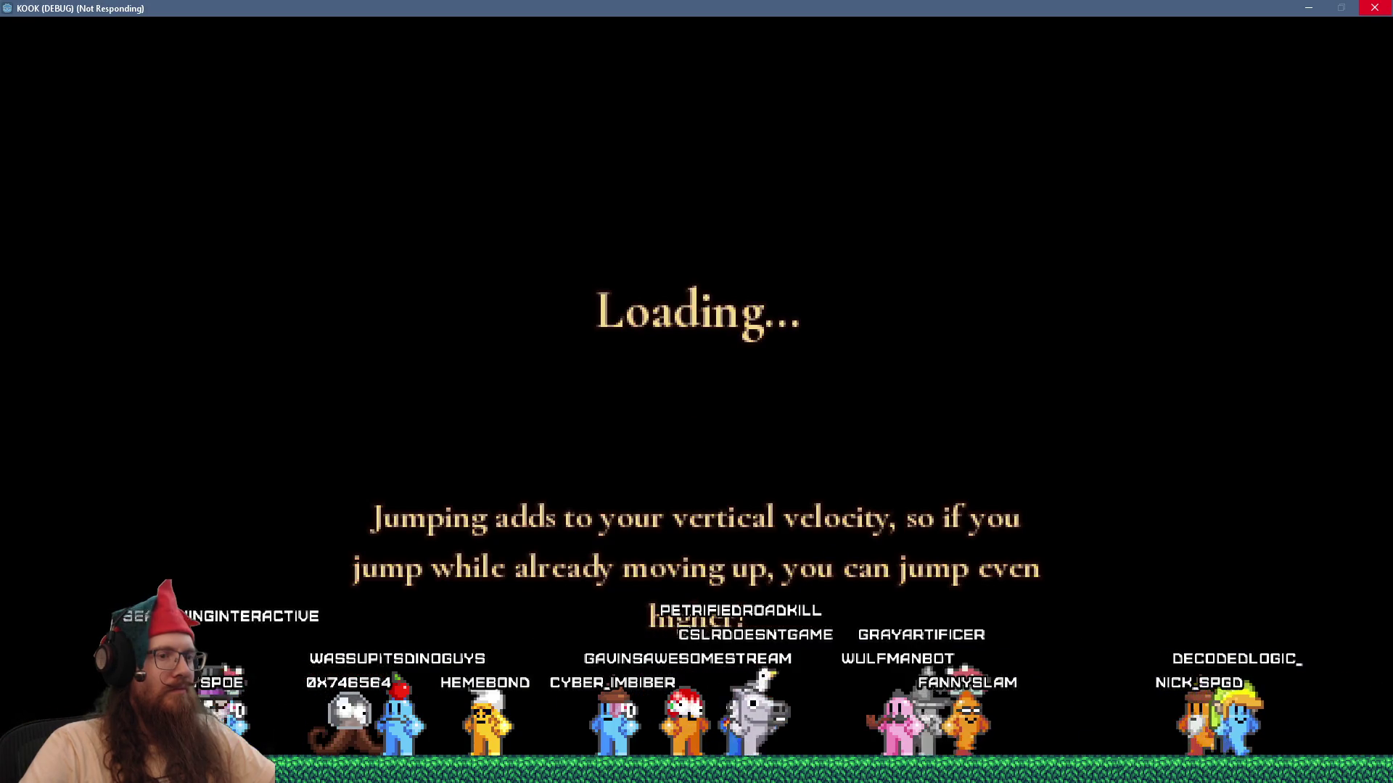
key(alt+Tab)
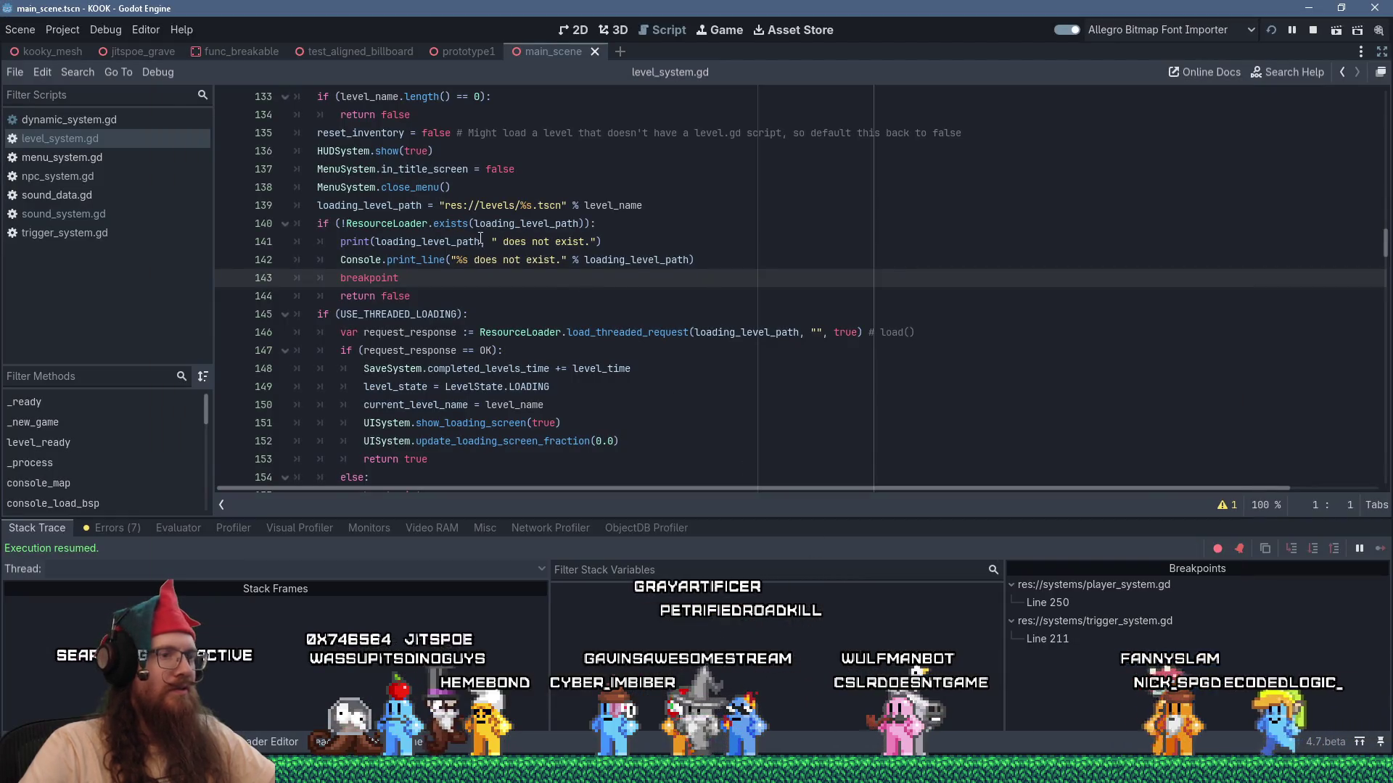
Return to the game and walk forward into the brick-walled area.
key(alt+Tab)
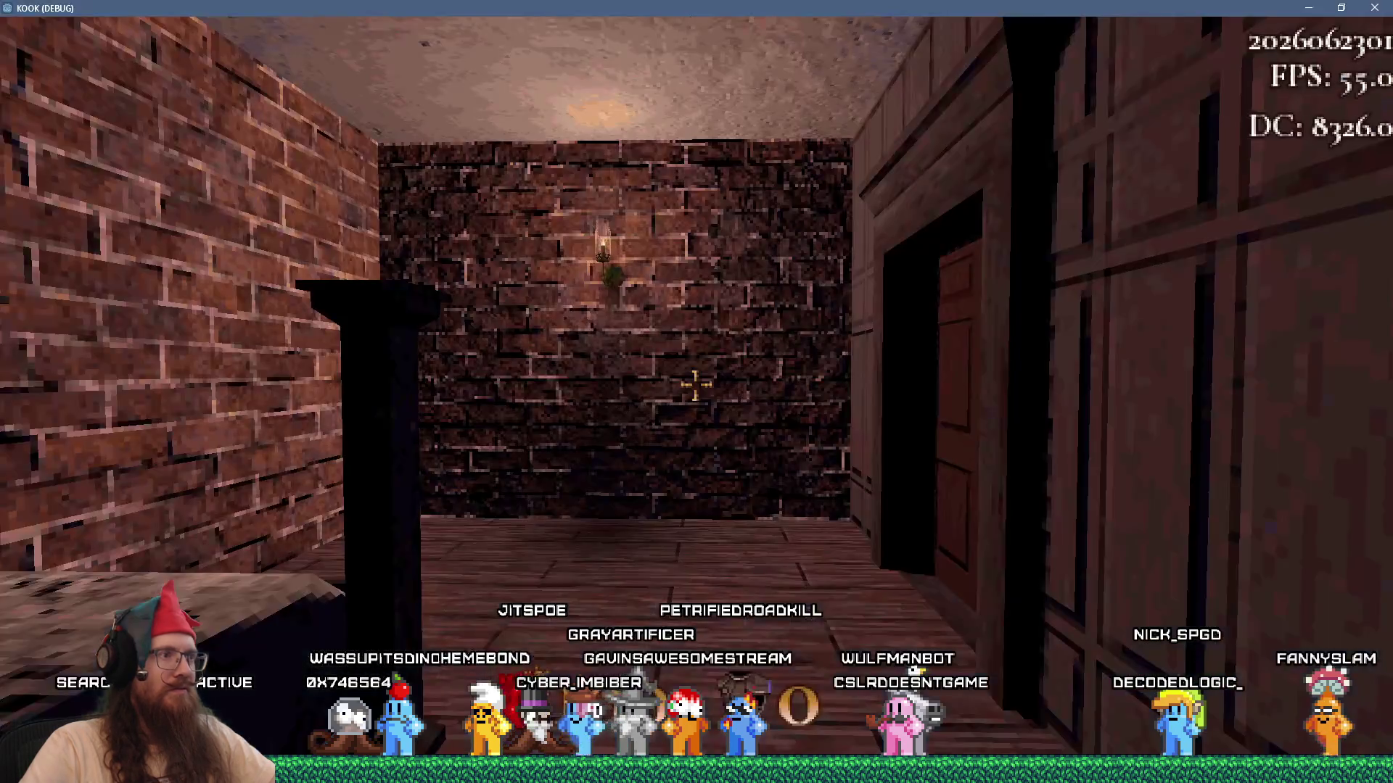
key(w)
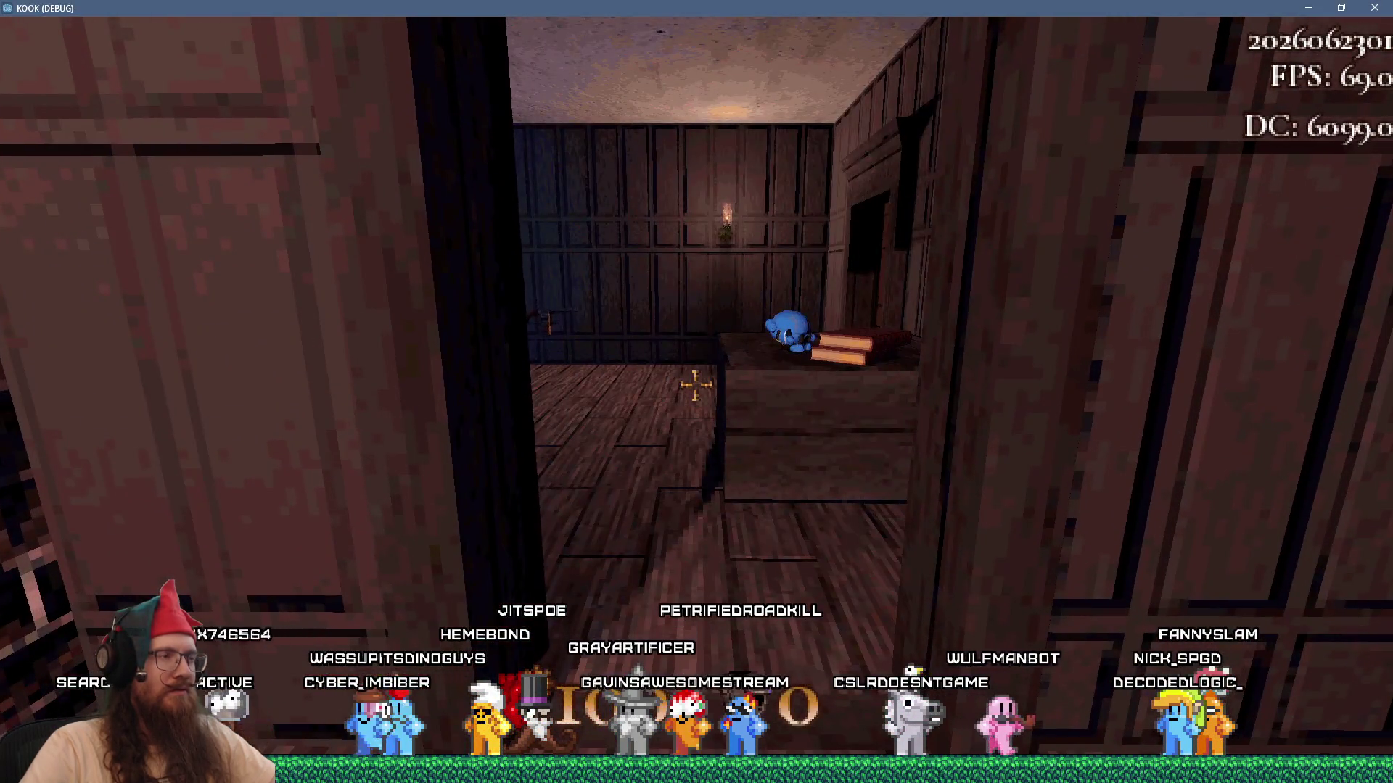
key(w)
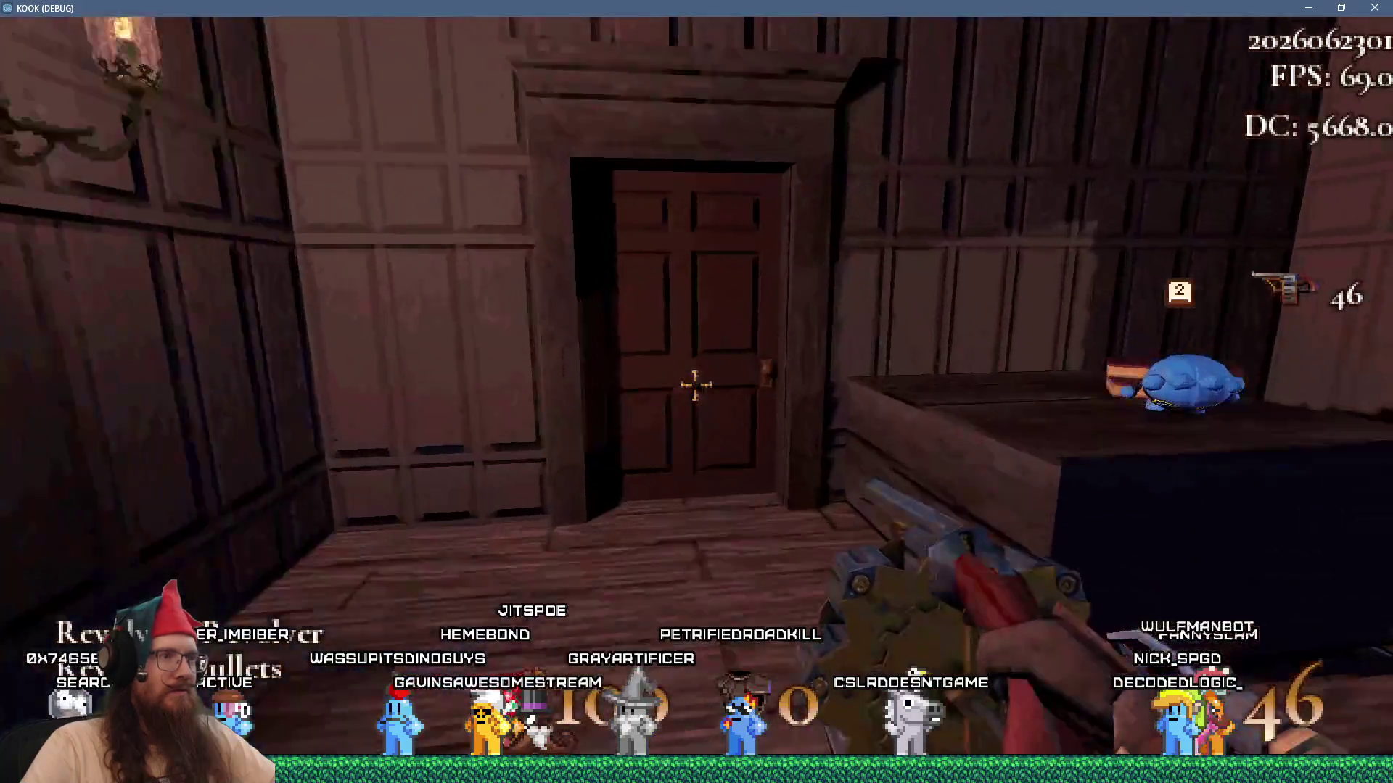
key(w)
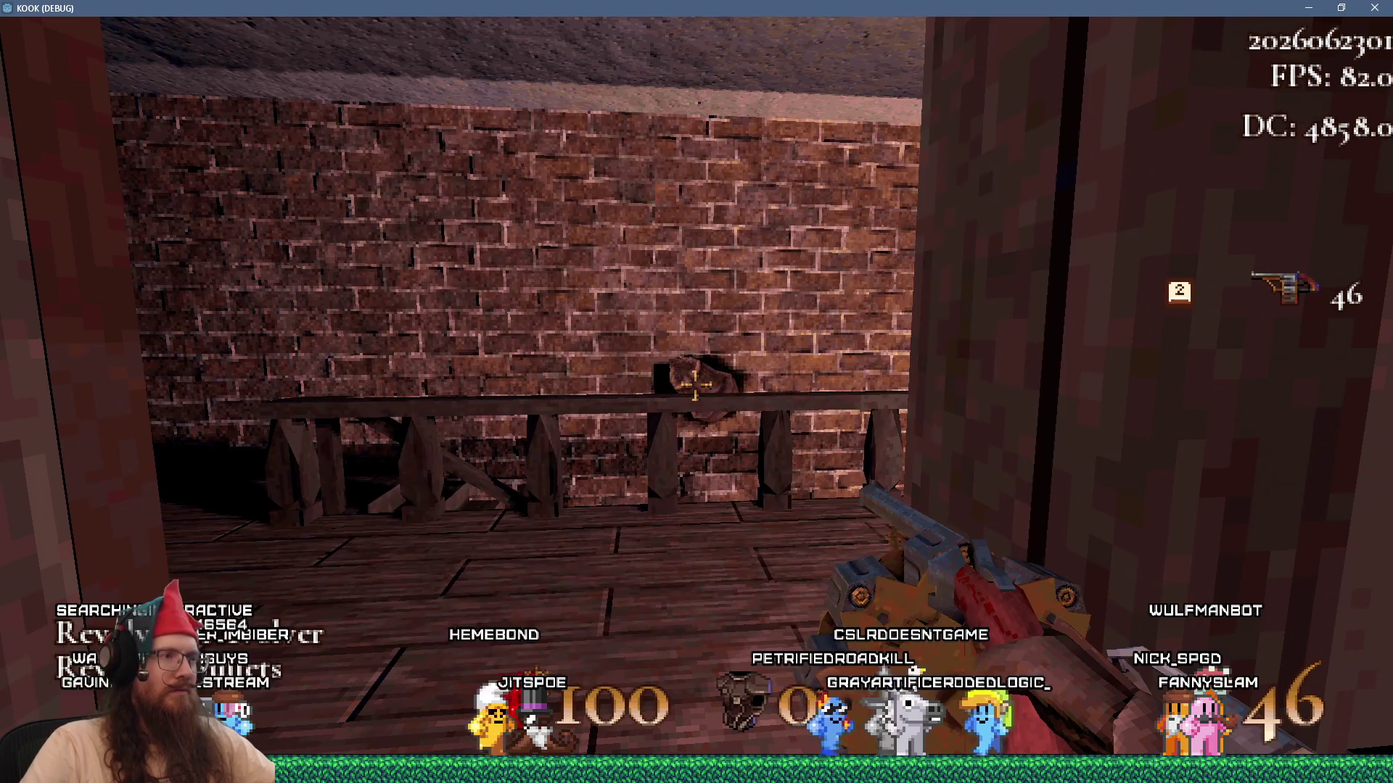
Check Settings > Accessibility in the pause menu, then exit to main menu and quit.
key(Escape)
click(697, 385)
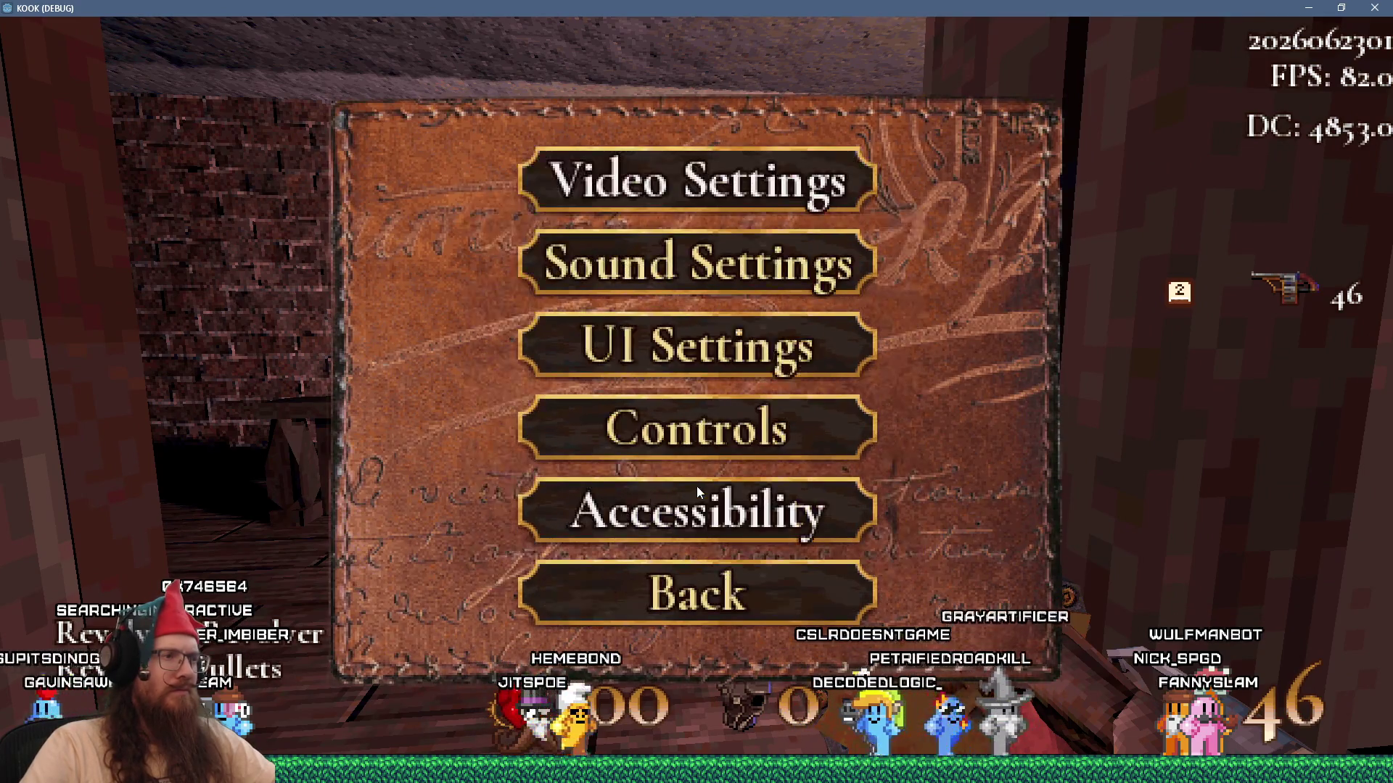
click(696, 486)
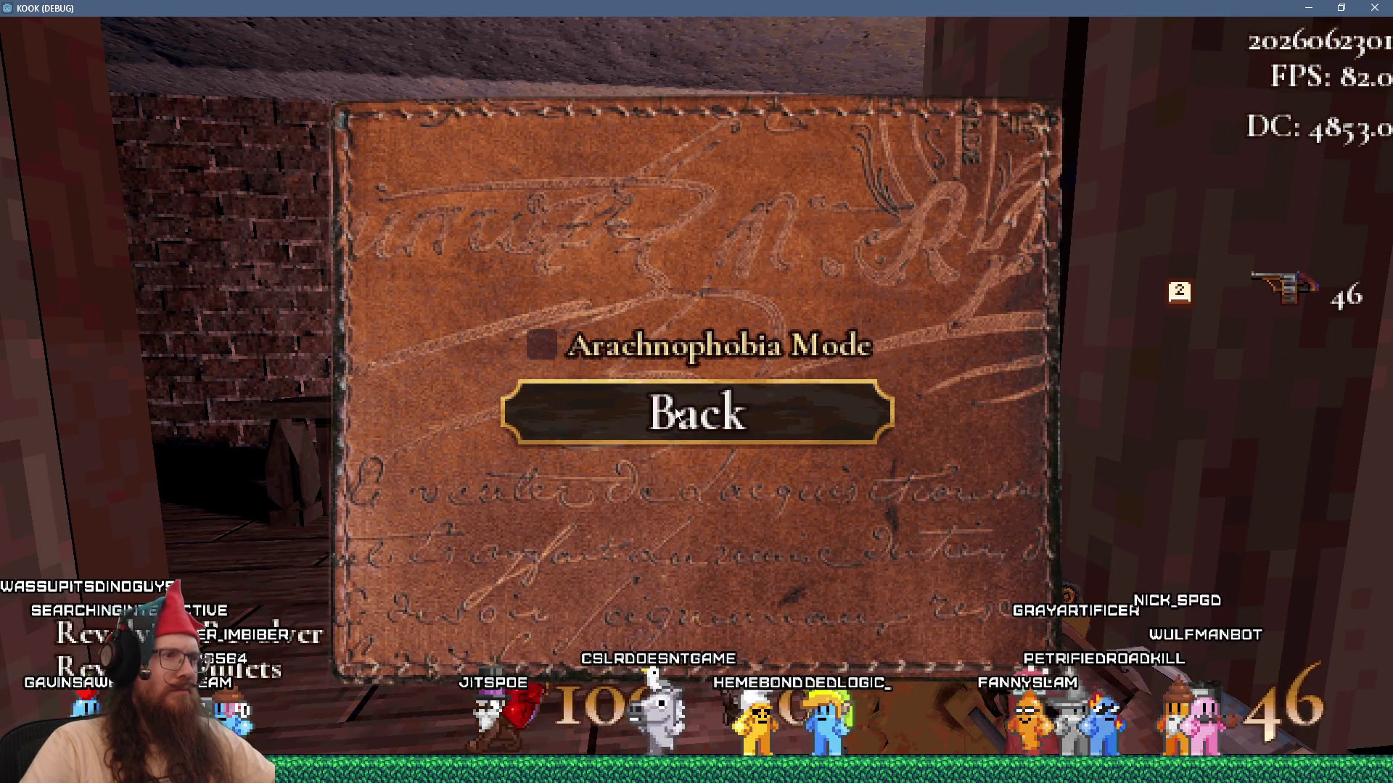
click(675, 411)
click(669, 576)
click(697, 564)
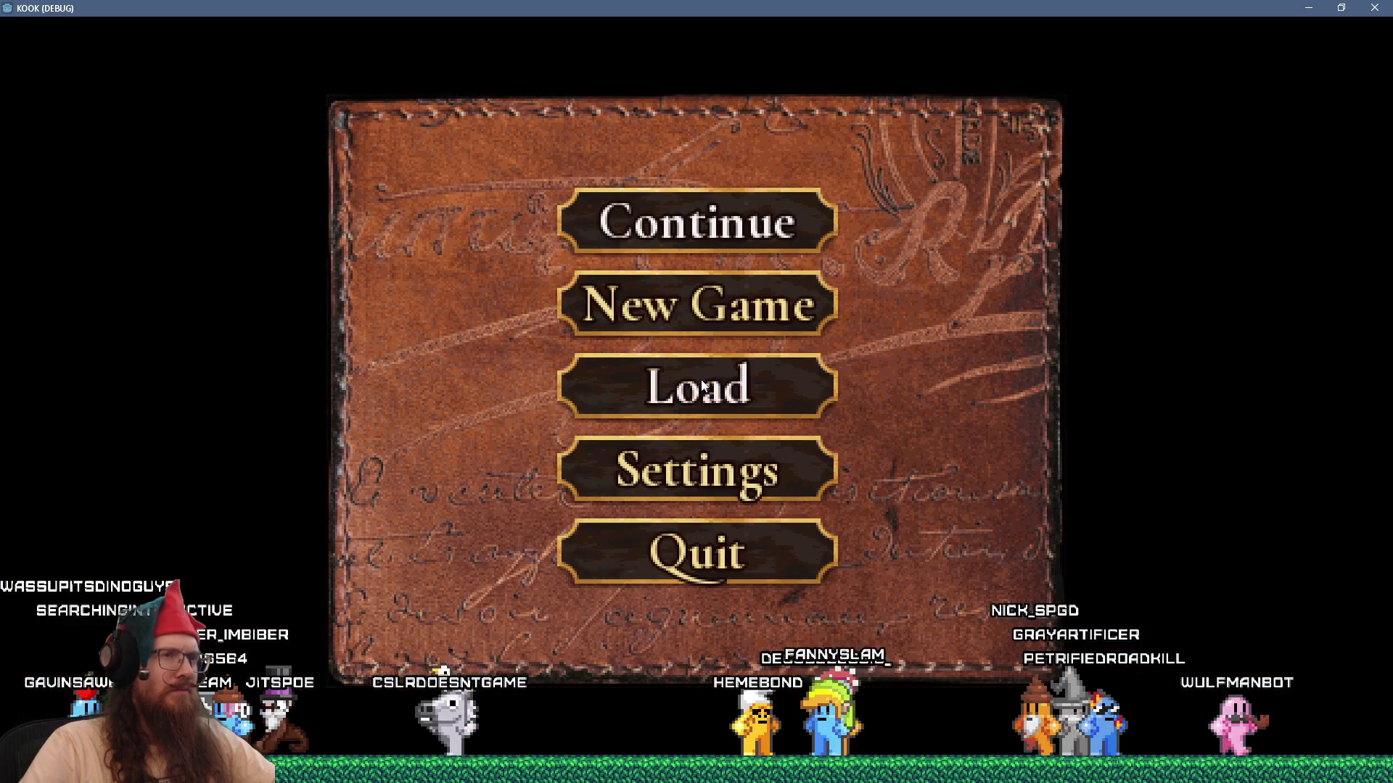
click(737, 573)
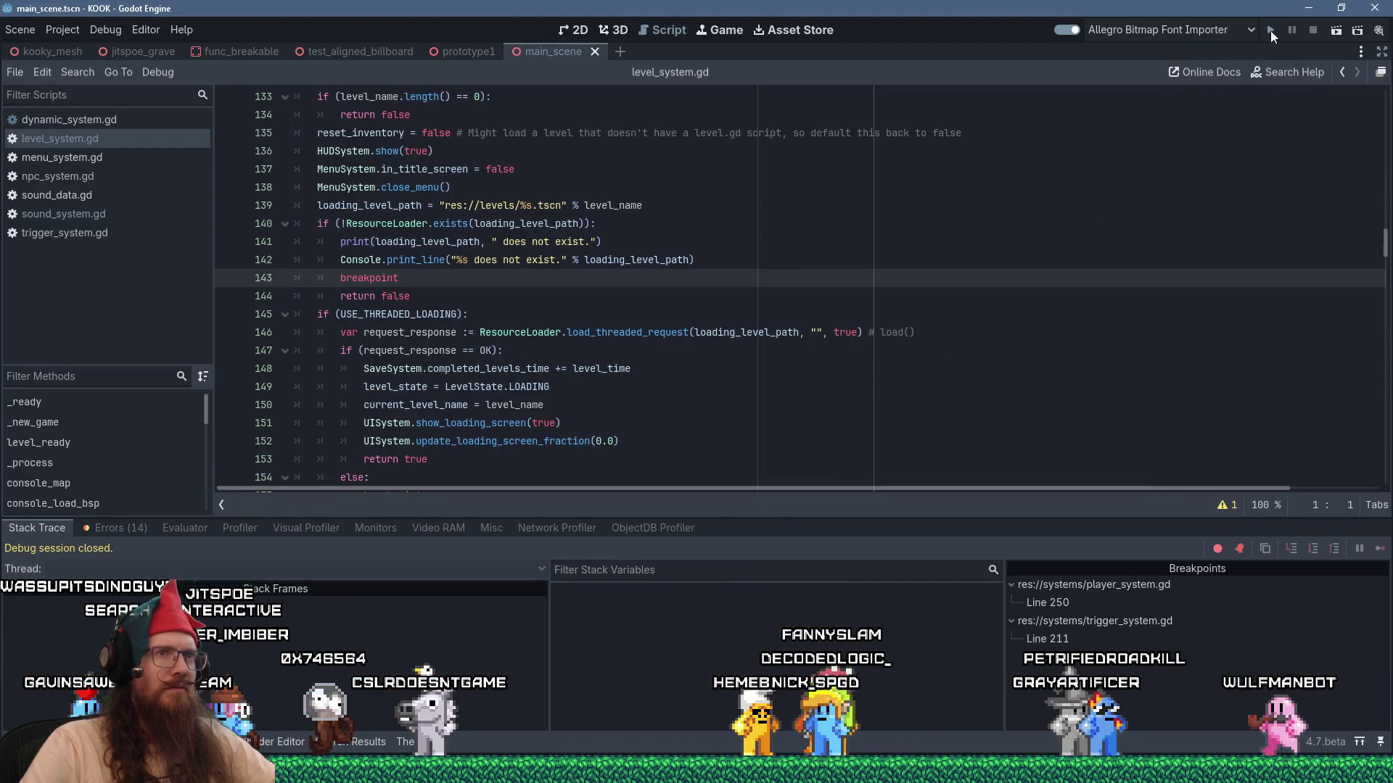
Relaunch the project and check the Accessibility settings before resuming play.
click(1269, 30)
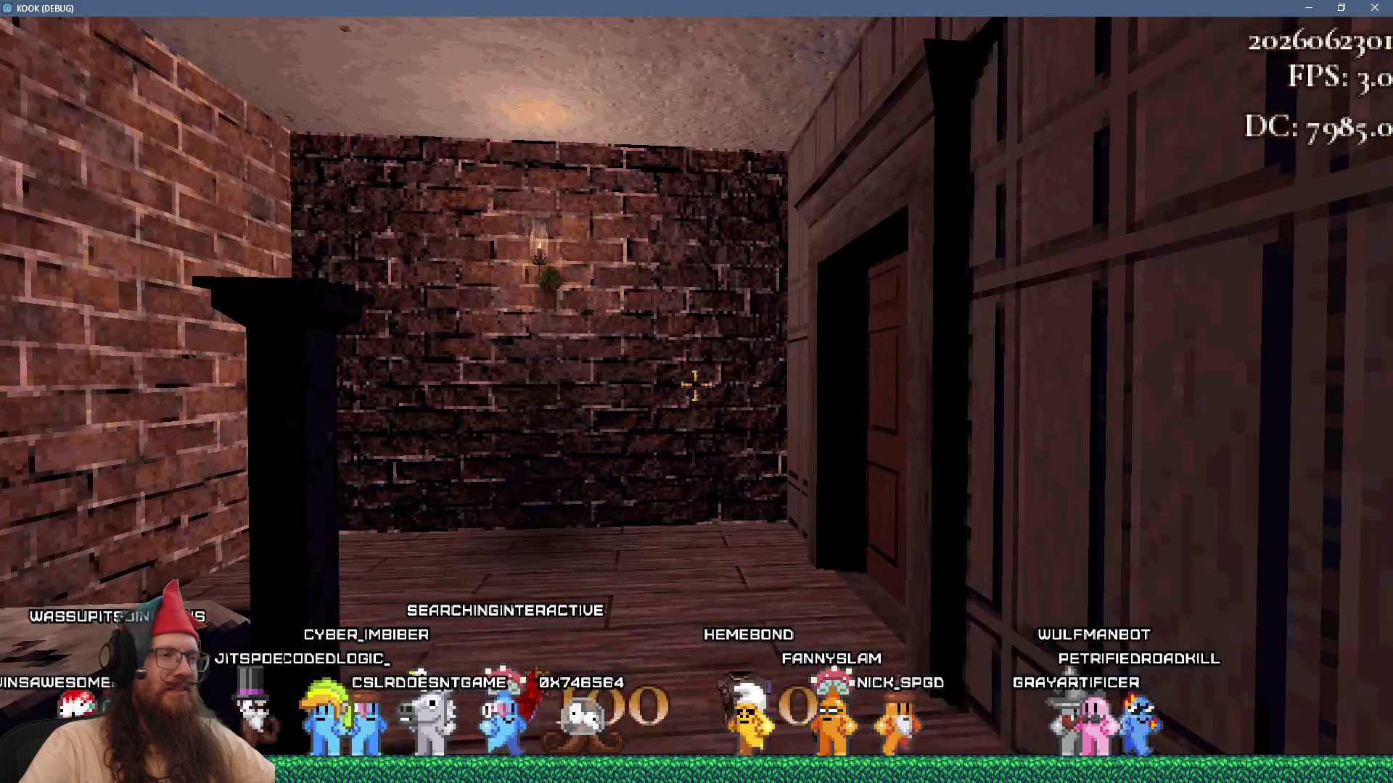
key(Escape)
click(689, 450)
click(682, 512)
key(Escape)
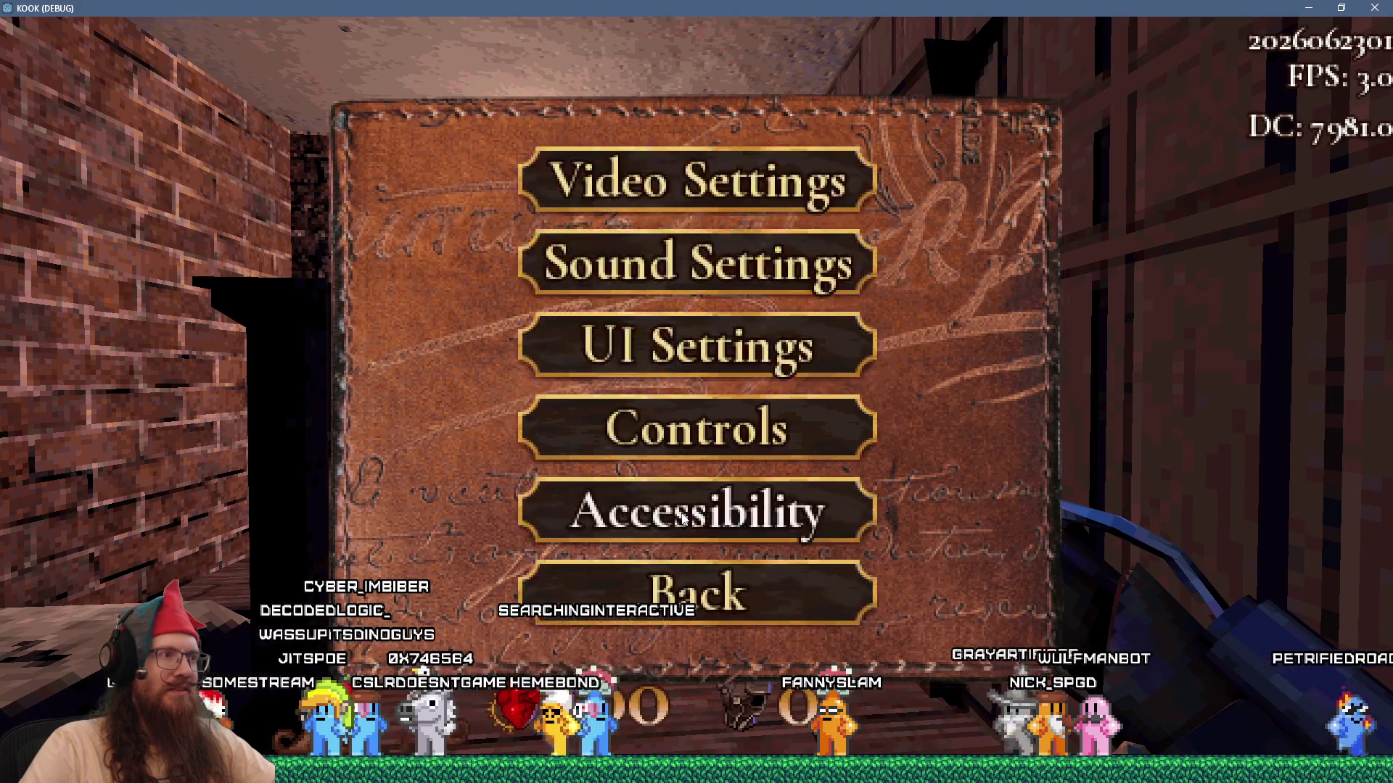
key(Escape)
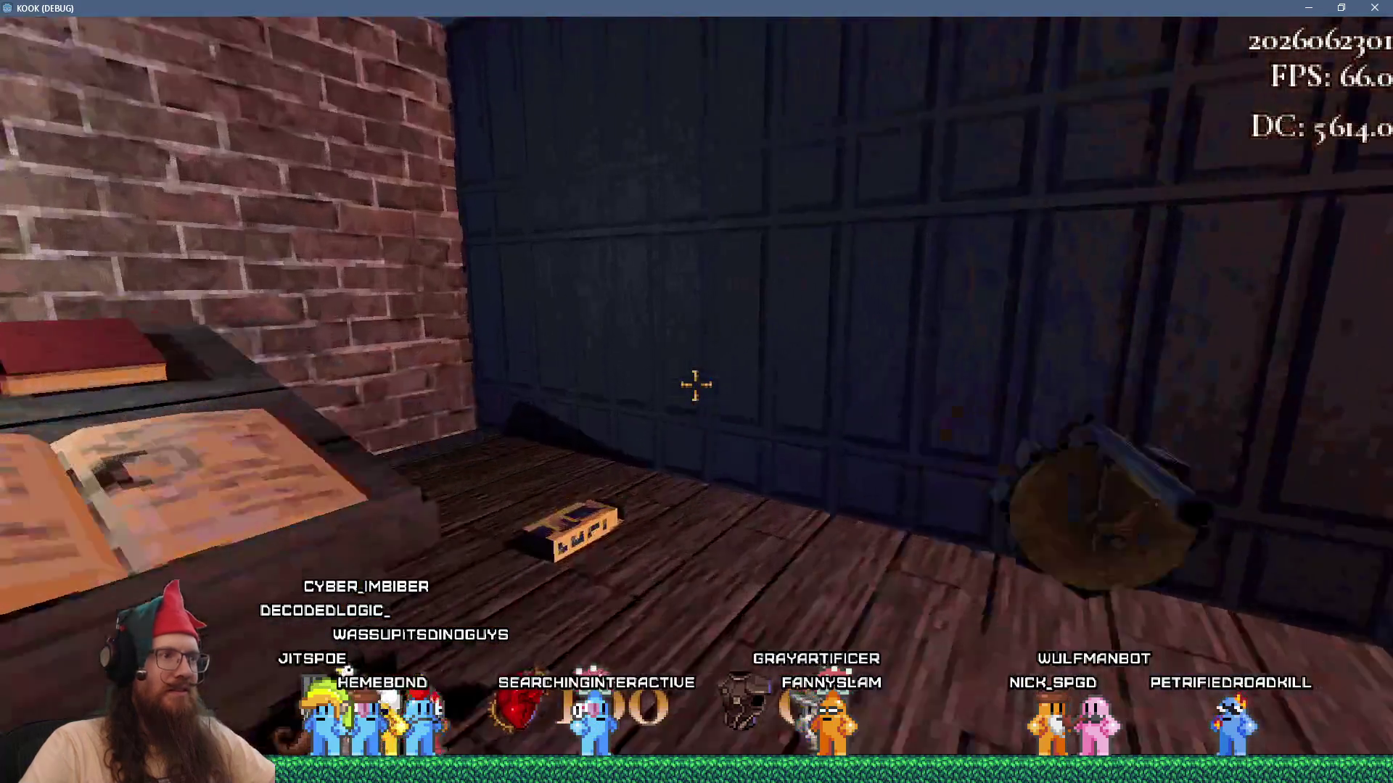
Take the revolver and shoot the spider, the brick room, and the fallen door.
key(1)
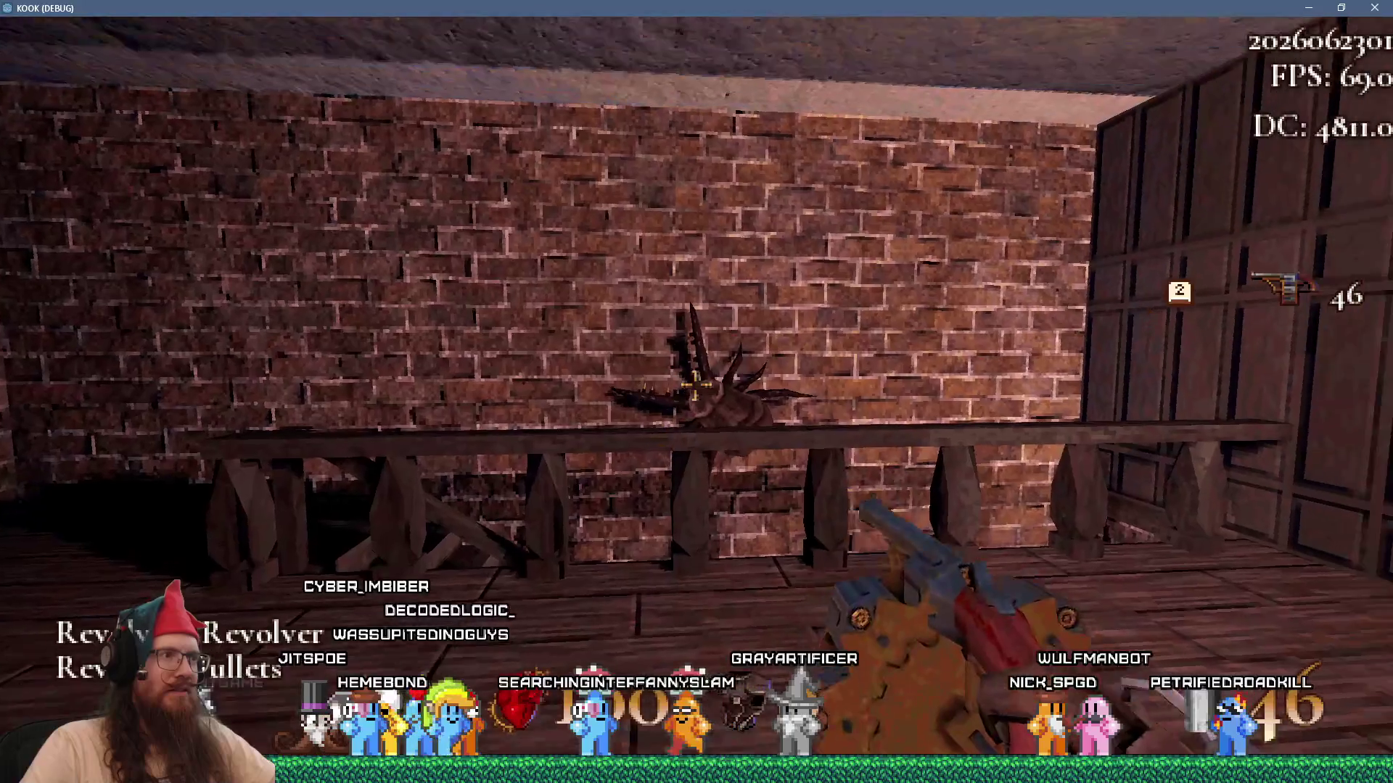
click(695, 385)
click(696, 385)
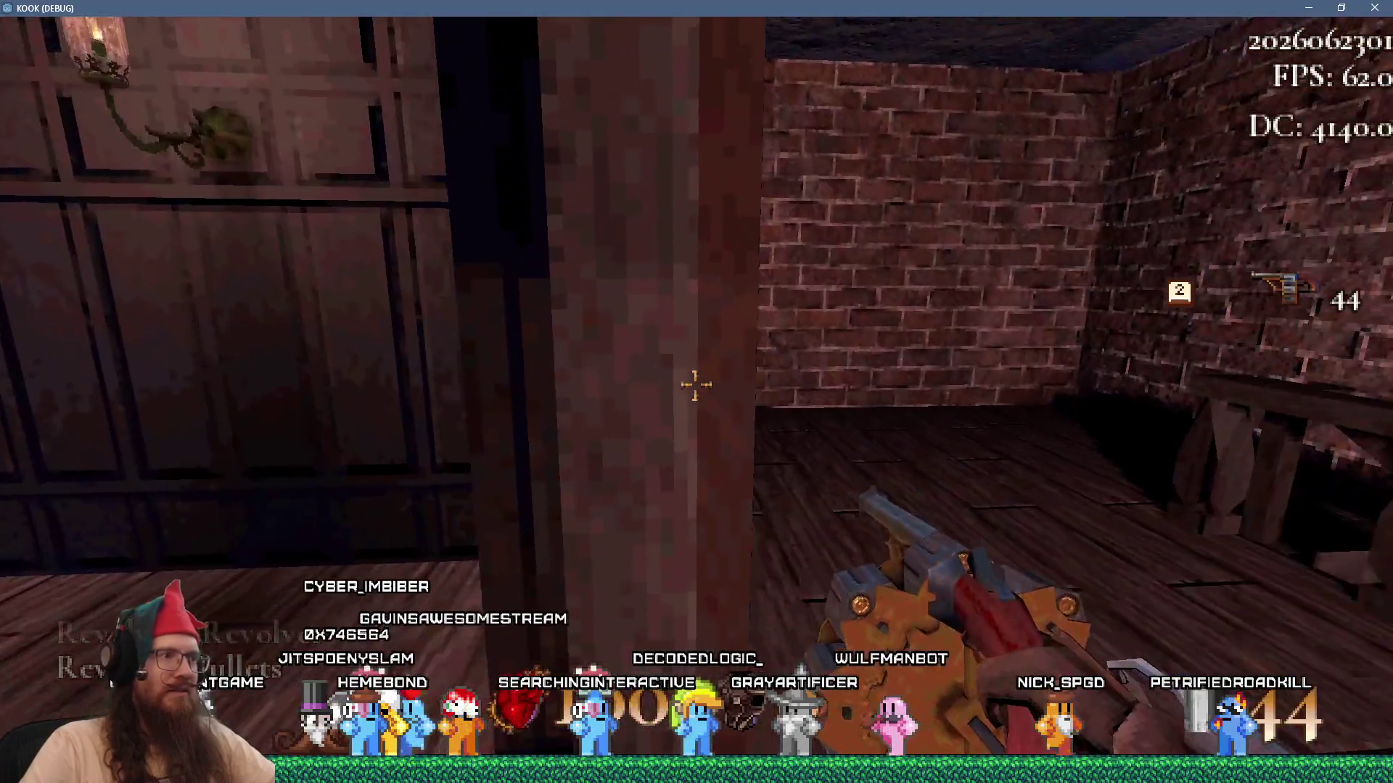
click(695, 385)
click(695, 385)
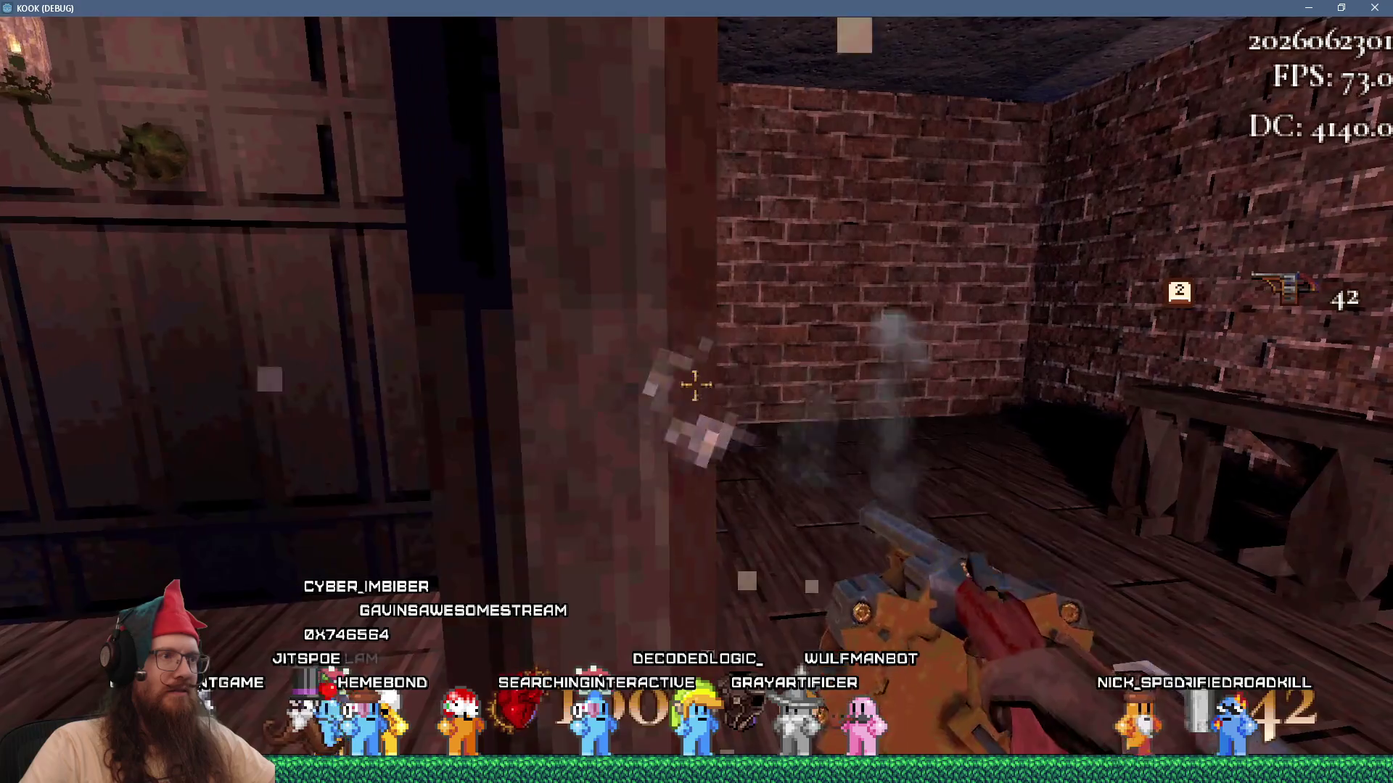
click(696, 385)
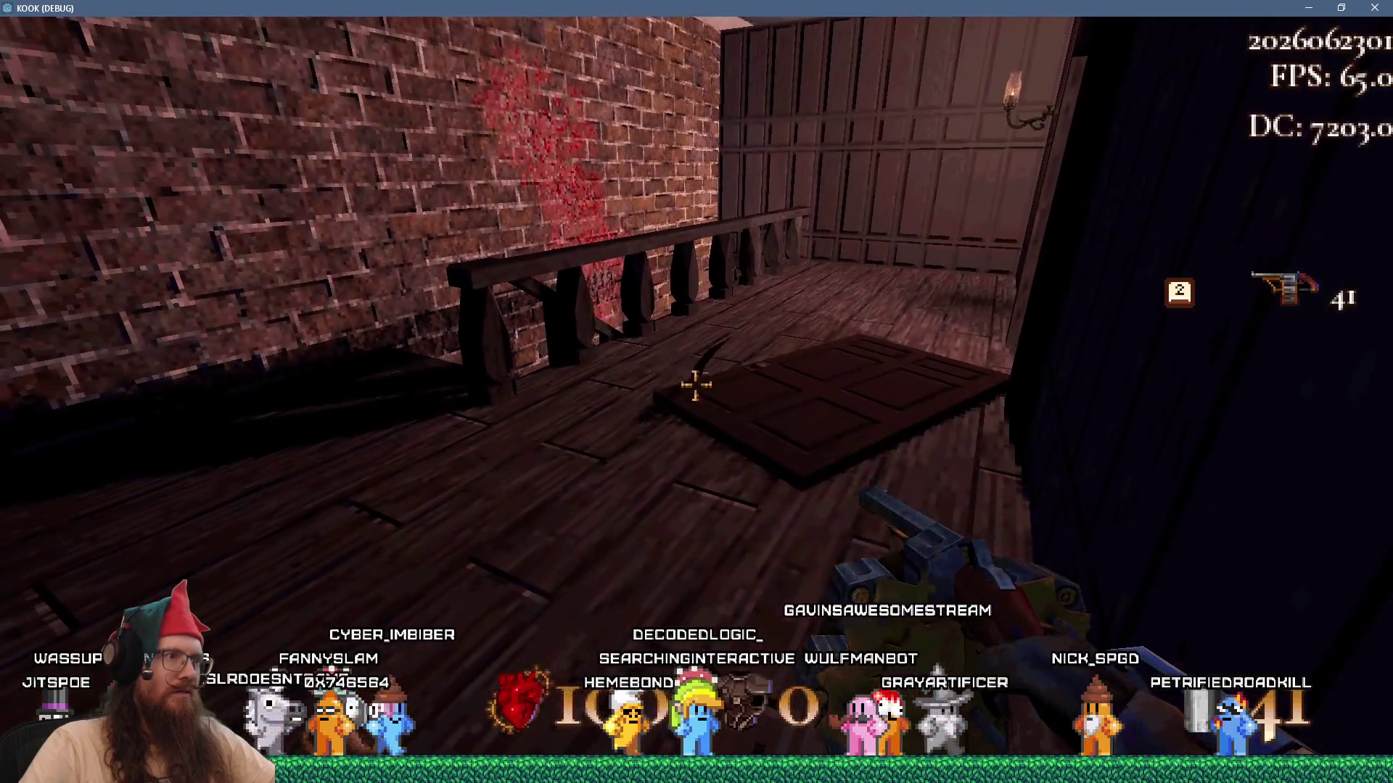
click(695, 385)
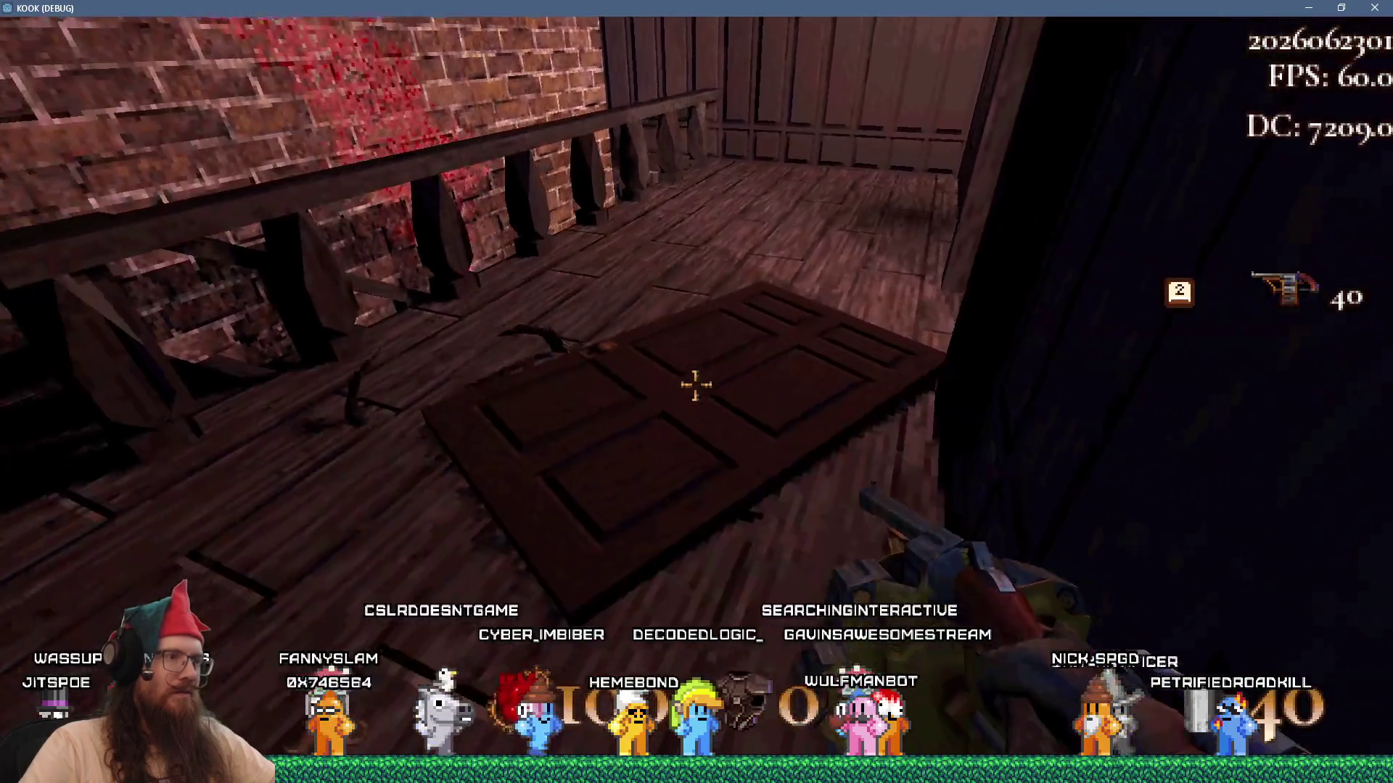
click(696, 386)
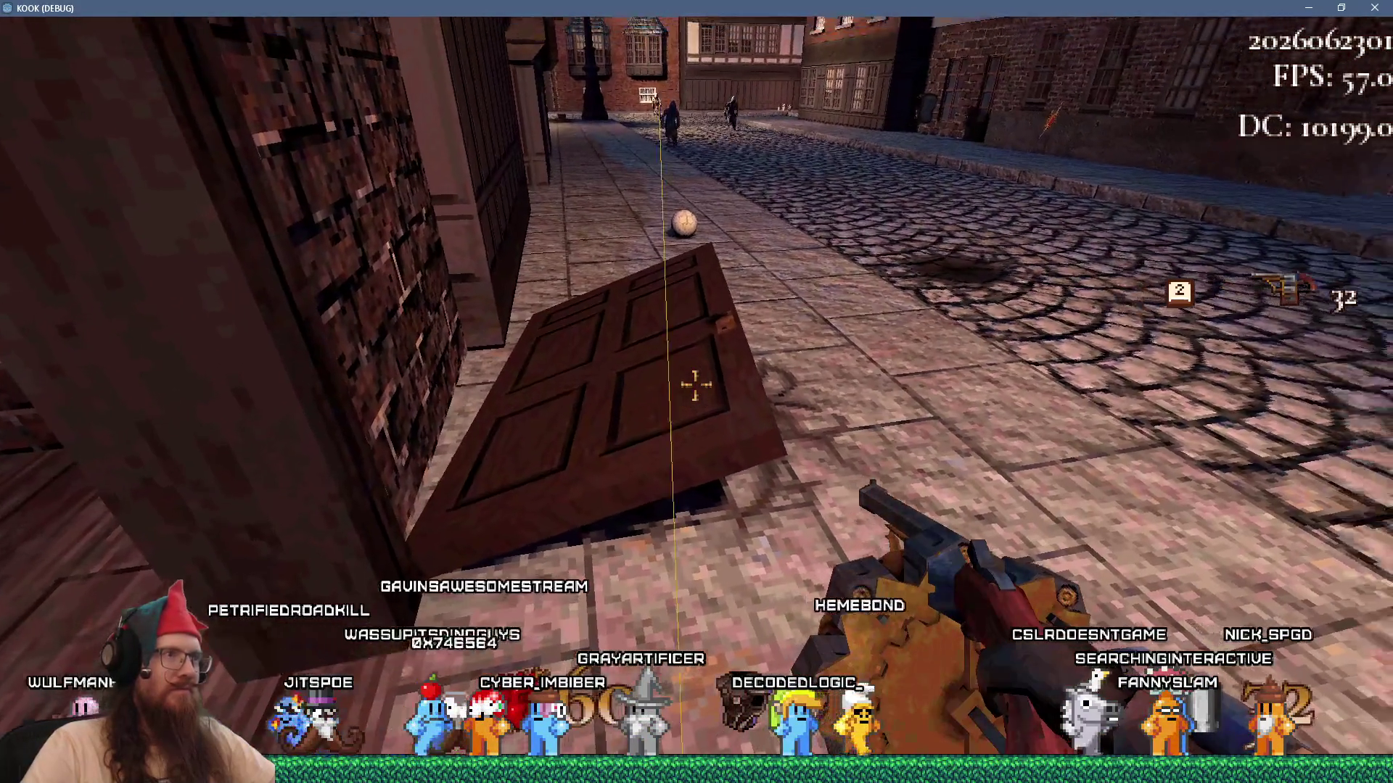
Advance into the street fighting the cultist until killed, then close the game with F8.
key(a)
key(3)
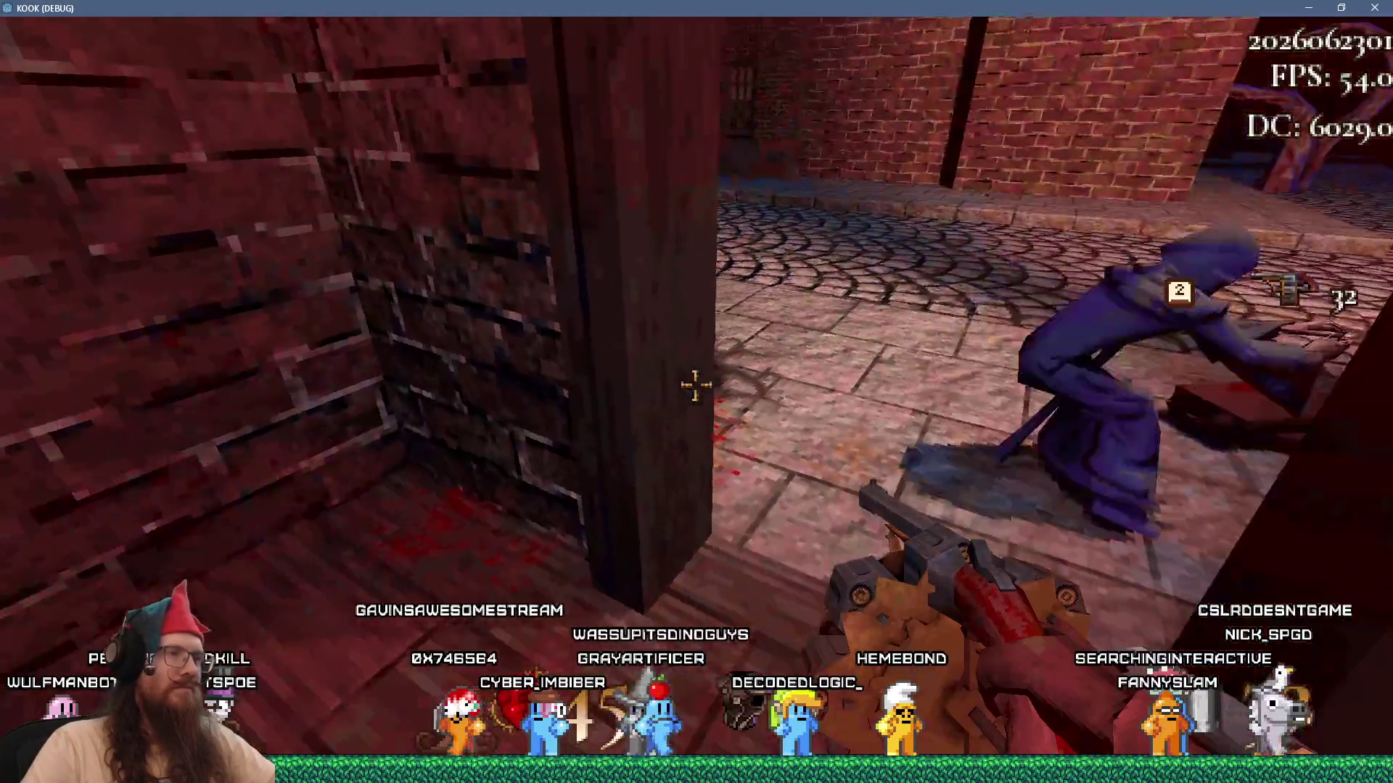
key(w)
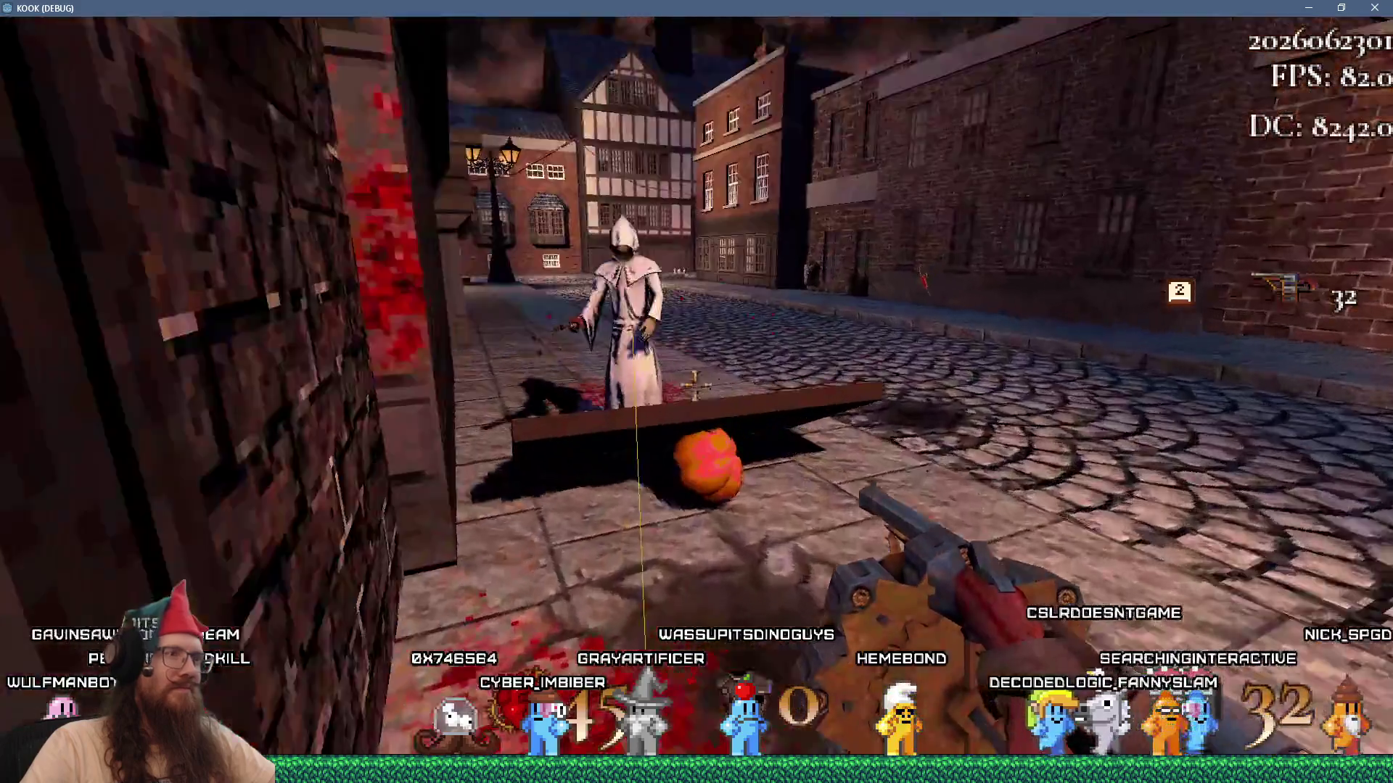
click(697, 384)
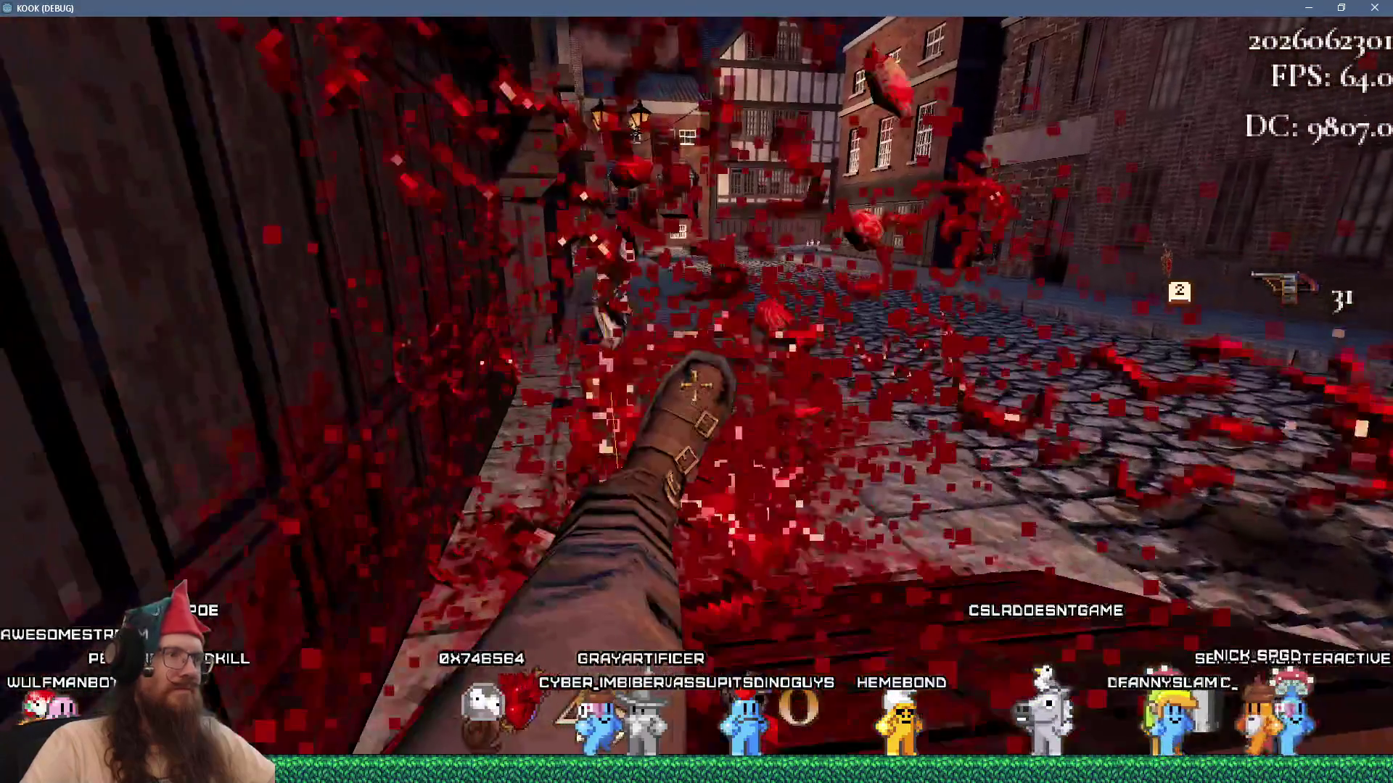
key(w)
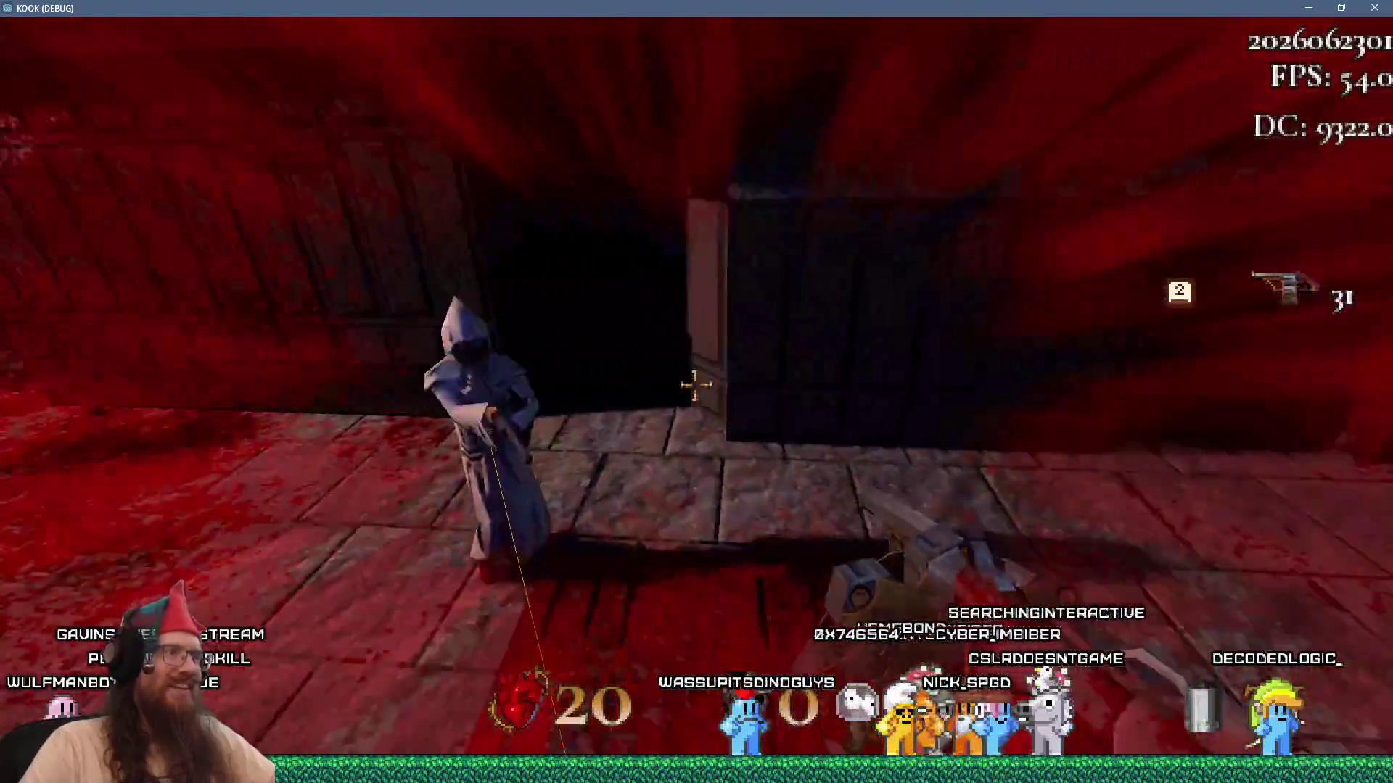
click(696, 385)
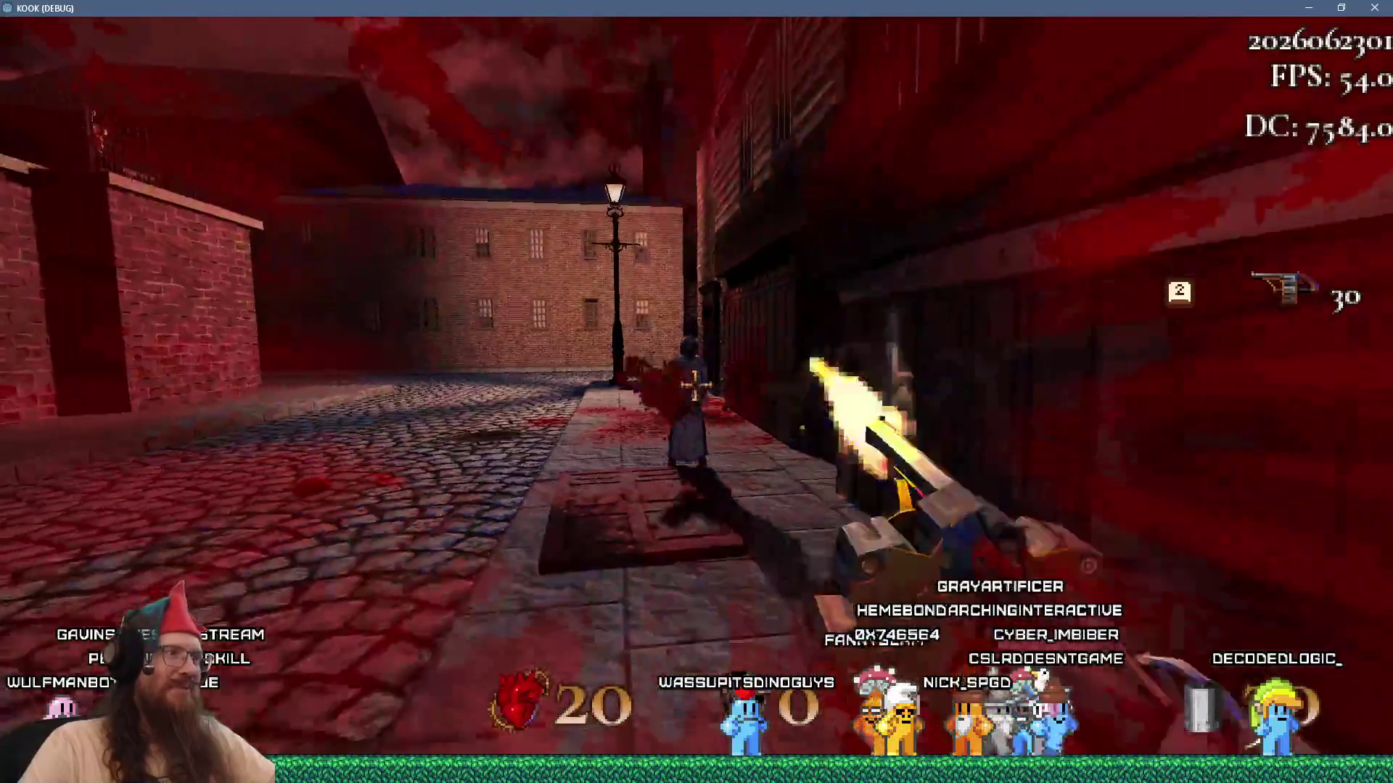
key(f)
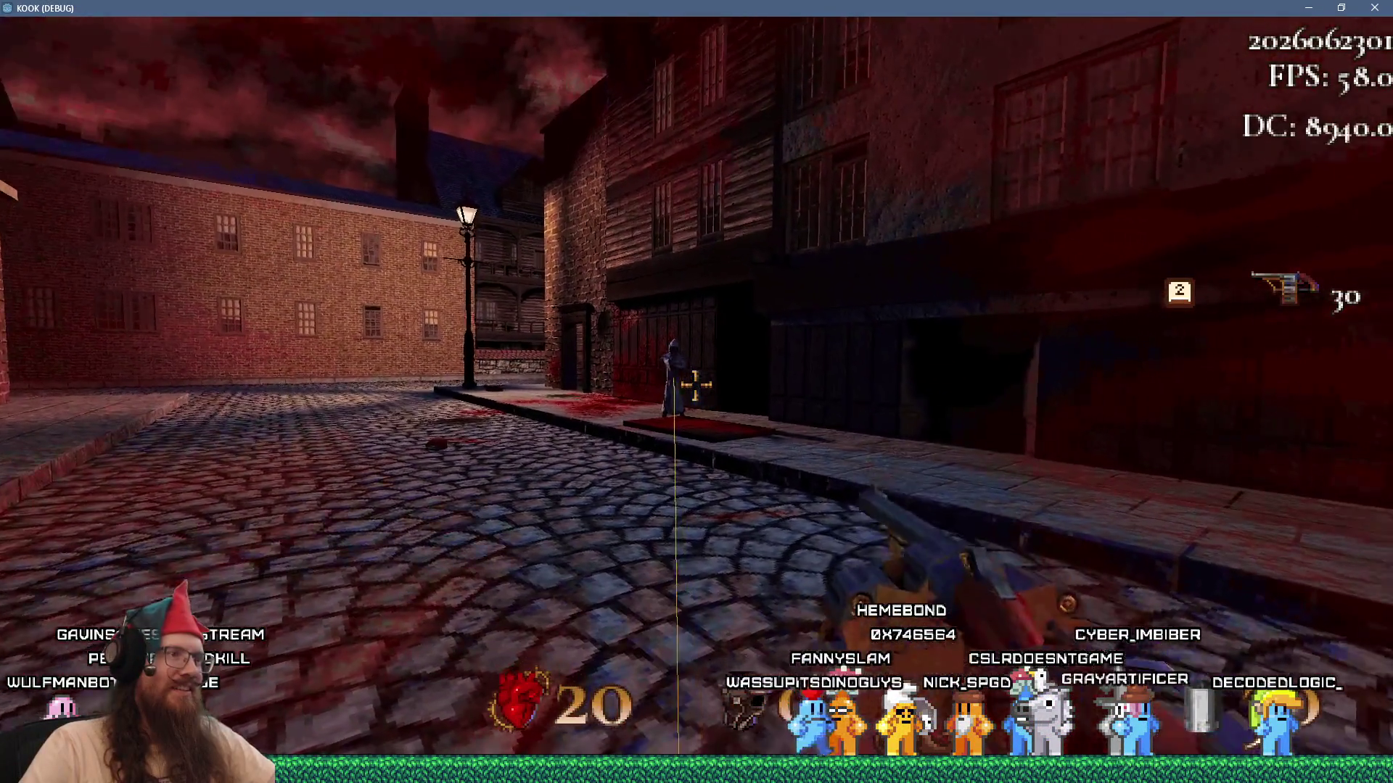
key(w)
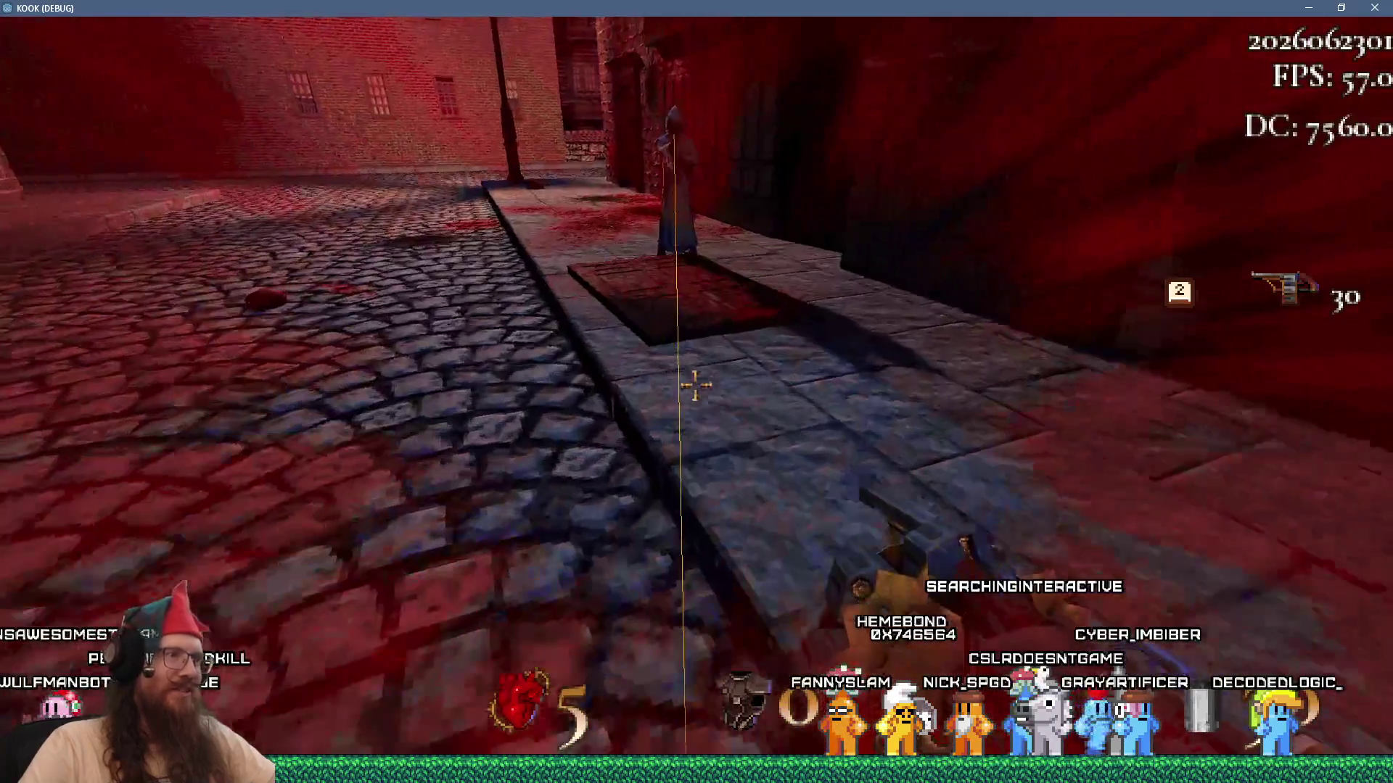
click(696, 385)
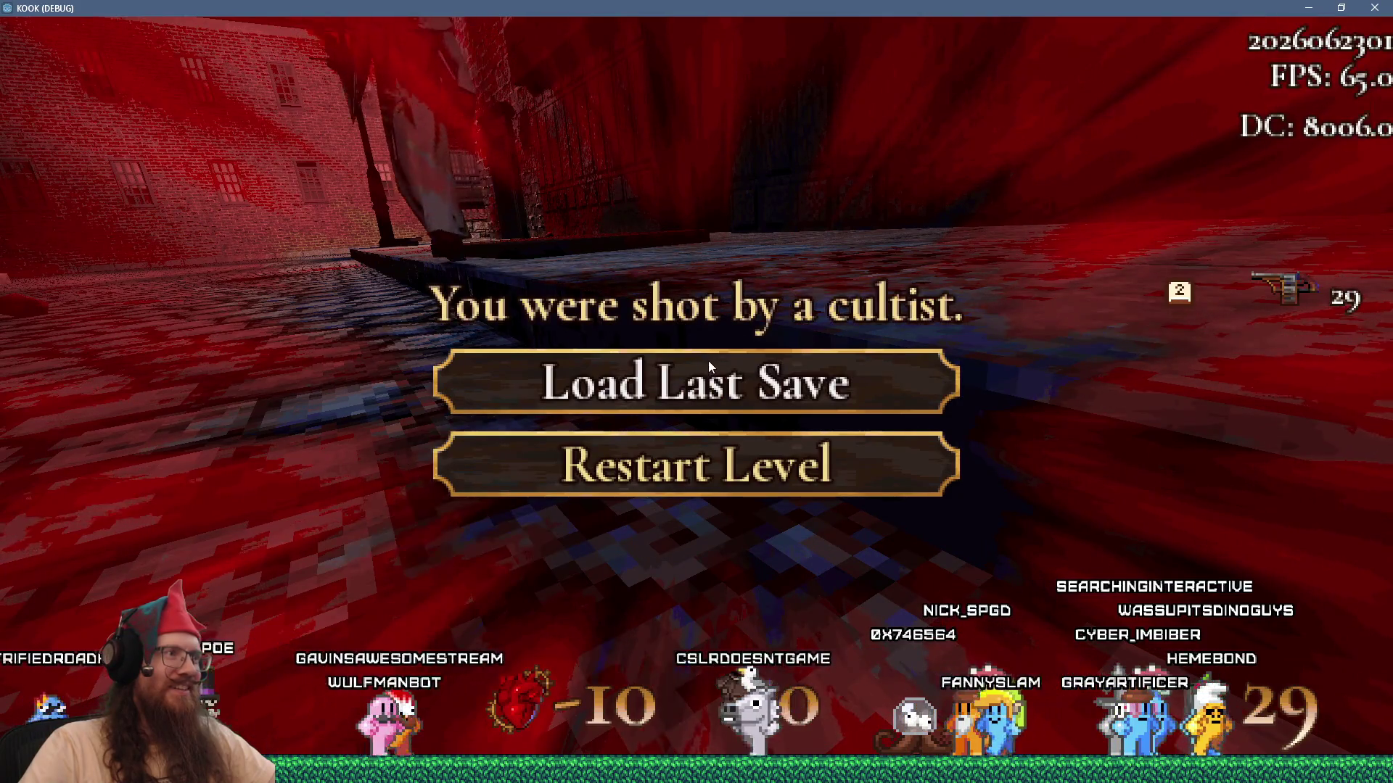
key(F8)
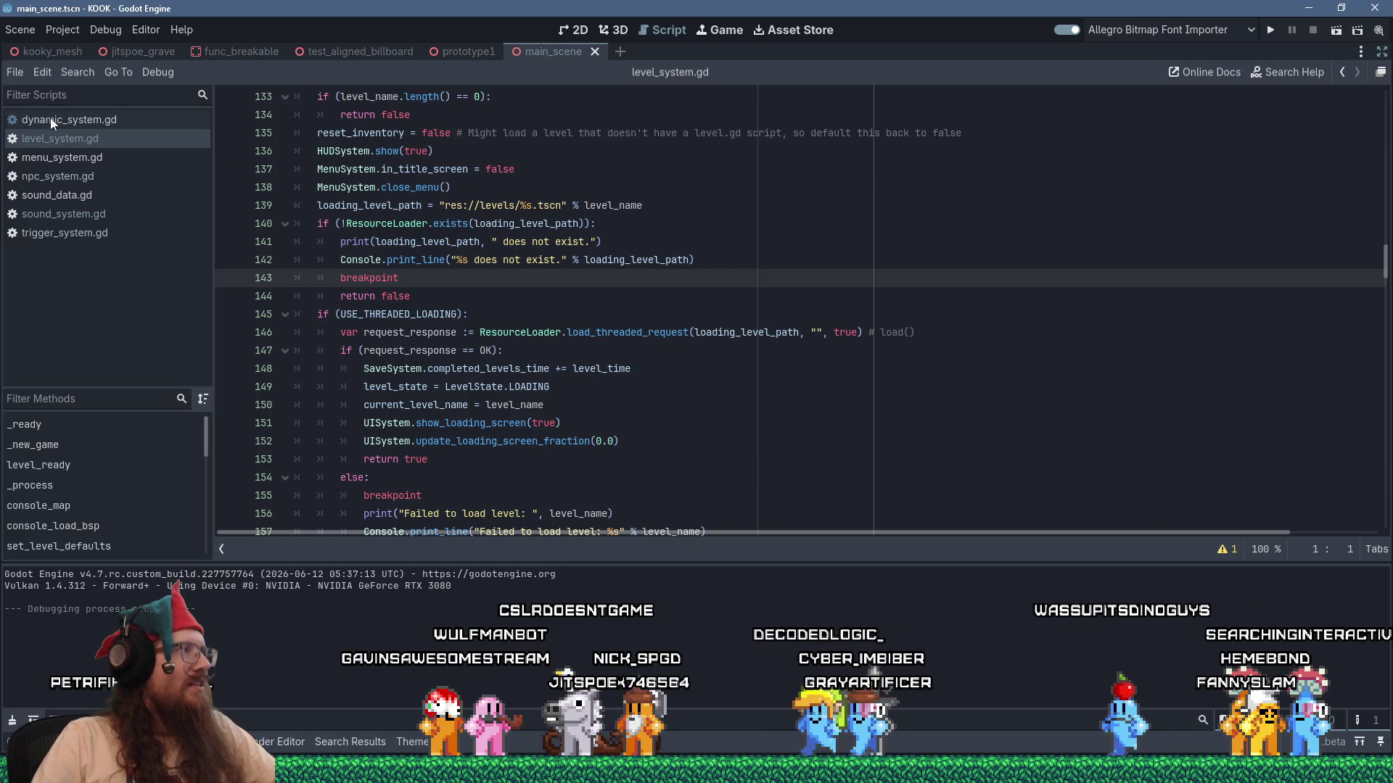
Close the level_system.gd tab and switch to the Discord window via Task View.
middle_click(96, 142)
key(super+Tab)
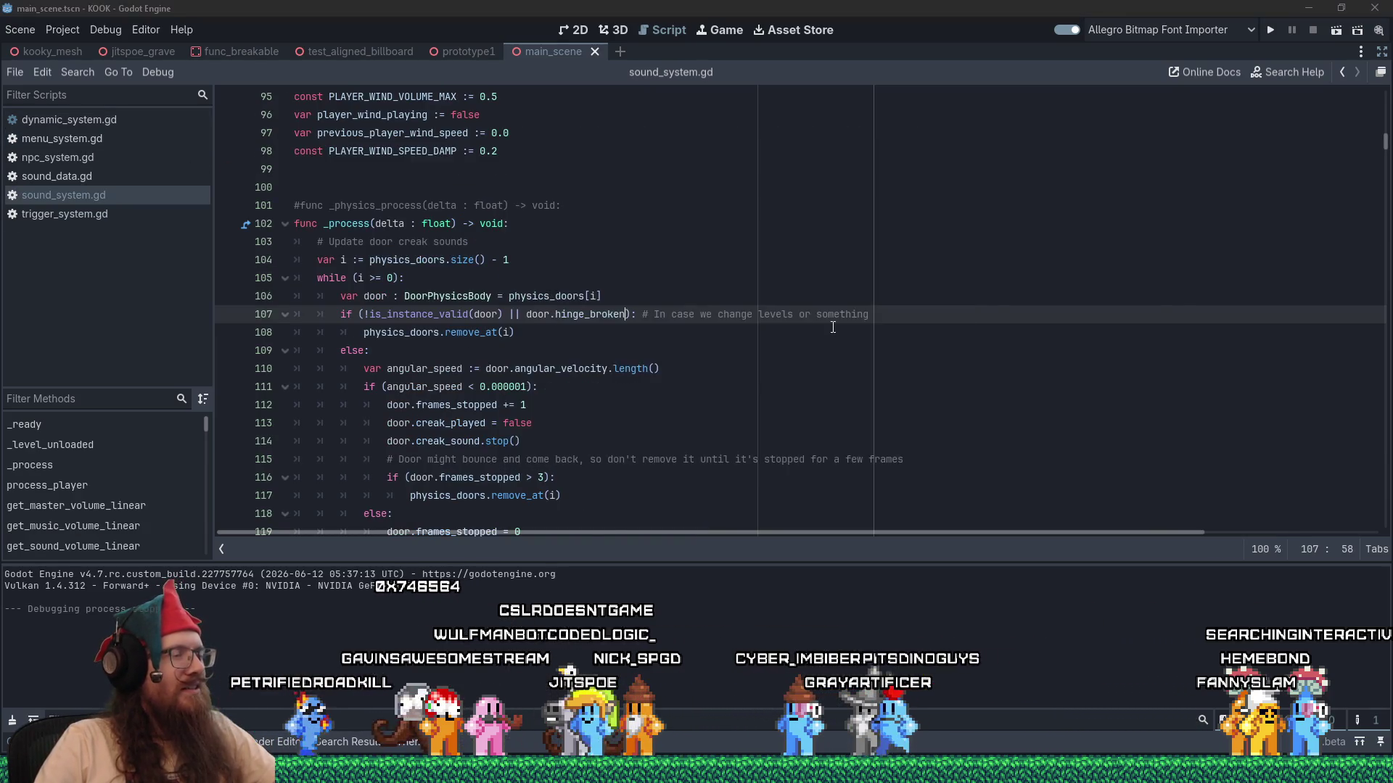
key(Return)
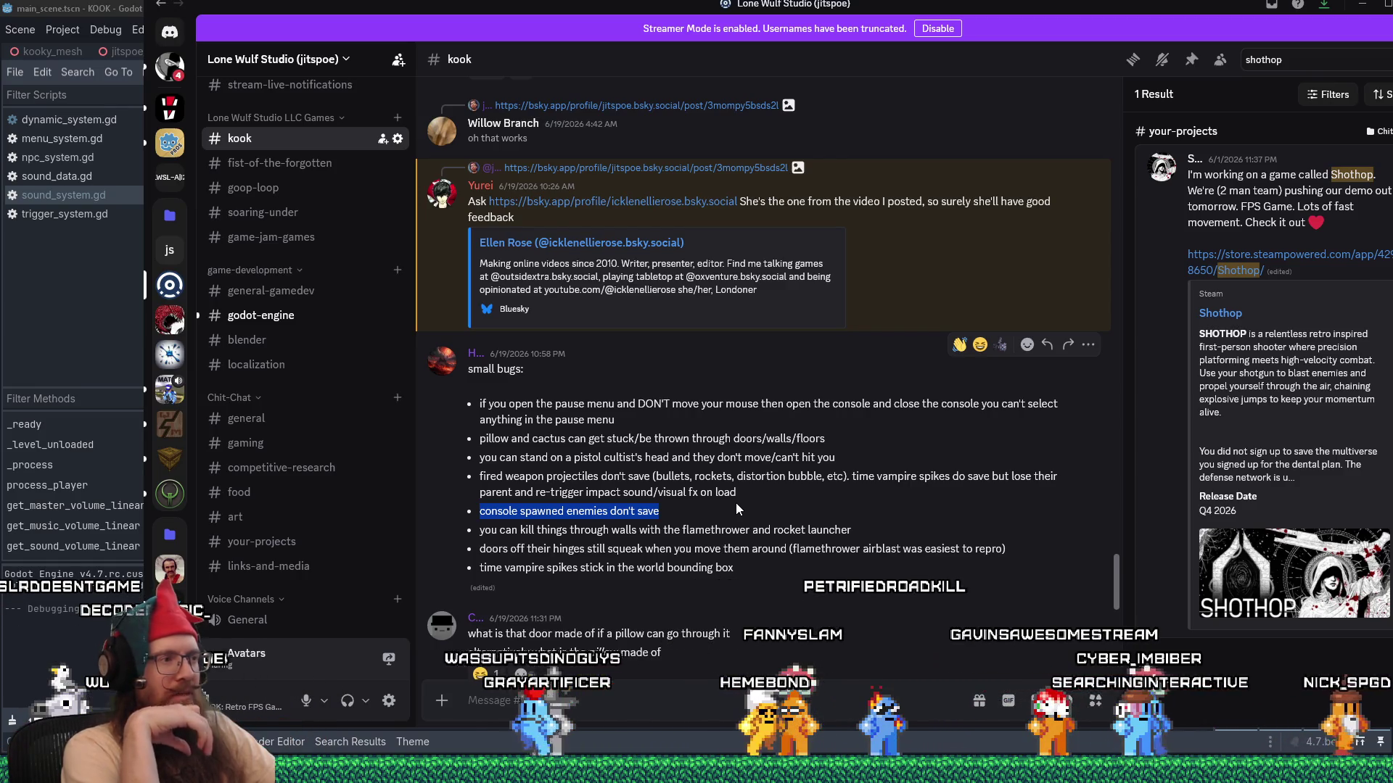
Drag the Discord window a little lower and further right over the editor.
drag(471, 2, 467, 42)
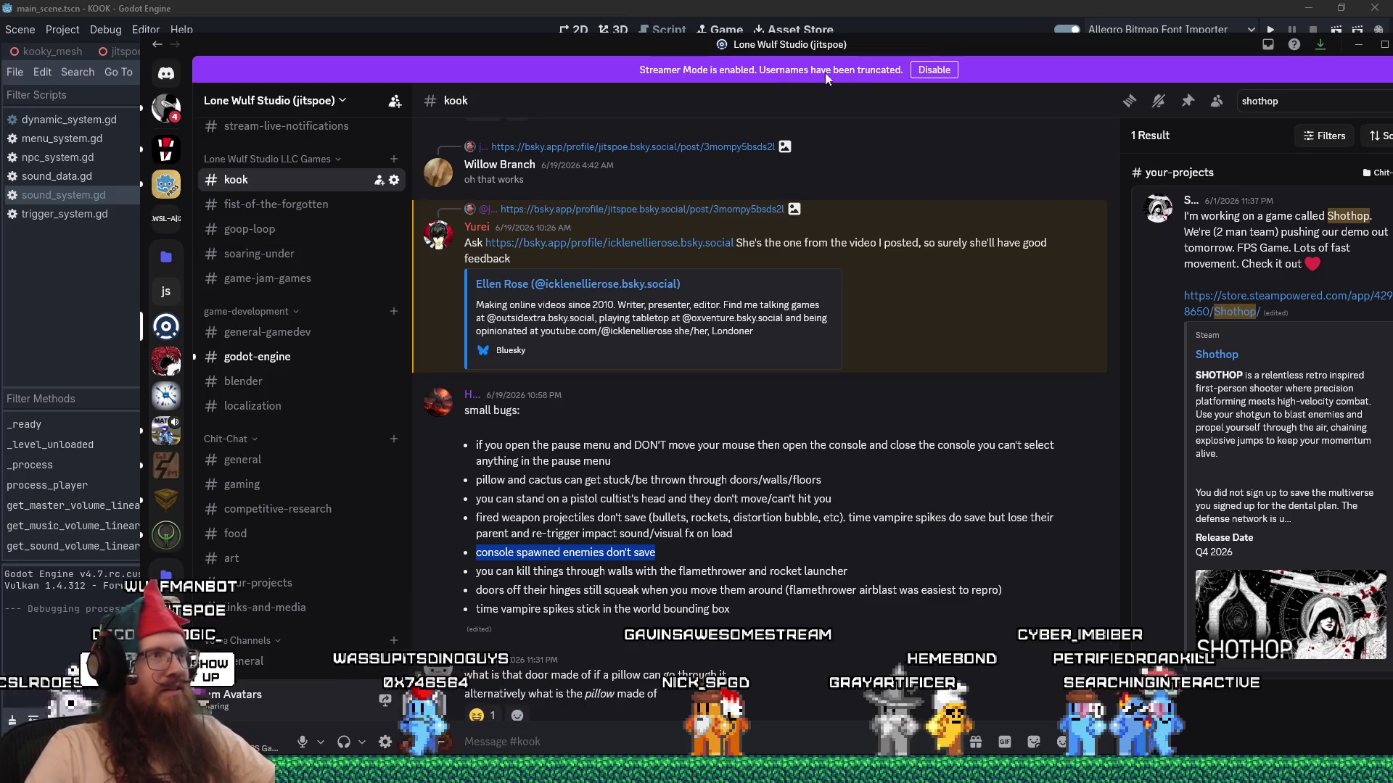
drag(902, 50, 851, 27)
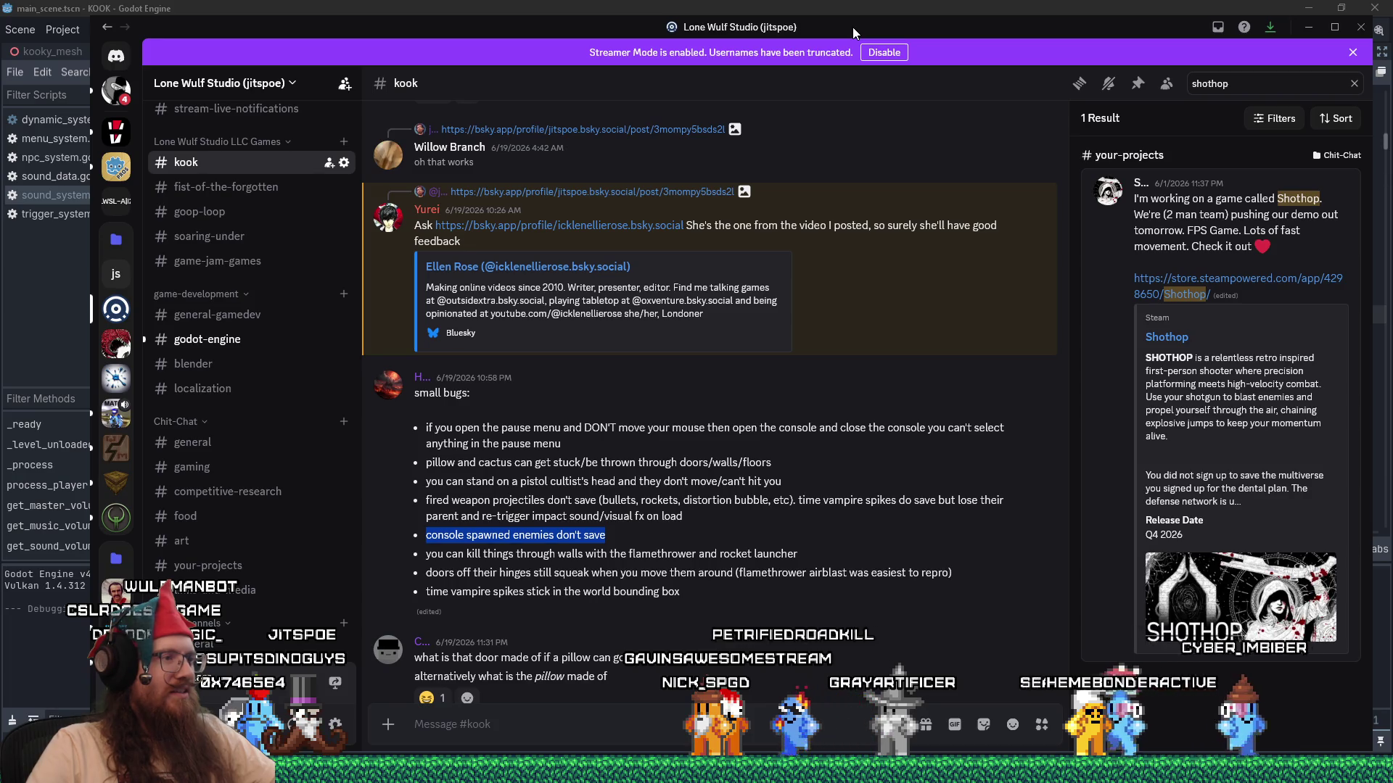
drag(851, 27, 856, 22)
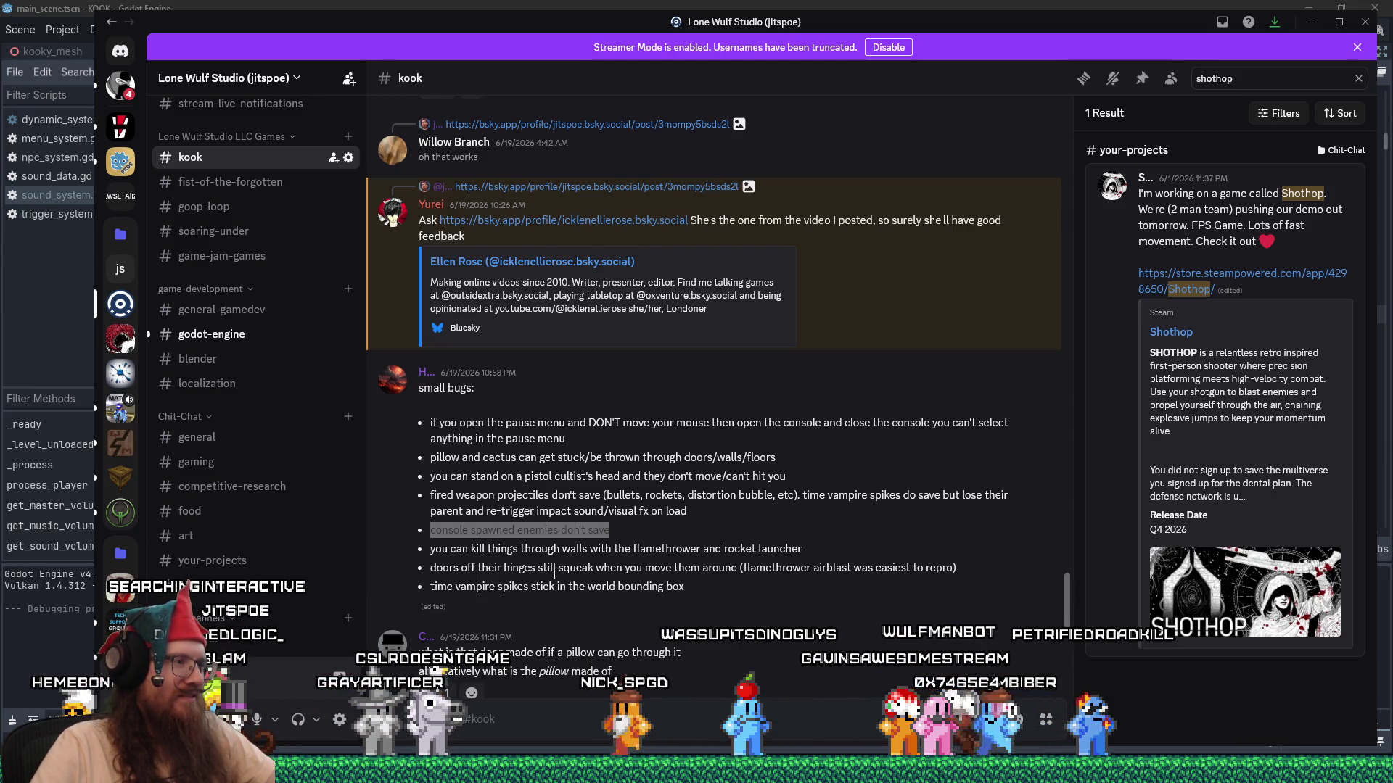
Highlight the bug about standing on a pistol cultist's head, then return to Godot.
click(439, 482)
drag(519, 475, 796, 480)
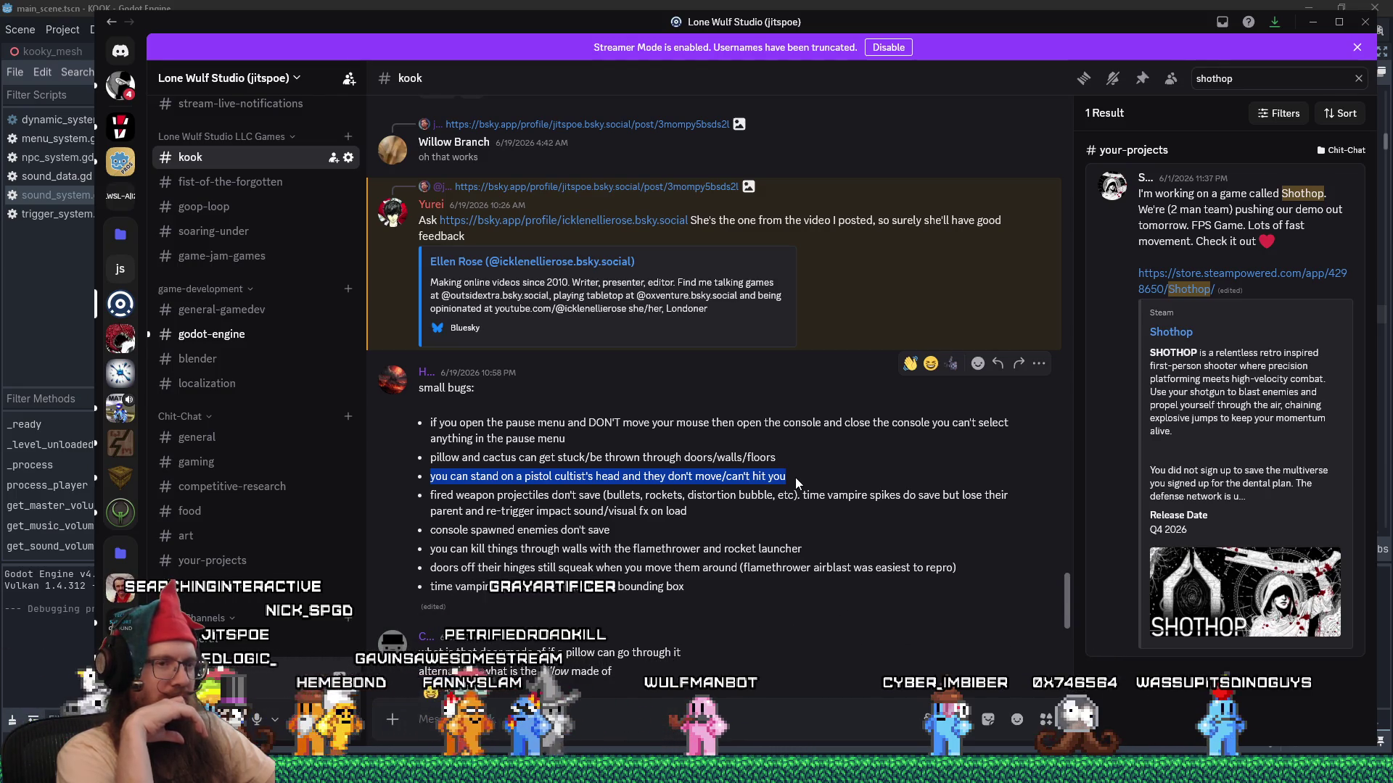
key(alt+Tab)
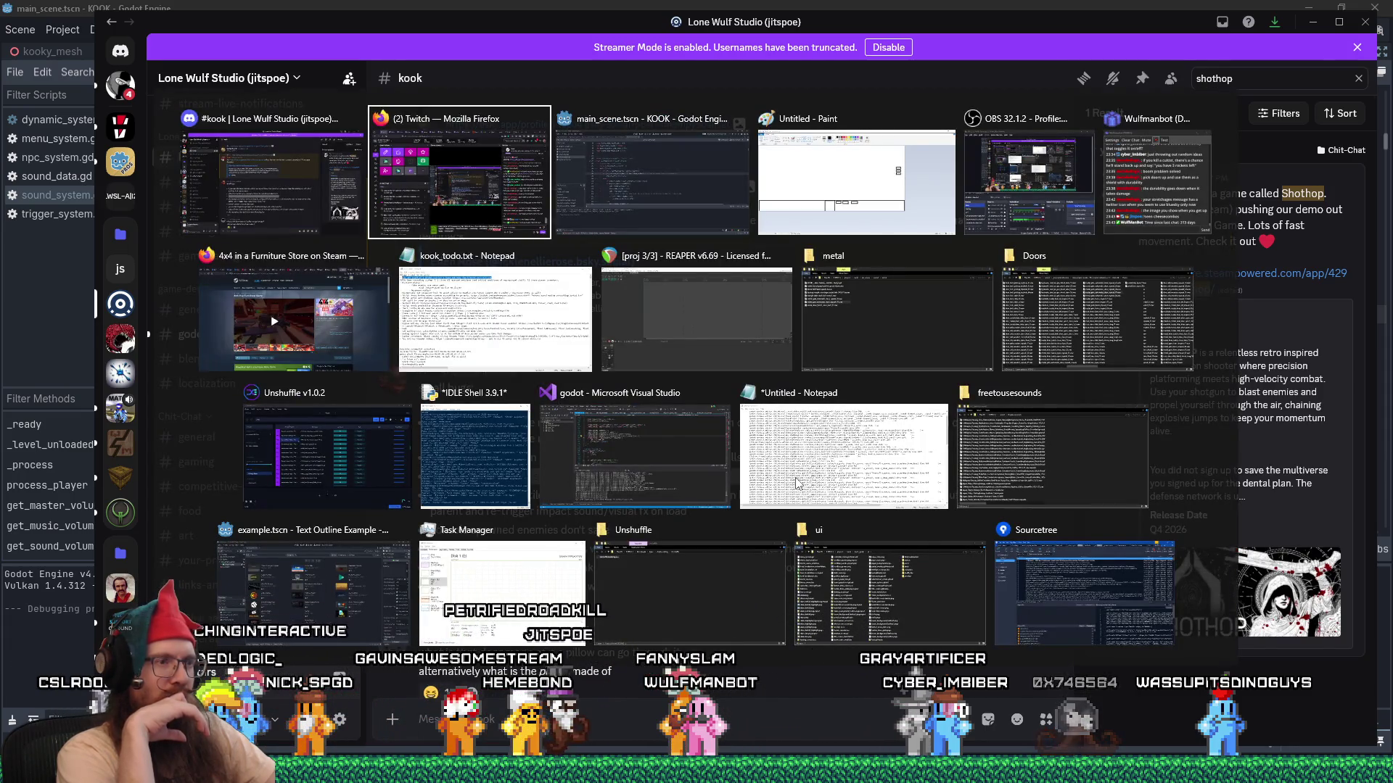
key(alt+Tab)
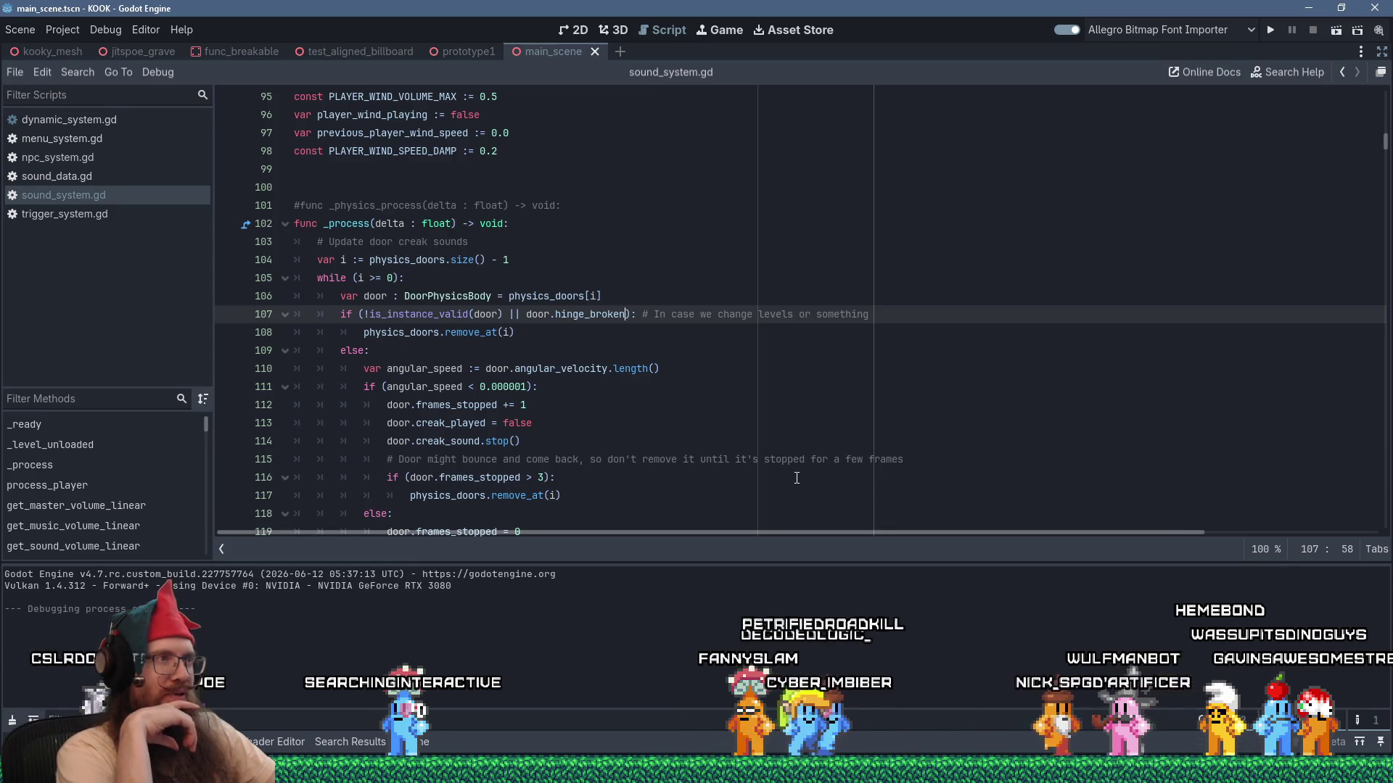
Cycle the window switcher past Godot and Discord to bring the untitled Paint sketch forward.
key(alt+Tab)
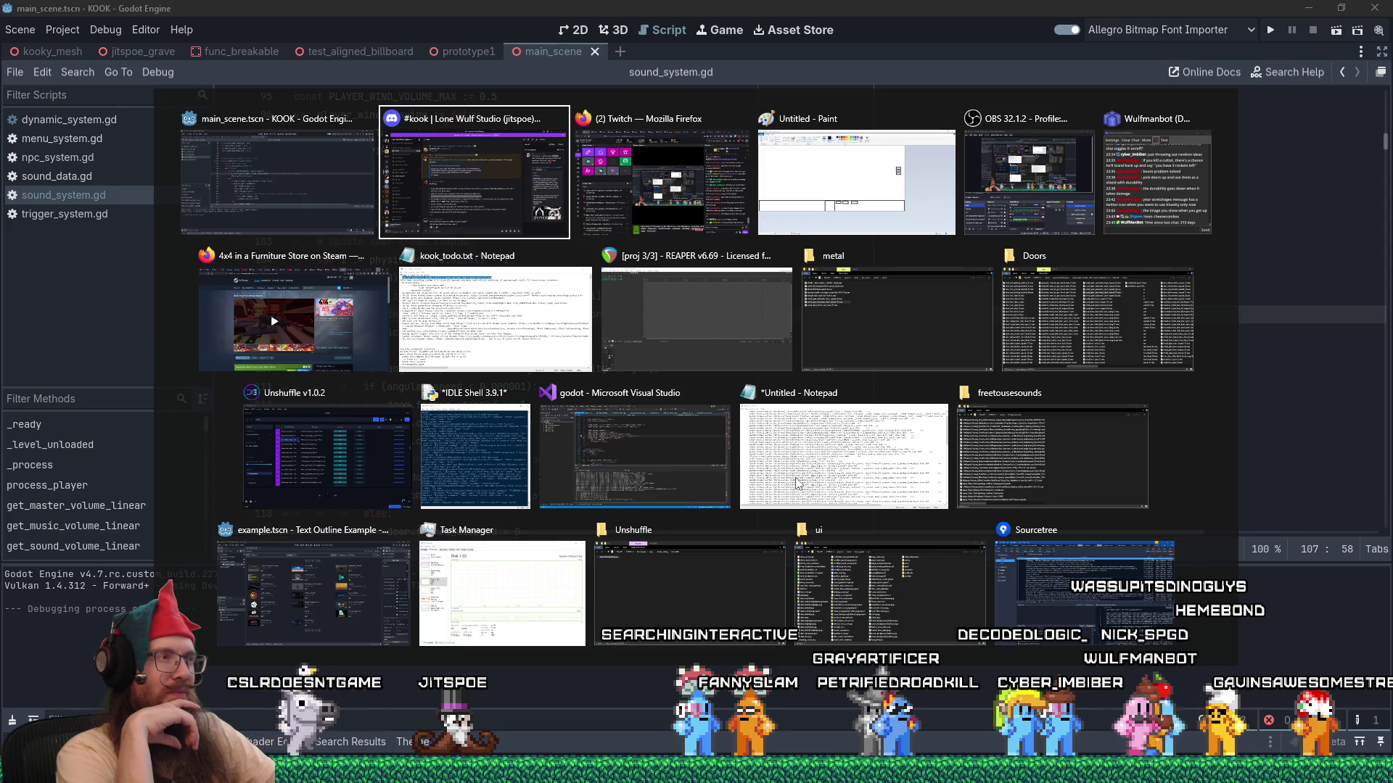
key(alt+shift+Tab)
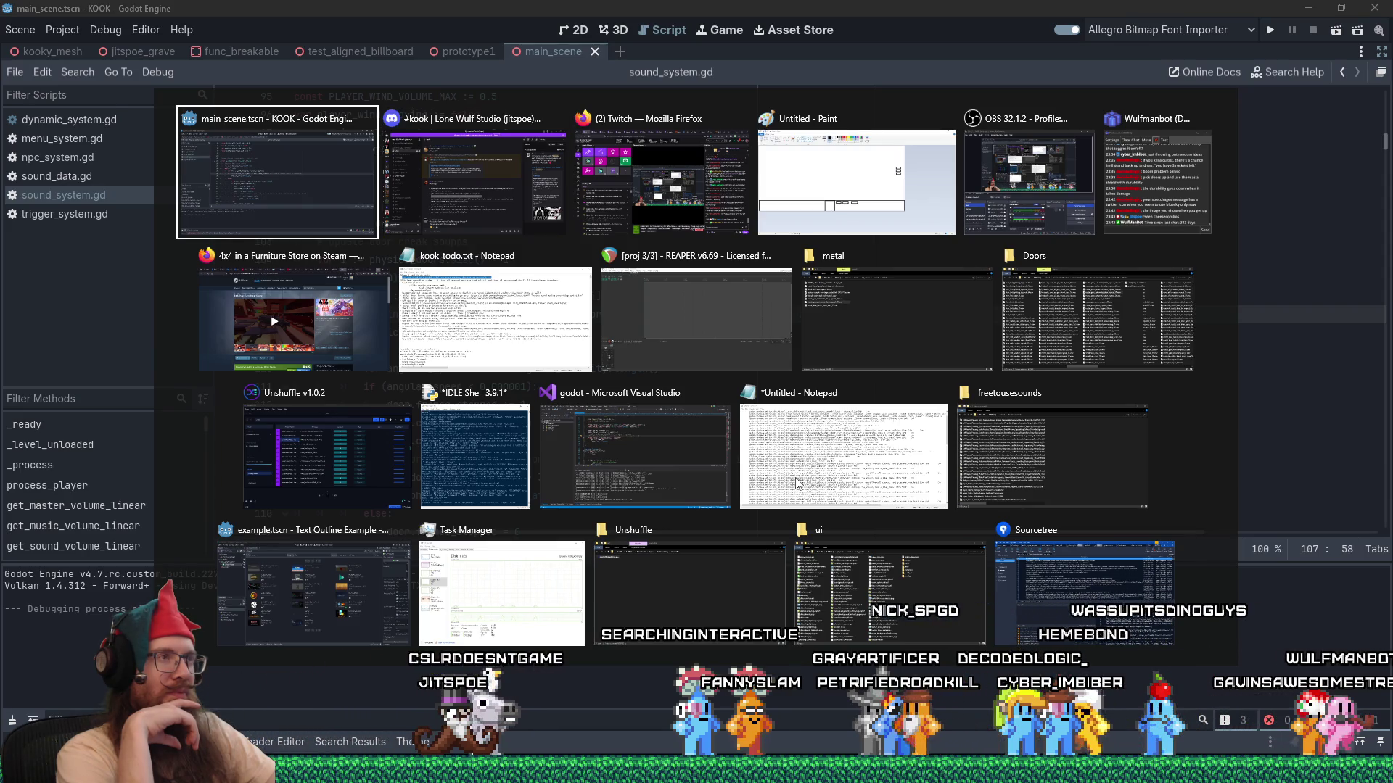
key(alt+Tab)
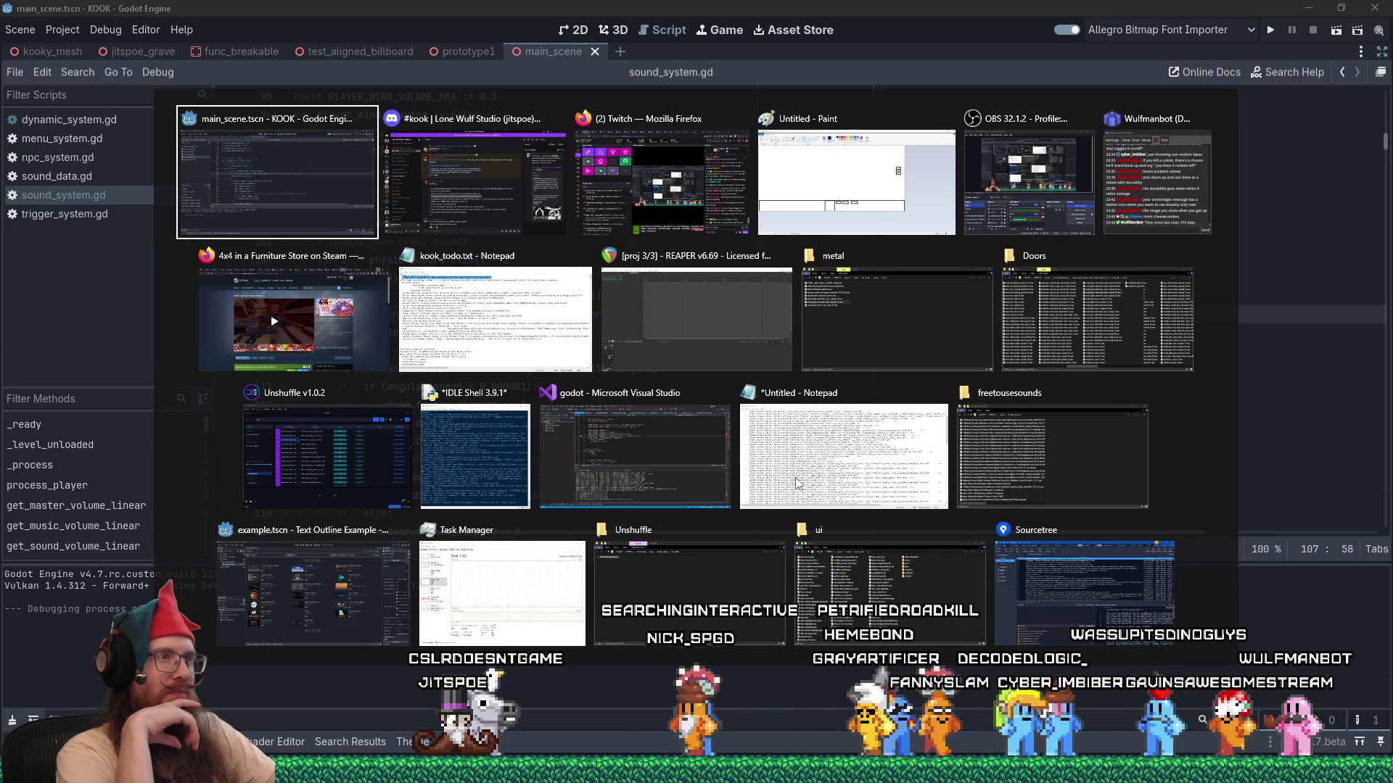
key(alt+Tab)
key(alt+Tab)
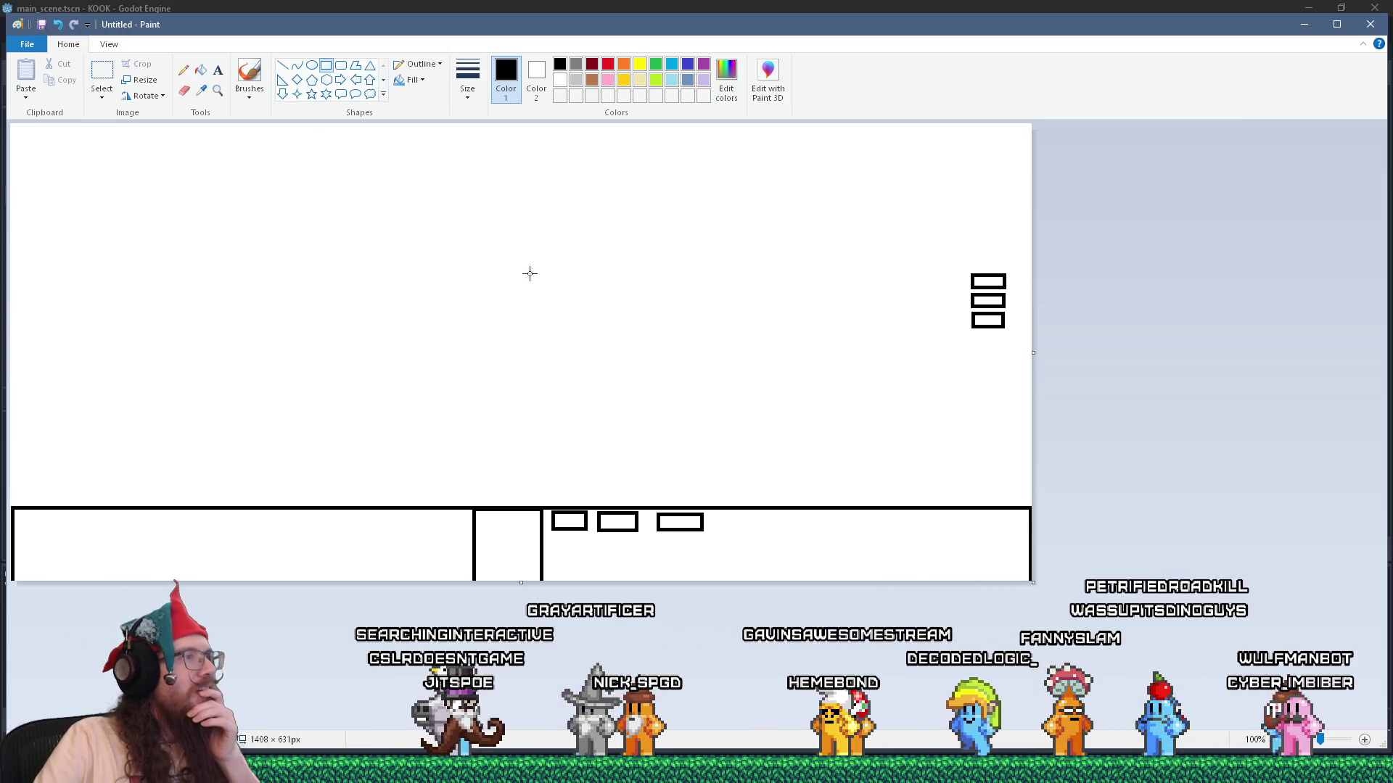
Draw two stacked ovals, nudging the lower one up and making it slightly shorter.
click(311, 72)
mouse_move(504, 158)
mouse_down()
mouse_move(588, 264)
mouse_move(581, 411)
mouse_up()
click(523, 307)
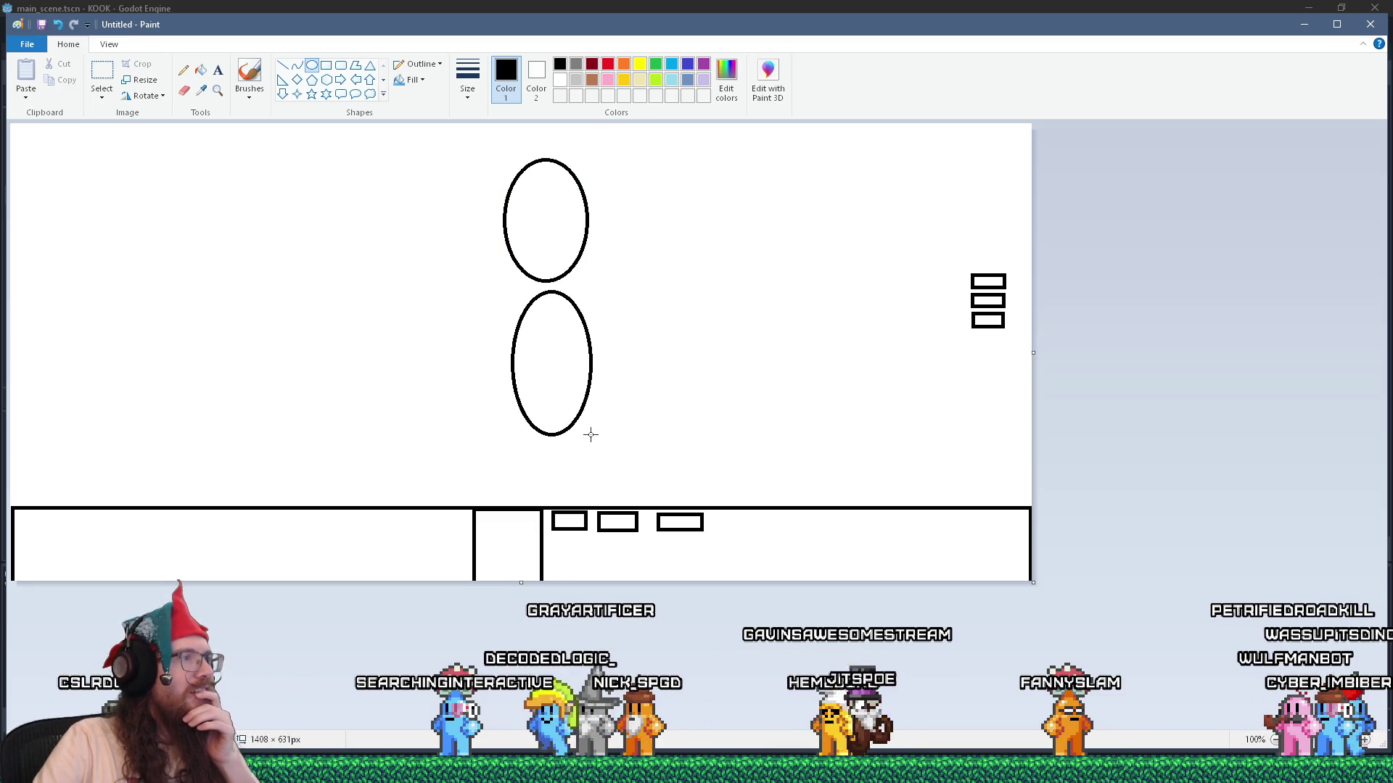
drag(528, 368, 526, 363)
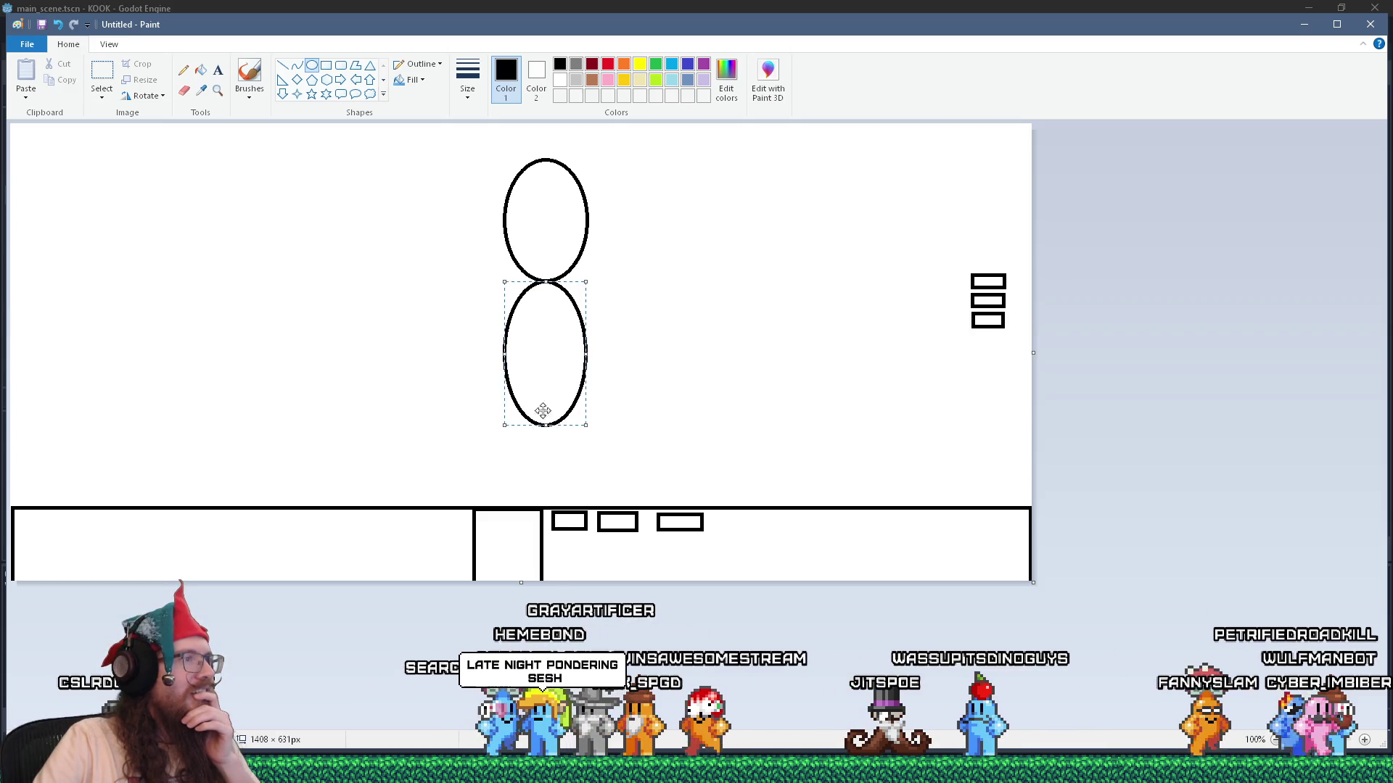
drag(543, 415, 544, 407)
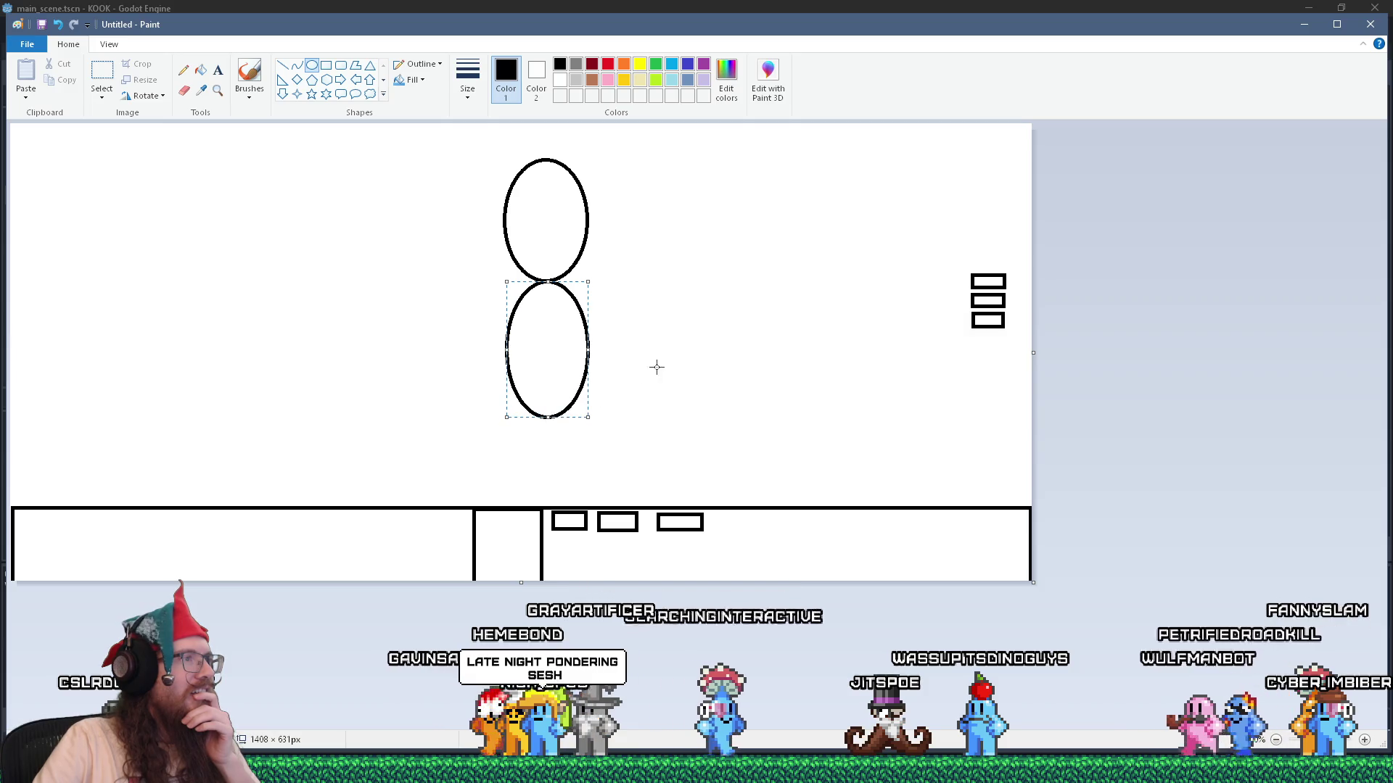
Add small rectangles beside the lower oval and a slanted line joining them to the upper oval.
click(325, 65)
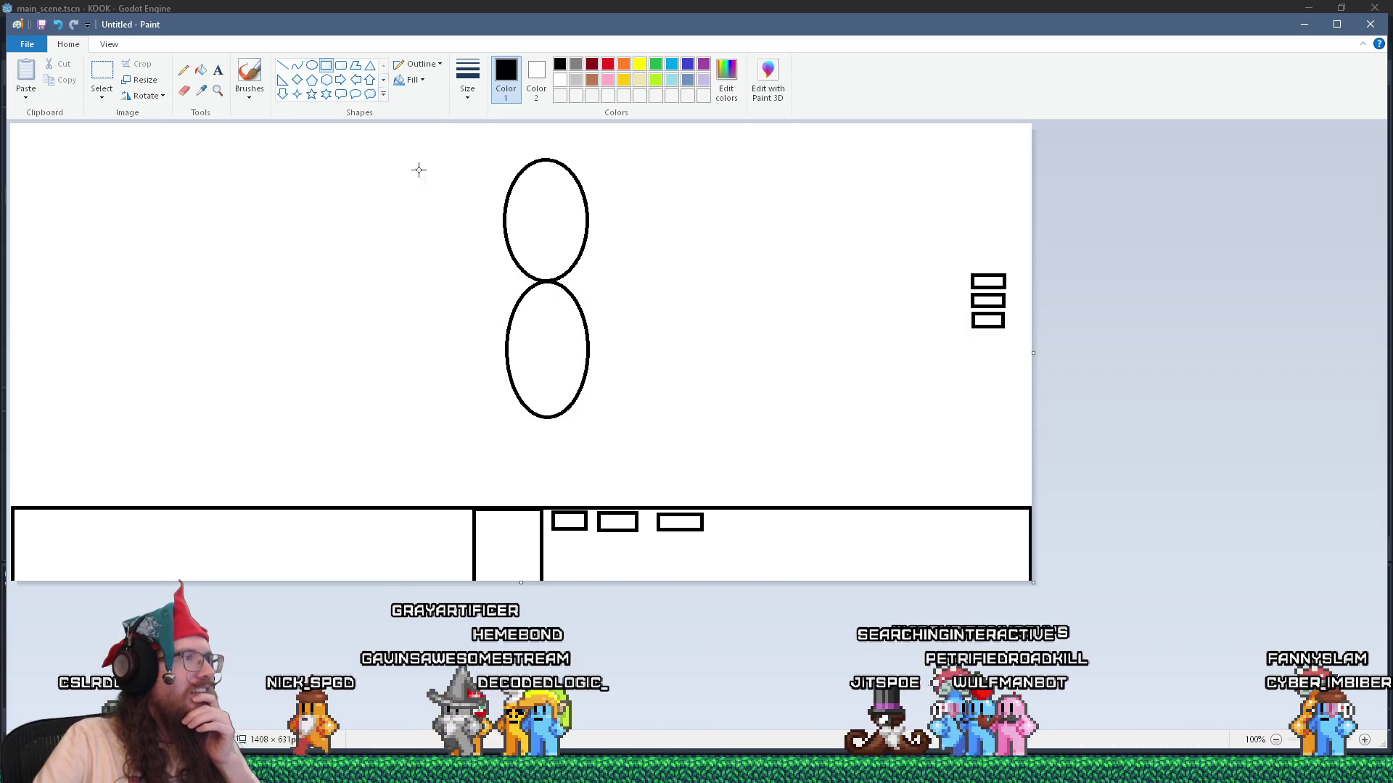
drag(569, 323, 604, 331)
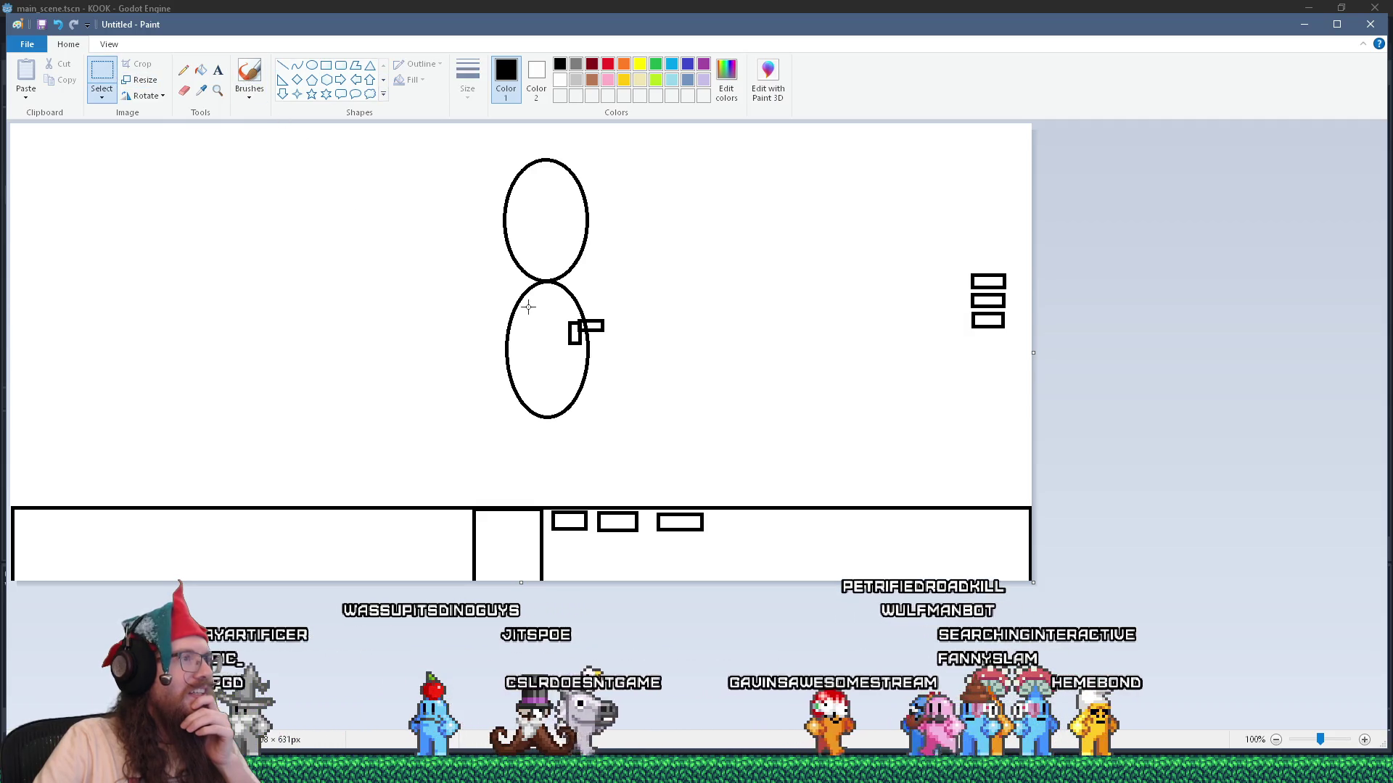
drag(586, 332, 615, 330)
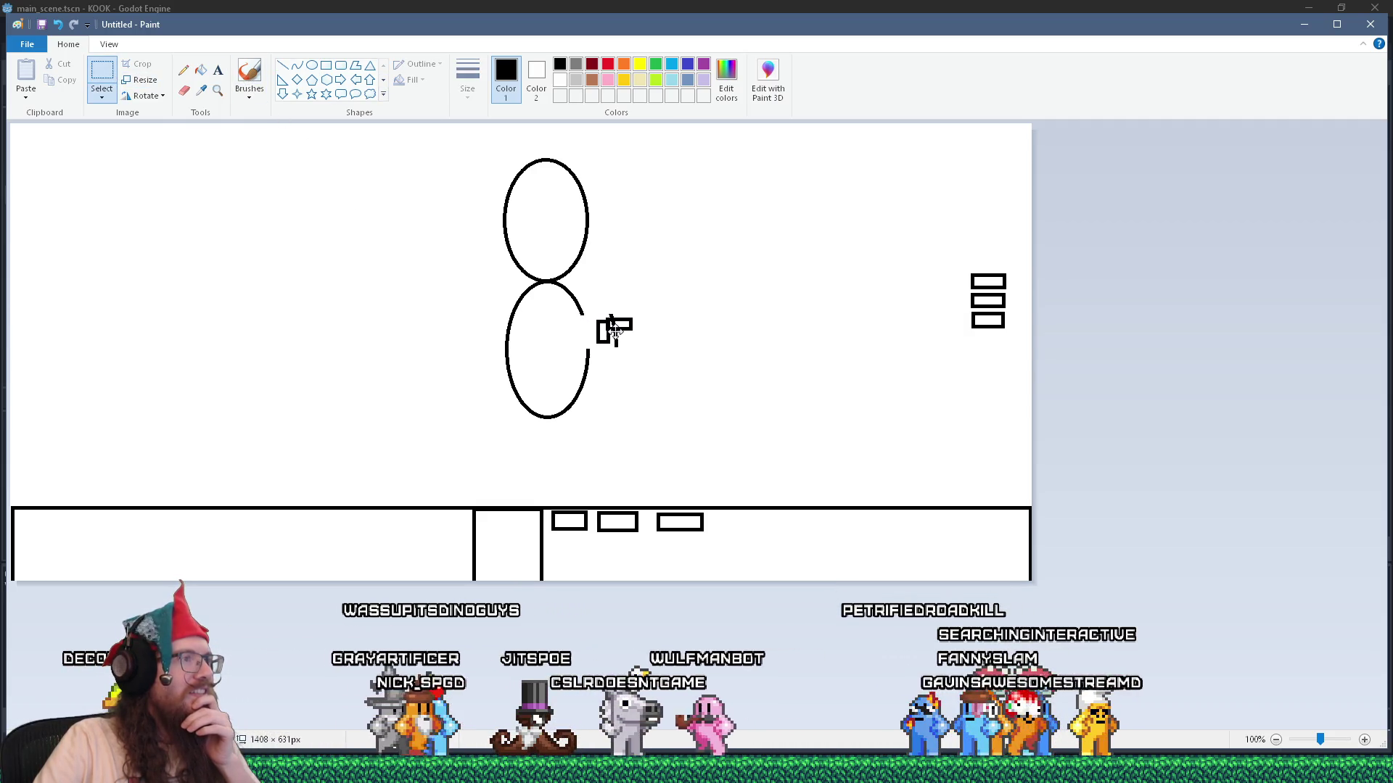
click(618, 395)
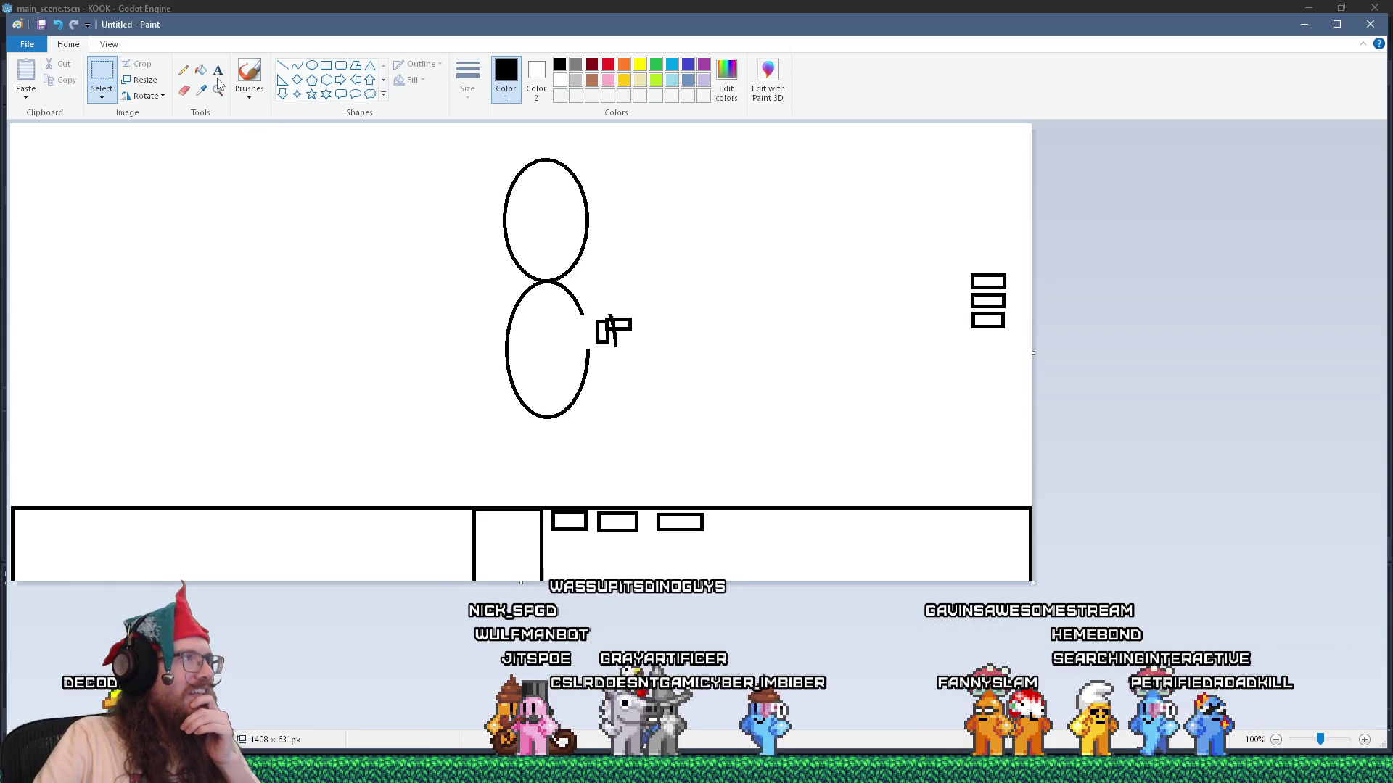
click(283, 67)
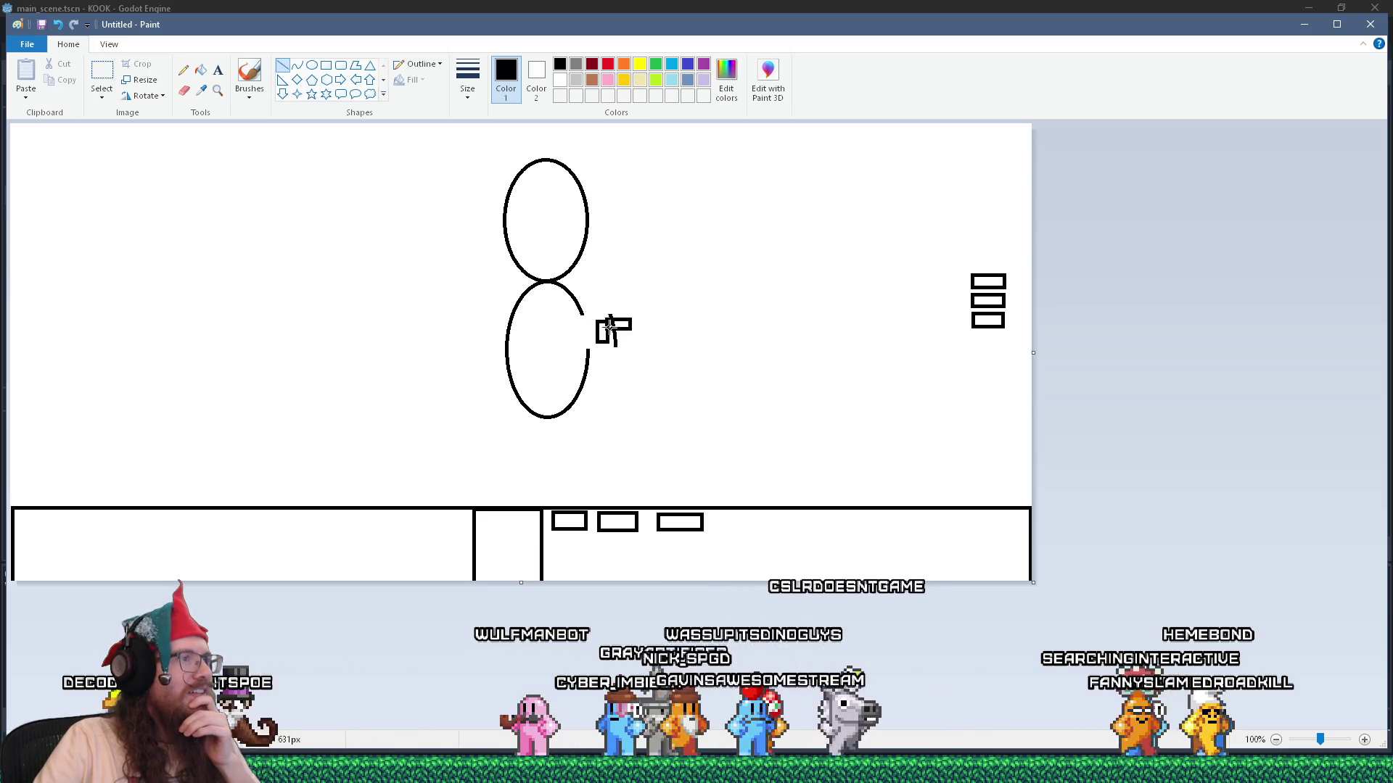
mouse_move(613, 330)
mouse_down()
mouse_move(597, 271)
mouse_move(547, 214)
mouse_up()
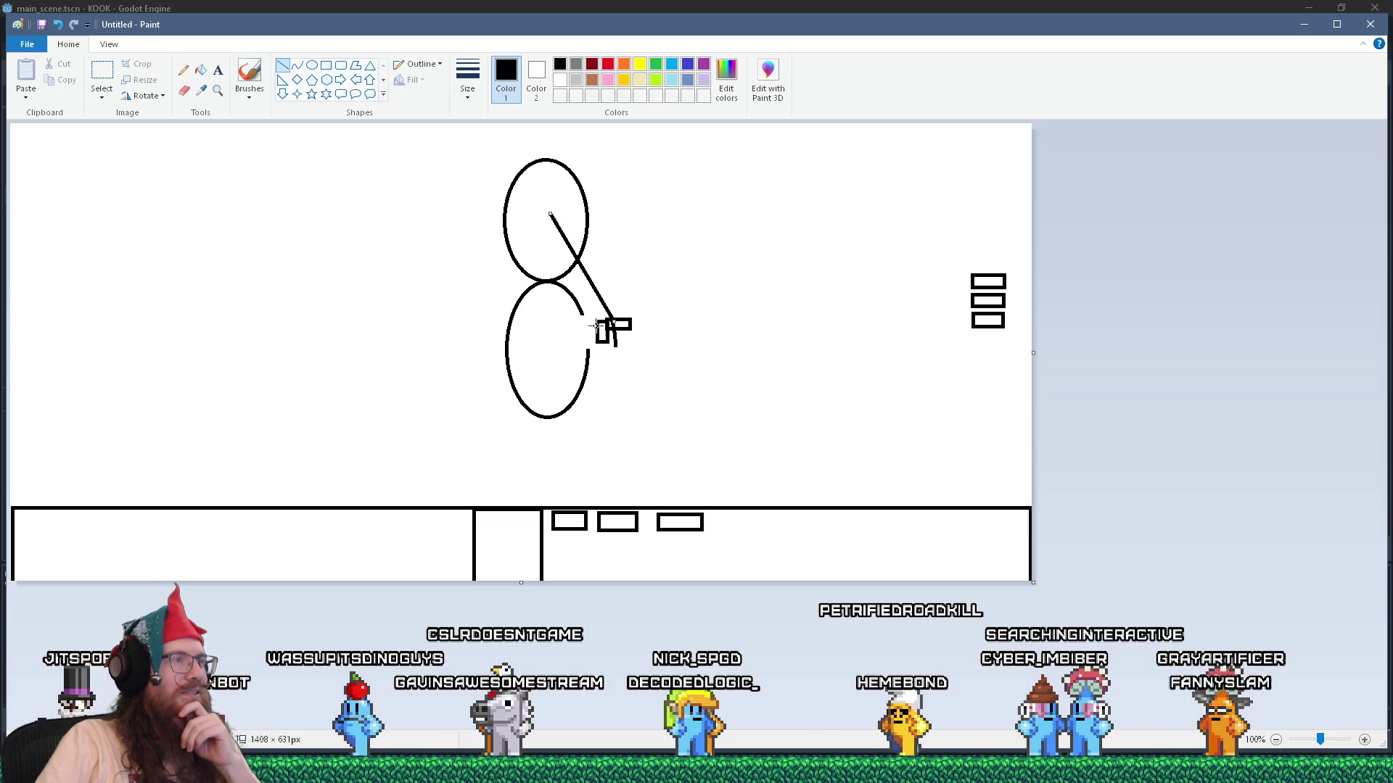
With the Brushes tool, draw a dashed diagonal across the ovals, a curved left arrow and a rising right line.
click(258, 75)
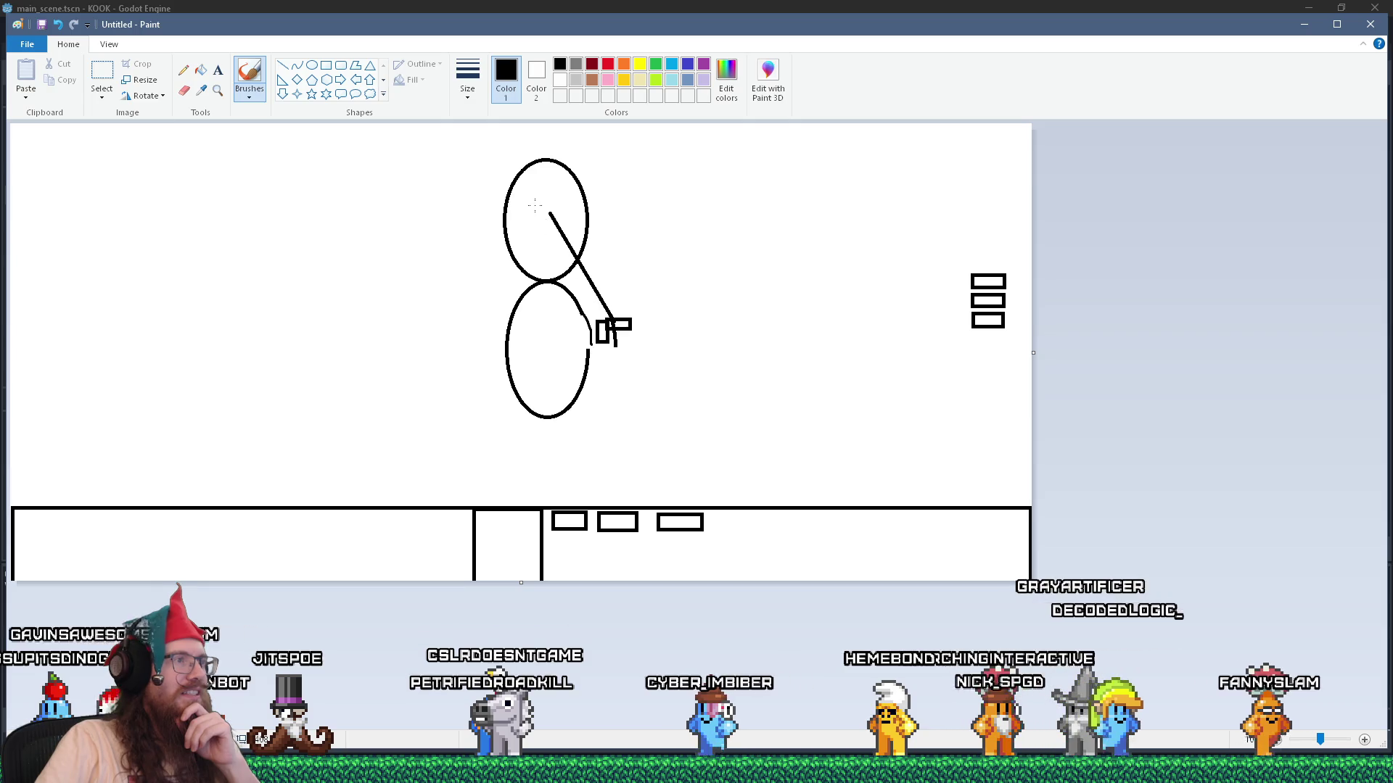
drag(539, 327, 446, 223)
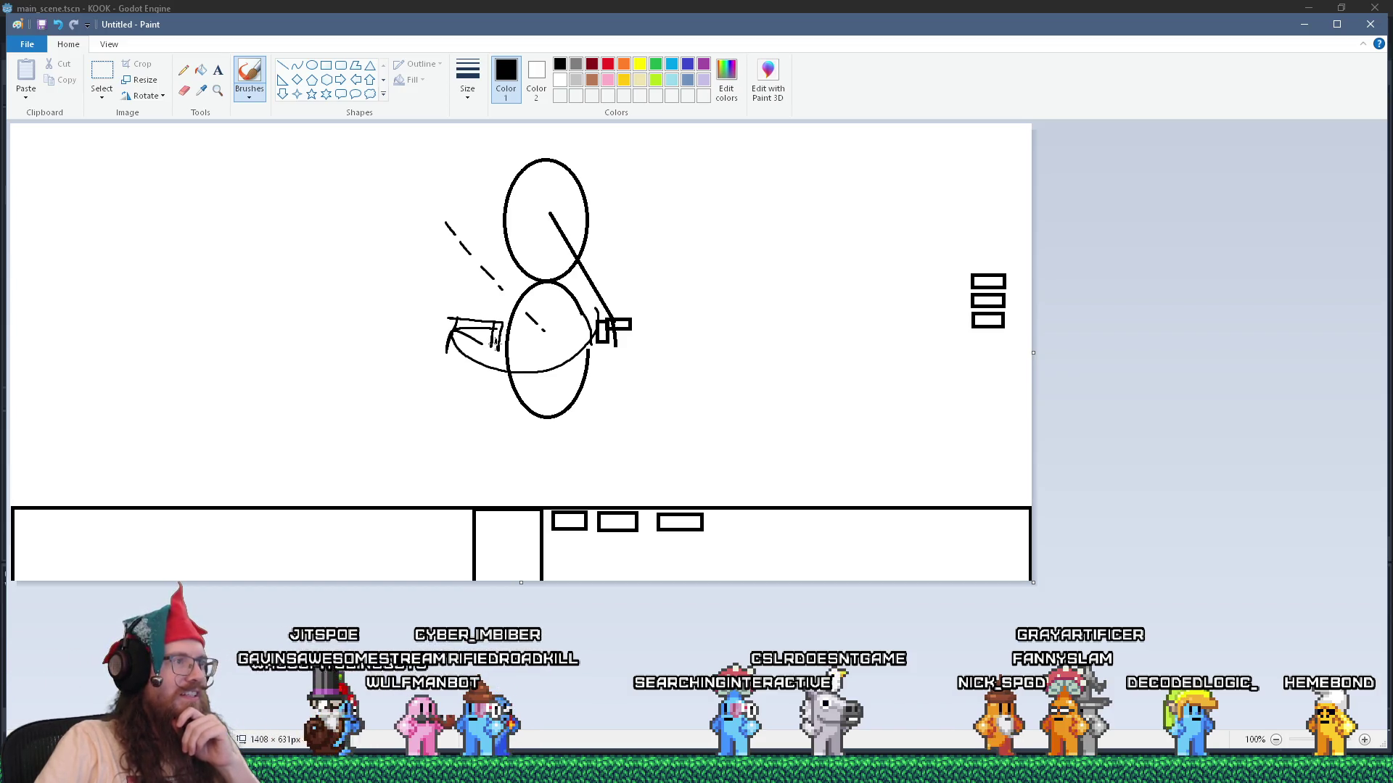
drag(475, 324, 543, 216)
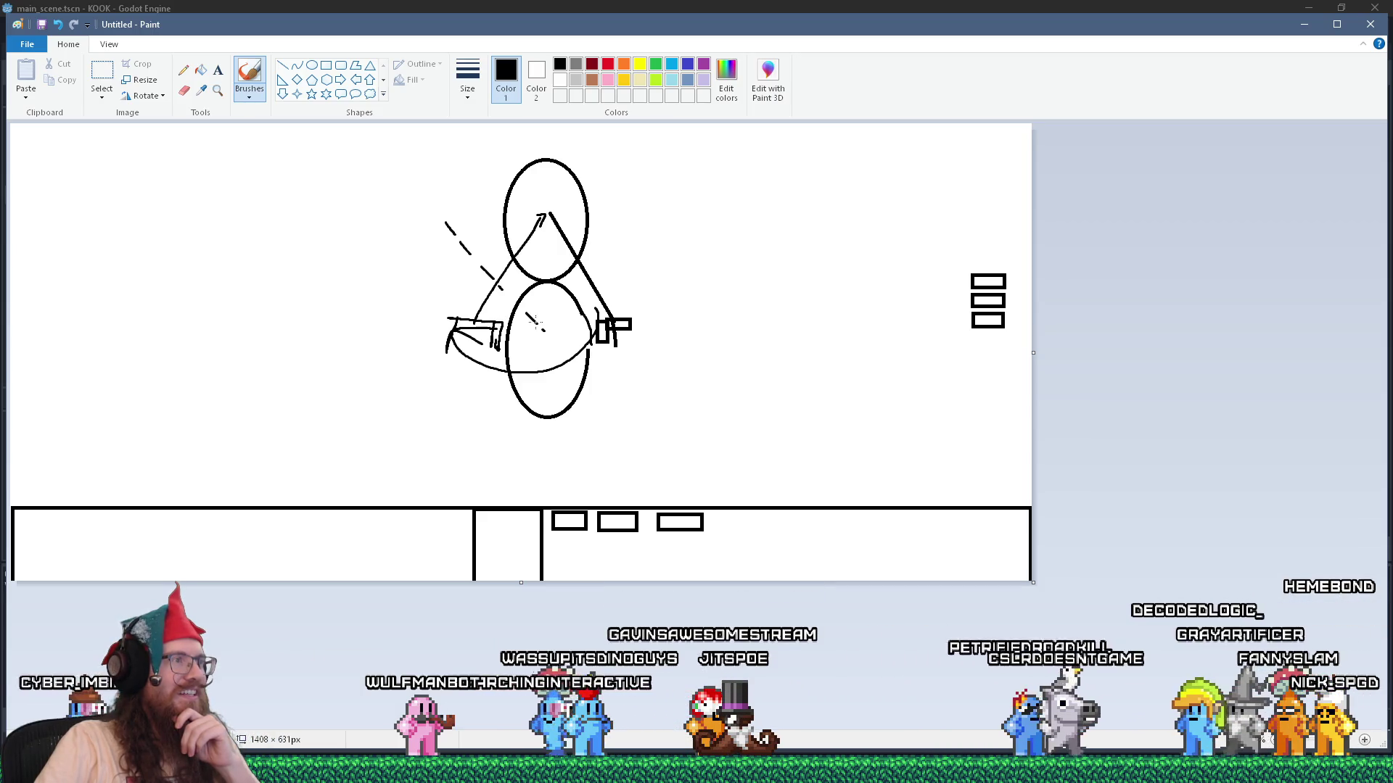
drag(544, 330, 668, 224)
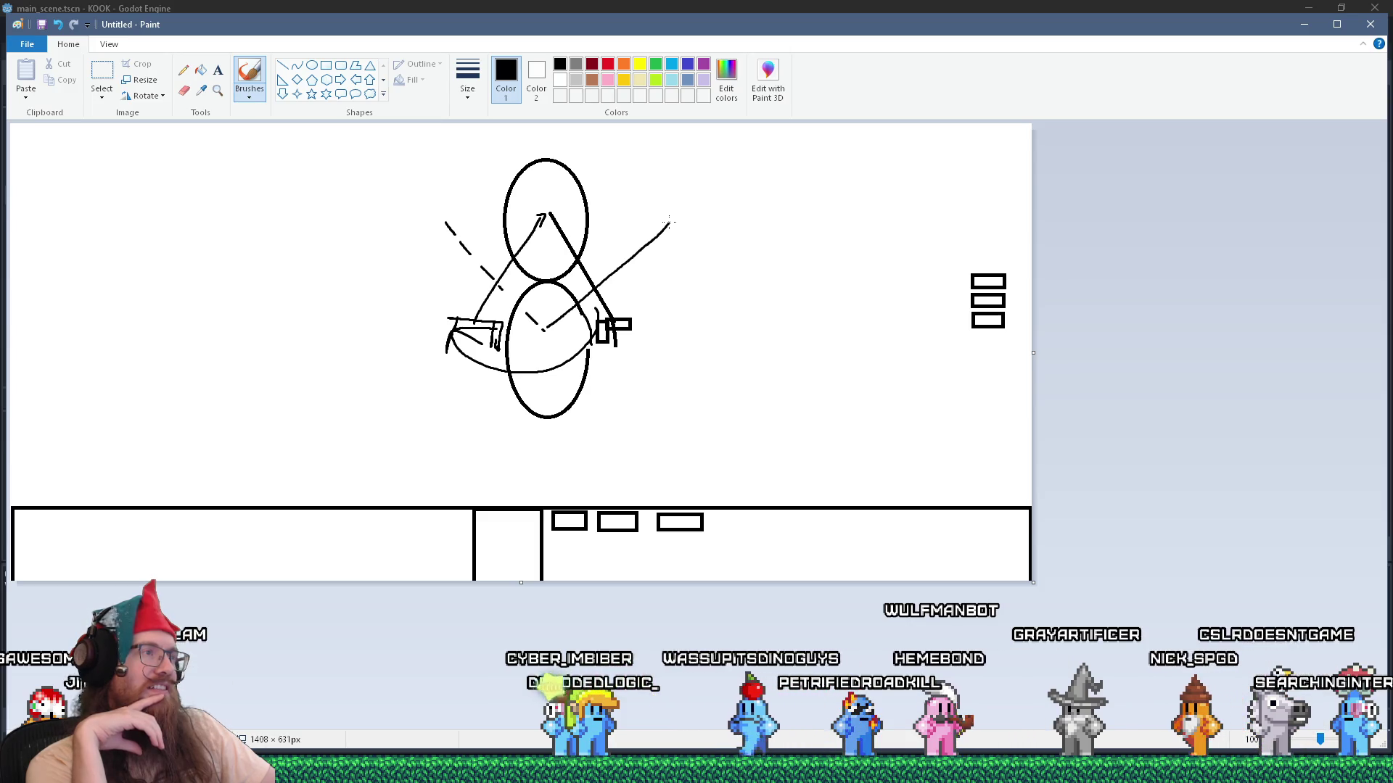
Bring up the Alt+Tab window switcher to head back to Godot.
key(alt+Tab)
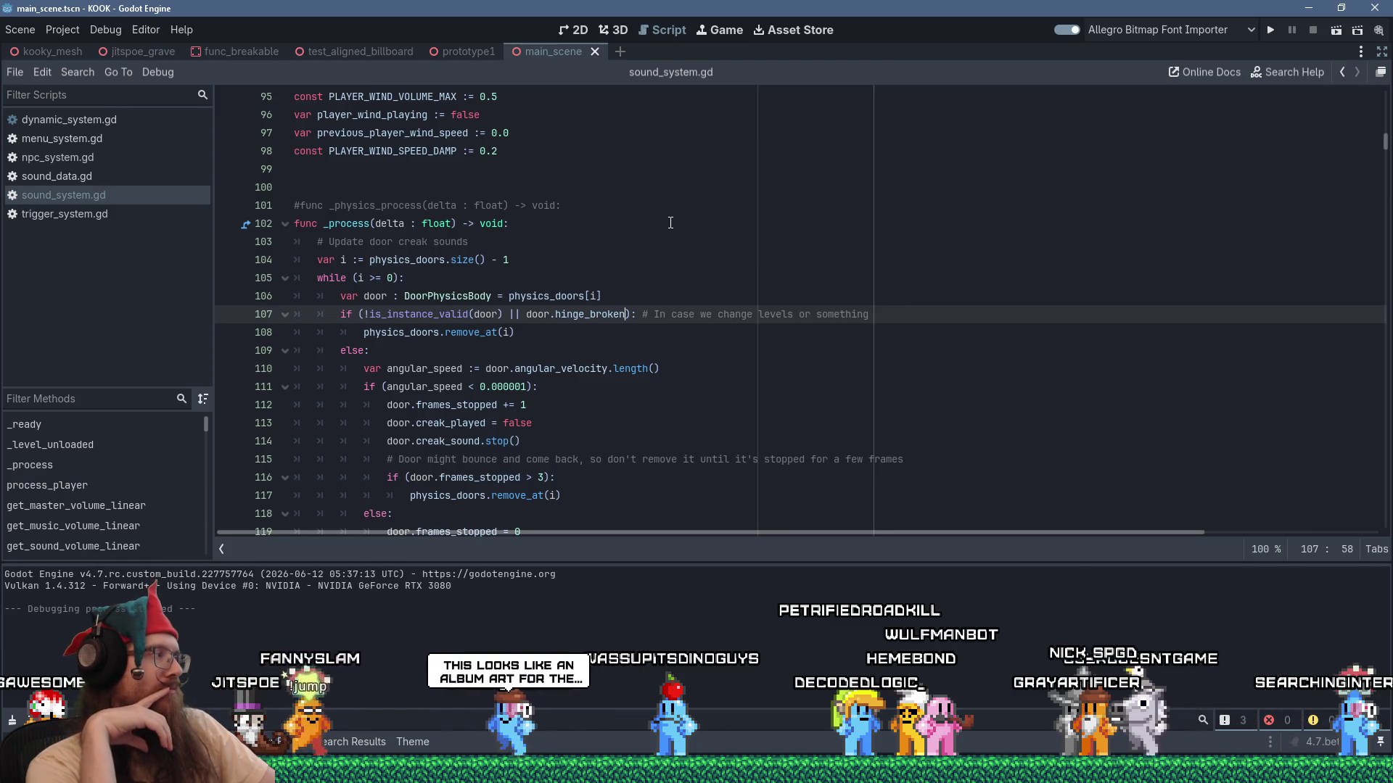
Flip to Paint, back to Godot, then bring Discord with the shothop search result to the front.
key(alt+Tab)
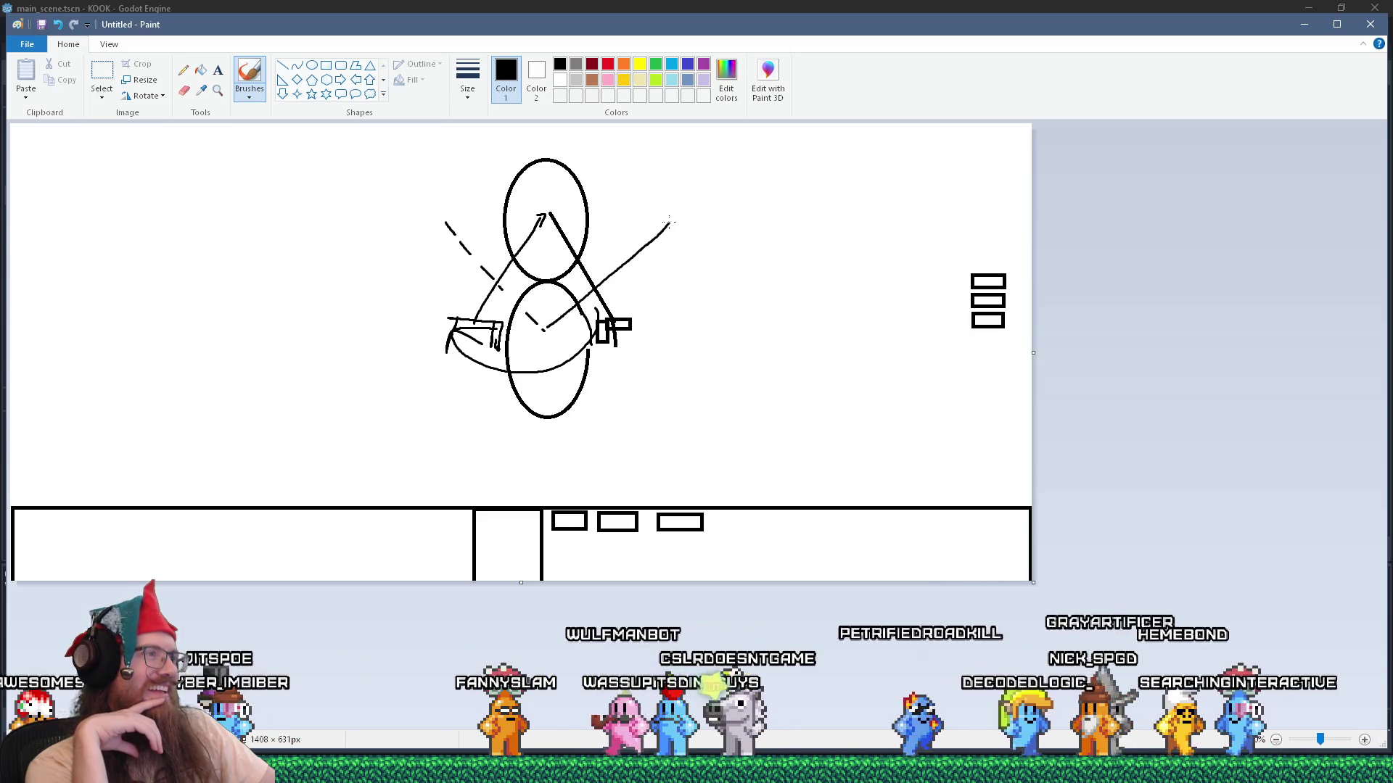
key(alt+Tab)
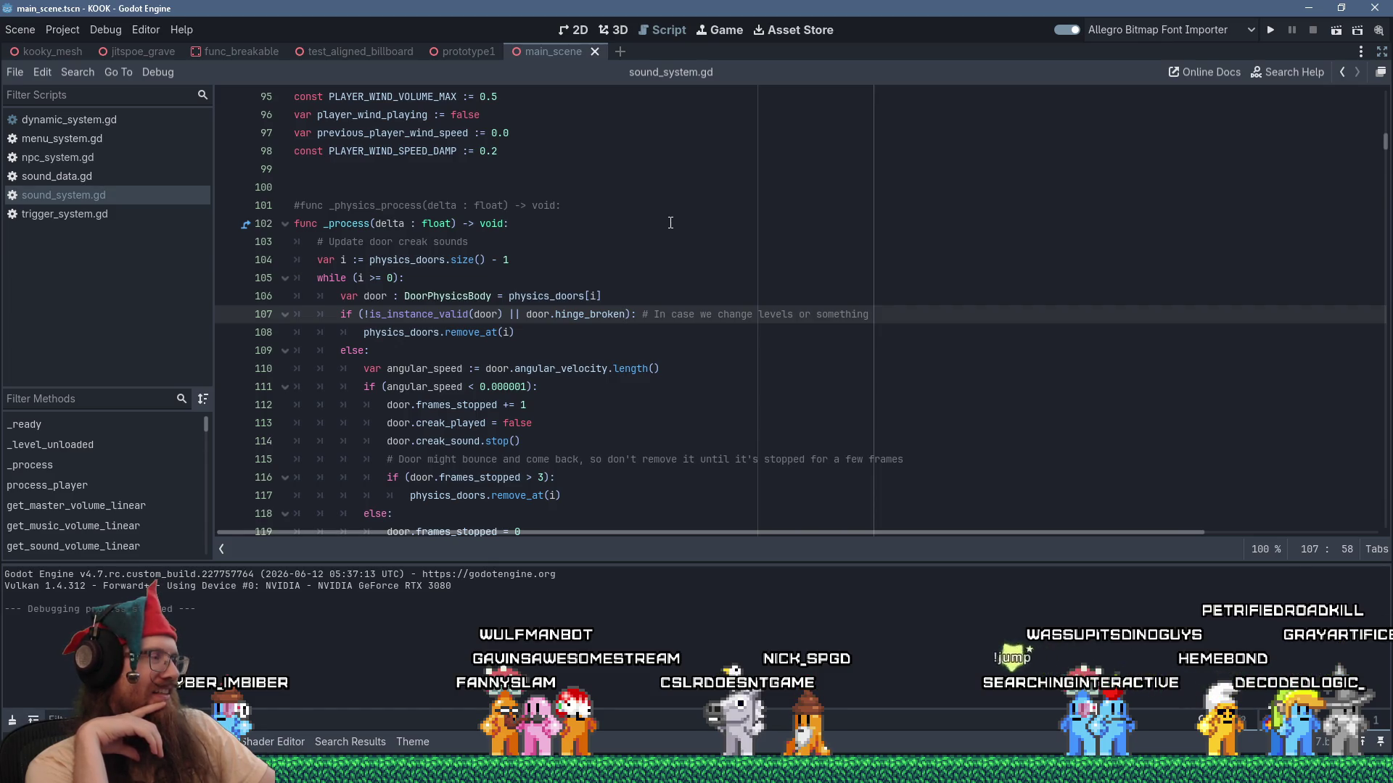
key(alt+Tab)
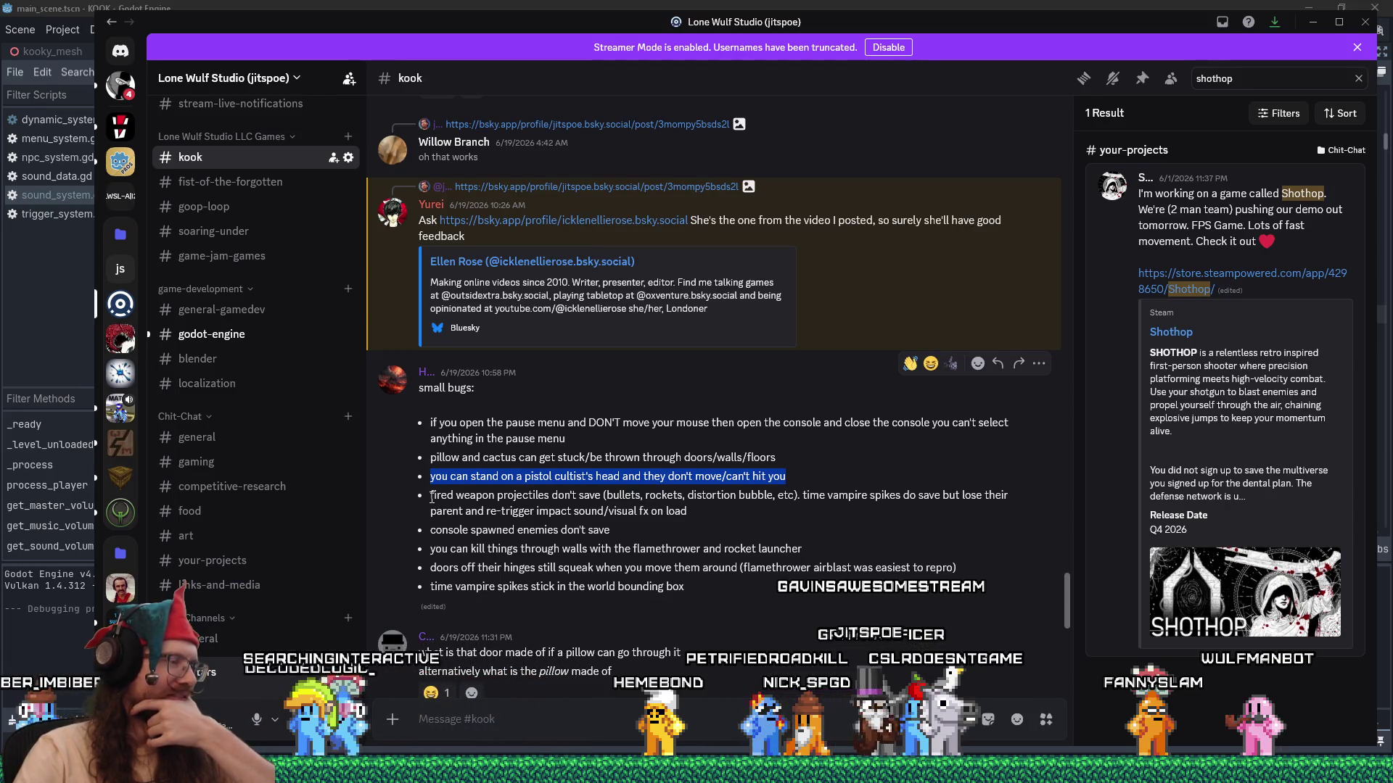
Highlight the fired weapon projectiles bug line in the kook small-bugs message, then return to Godot.
drag(432, 498, 705, 506)
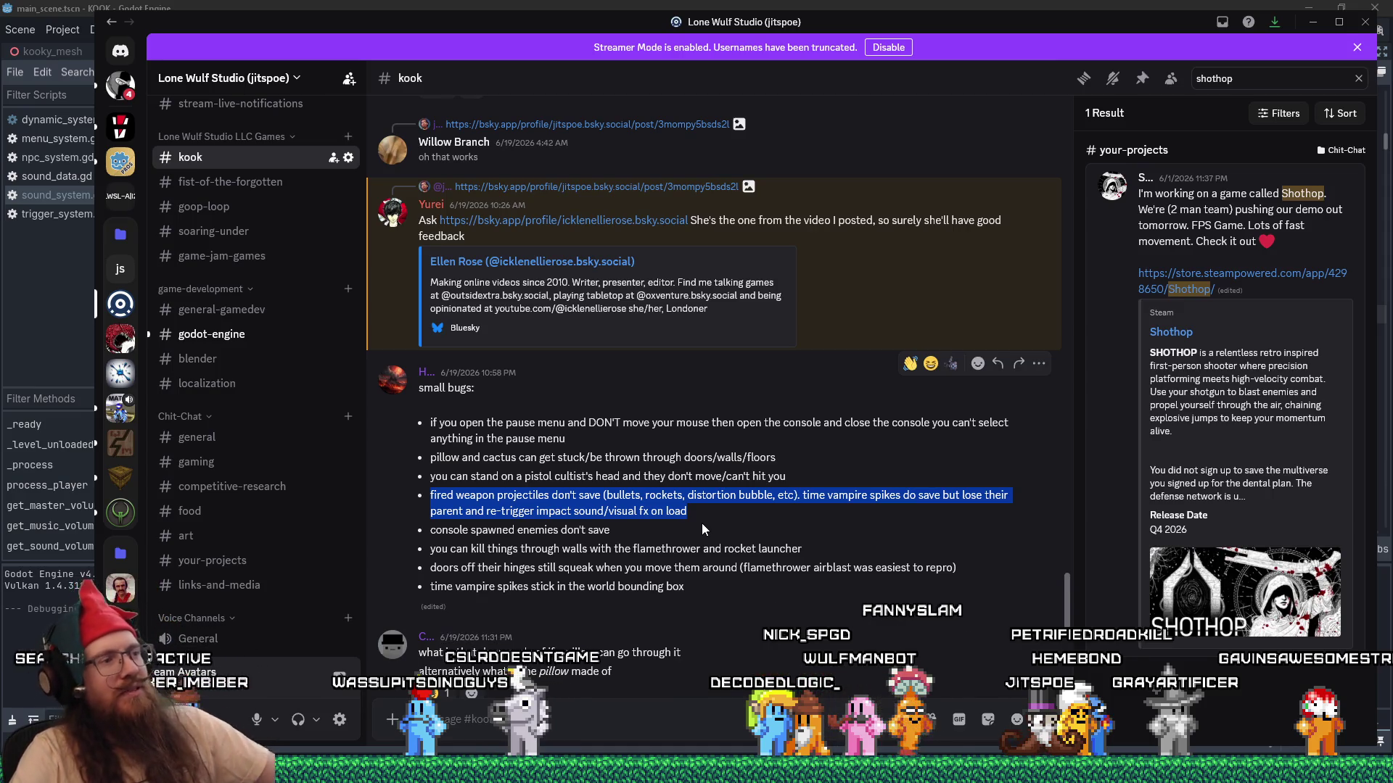
key(alt+Tab)
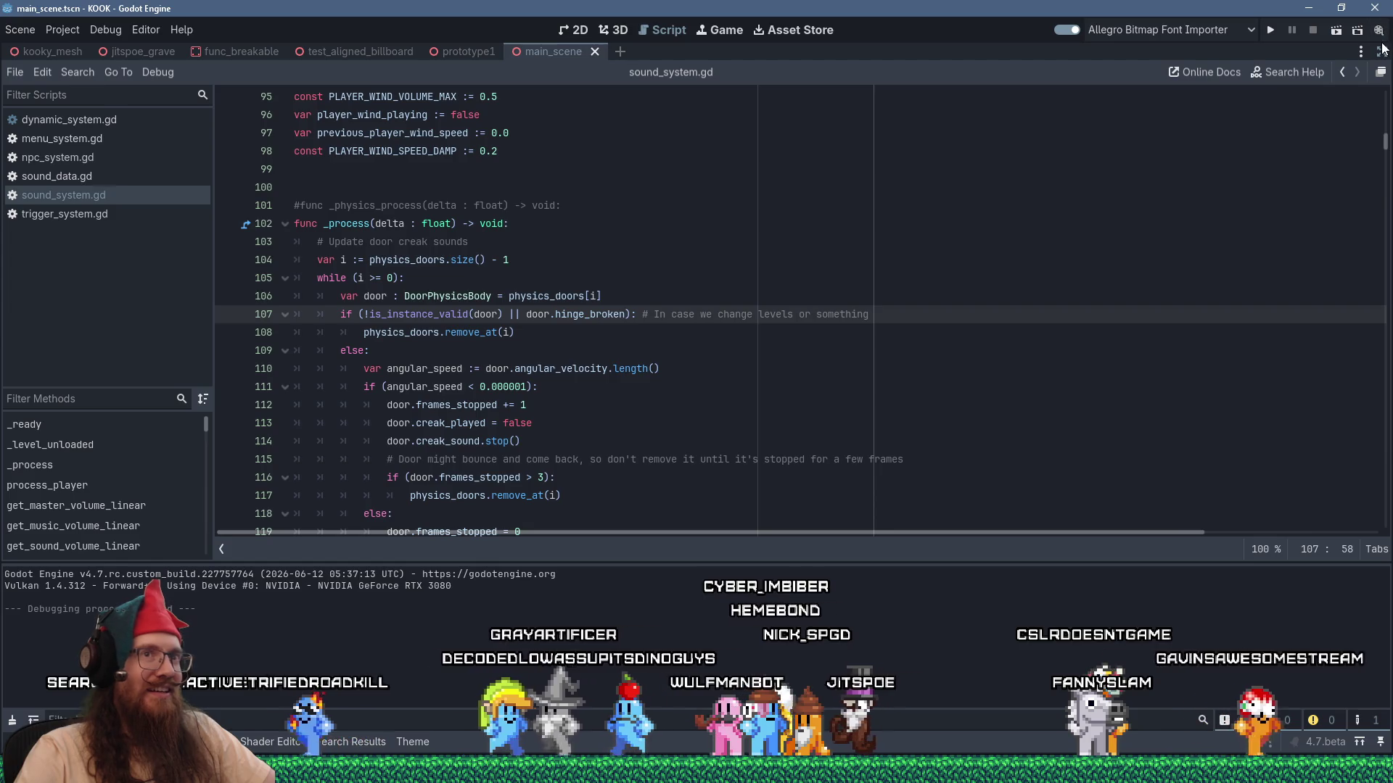
Restore the editor docks, open save_system.gd via a save_system FileSystem filter, and close all other scripts.
key(ctrl+shift+F11)
click(115, 481)
key(ctrl+f)
text(save_system)
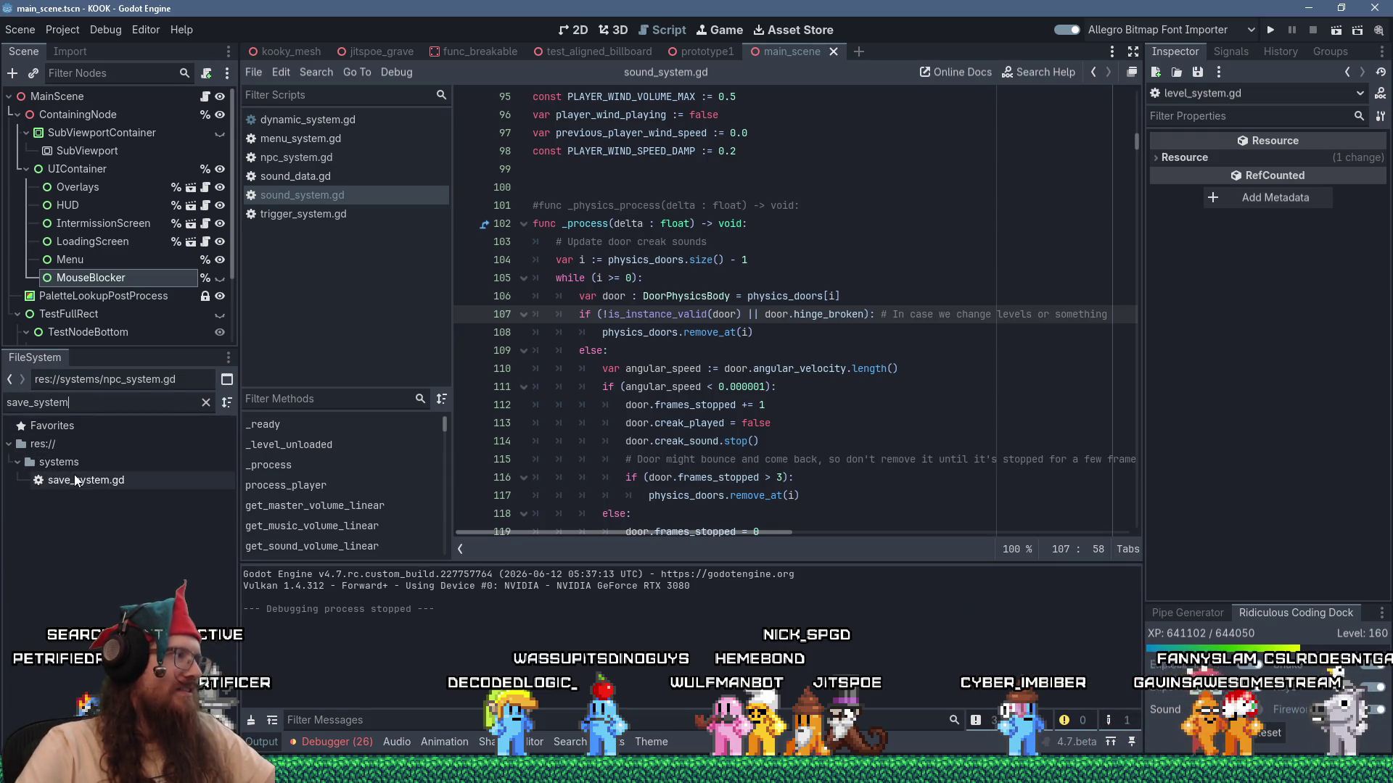
double_click(74, 480)
right_click(322, 184)
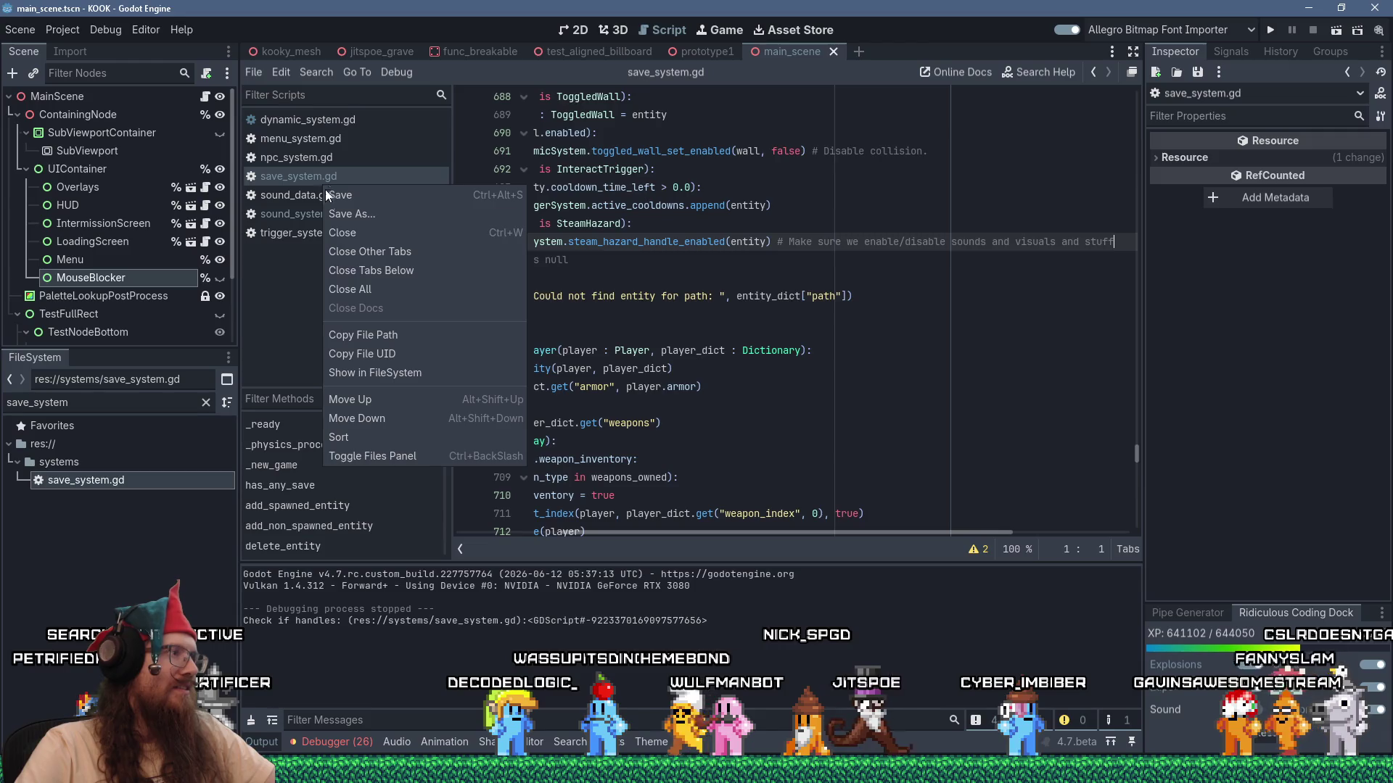
click(355, 251)
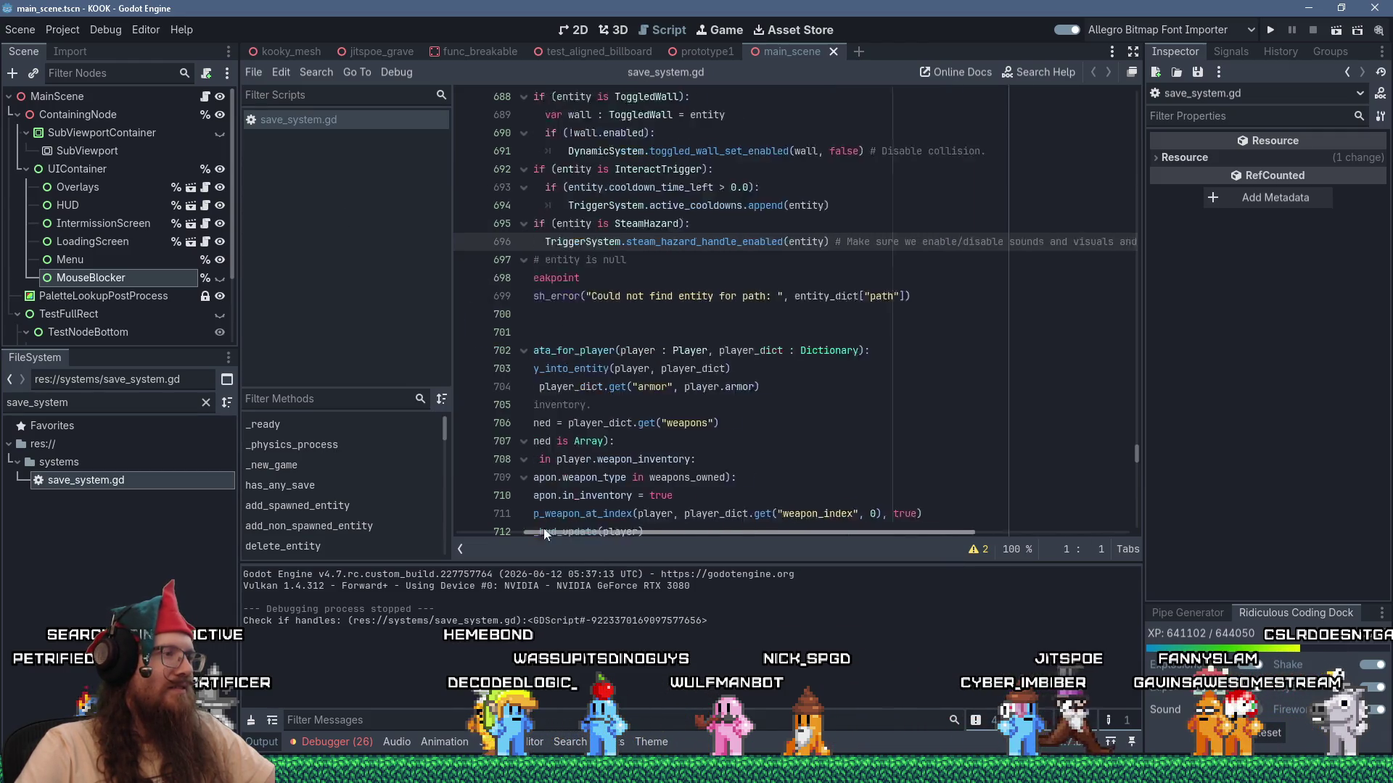
Enlarge the code editor and scroll save_system.gd up to the load_last_save and load_last_level functions.
drag(558, 534, 481, 534)
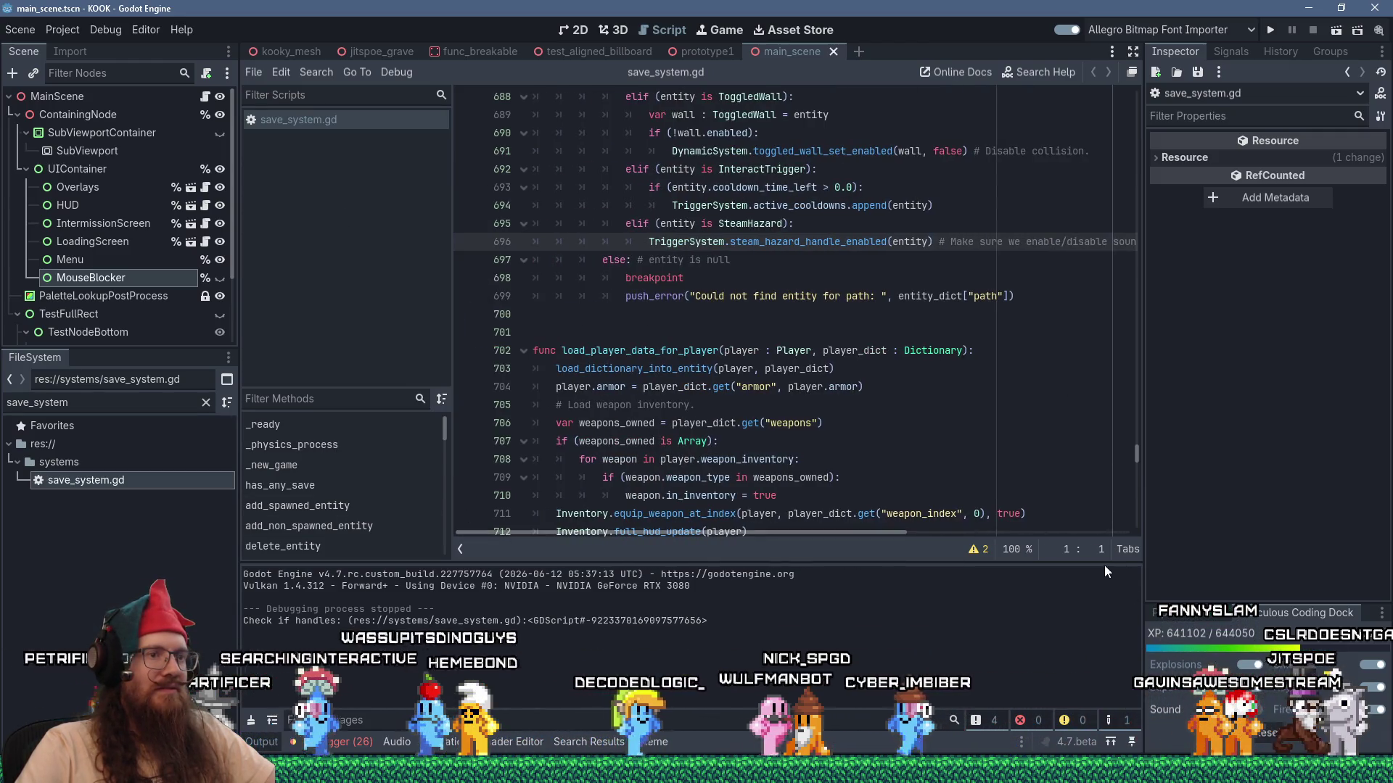
mouse_move(1106, 573)
mouse_down()
mouse_move(1116, 590)
mouse_move(1157, 596)
mouse_up()
click(908, 314)
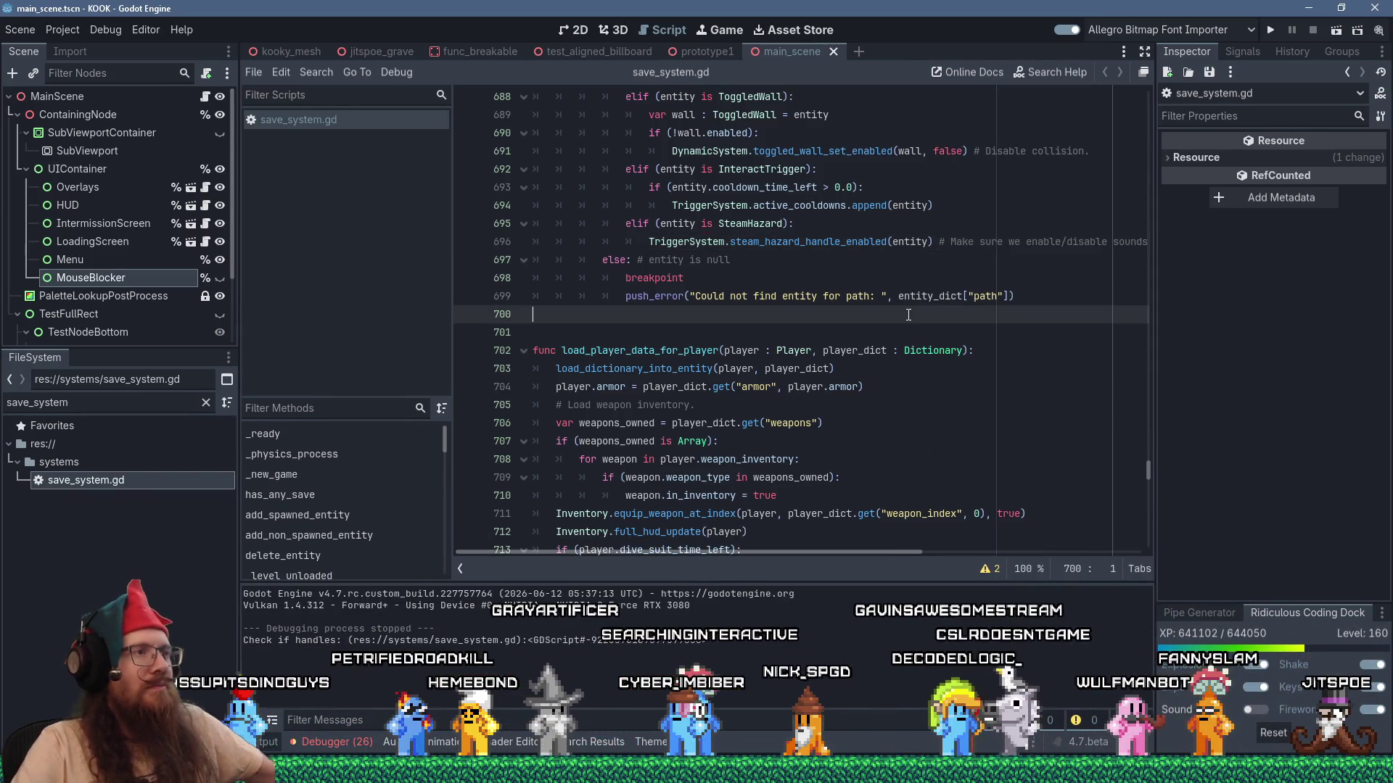
scroll(905, 313, up, 4)
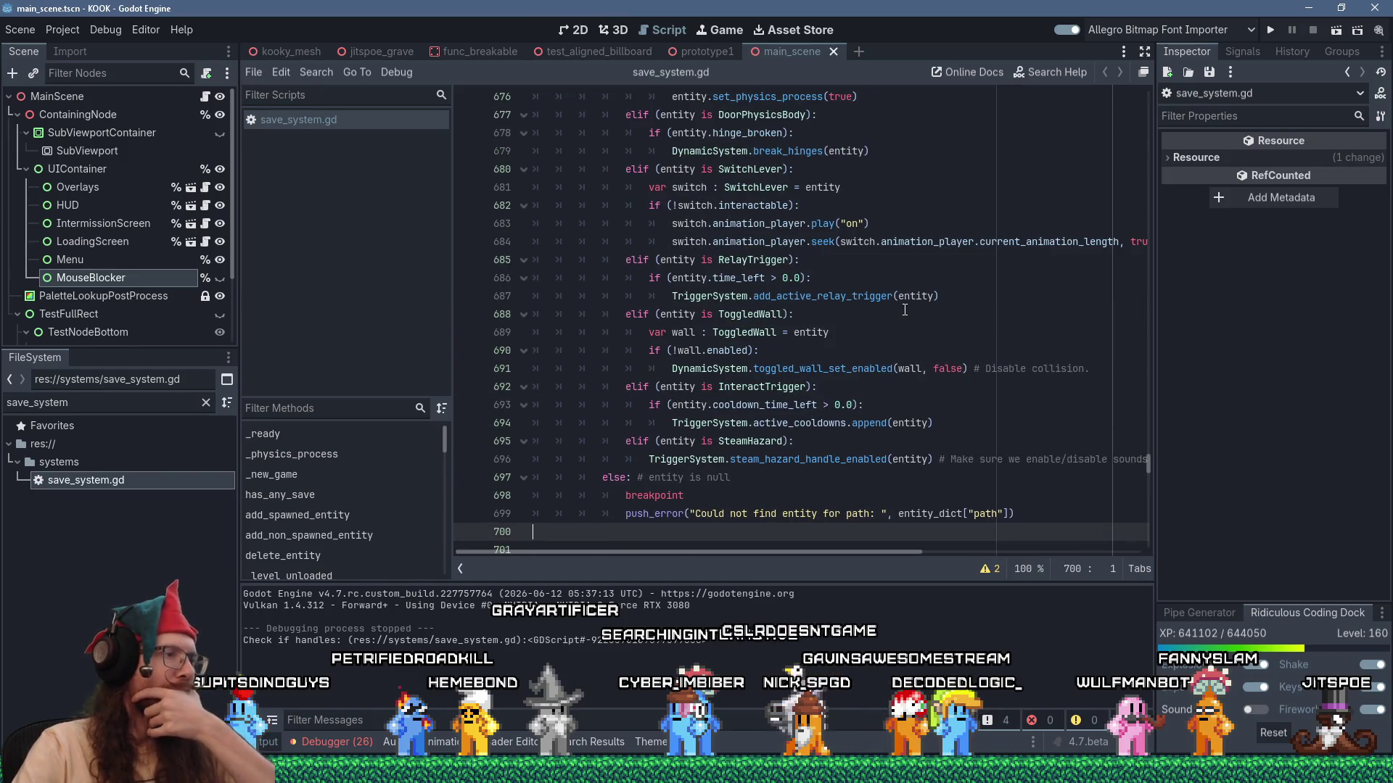
scroll(907, 305, up, 9)
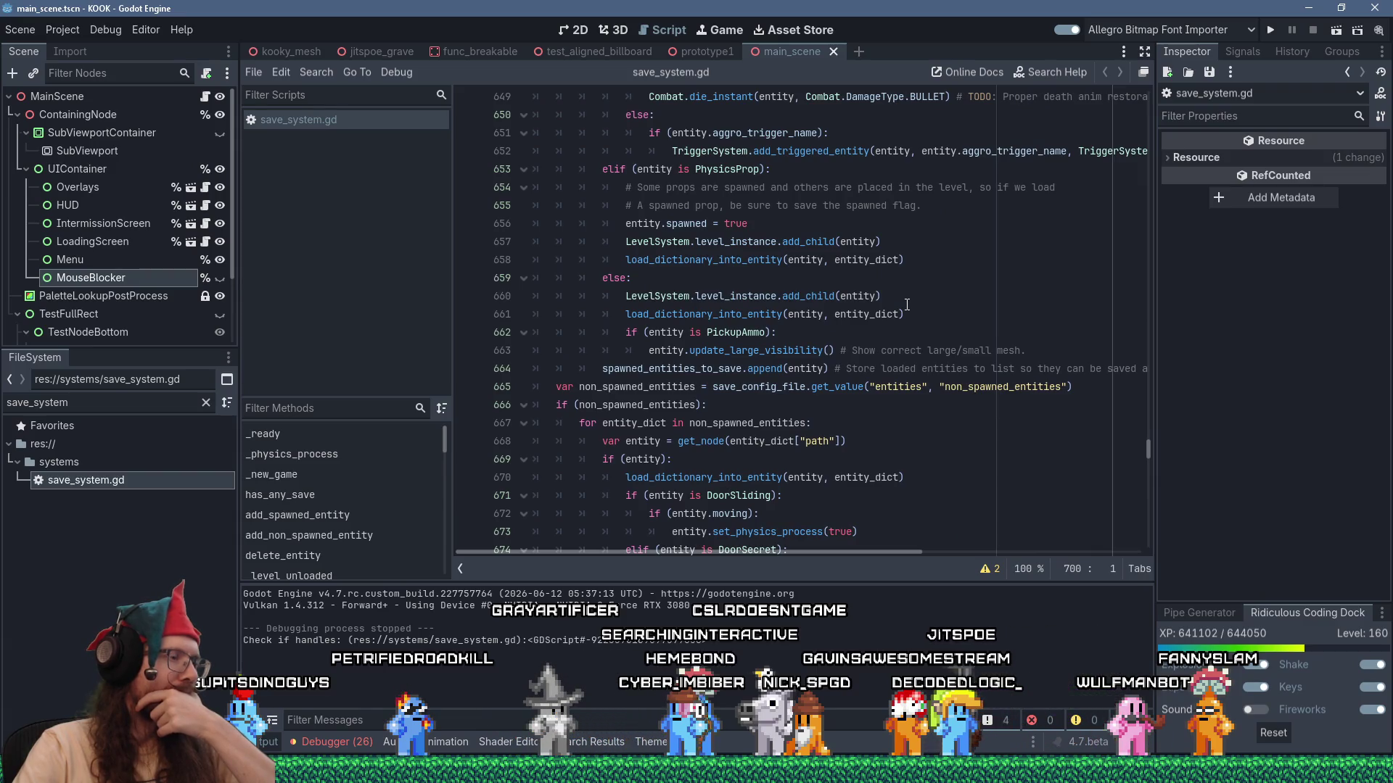
scroll(906, 305, up, 14)
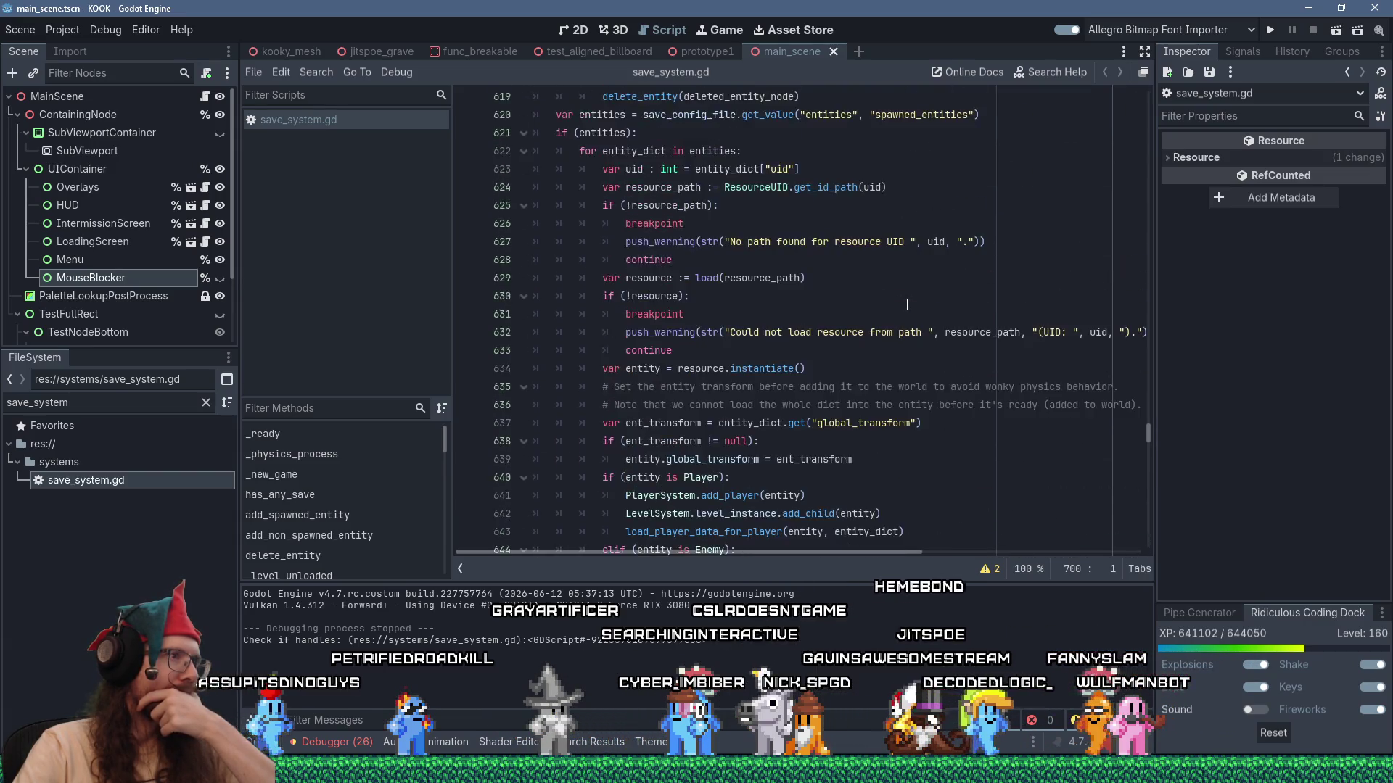
scroll(907, 305, down, 20)
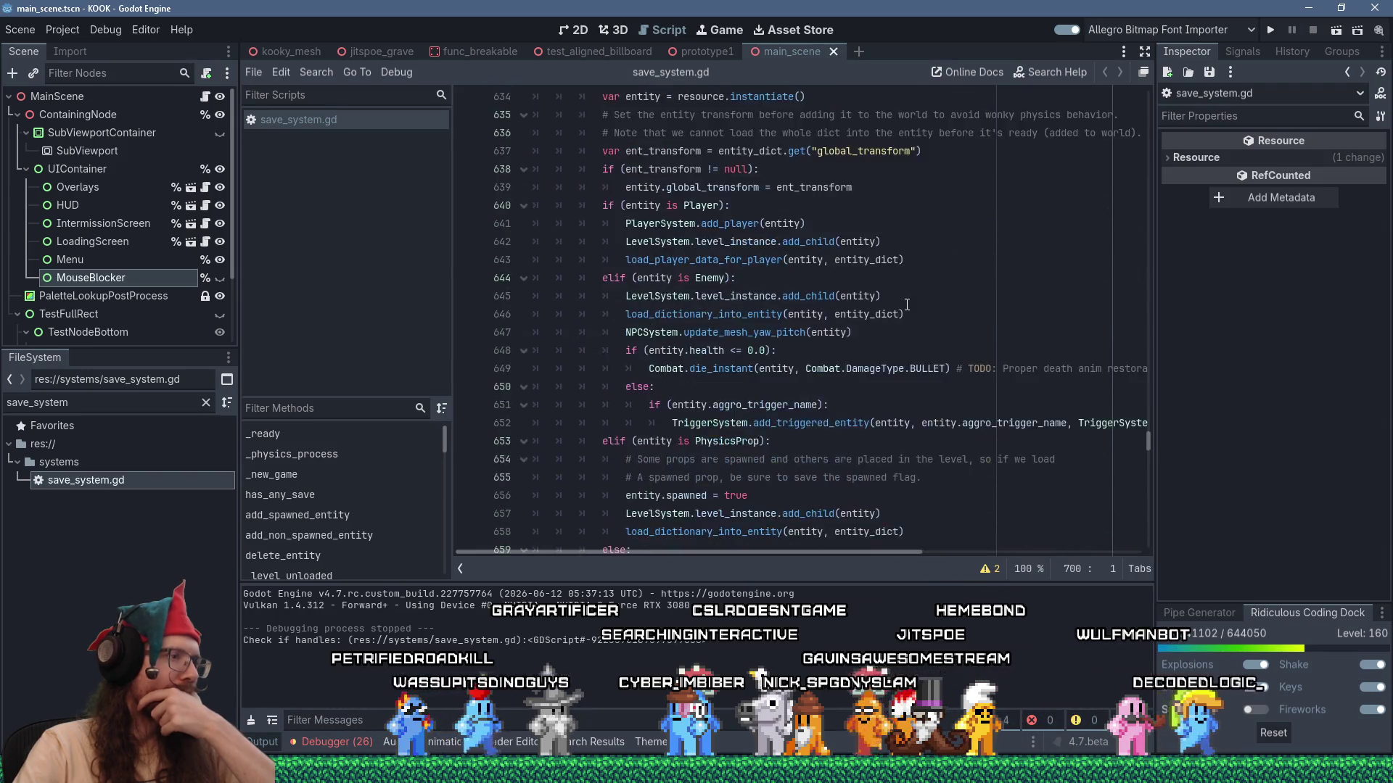
scroll(907, 305, down, 4)
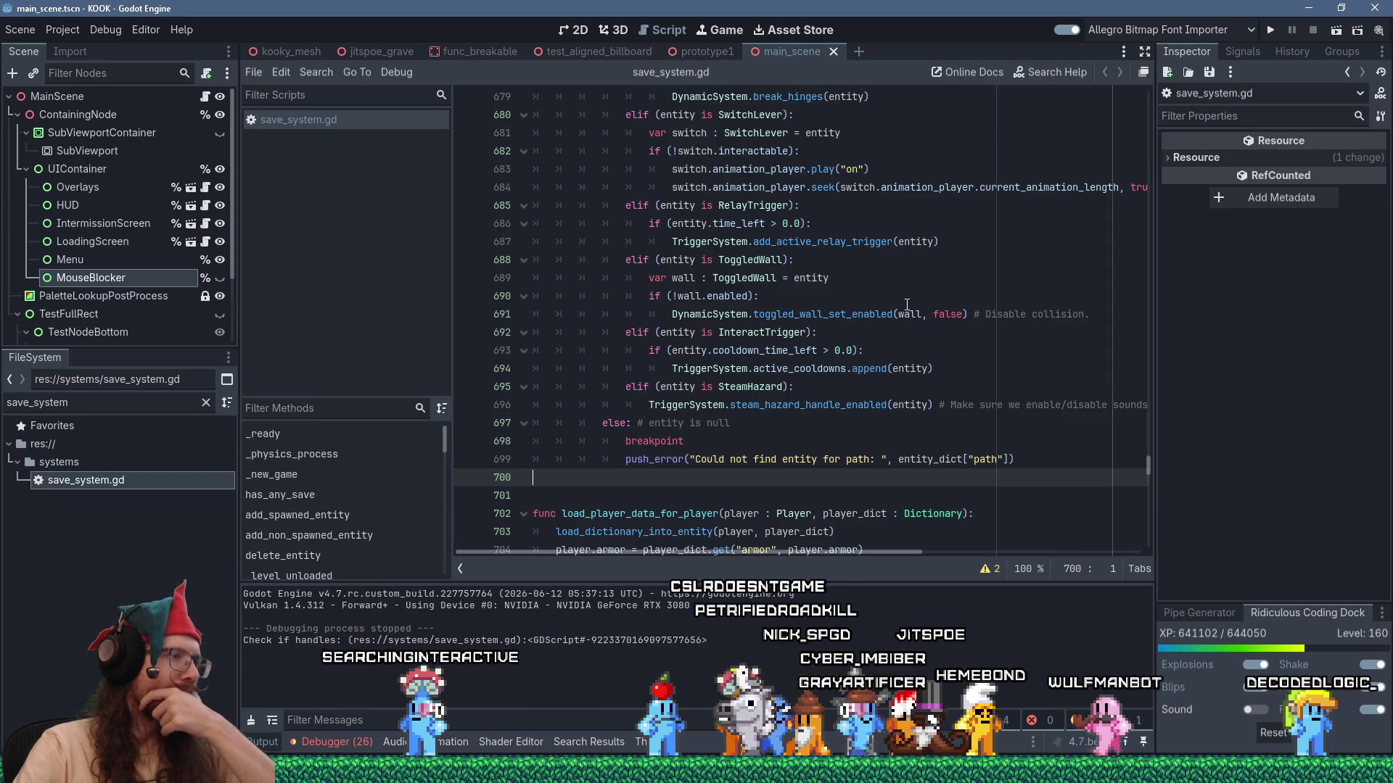
scroll(906, 305, up, 9)
scroll(907, 305, up, 15)
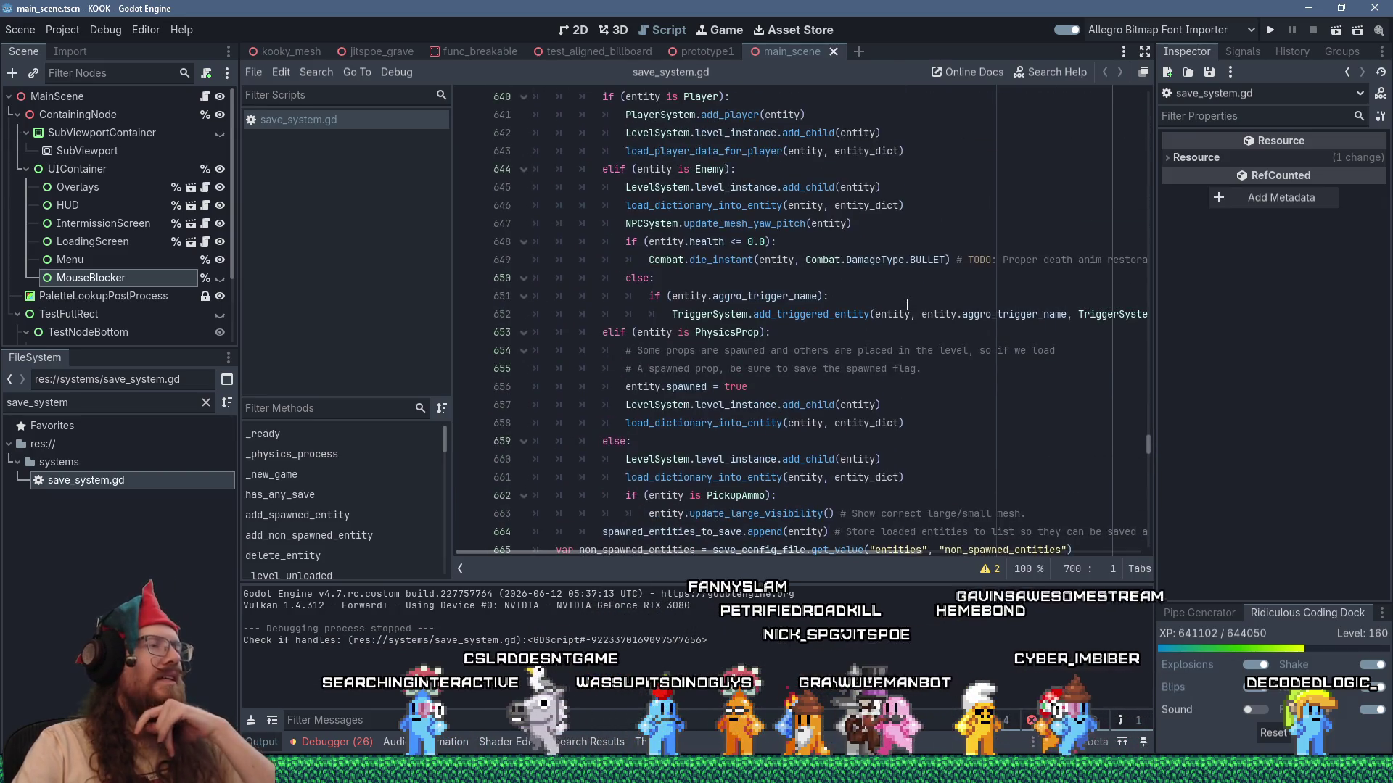
scroll(906, 304, up, 20)
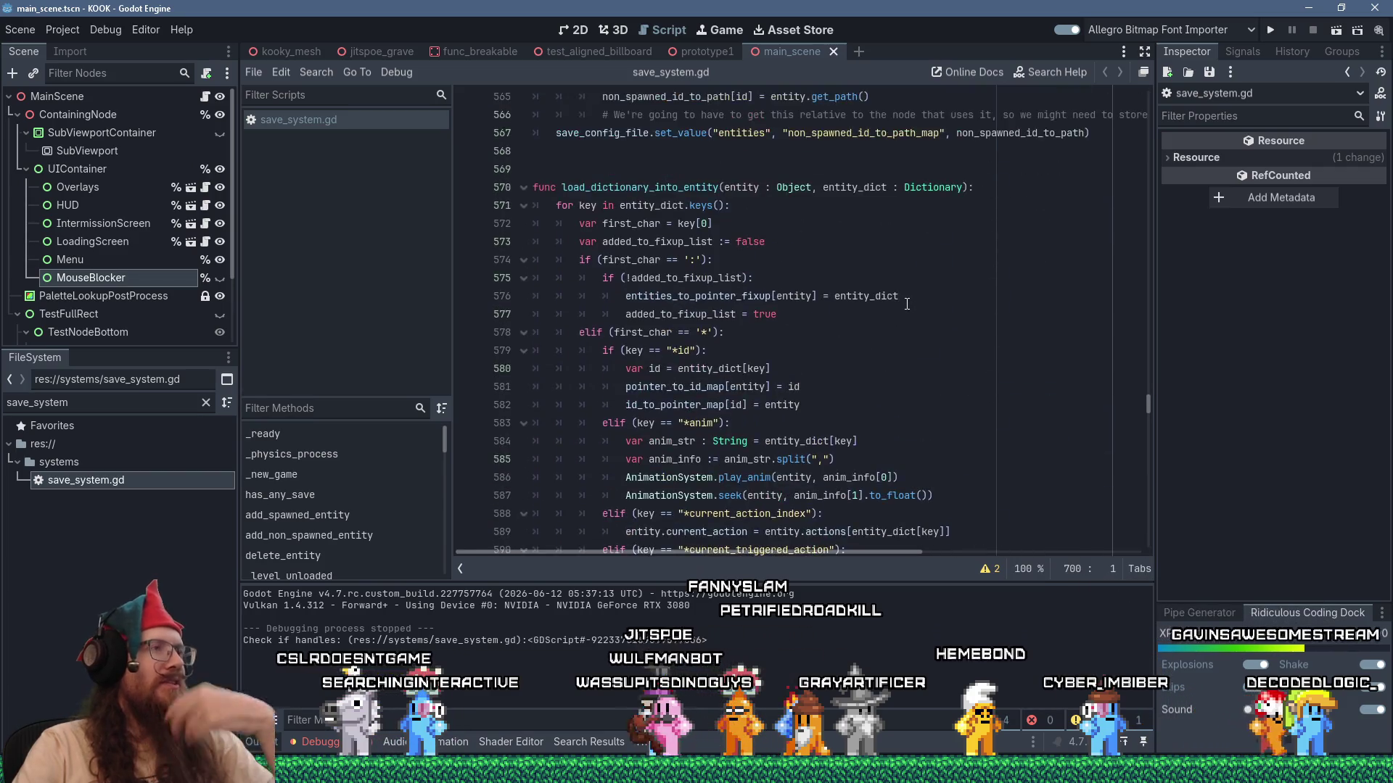
scroll(906, 305, up, 19)
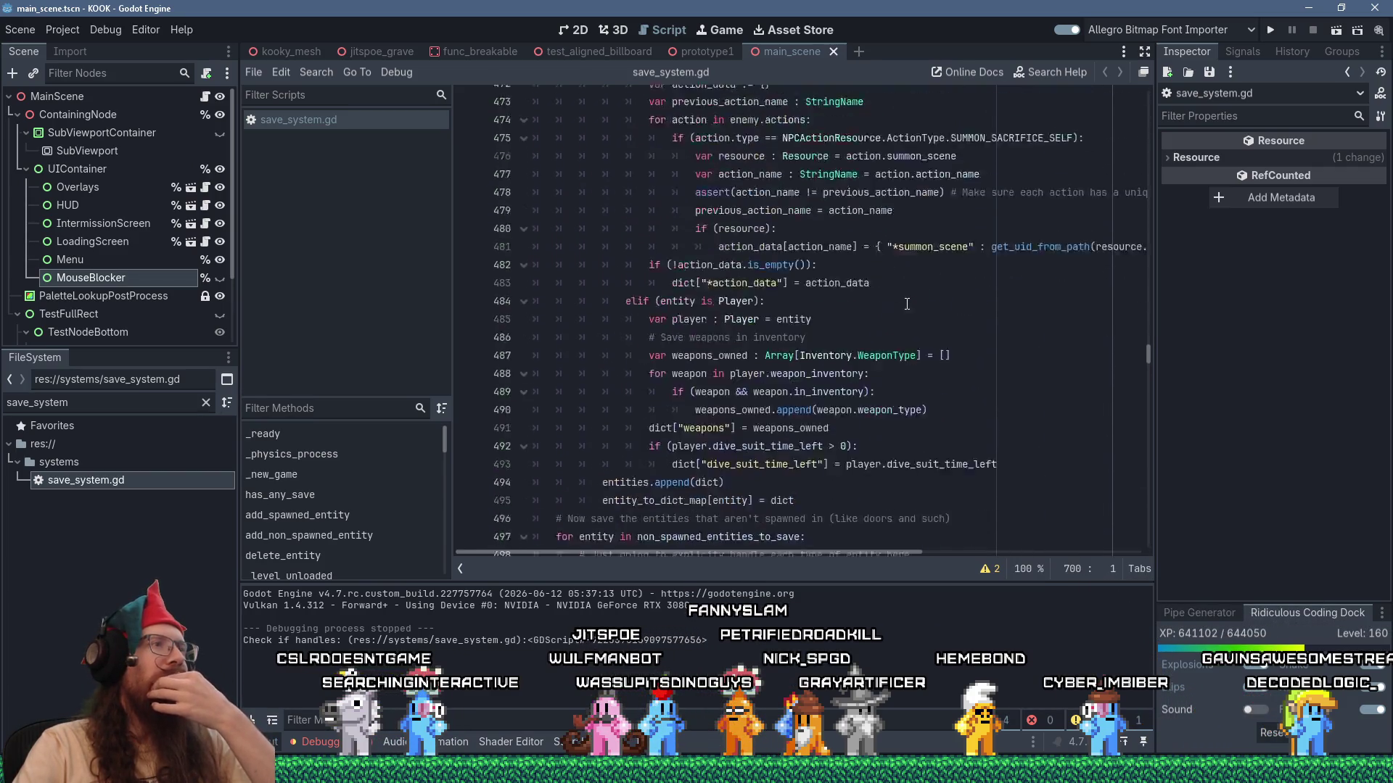
drag(1147, 353, 1149, 169)
mouse_move(1148, 117)
mouse_down()
mouse_move(1148, 180)
mouse_move(1152, 97)
mouse_move(1147, 160)
mouse_up()
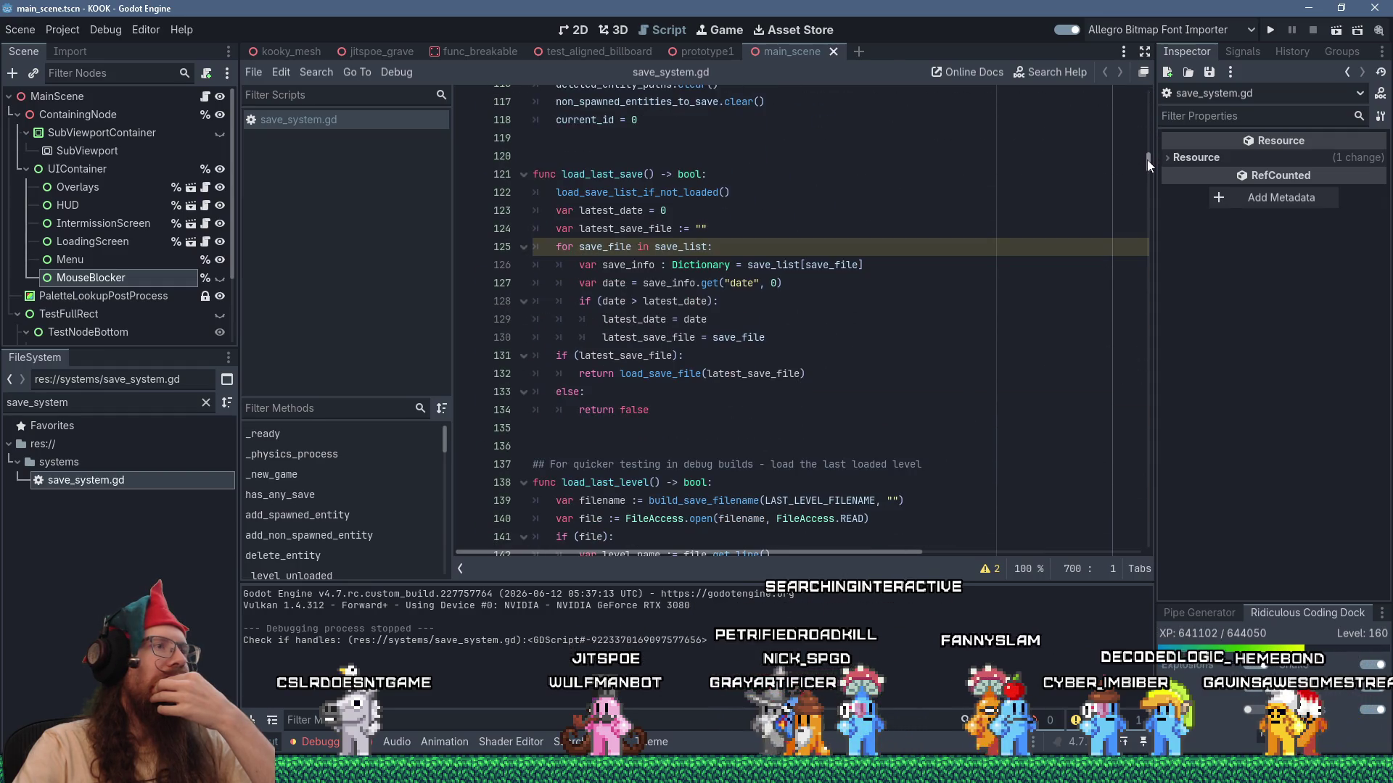
click(711, 248)
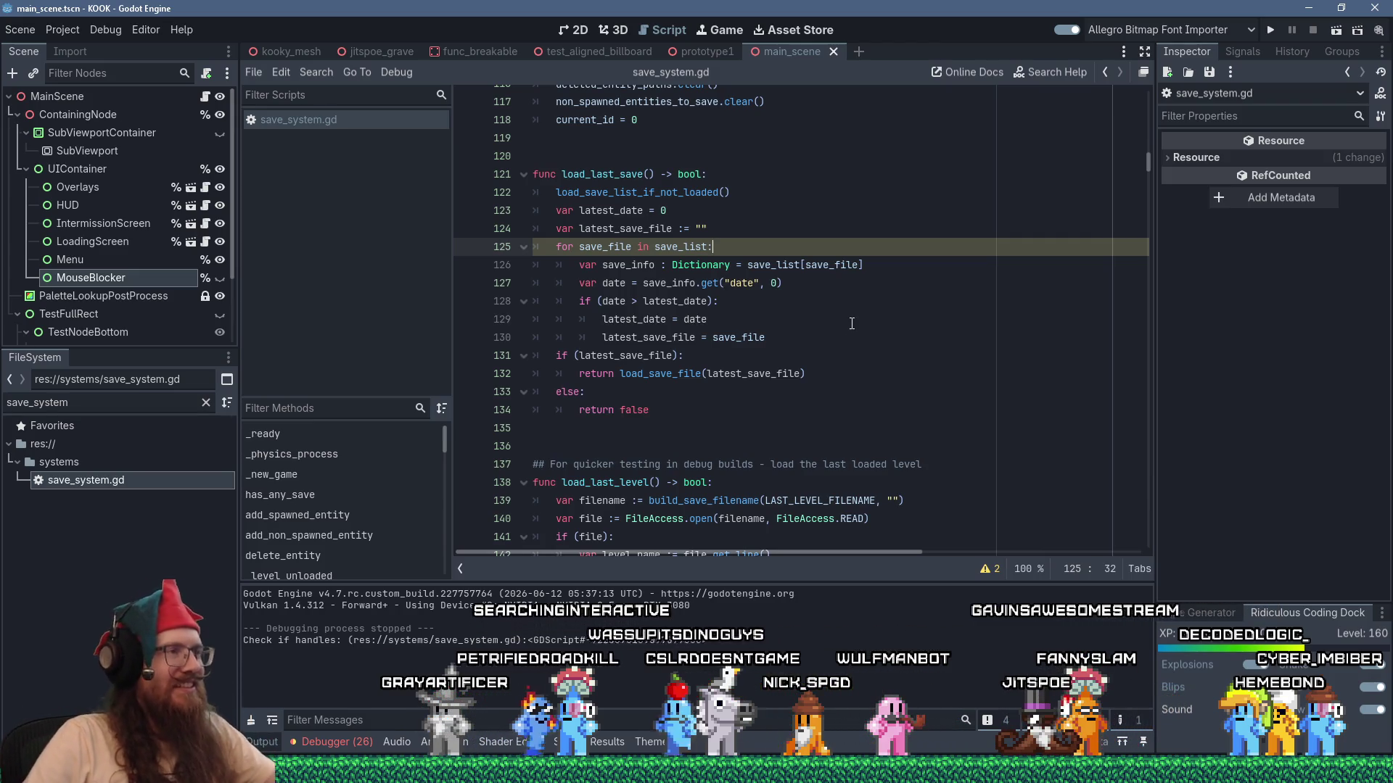
double_click(615, 247)
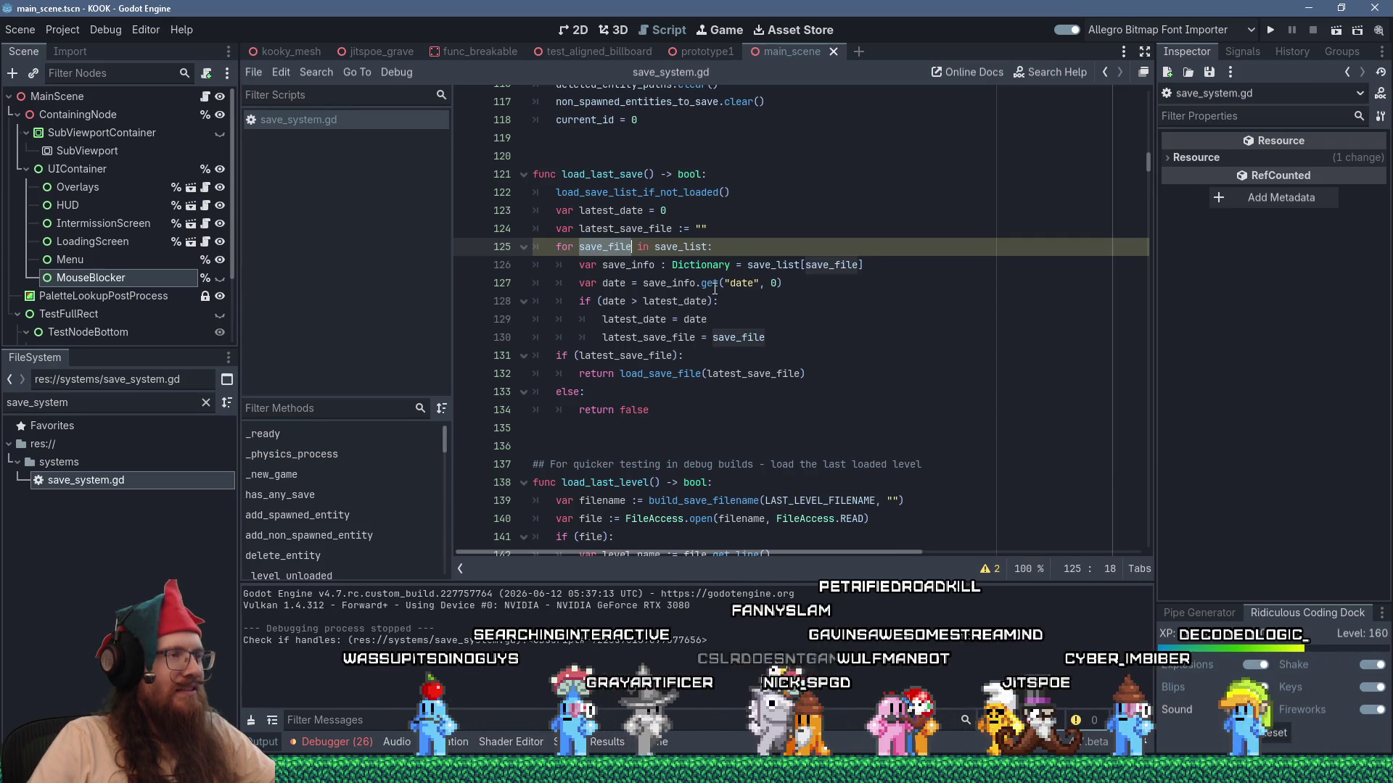
mouse_move(715, 288)
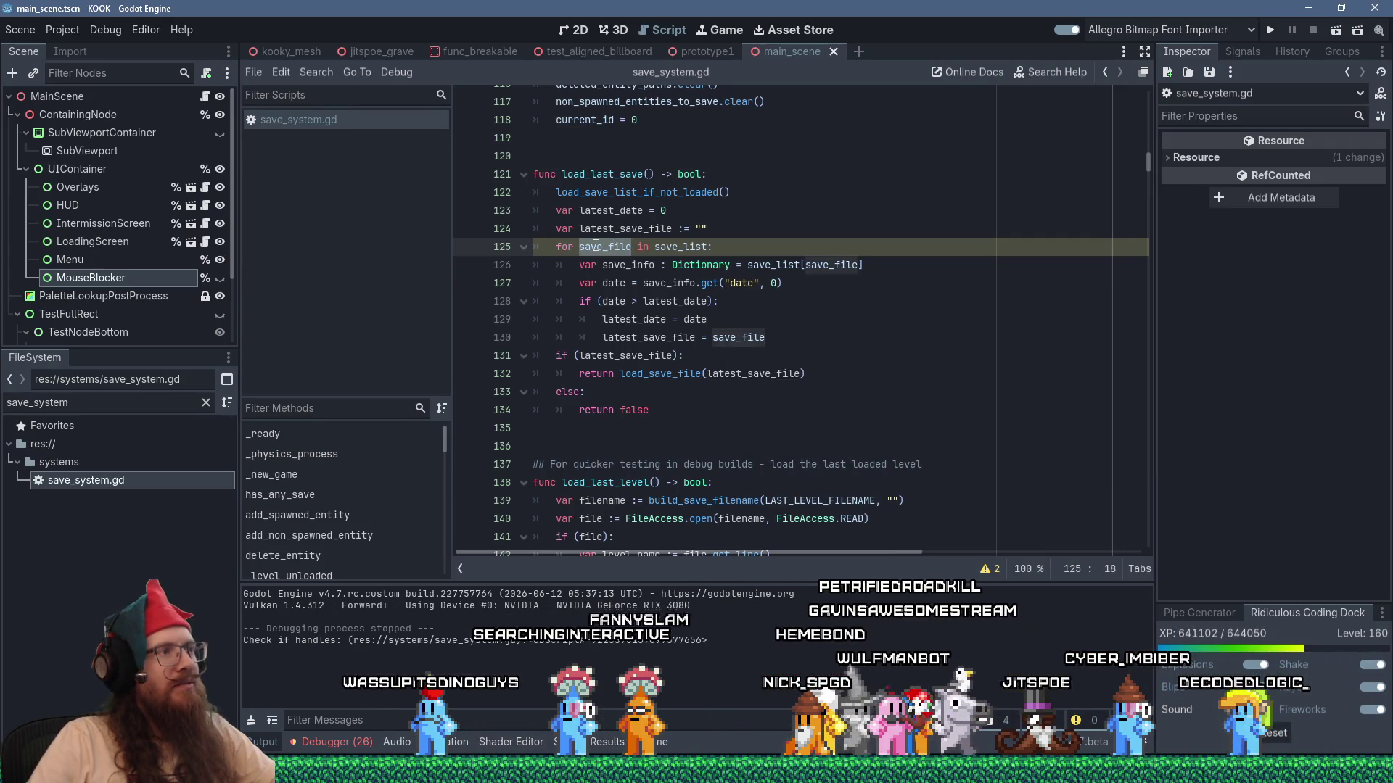
double_click(724, 335)
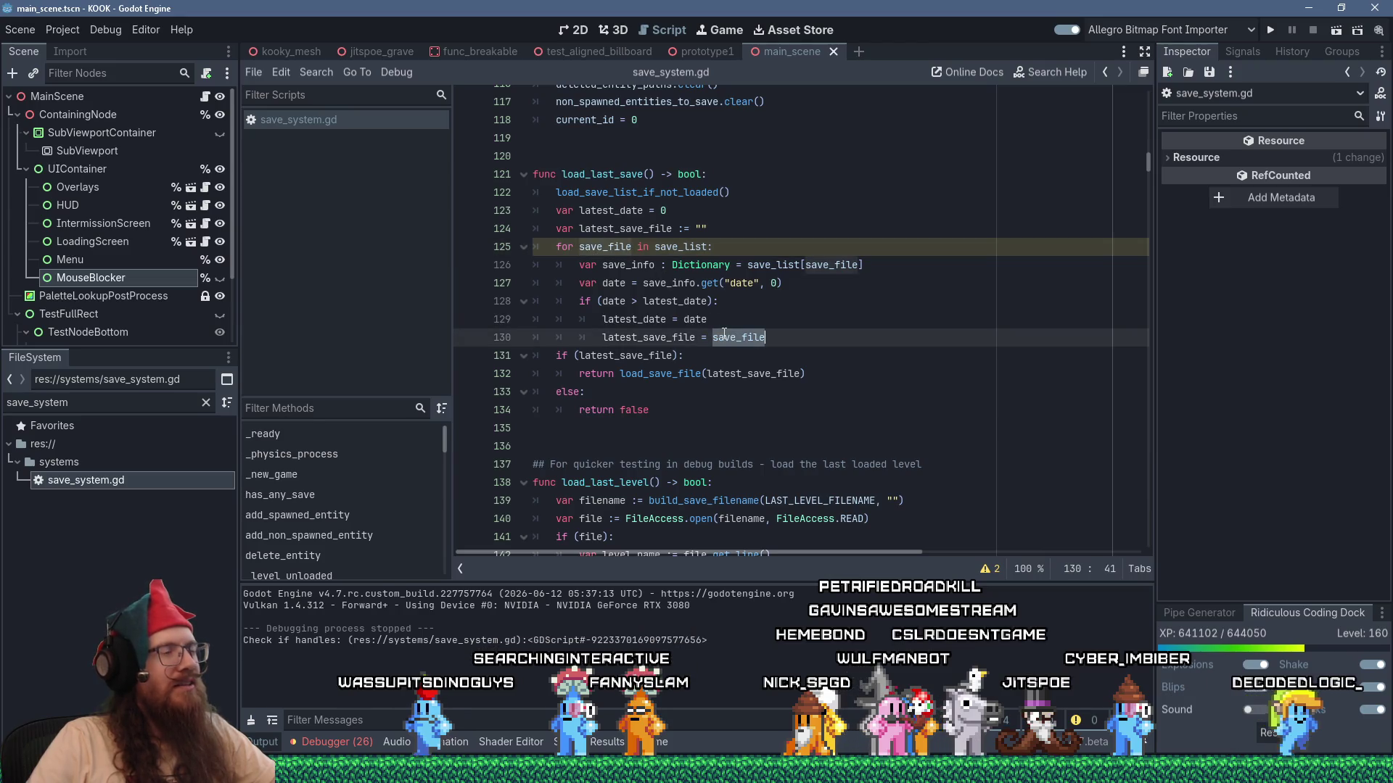
scroll(797, 337, up, 5)
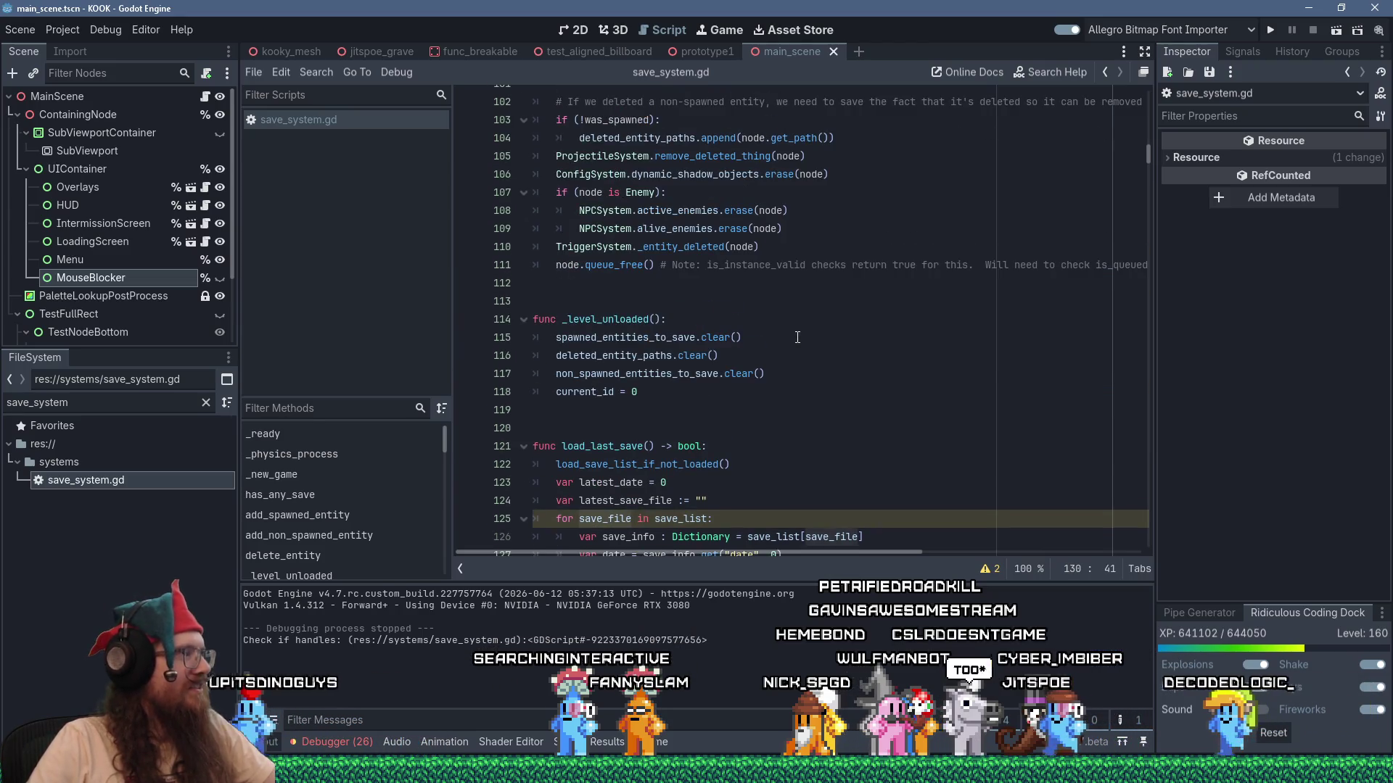
scroll(797, 337, down, 9)
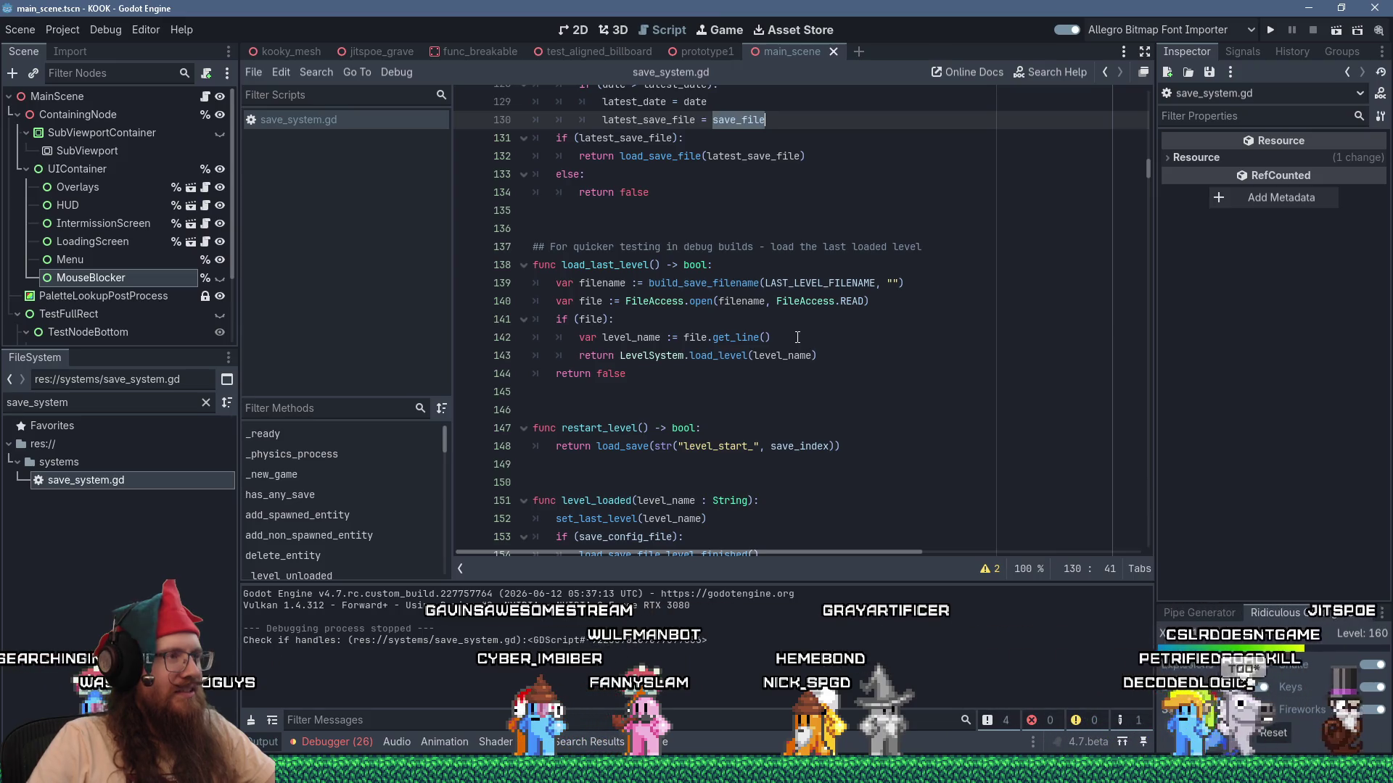
scroll(797, 338, down, 4)
scroll(797, 337, down, 6)
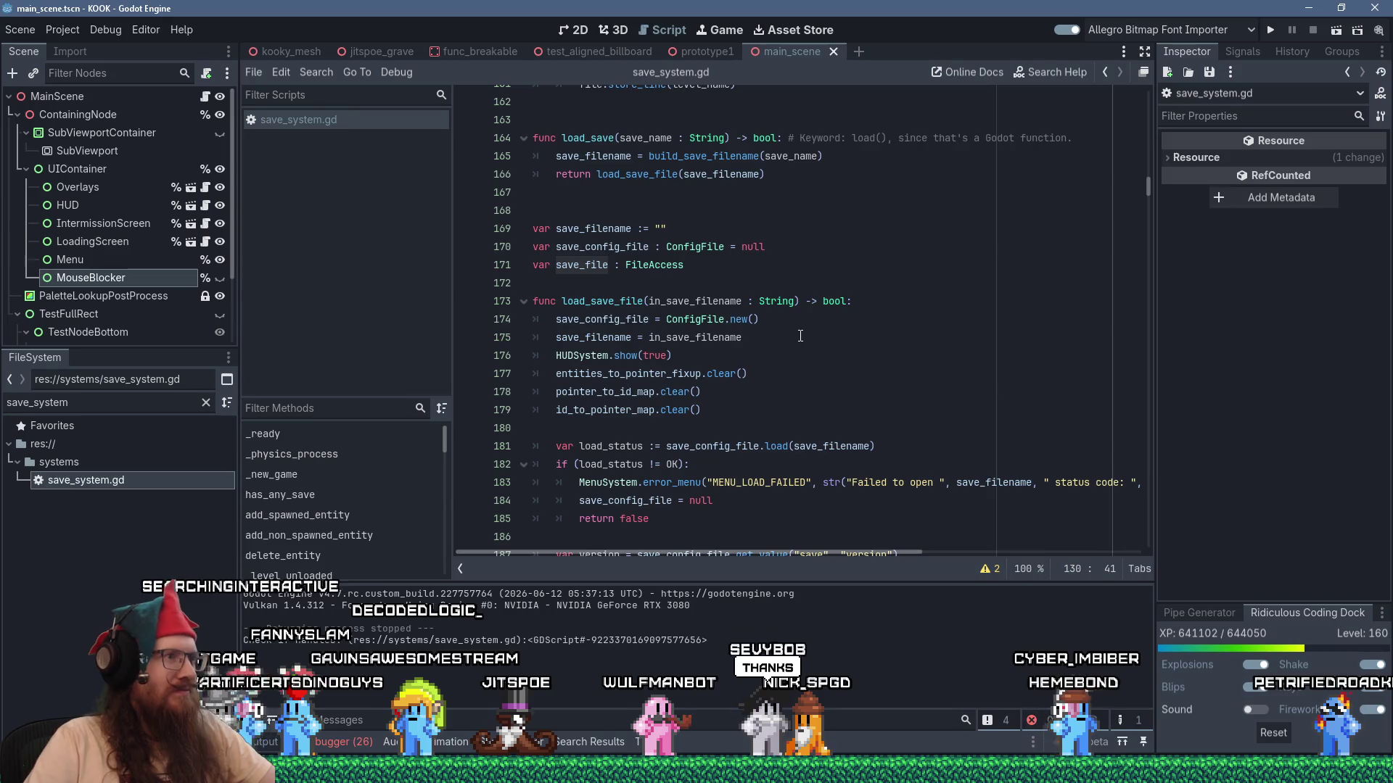
click(730, 290)
Insert a blank line before load_save_file and scroll through the surrounding code.
key(Return)
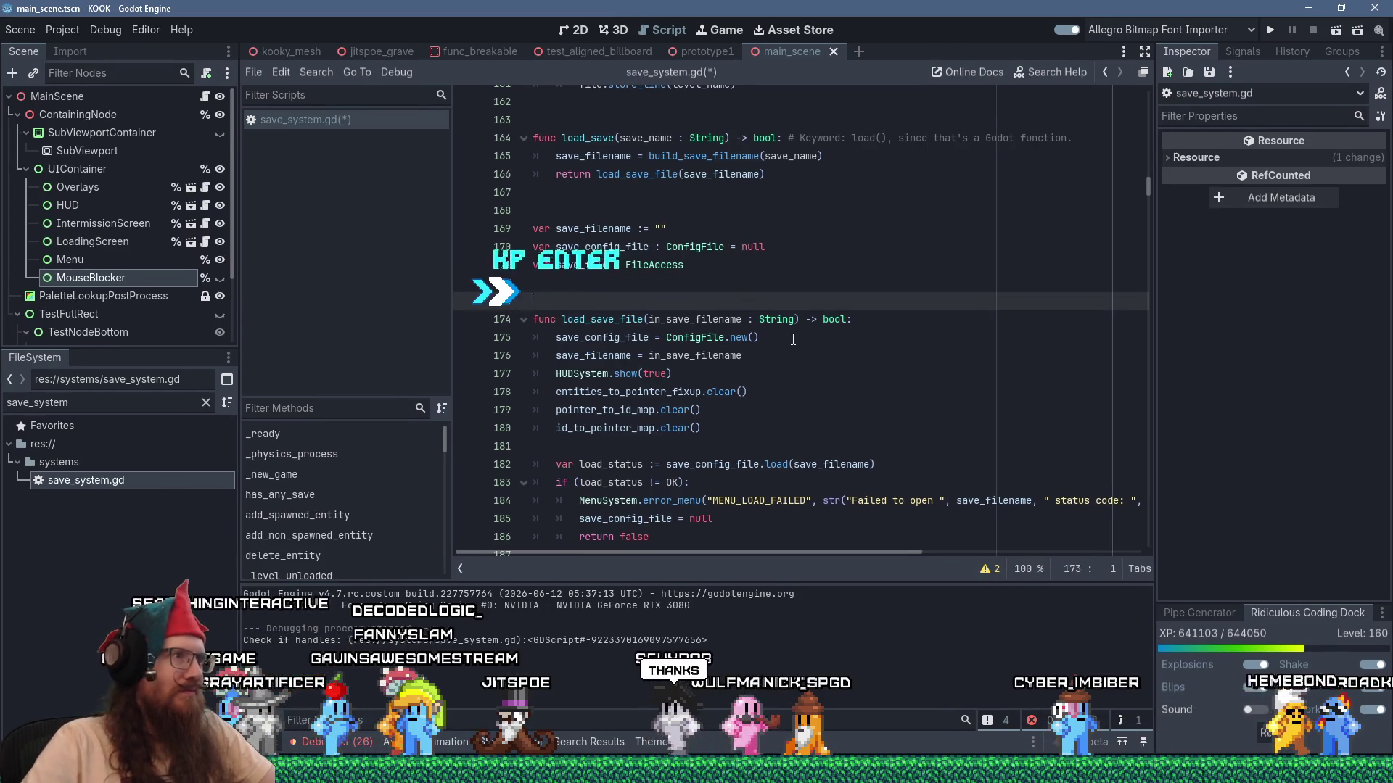
scroll(798, 343, down, 4)
scroll(797, 343, down, 7)
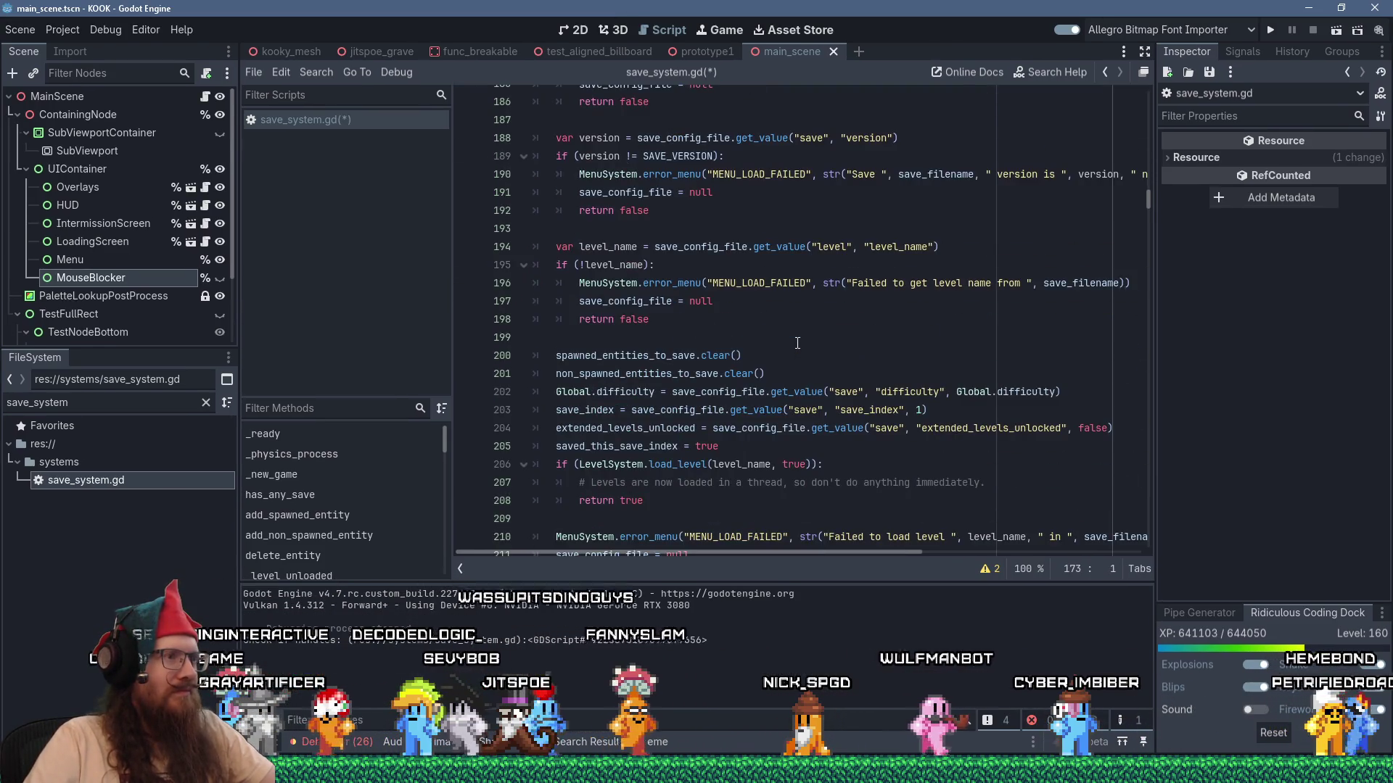
scroll(797, 343, down, 4)
scroll(797, 343, up, 4)
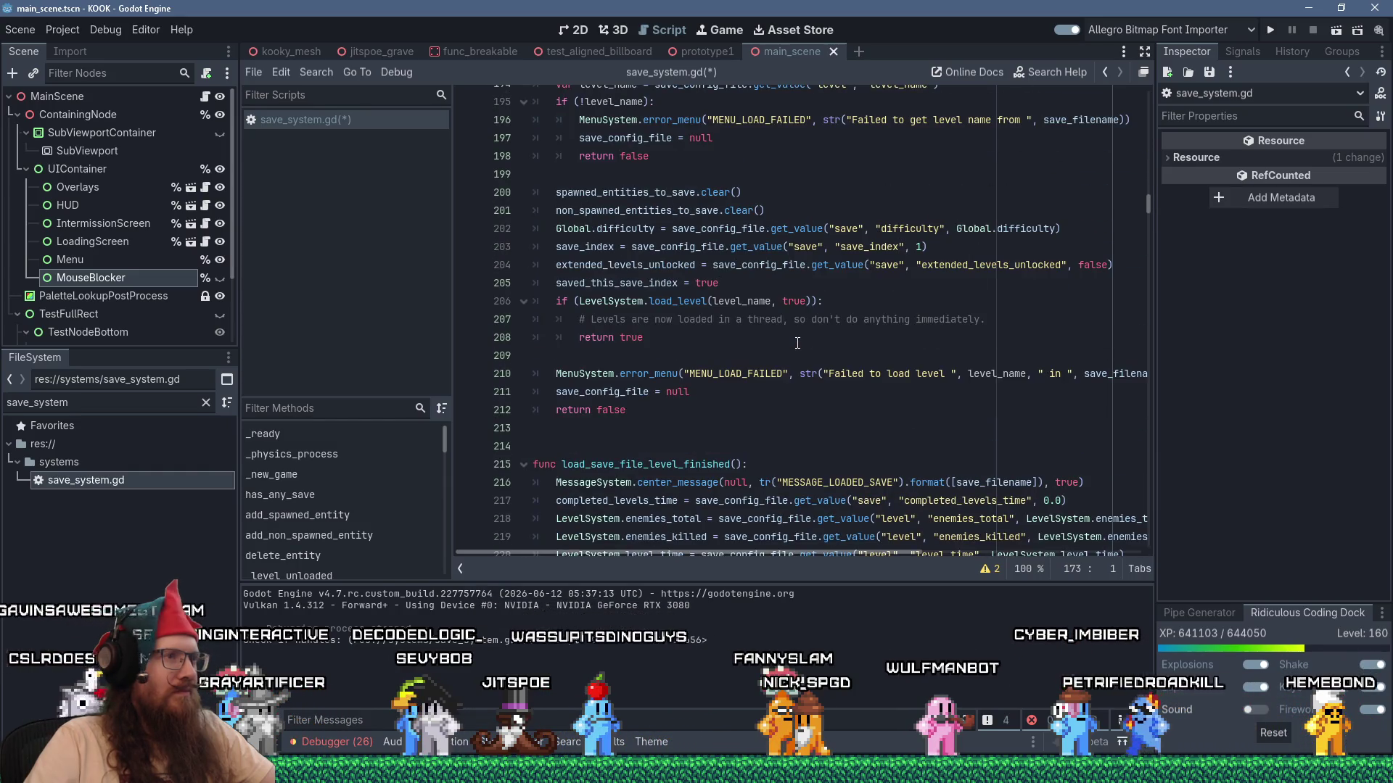
Search the script for save_file to locate the save() function.
click(810, 344)
key(ctrl+f)
text(save_file)
key(Return)
key(Return)
key(Return)
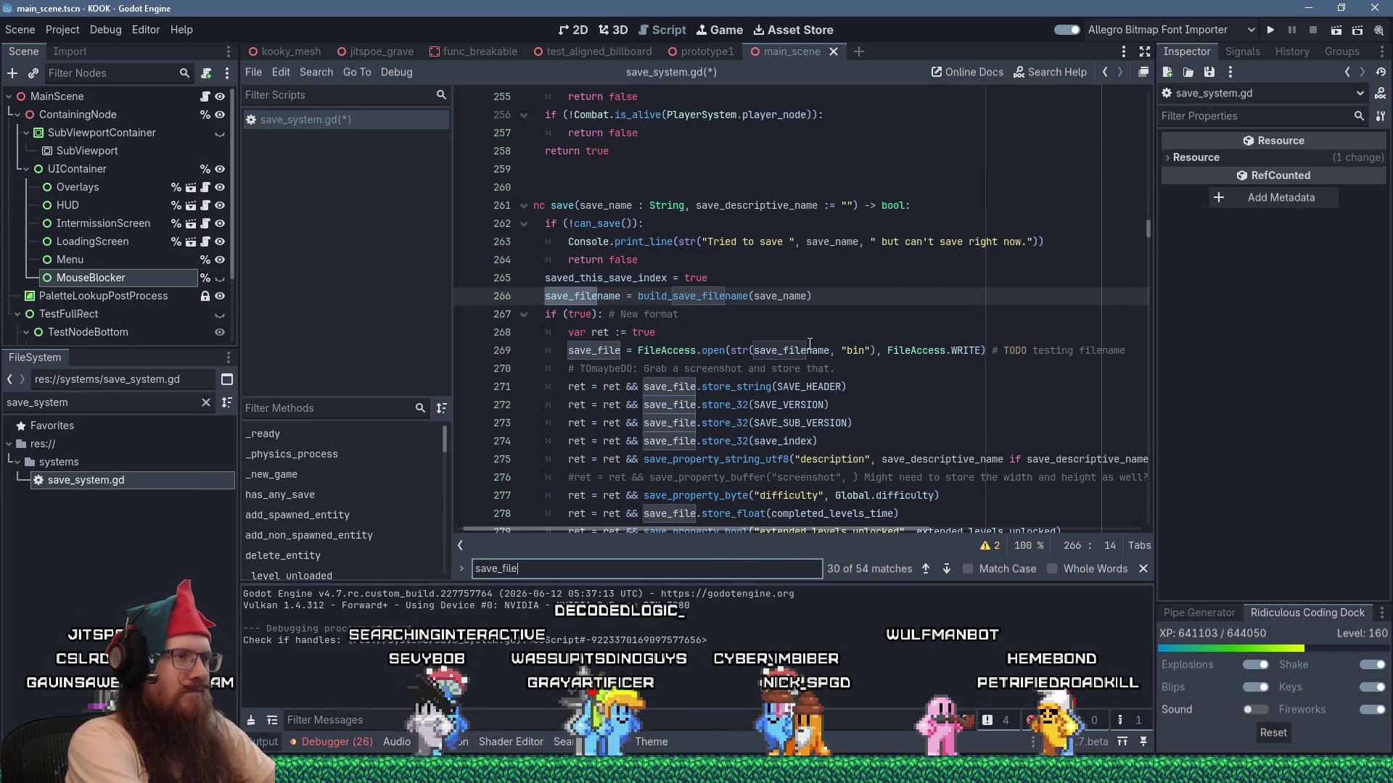
scroll(810, 344, down, 4)
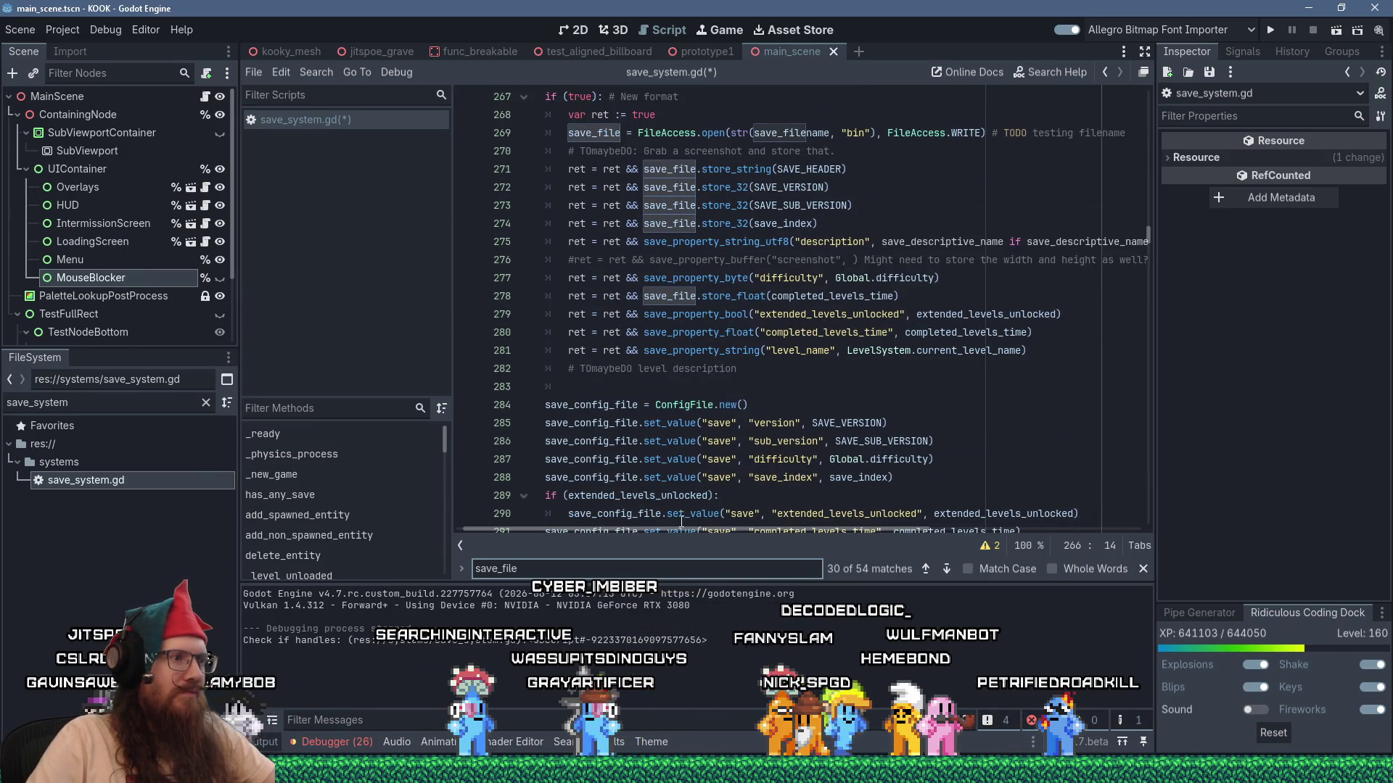
click(684, 533)
scroll(676, 403, down, 10)
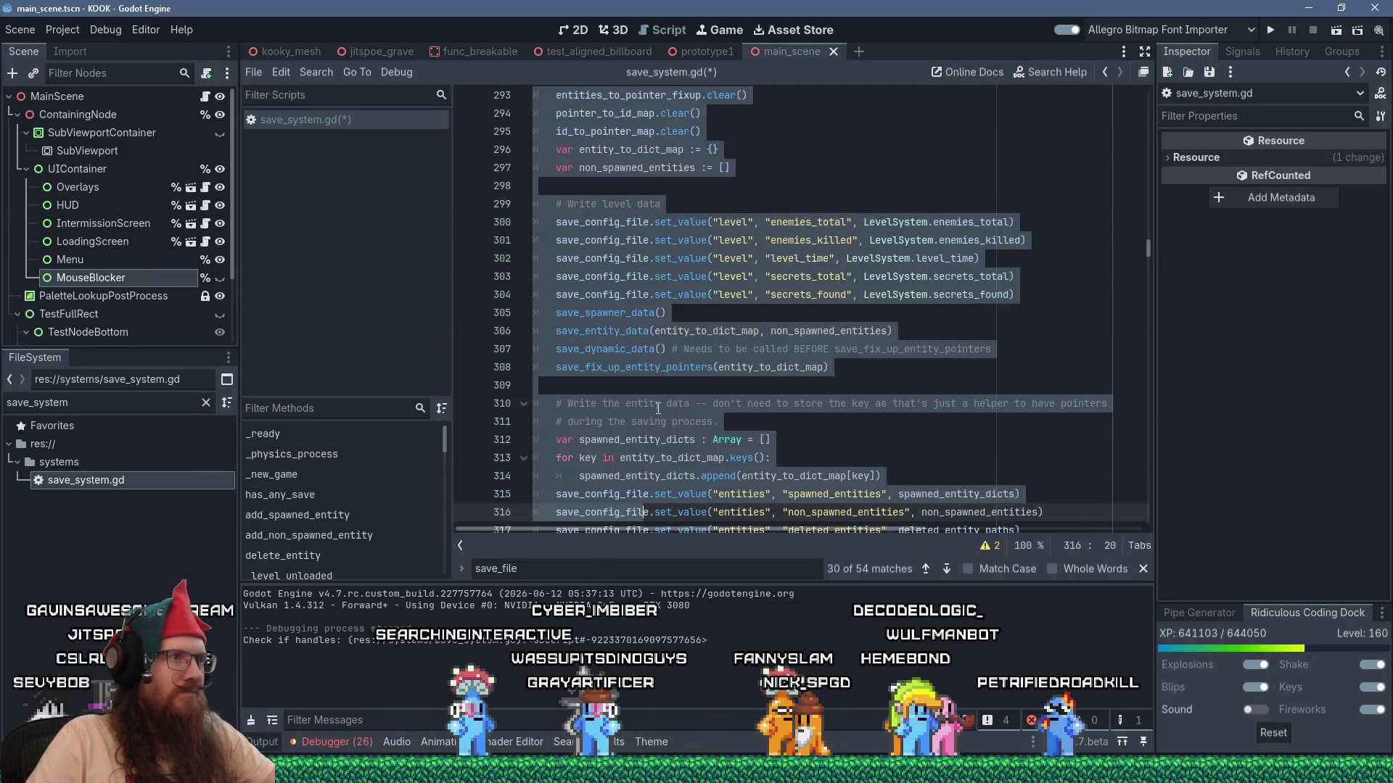
scroll(676, 403, up, 10)
scroll(676, 404, up, 2)
Open a new empty line 282 right after the level_name saving line in save().
click(737, 494)
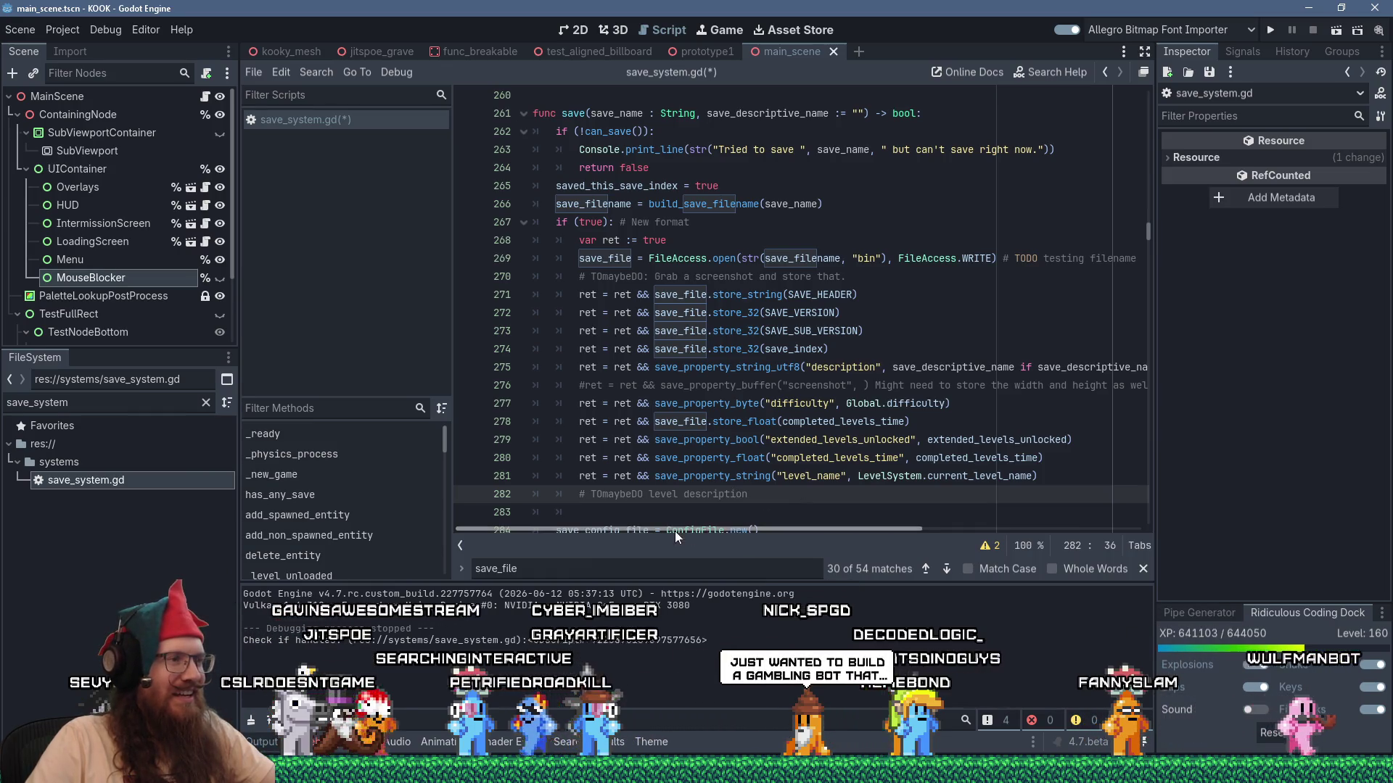
click(1073, 477)
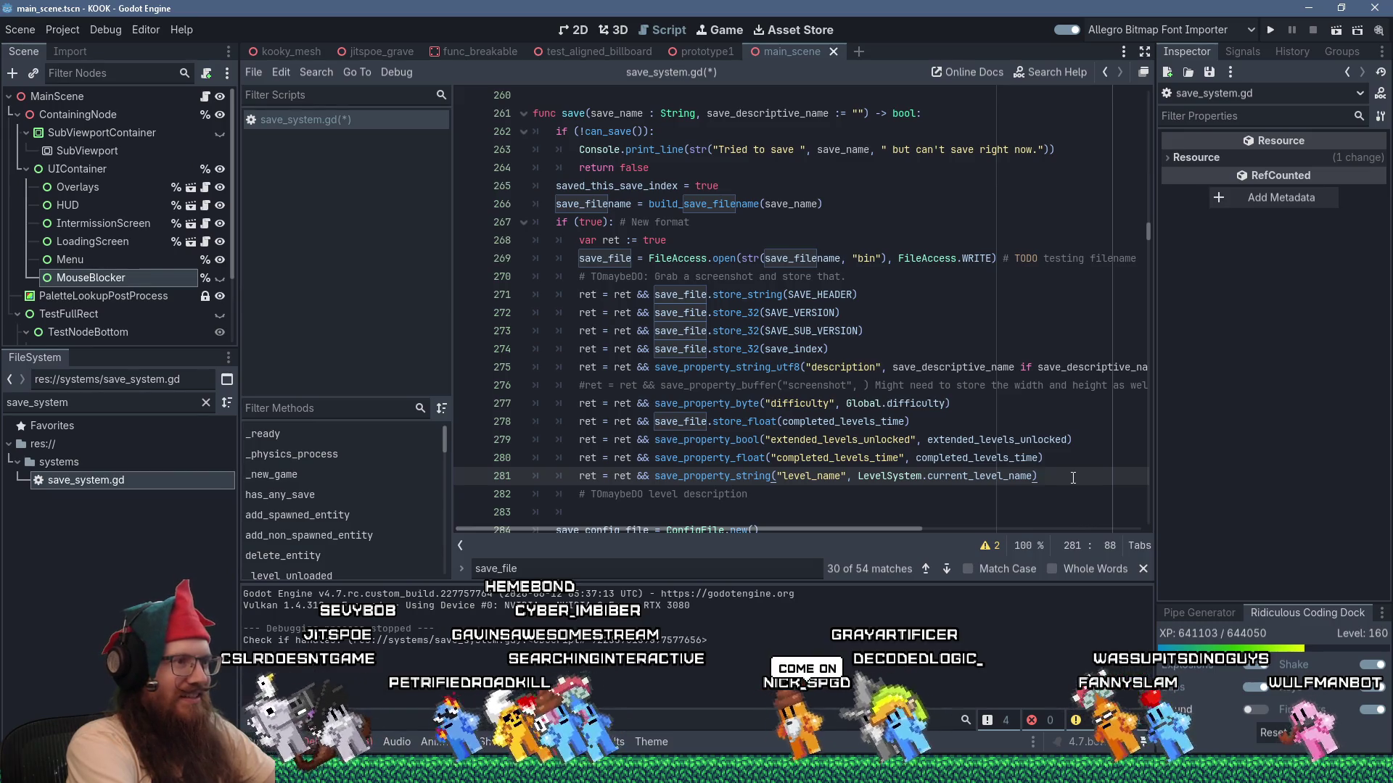
key(Return)
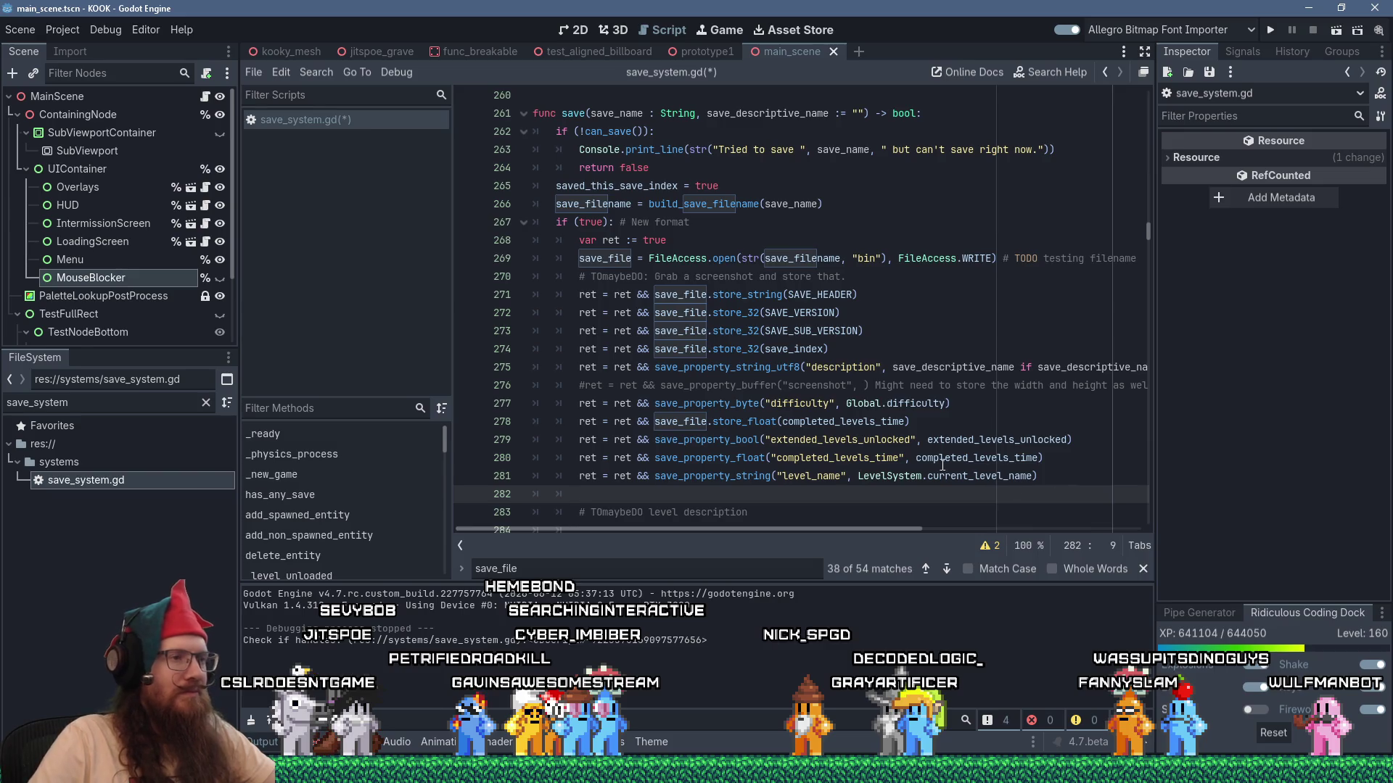
scroll(765, 374, down, 1)
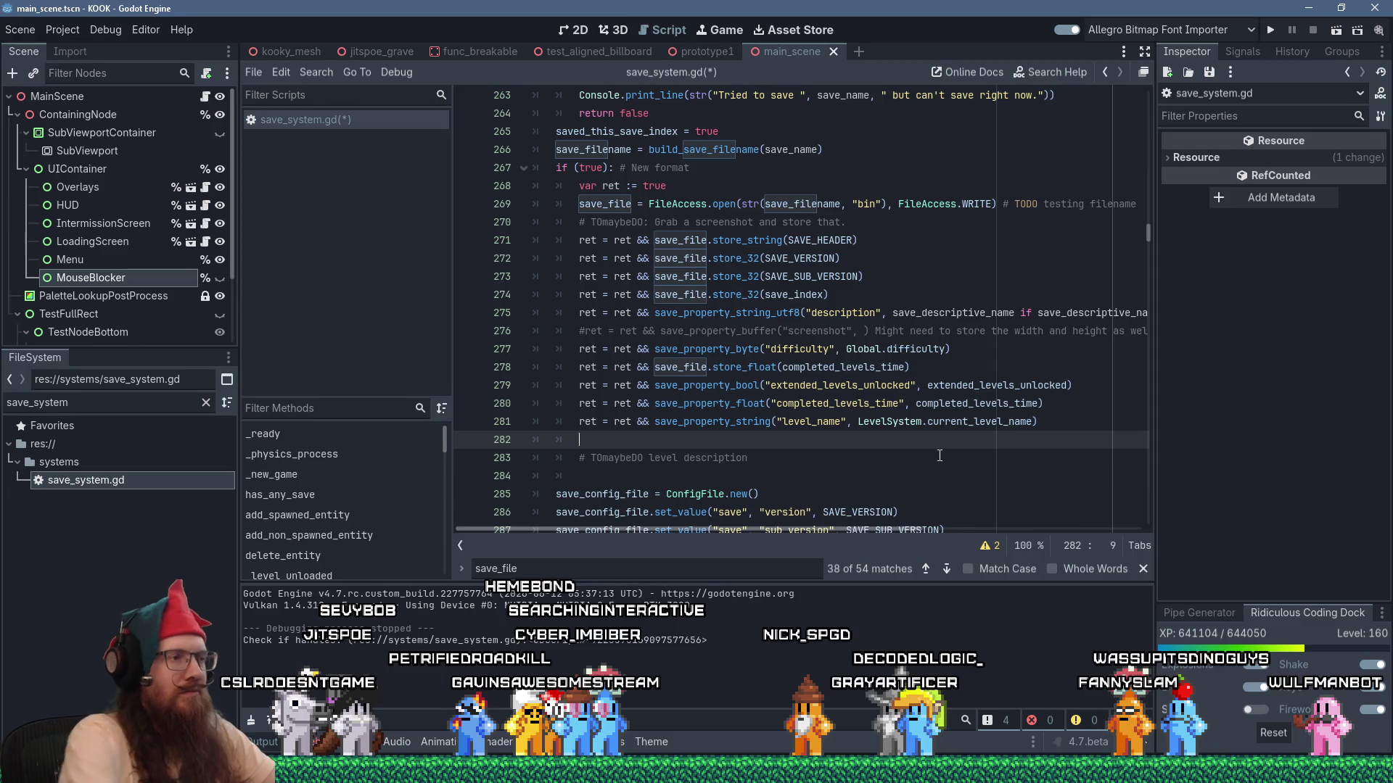
On line 282 write ret = ret && save_property_string("level_description", LevelSystem.level_description).
text(ret = ret )
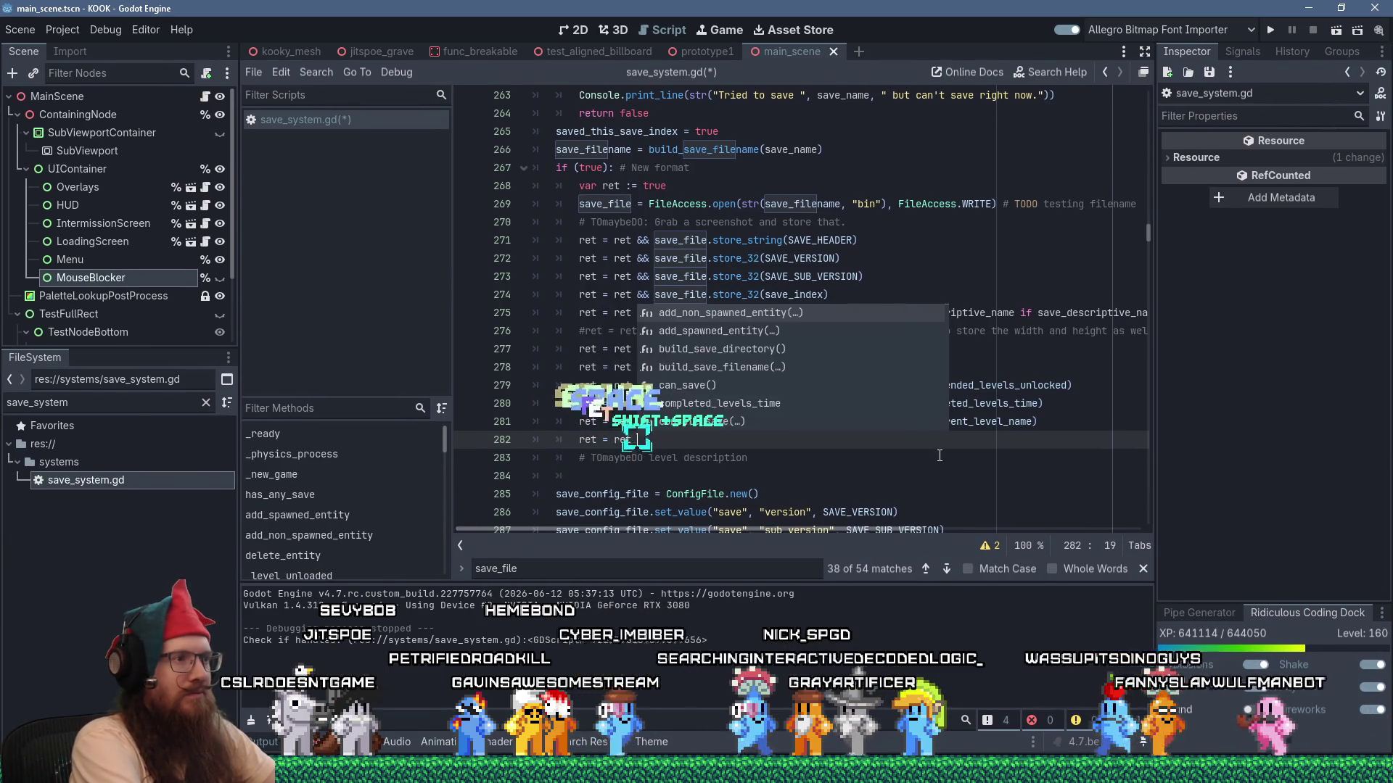
text(& )
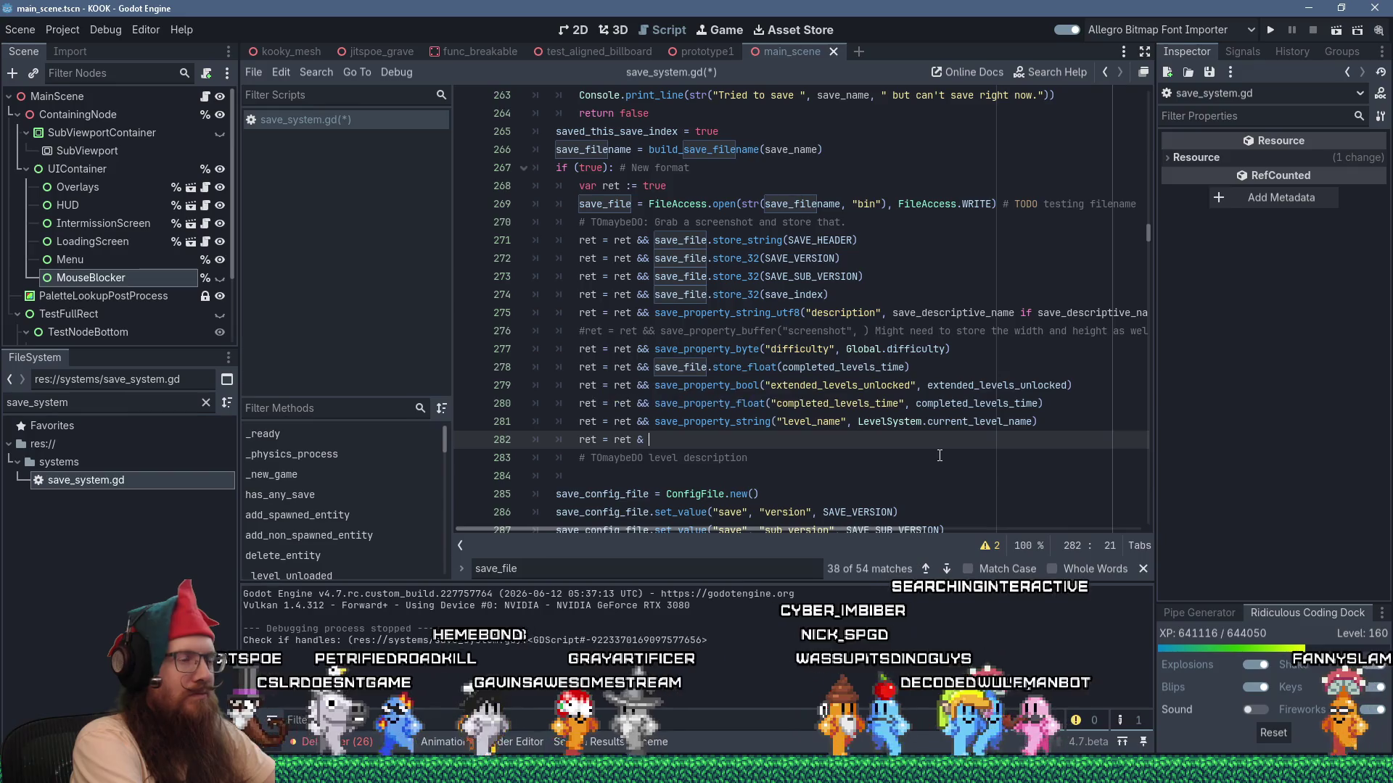
text(save_props)
key(BackSpace)
text(erty_string()
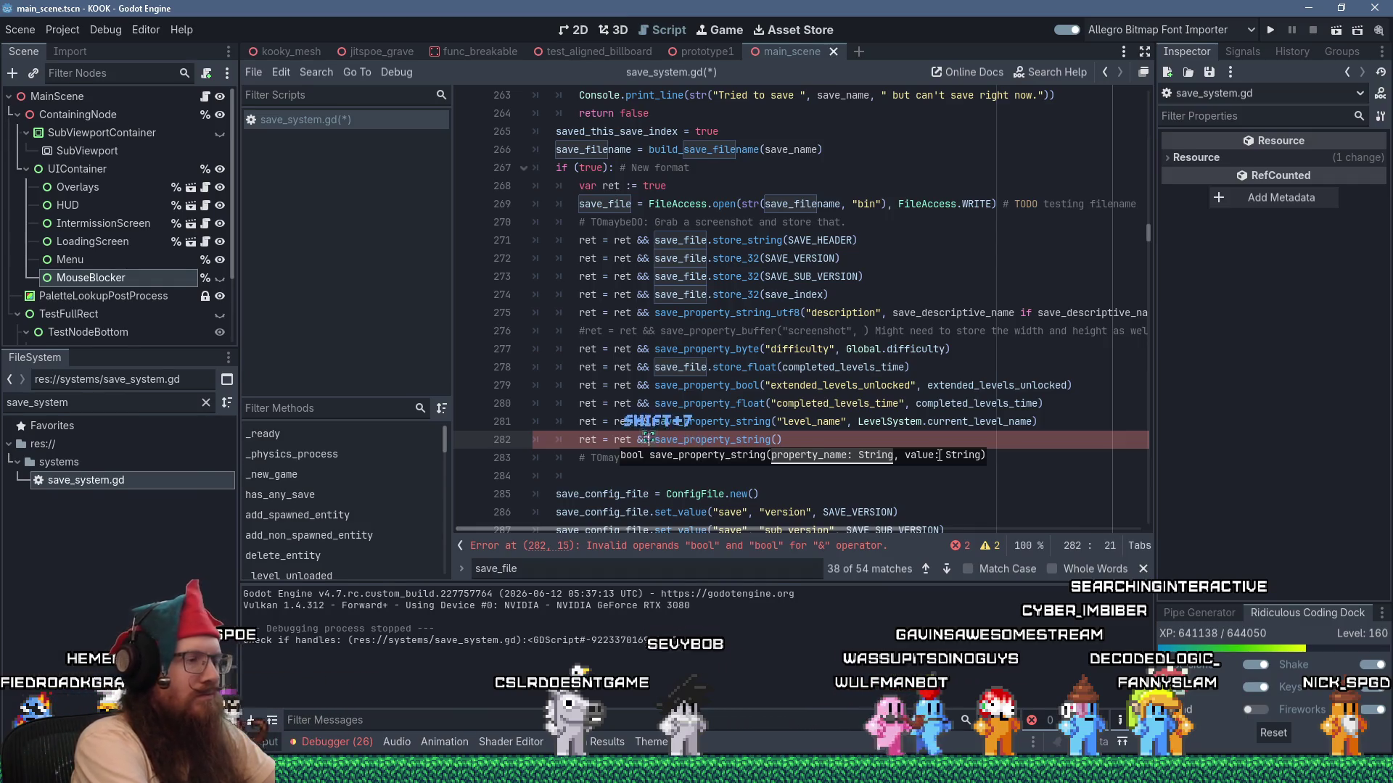
key(End)
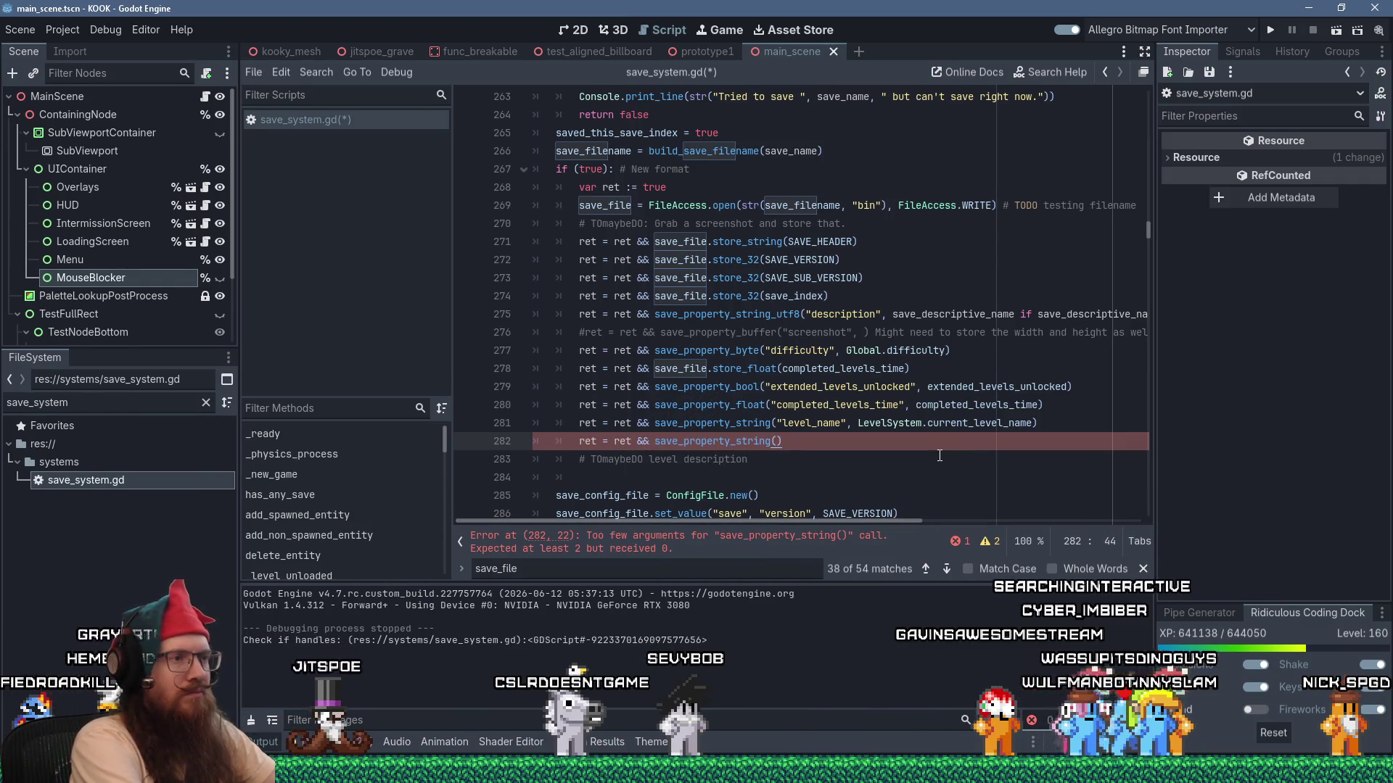
text("l)
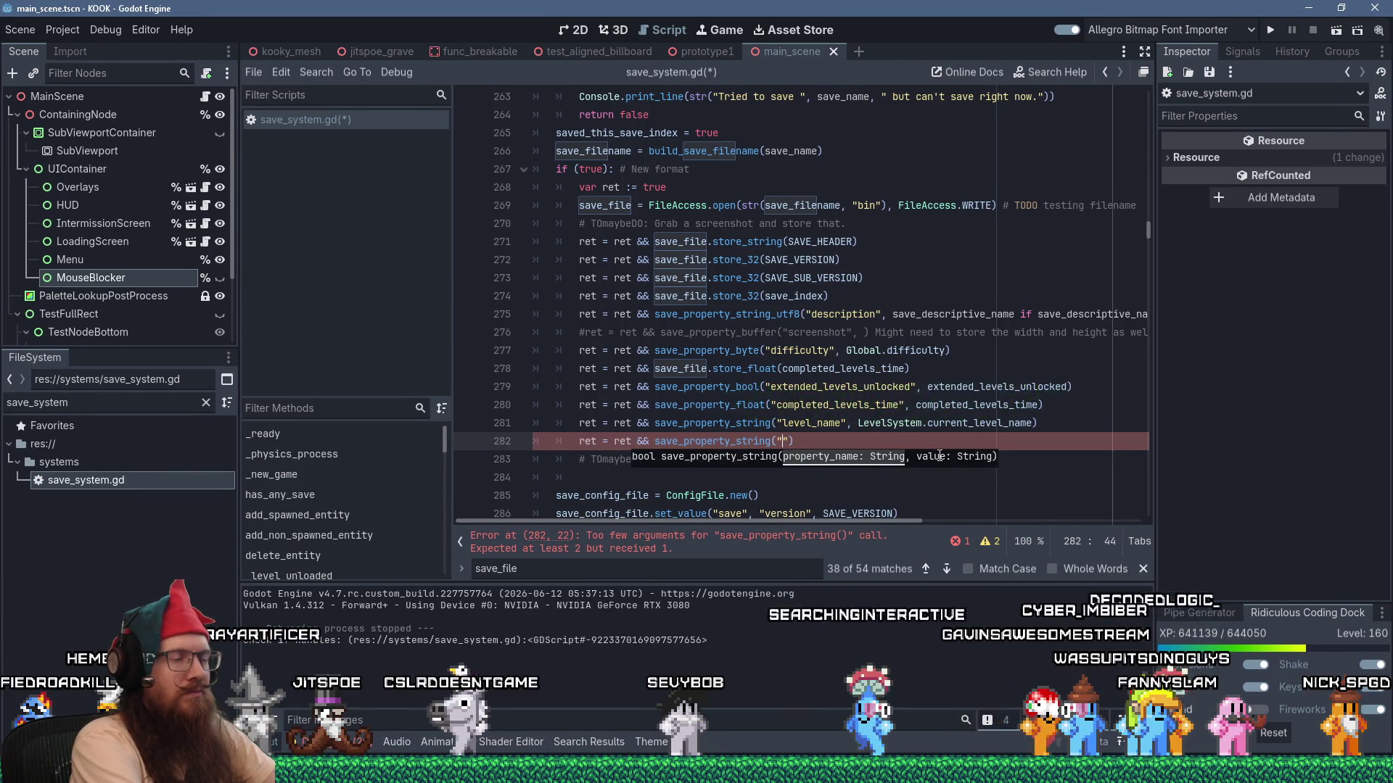
text(evel)
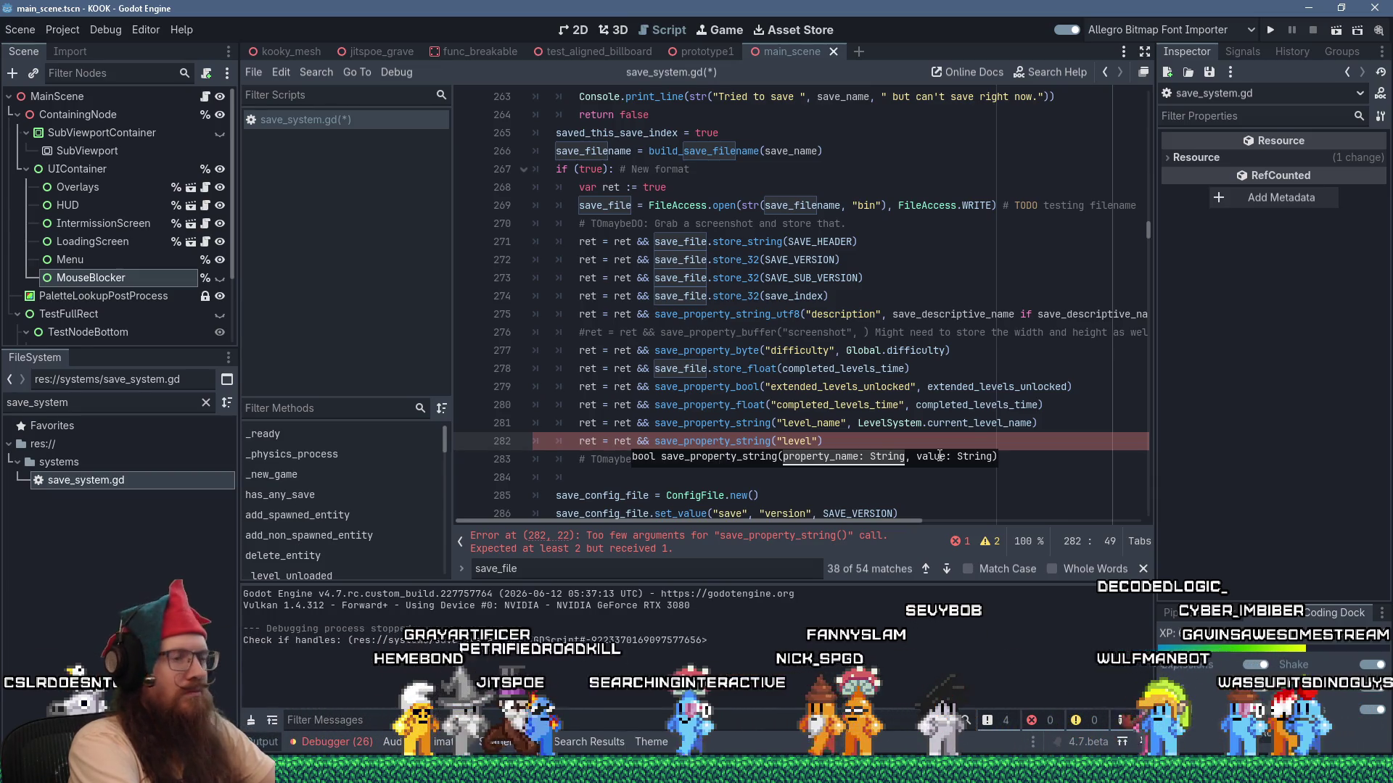
text(_description)
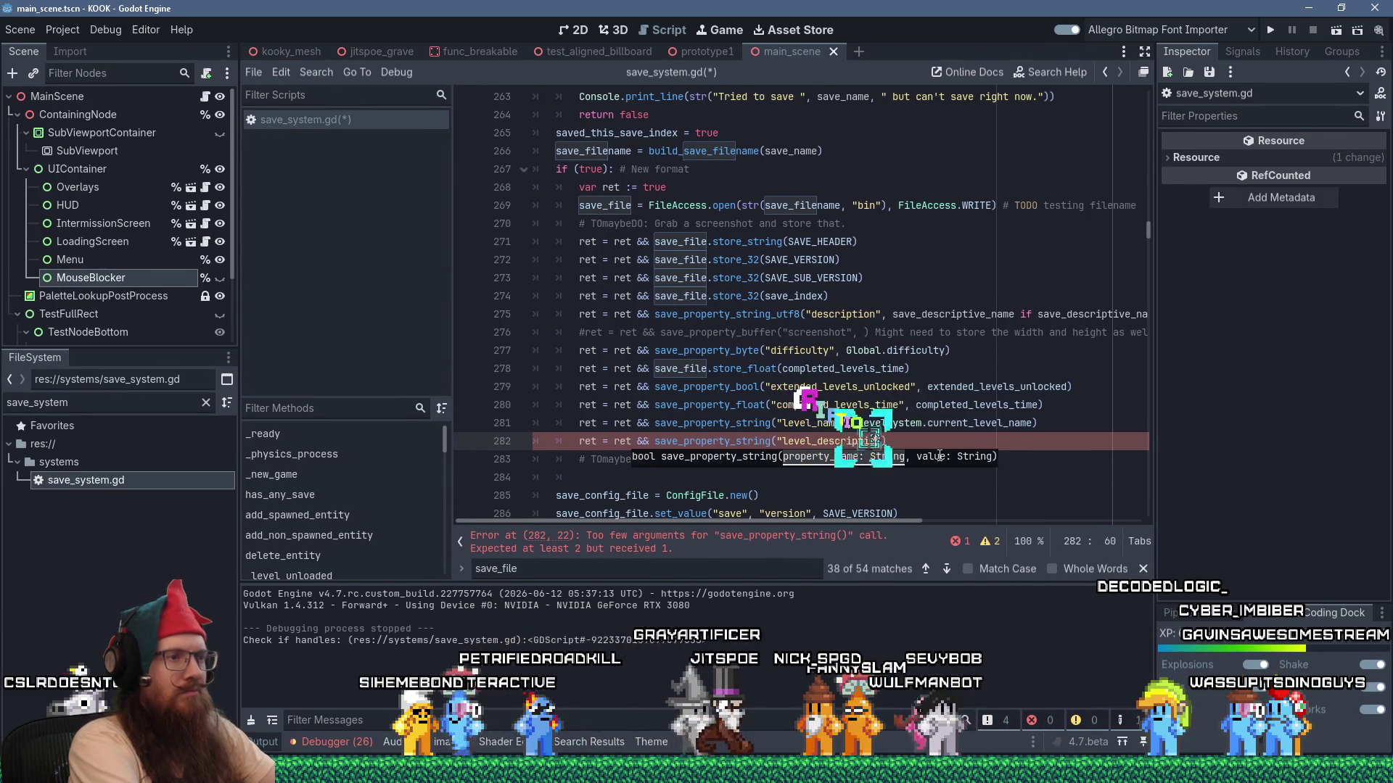
text(", Level)
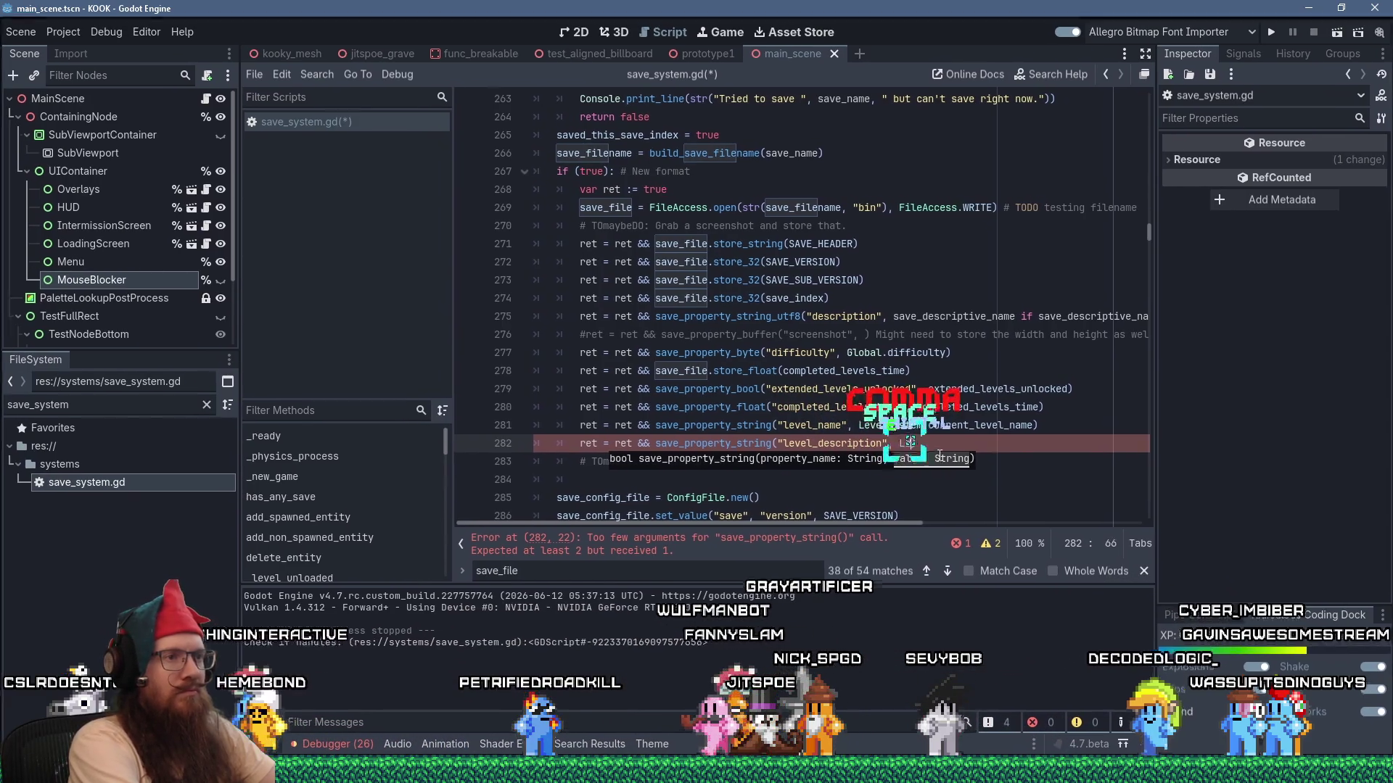
text(System.le)
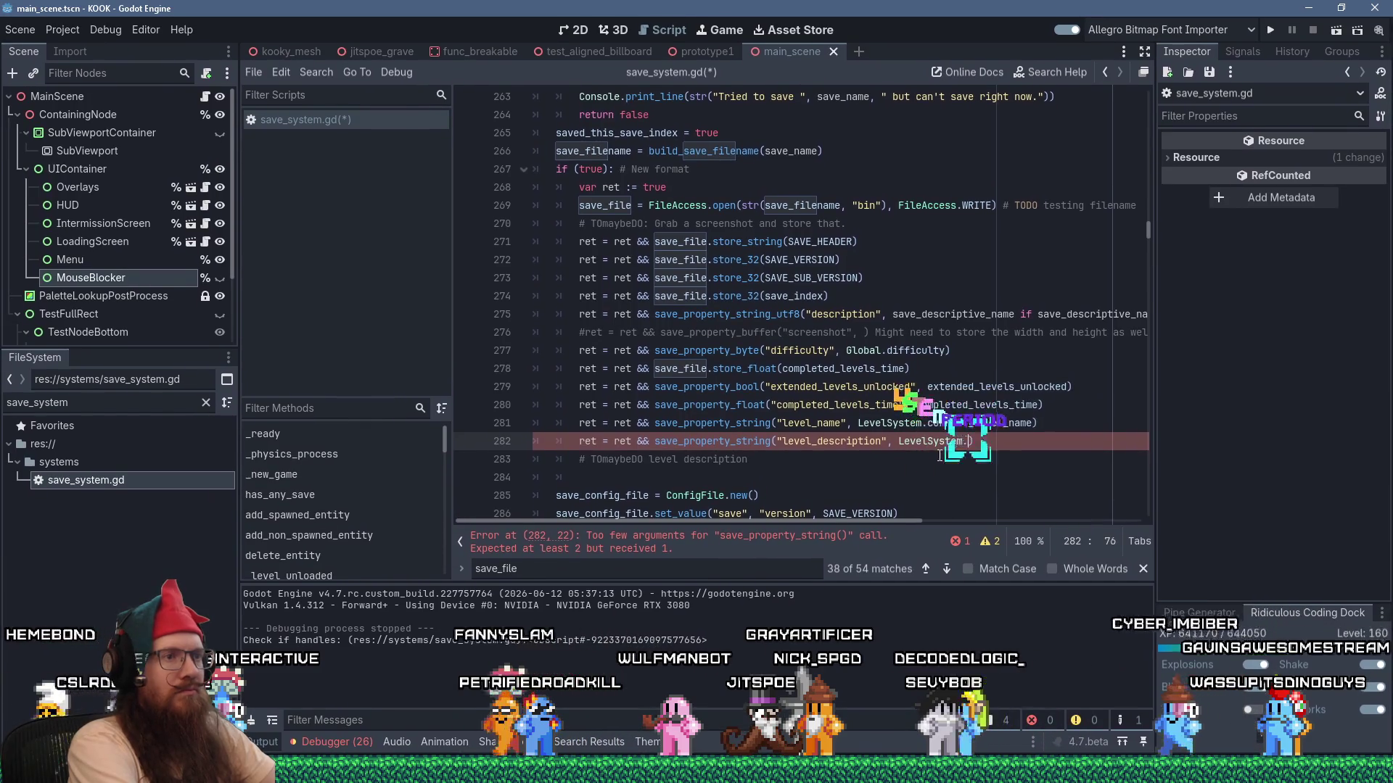
text(vel_de)
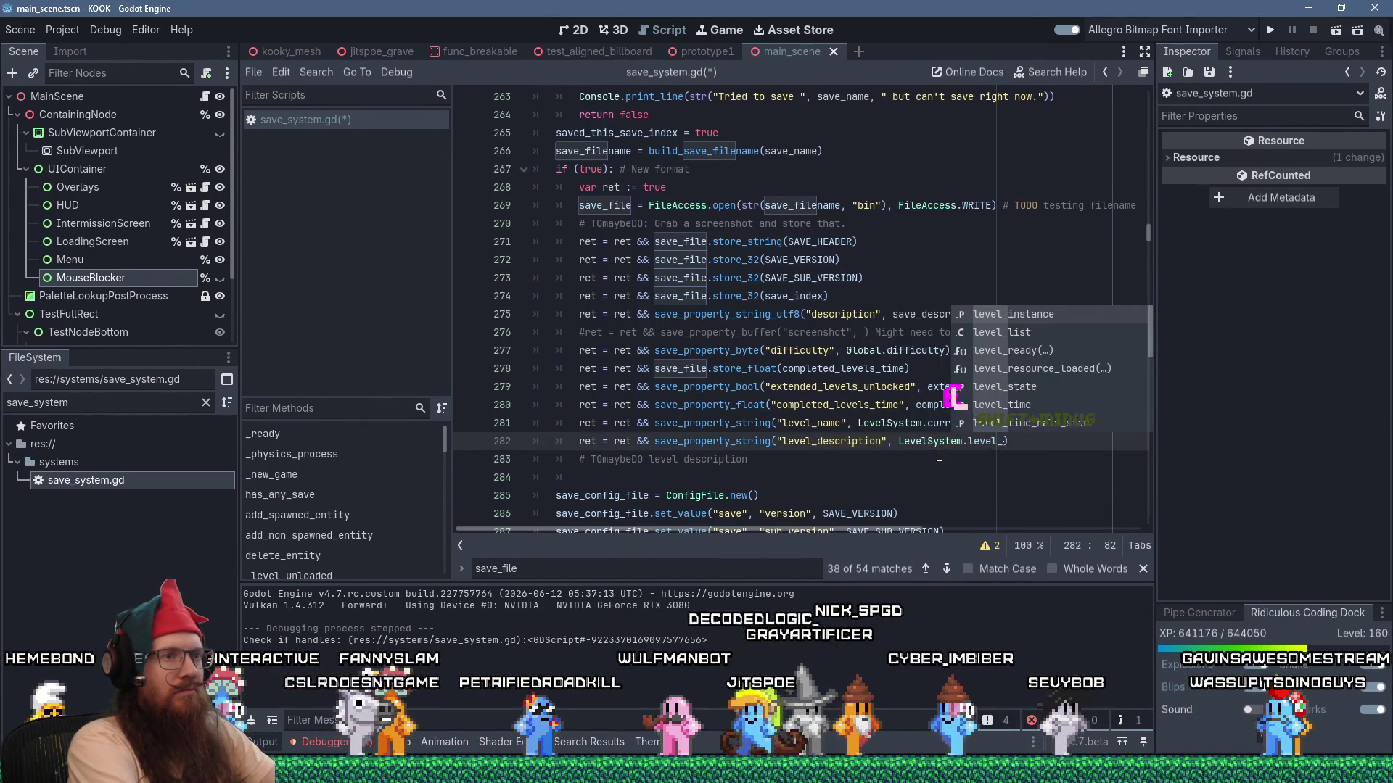
text(s)
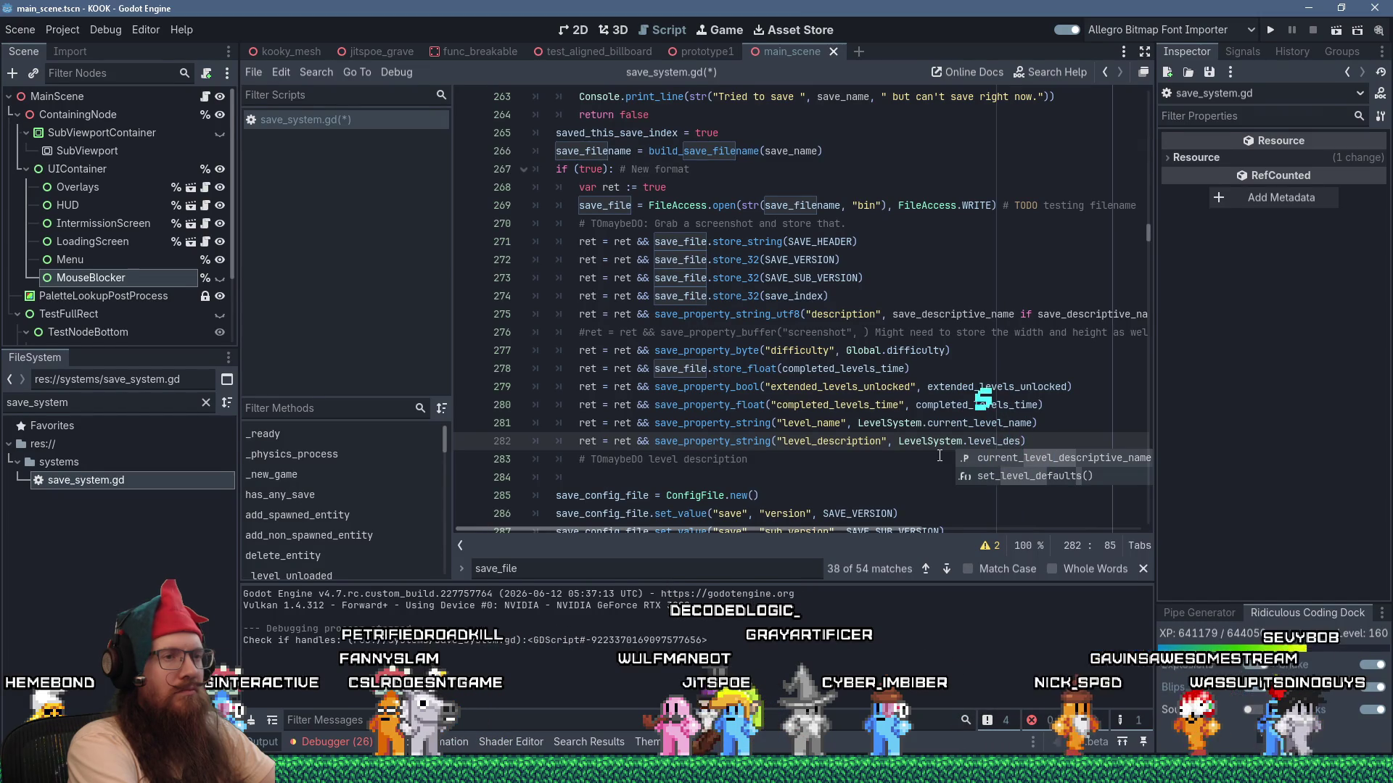
text(cription)
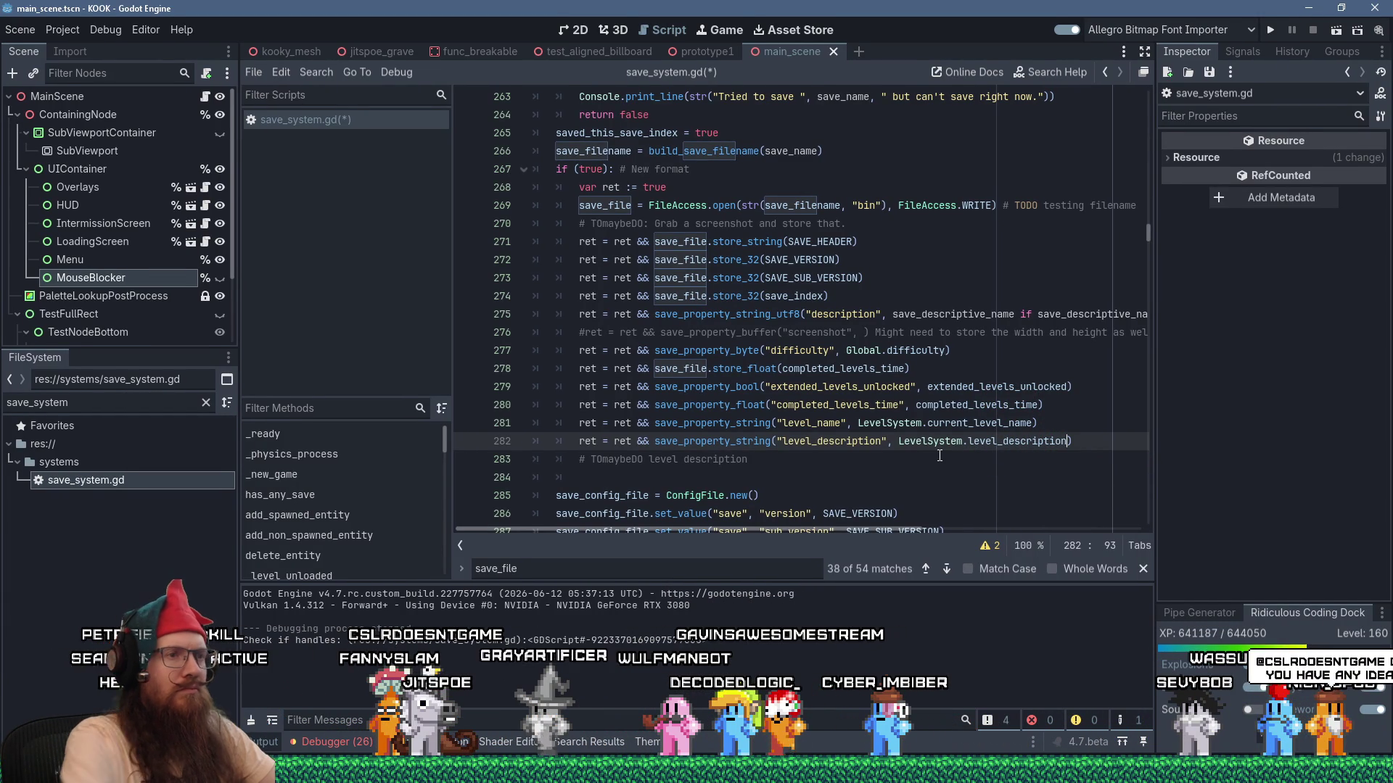
Replace level_description on line 282 with current_level_descriptive_name copied from level_system.gd.
click(993, 427)
ctrl+click(1007, 429)
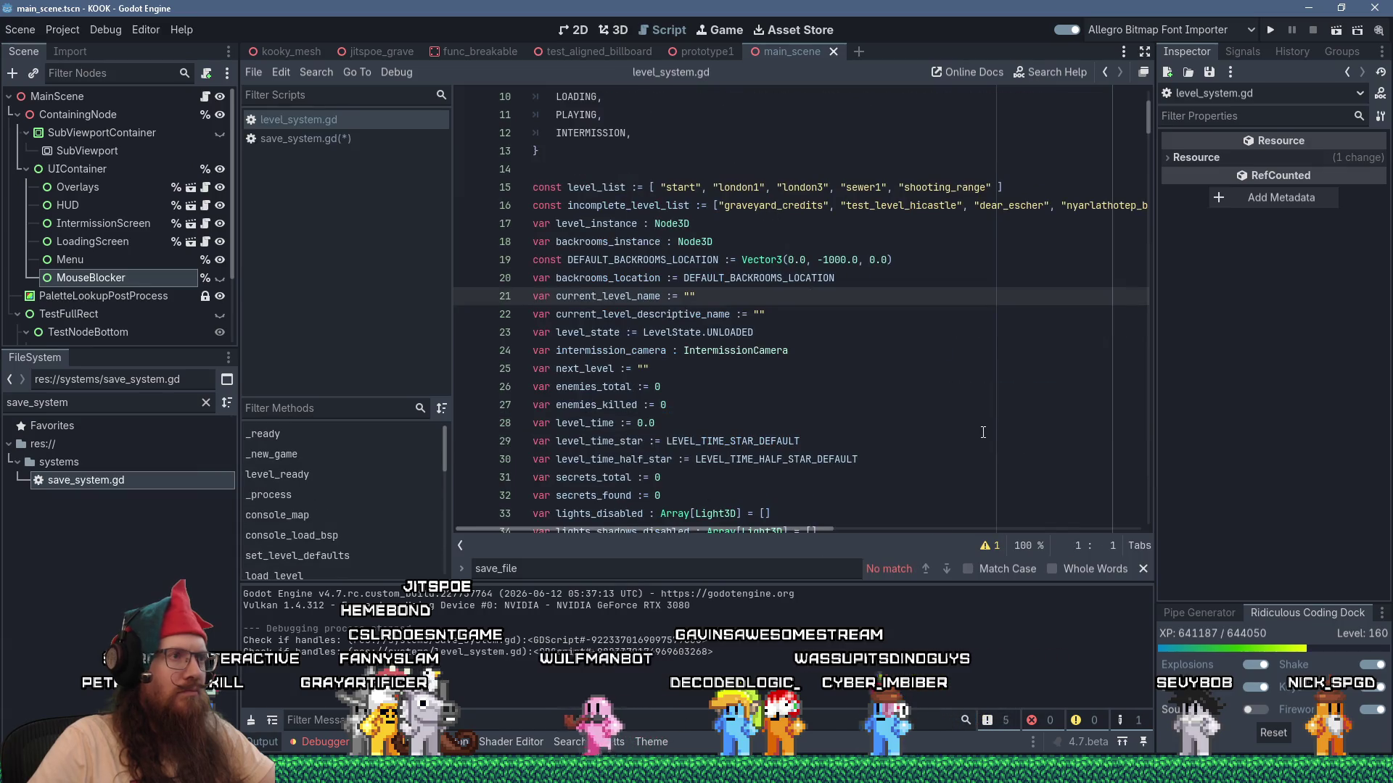
double_click(695, 314)
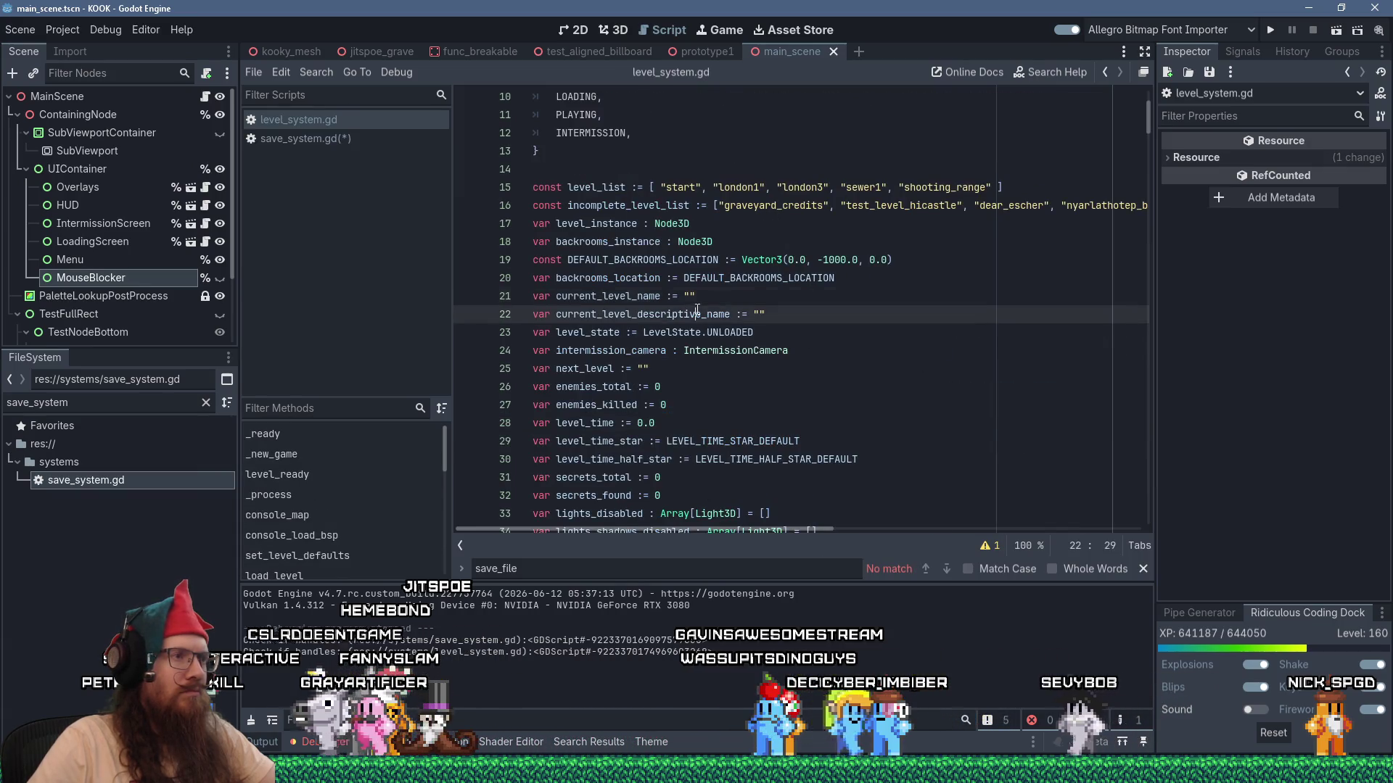
right_click(695, 311)
click(734, 409)
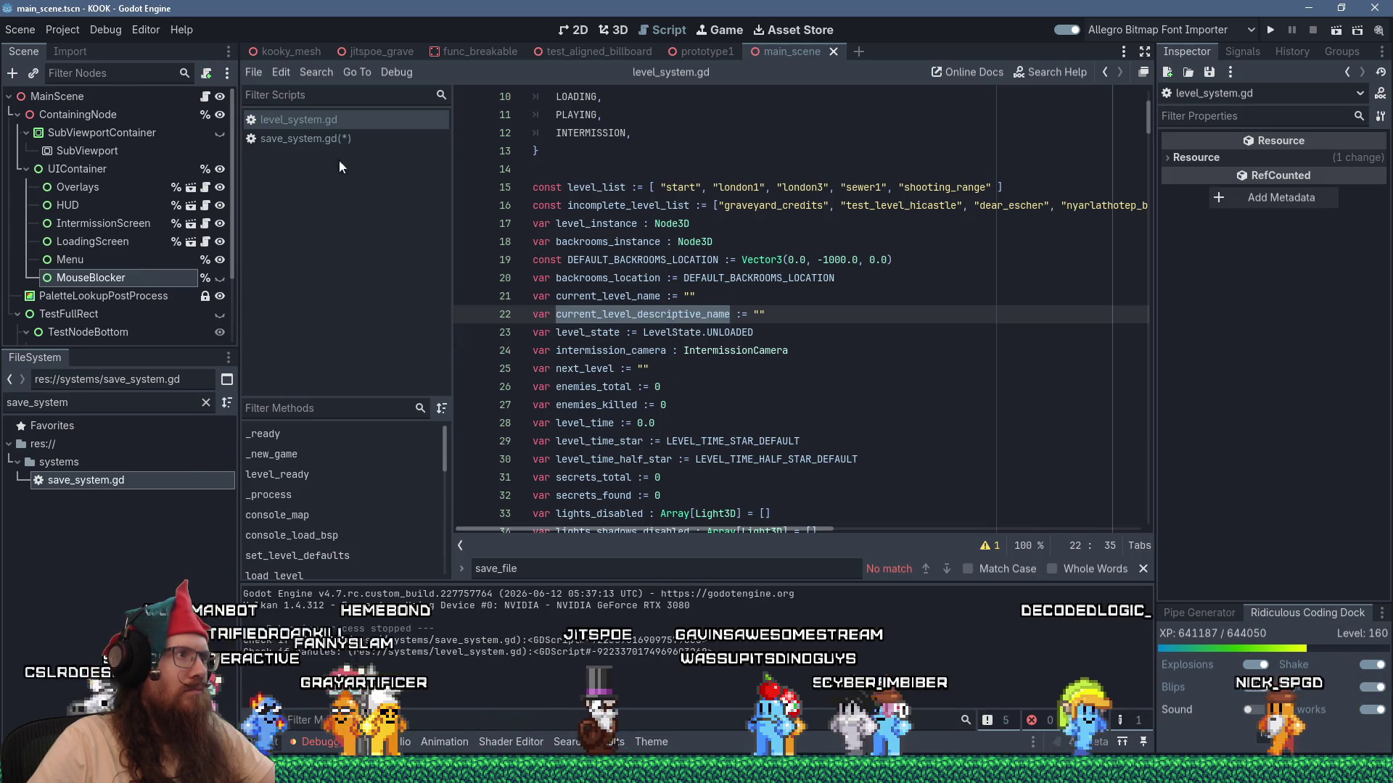
click(342, 138)
double_click(1030, 442)
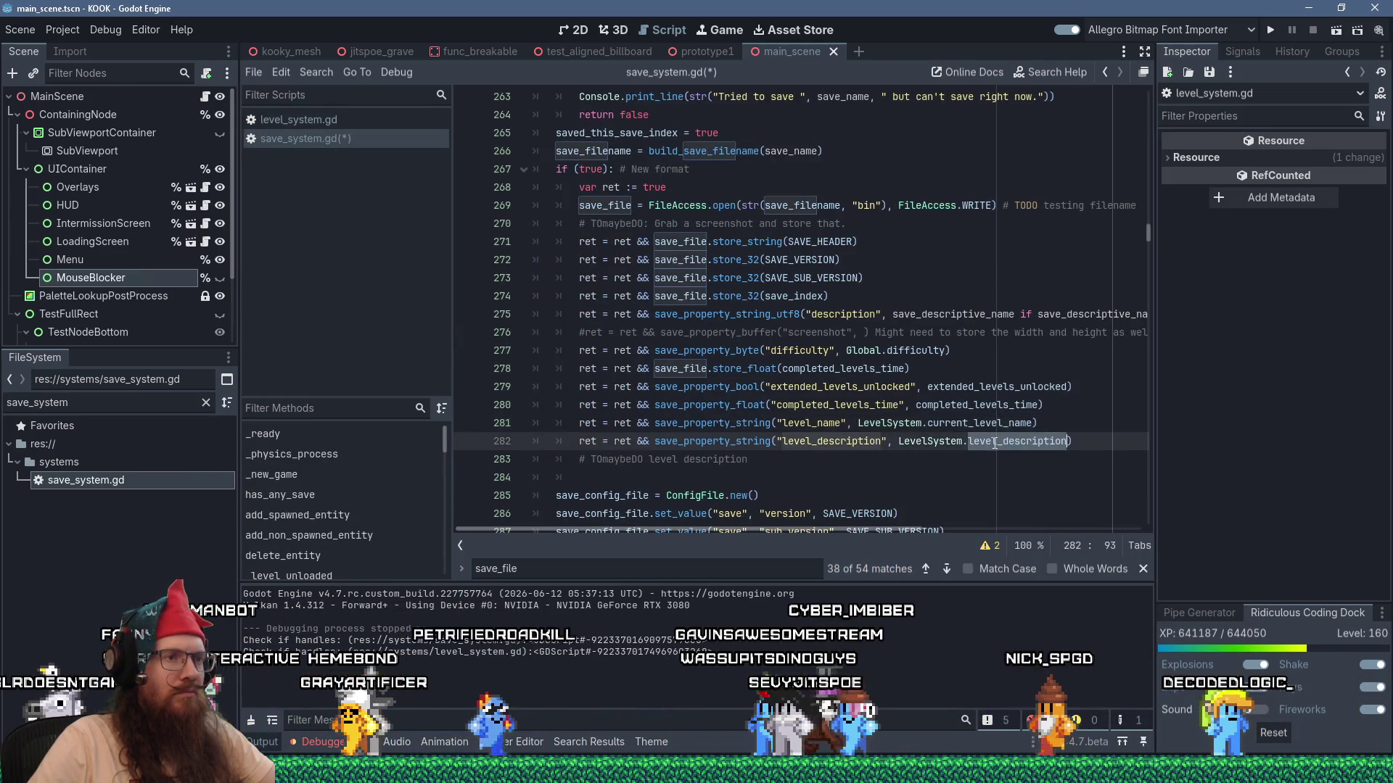
key(ctrl+v)
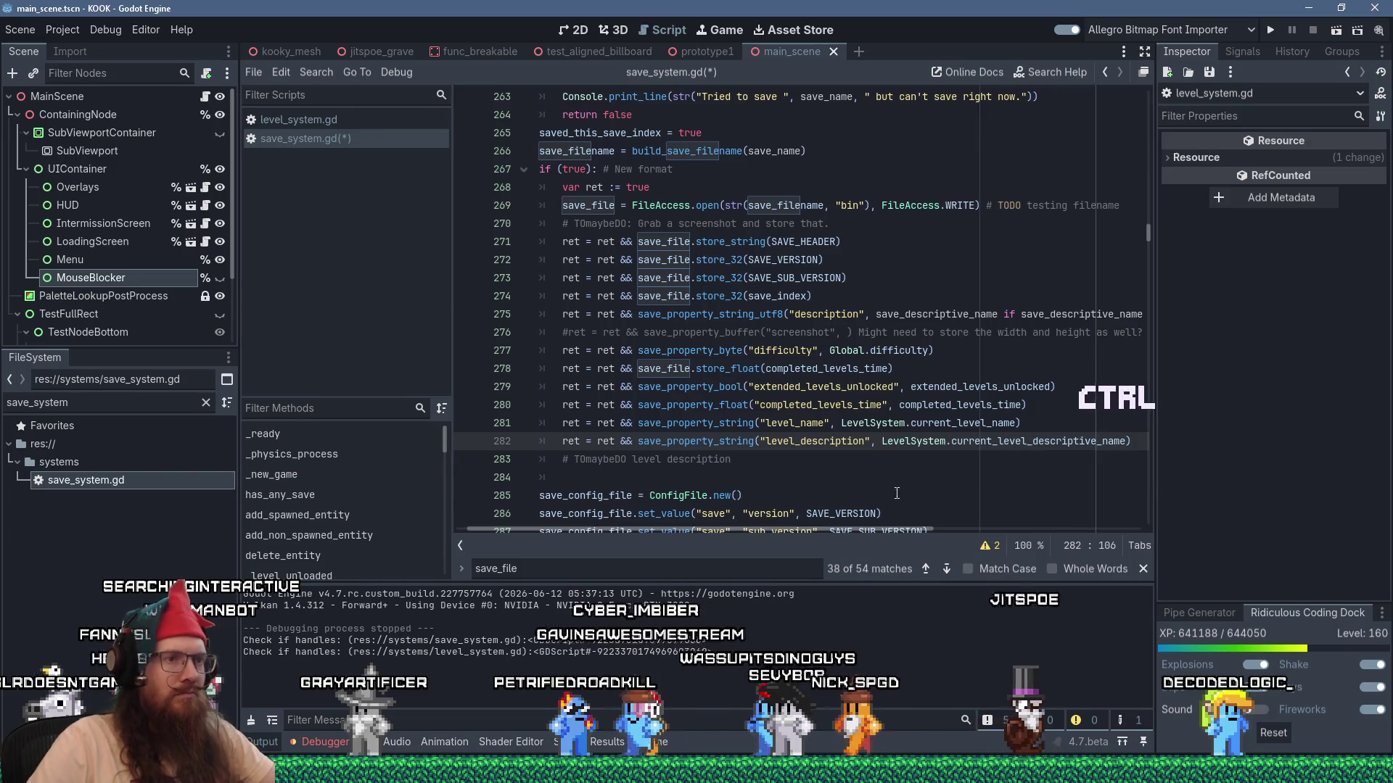
key(Down)
key(Down)
key(Down)
Delete the TOmaybeDO level description comment line below it.
mouse_move(780, 461)
mouse_down()
mouse_move(470, 449)
mouse_move(467, 461)
mouse_up()
key(Delete)
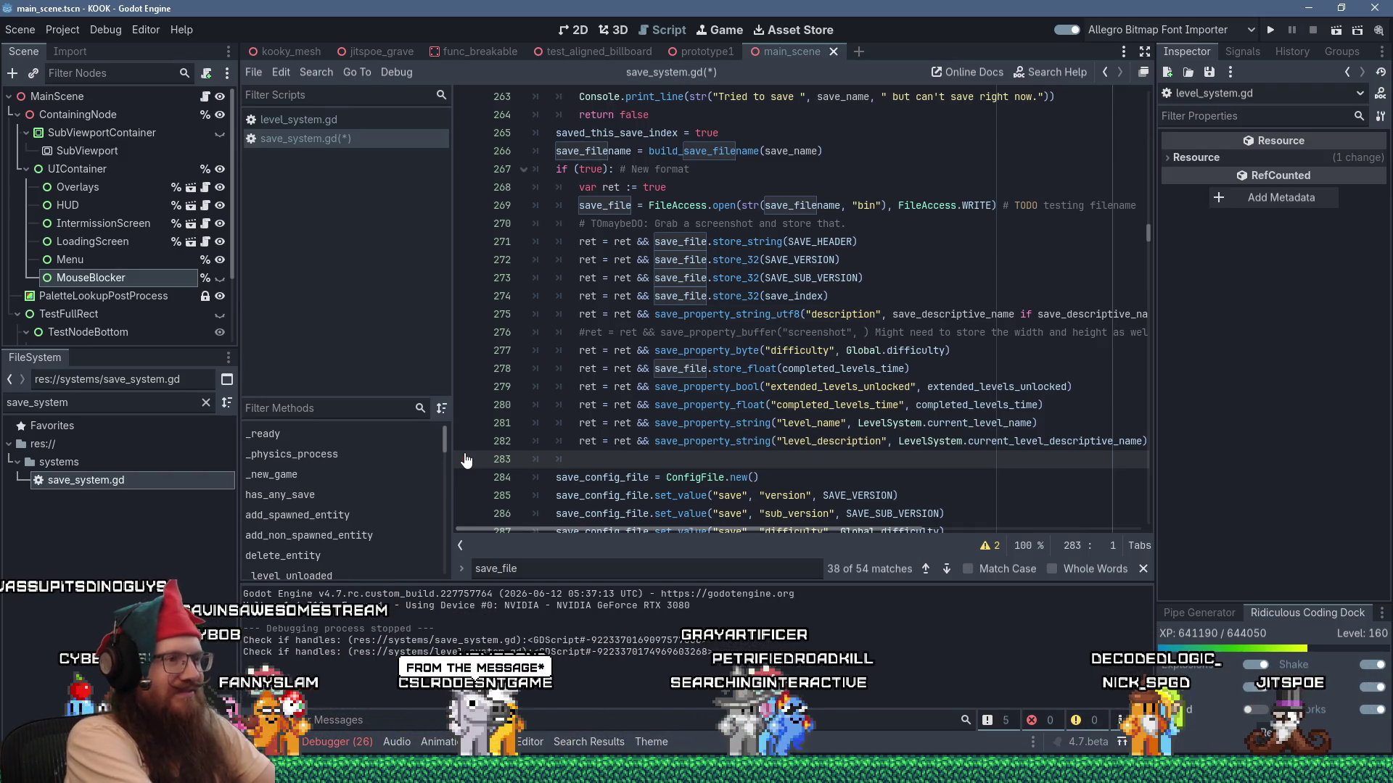
scroll(506, 381, down, 2)
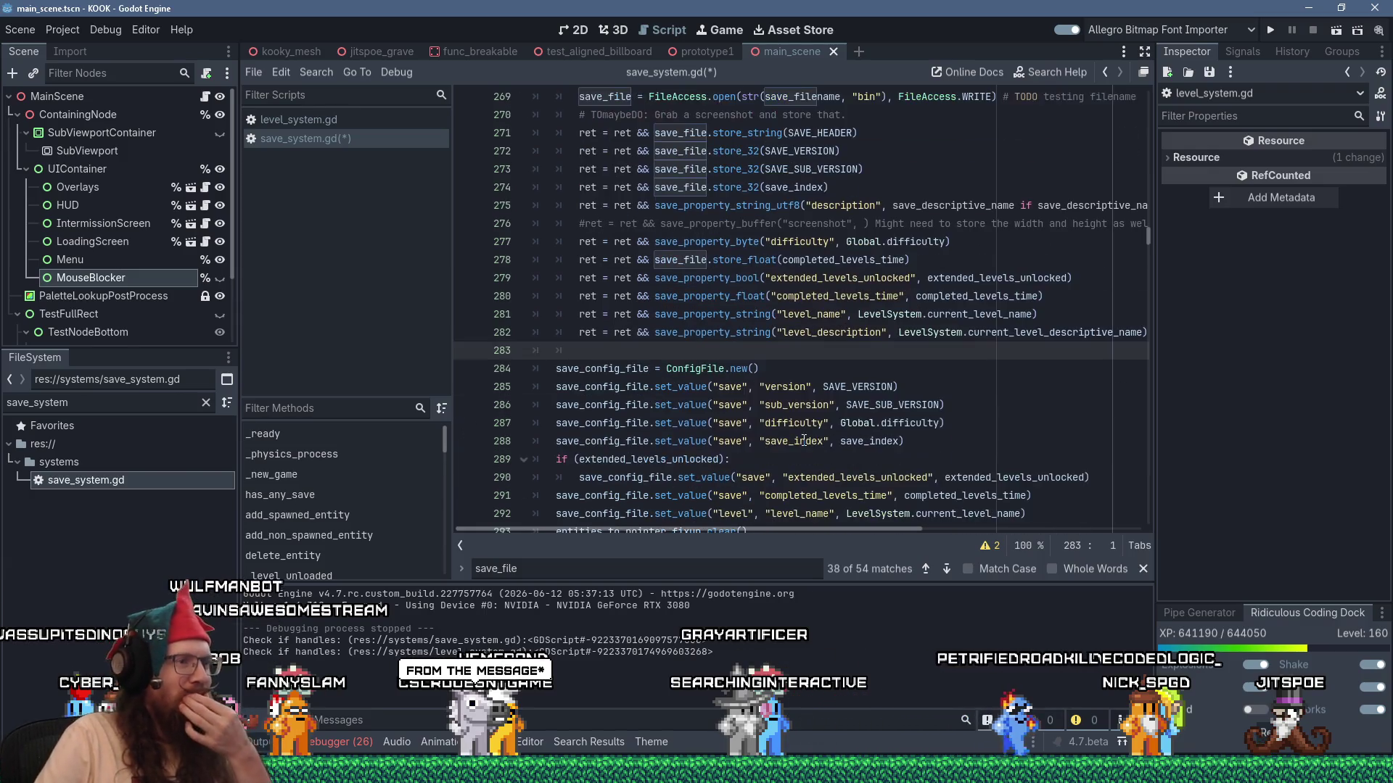
scroll(811, 442, down, 3)
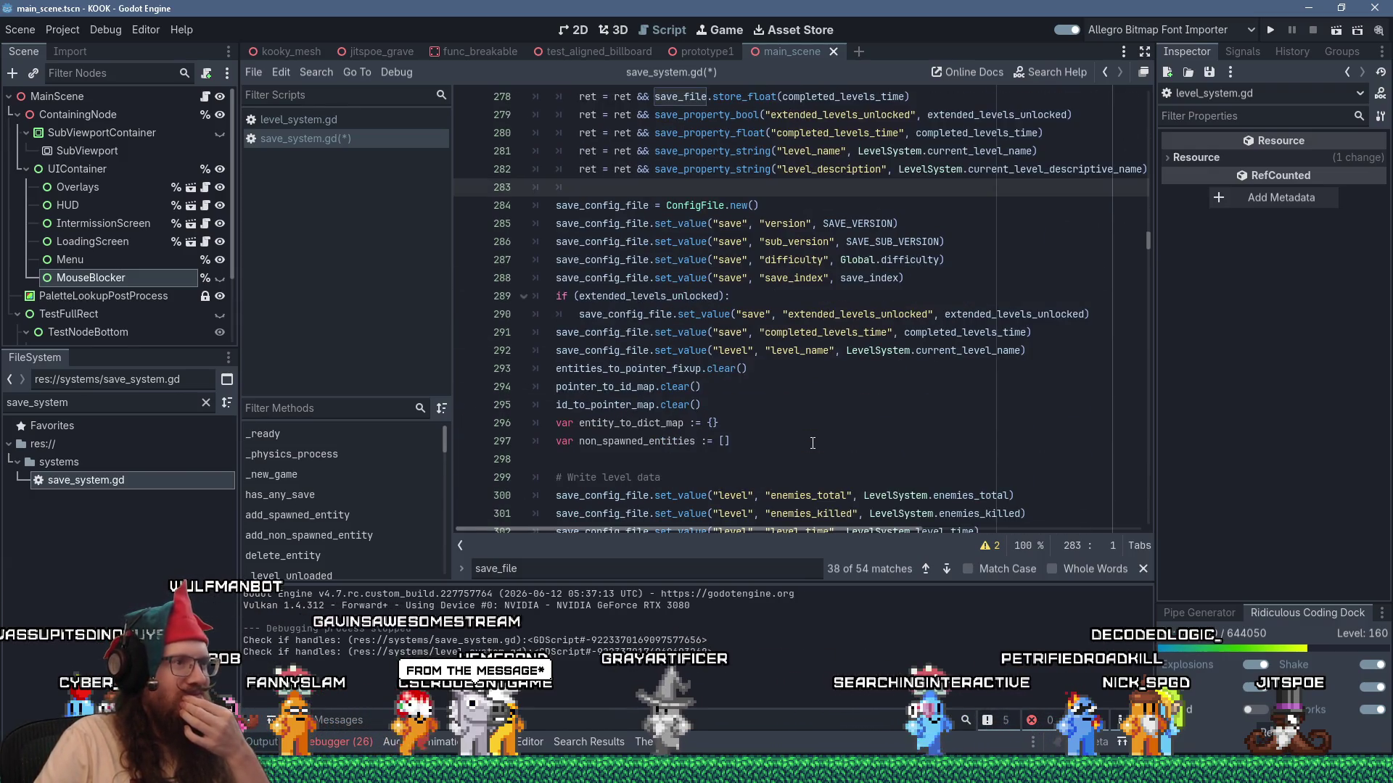
scroll(813, 442, up, 4)
scroll(813, 442, up, 6)
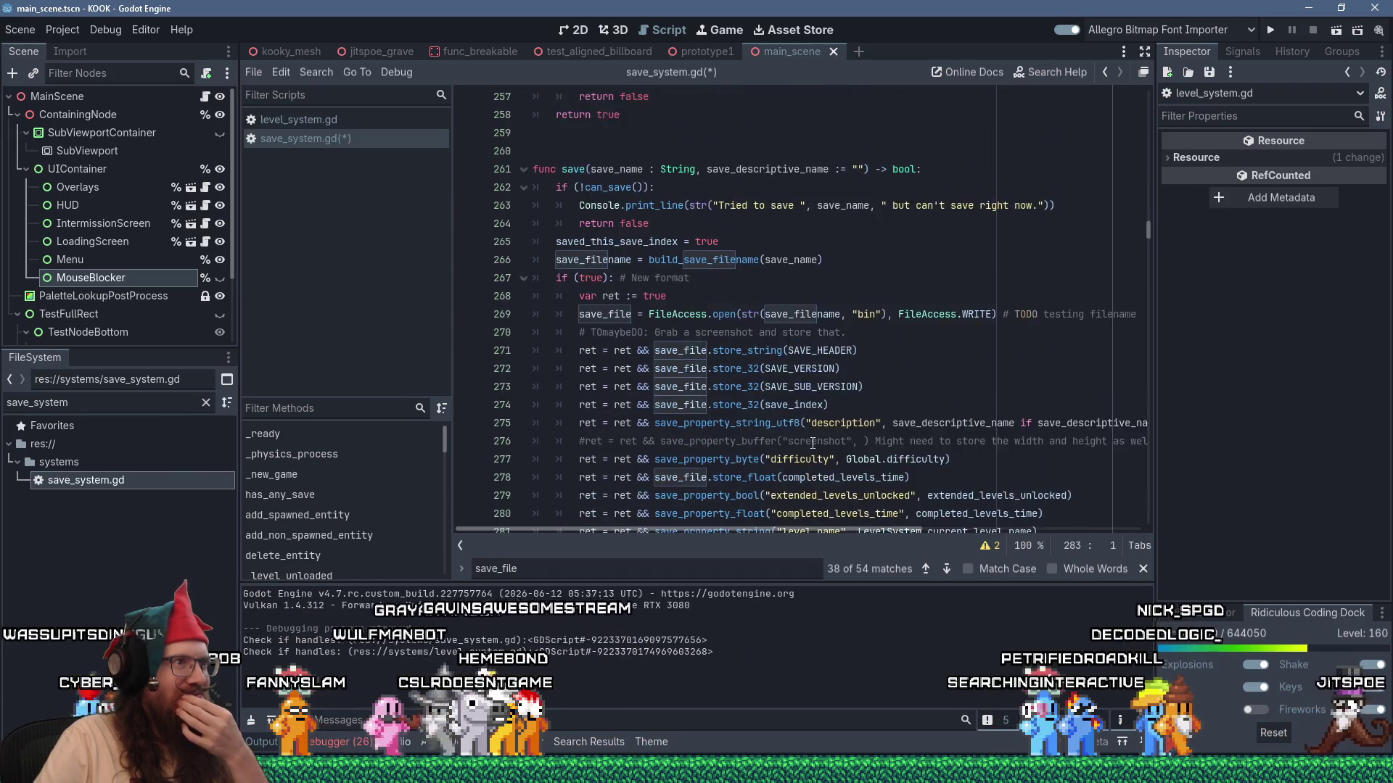
scroll(813, 443, down, 5)
scroll(812, 442, down, 4)
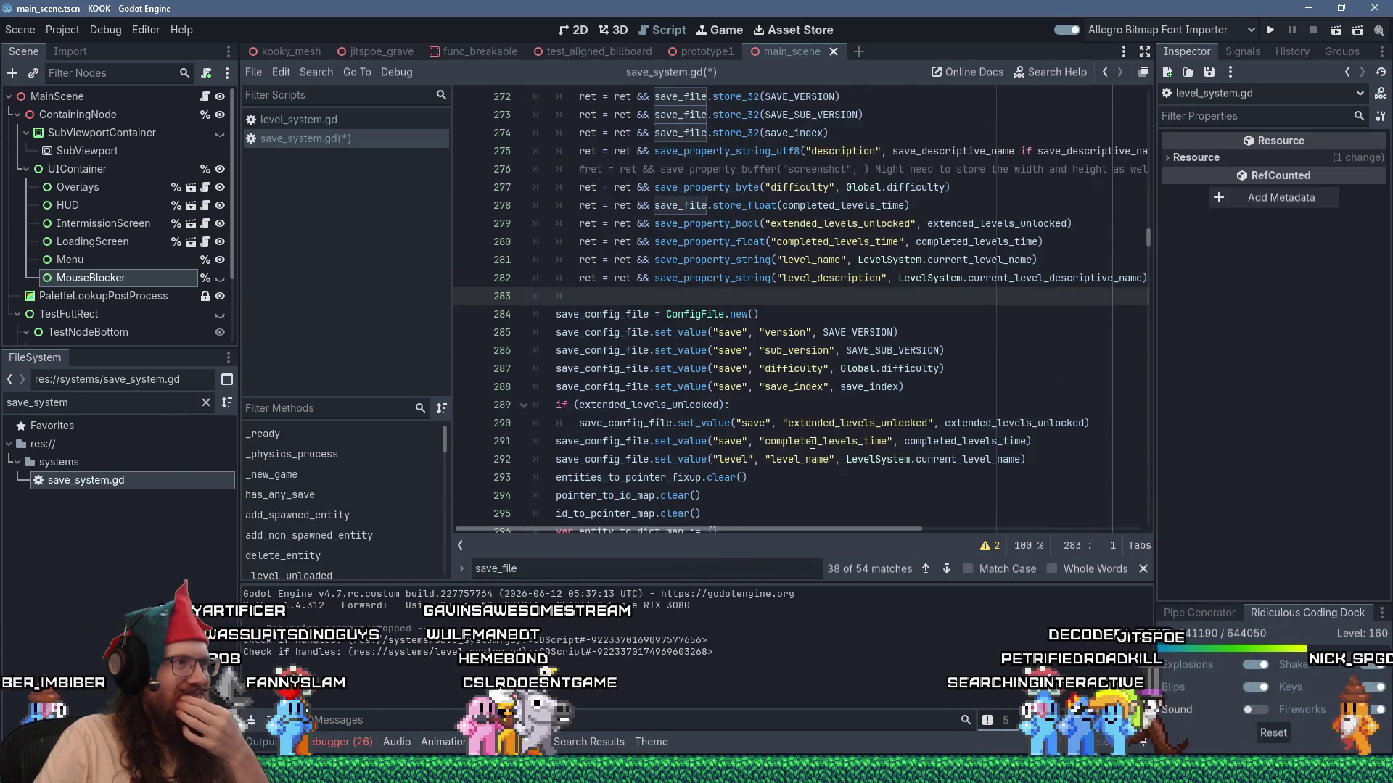
scroll(812, 442, down, 2)
scroll(812, 442, down, 1)
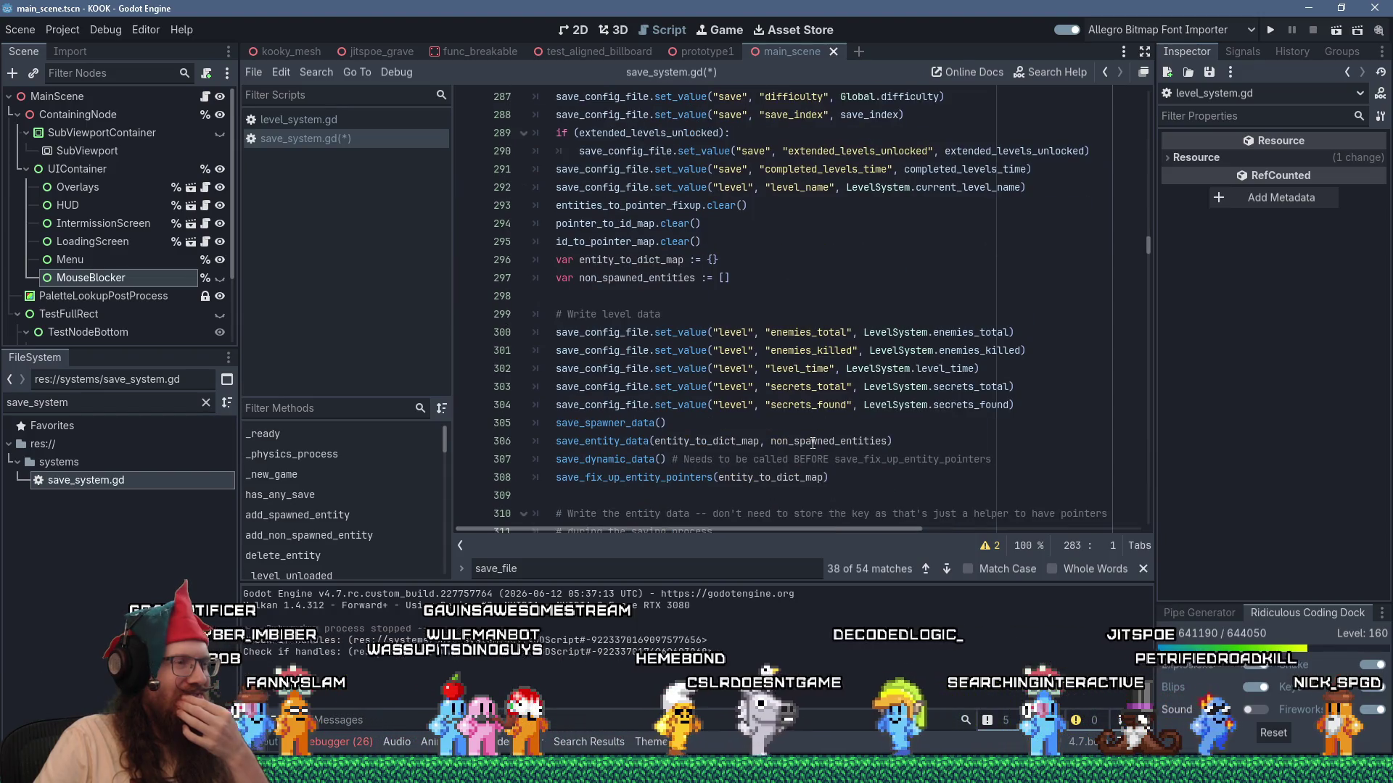
scroll(812, 442, down, 5)
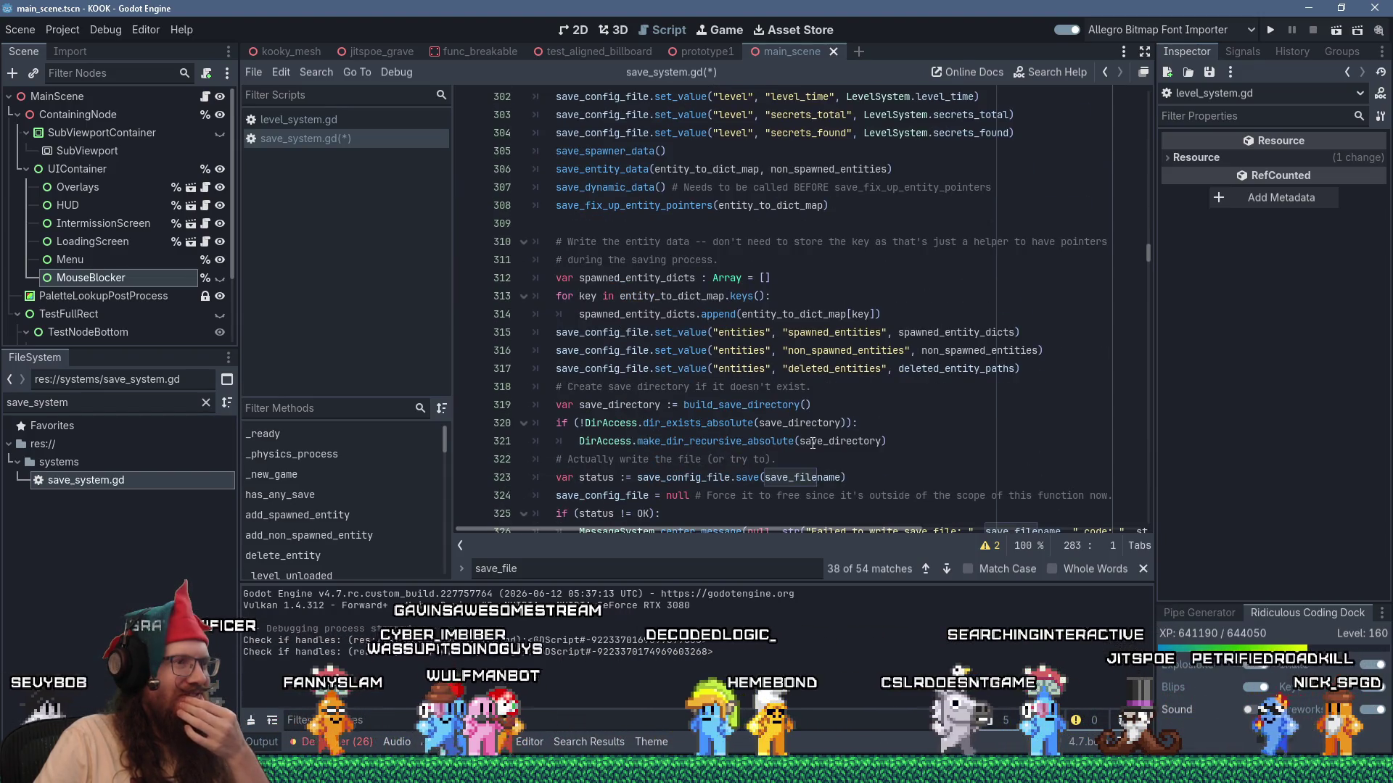
scroll(813, 443, down, 2)
scroll(822, 435, up, 12)
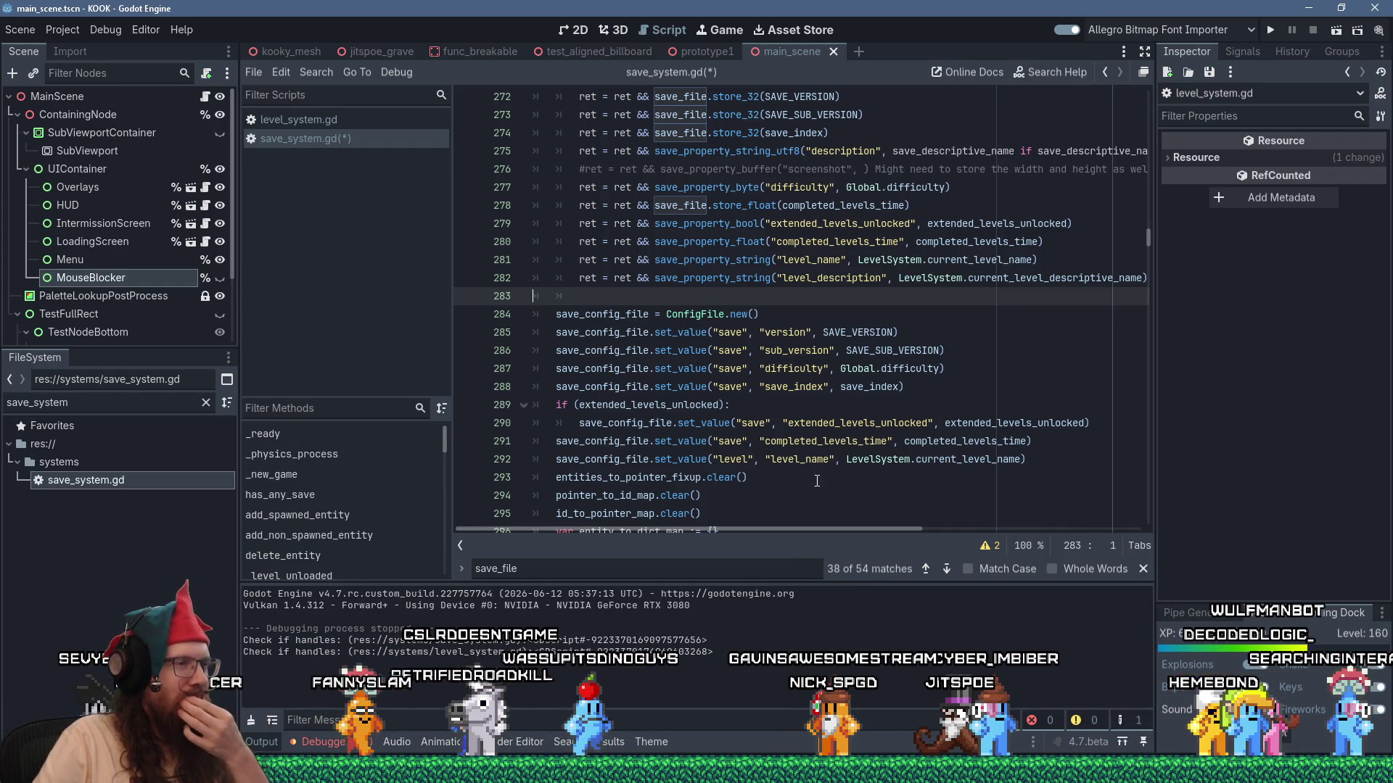
scroll(812, 481, up, 3)
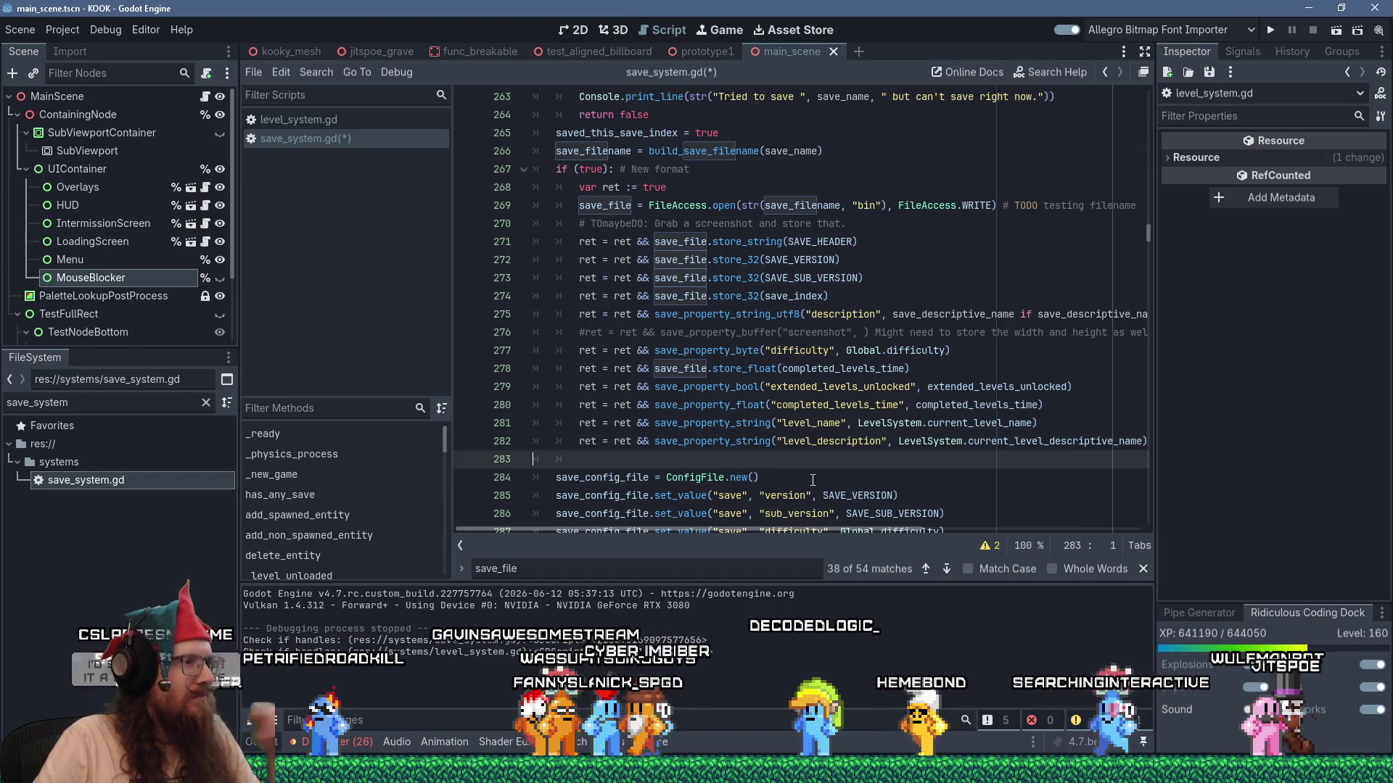
scroll(812, 480, down, 2)
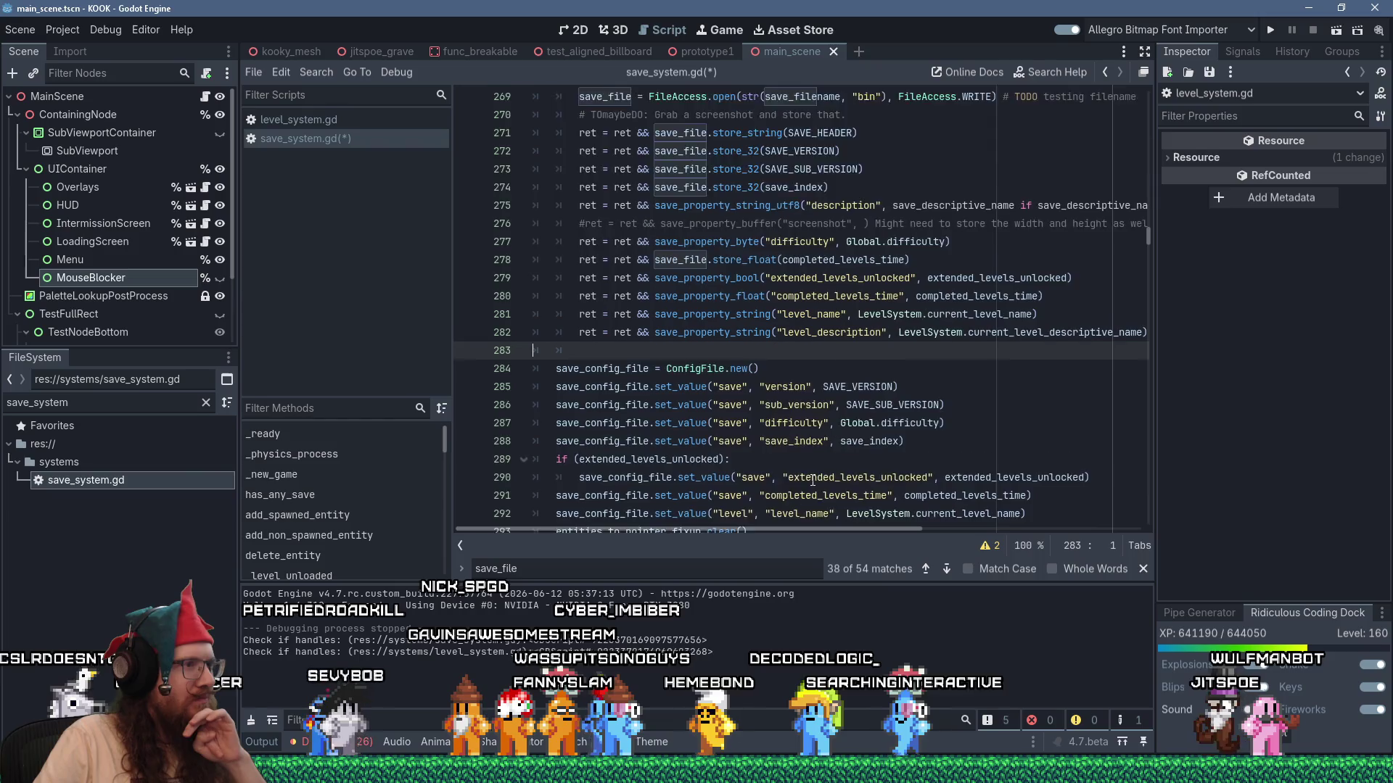
scroll(812, 480, down, 2)
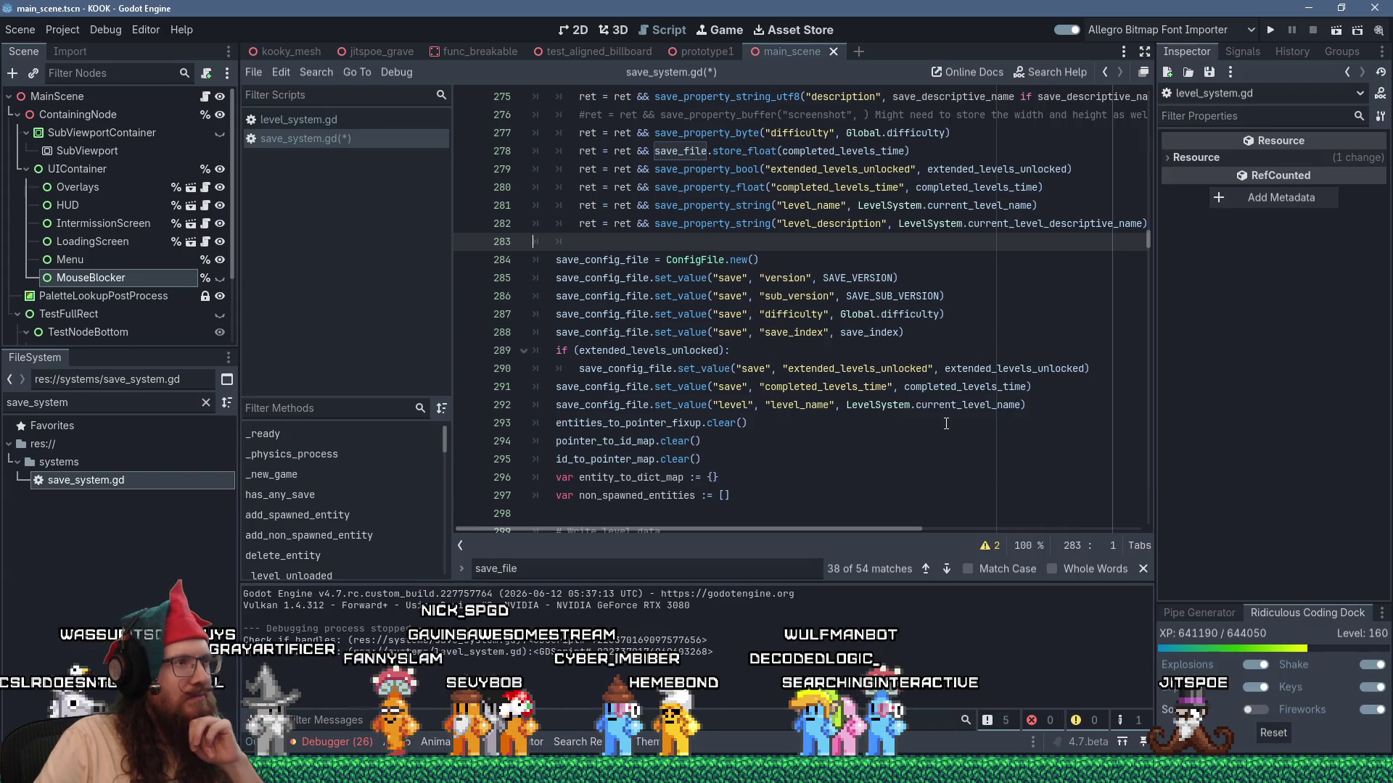
scroll(946, 424, up, 4)
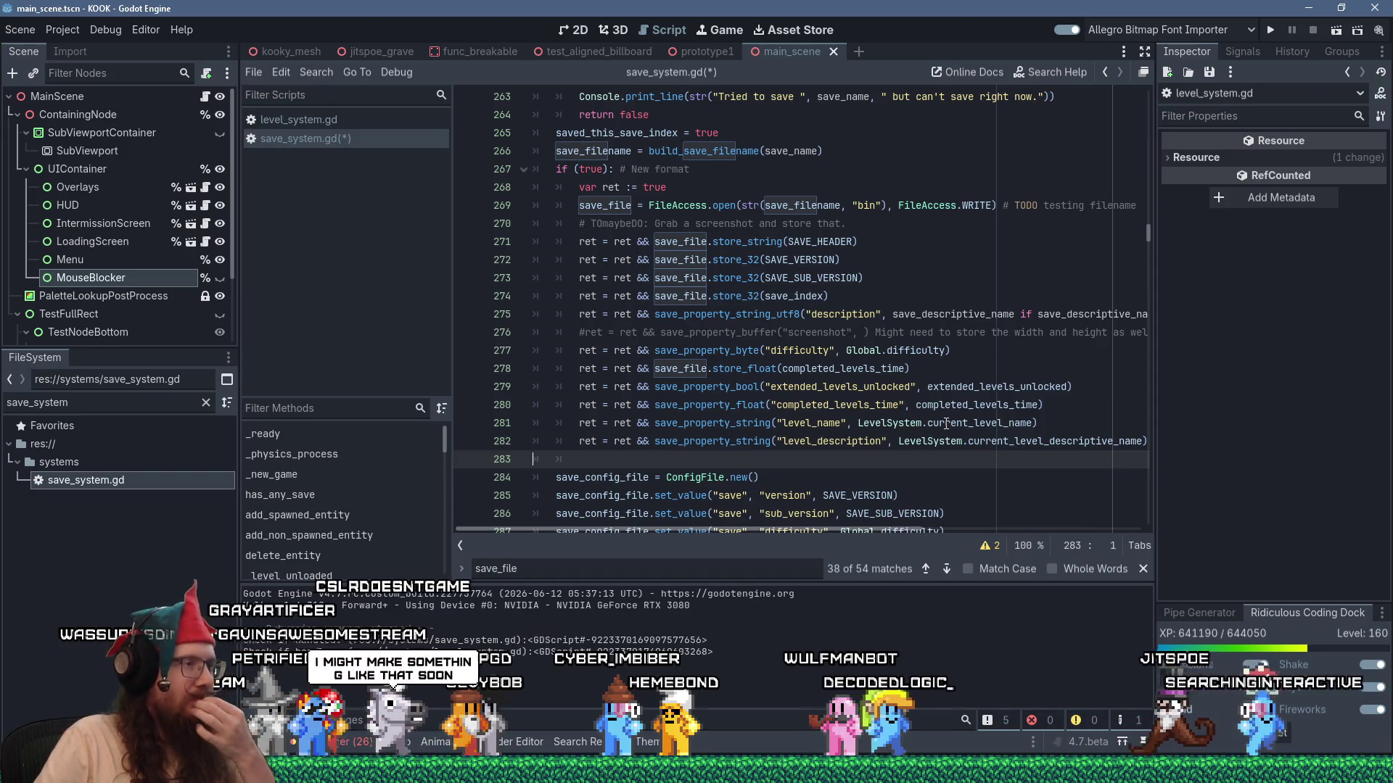
scroll(946, 424, down, 2)
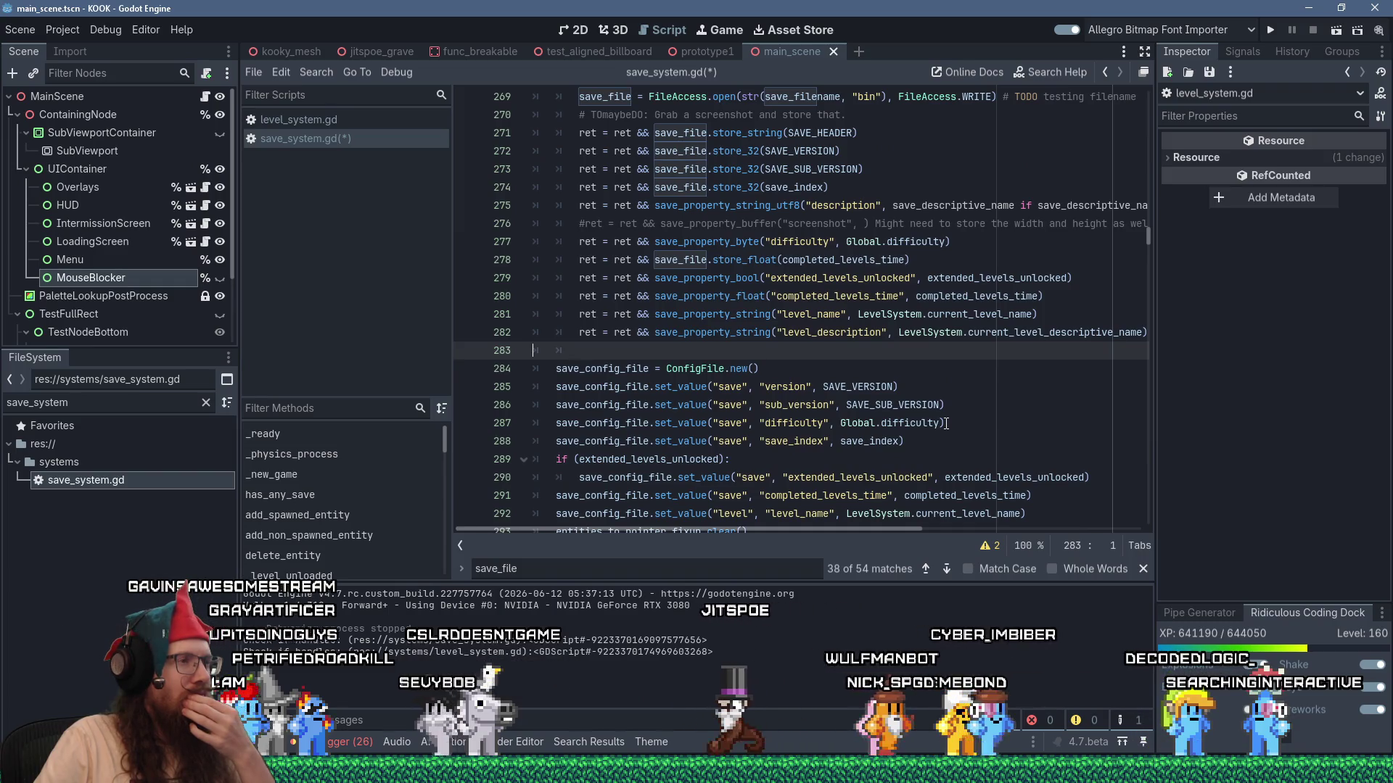
scroll(946, 424, up, 4)
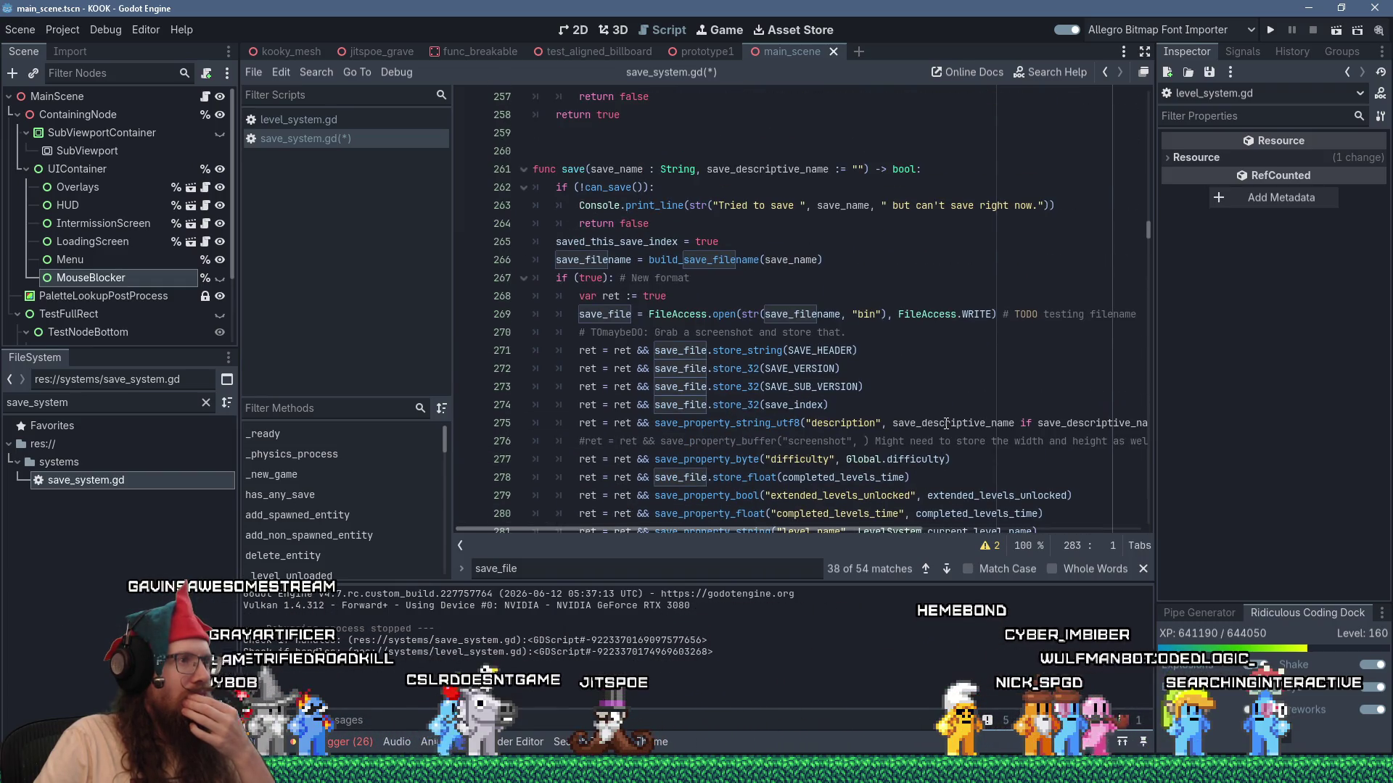
scroll(946, 424, down, 7)
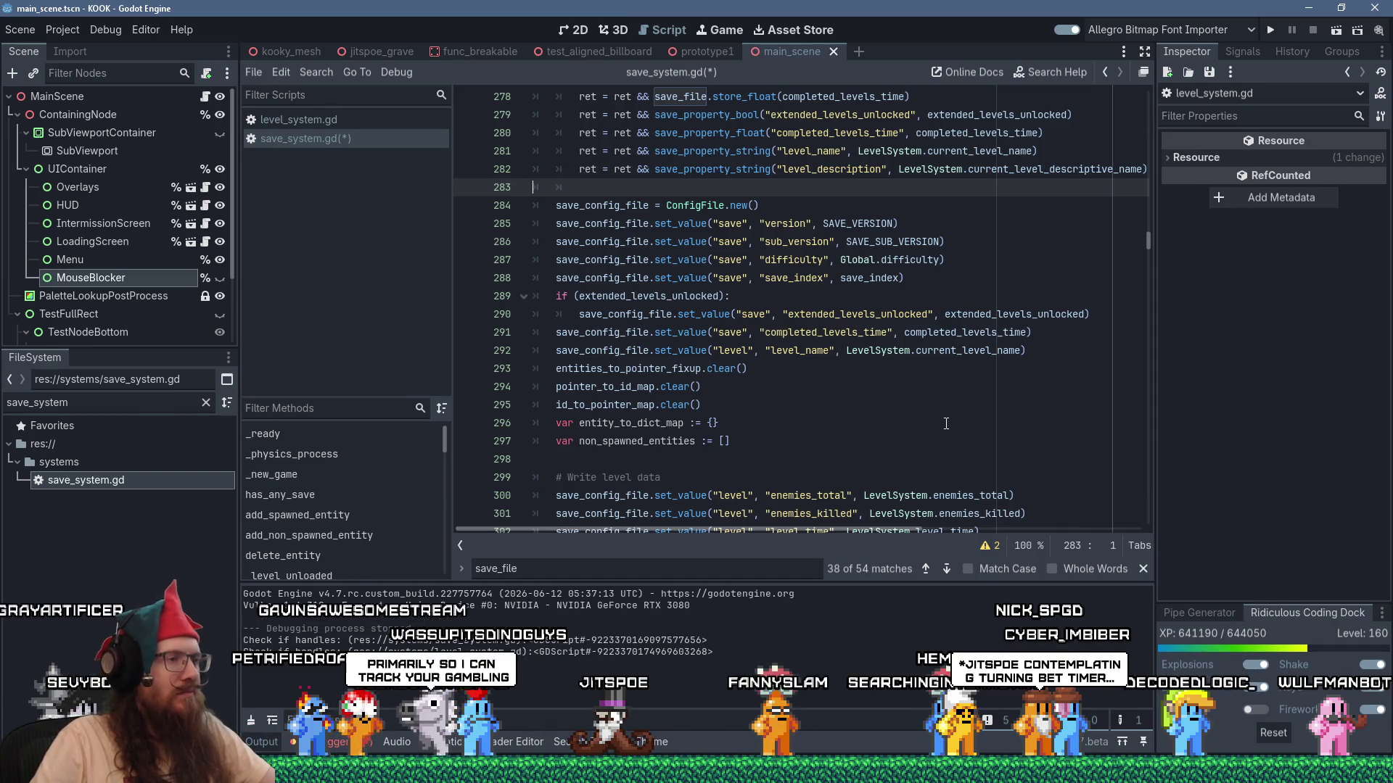
scroll(946, 423, down, 2)
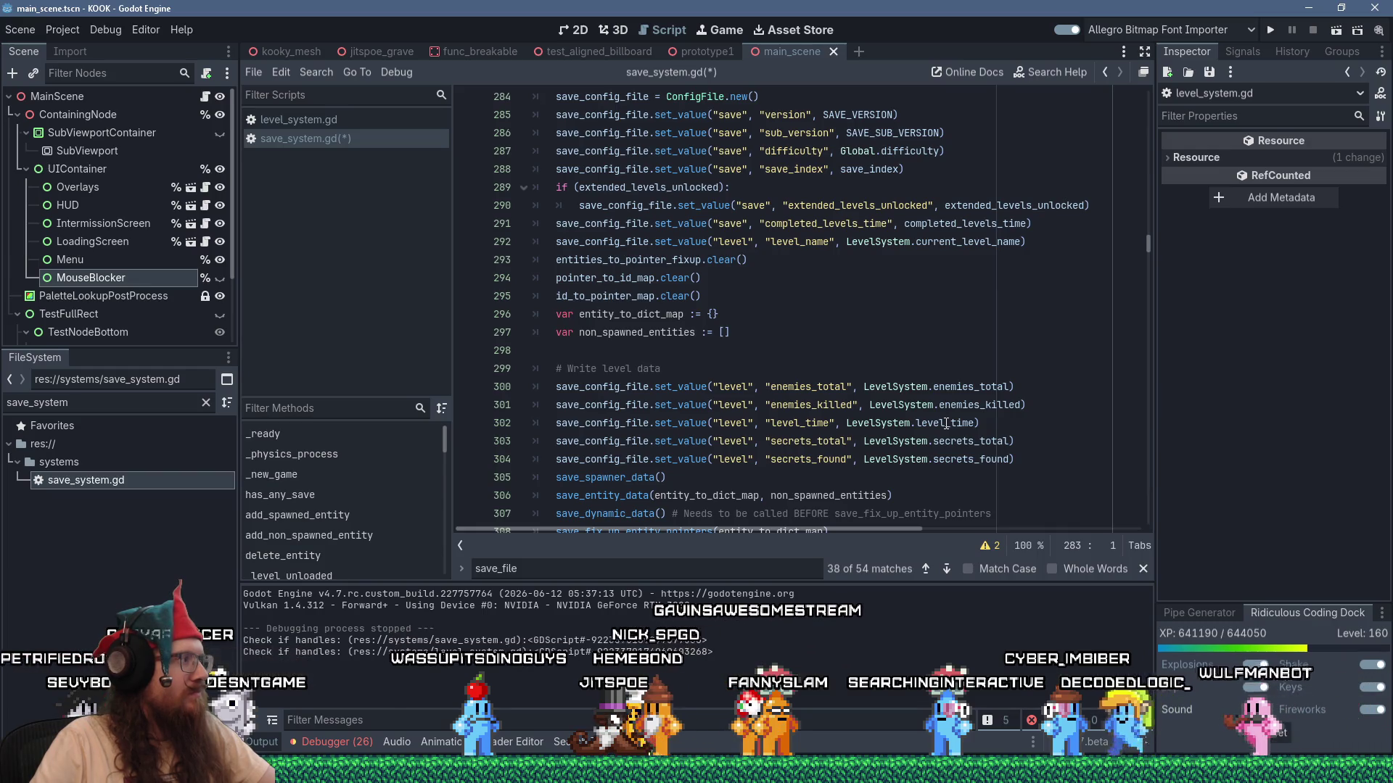
scroll(946, 423, up, 4)
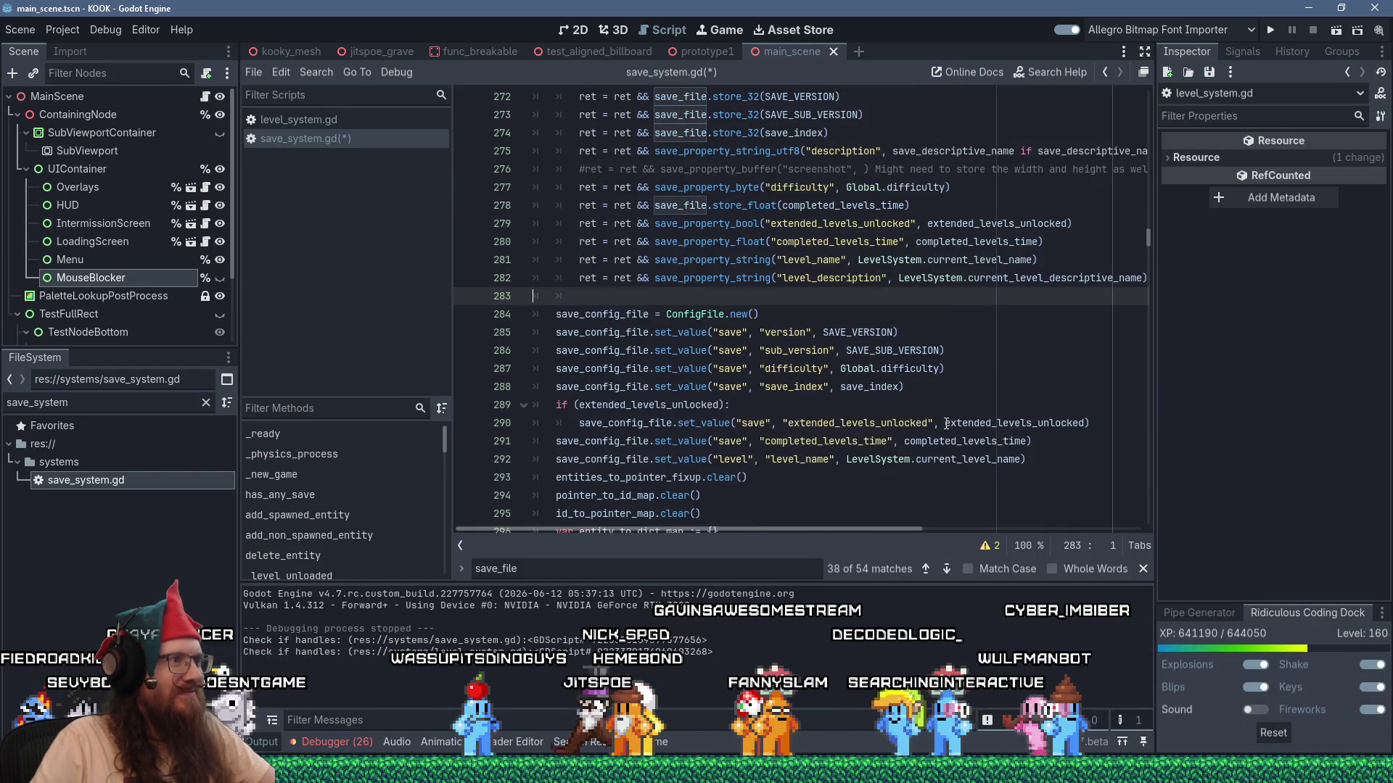
Delete the empty line 283 after the level description write.
key(shift+Down)
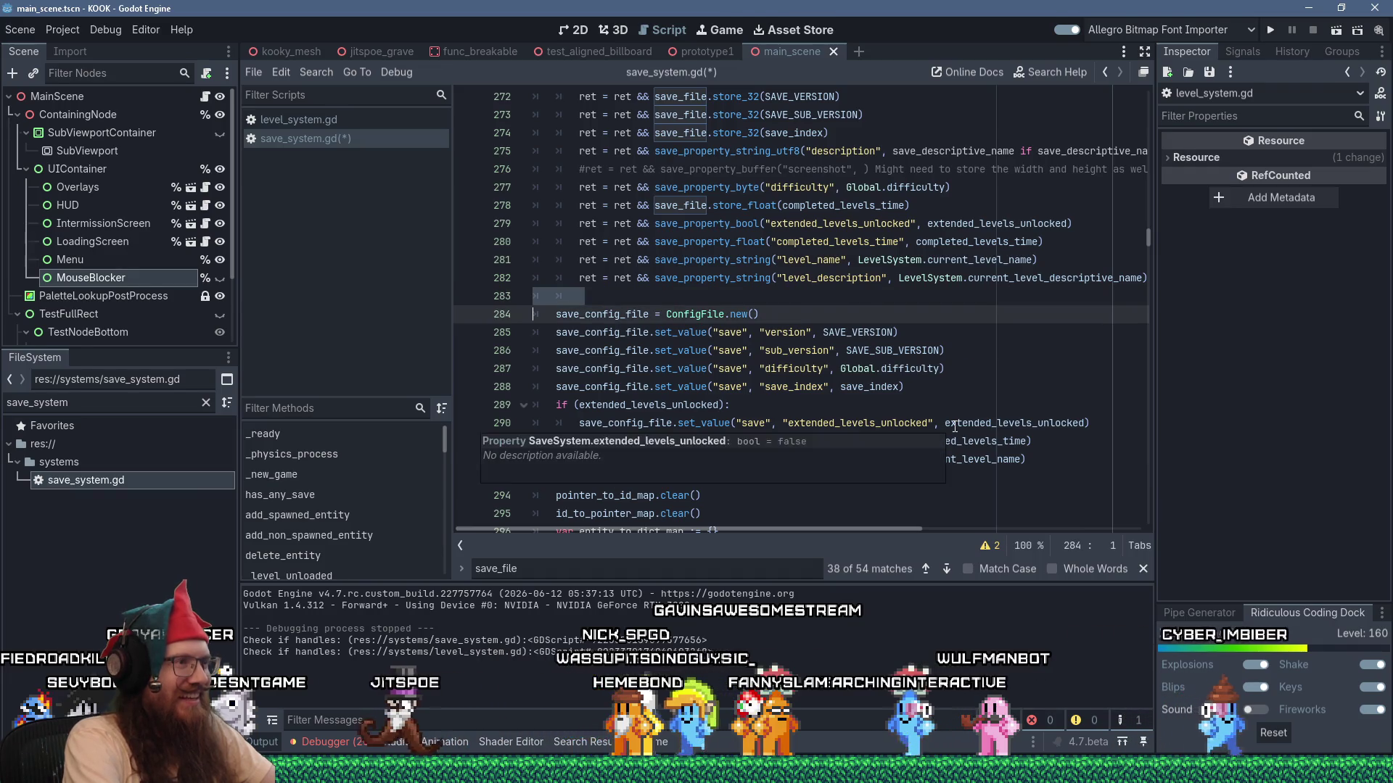
key(BackSpace)
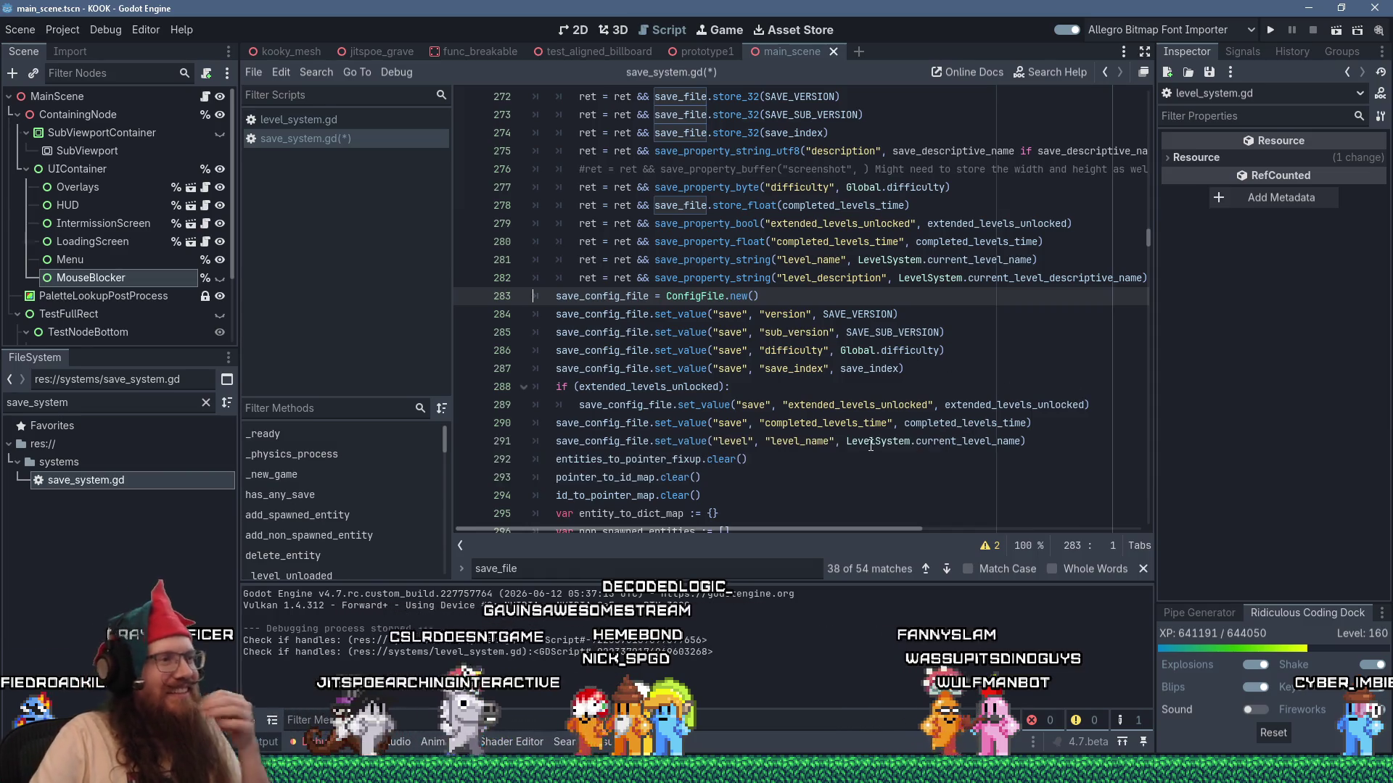
scroll(858, 447, down, 3)
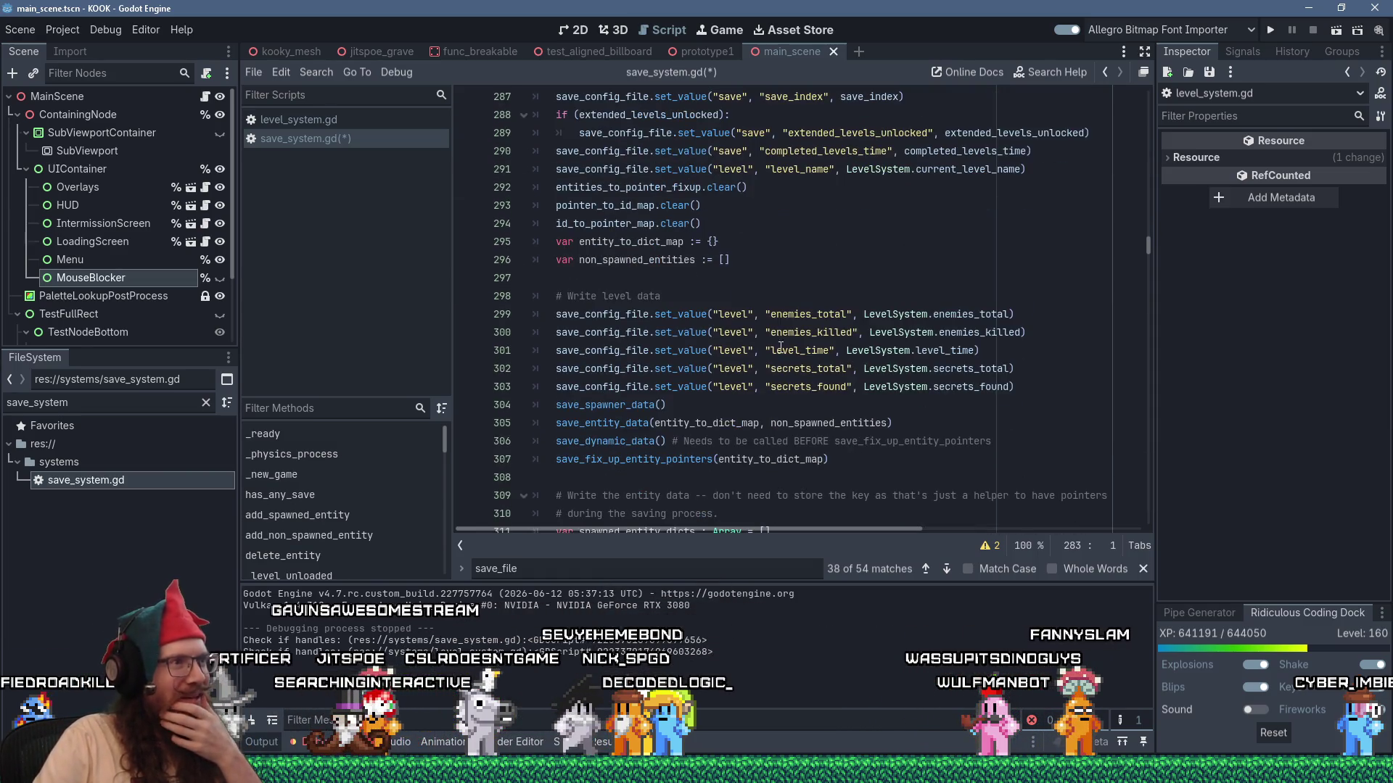
click(784, 248)
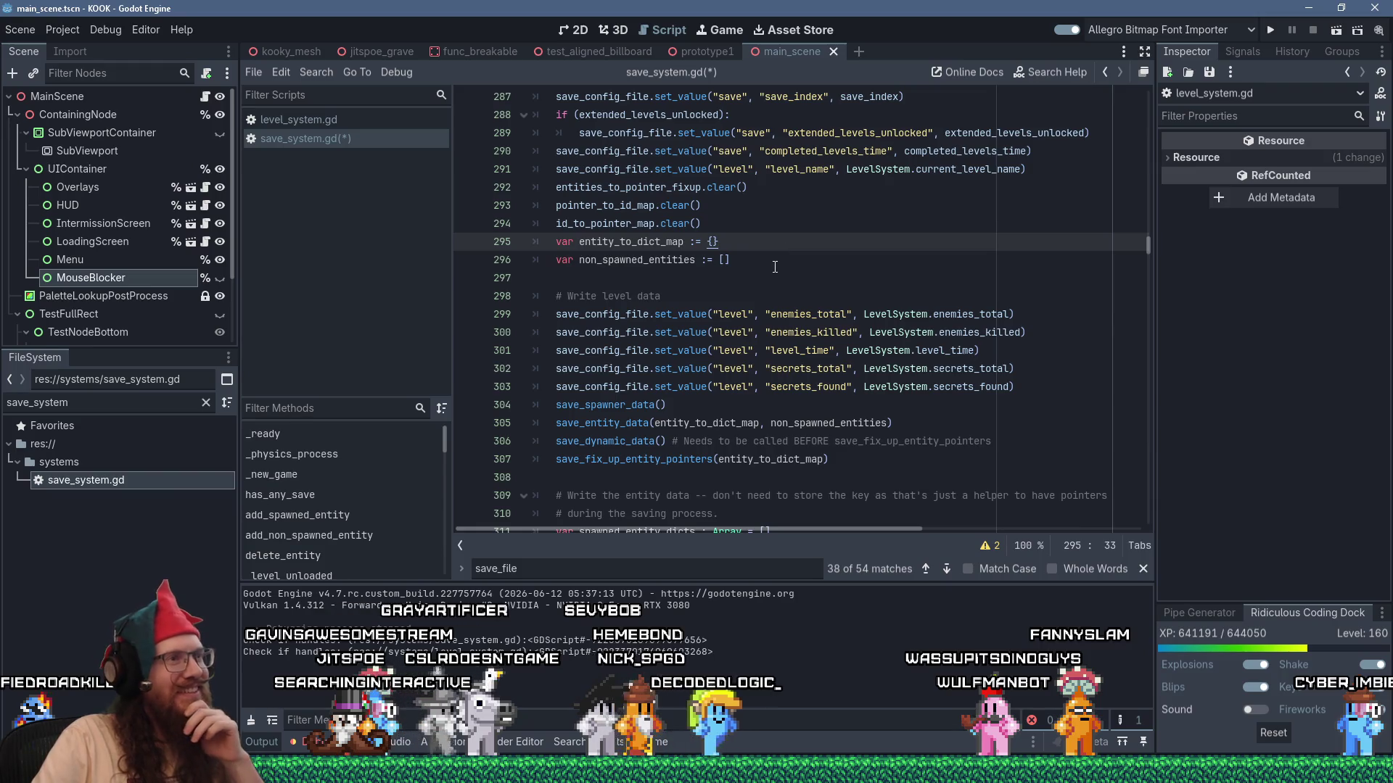
Review the save function, checking the version line and other uses of save_config_file.
scroll(776, 272, up, 1)
scroll(765, 293, up, 2)
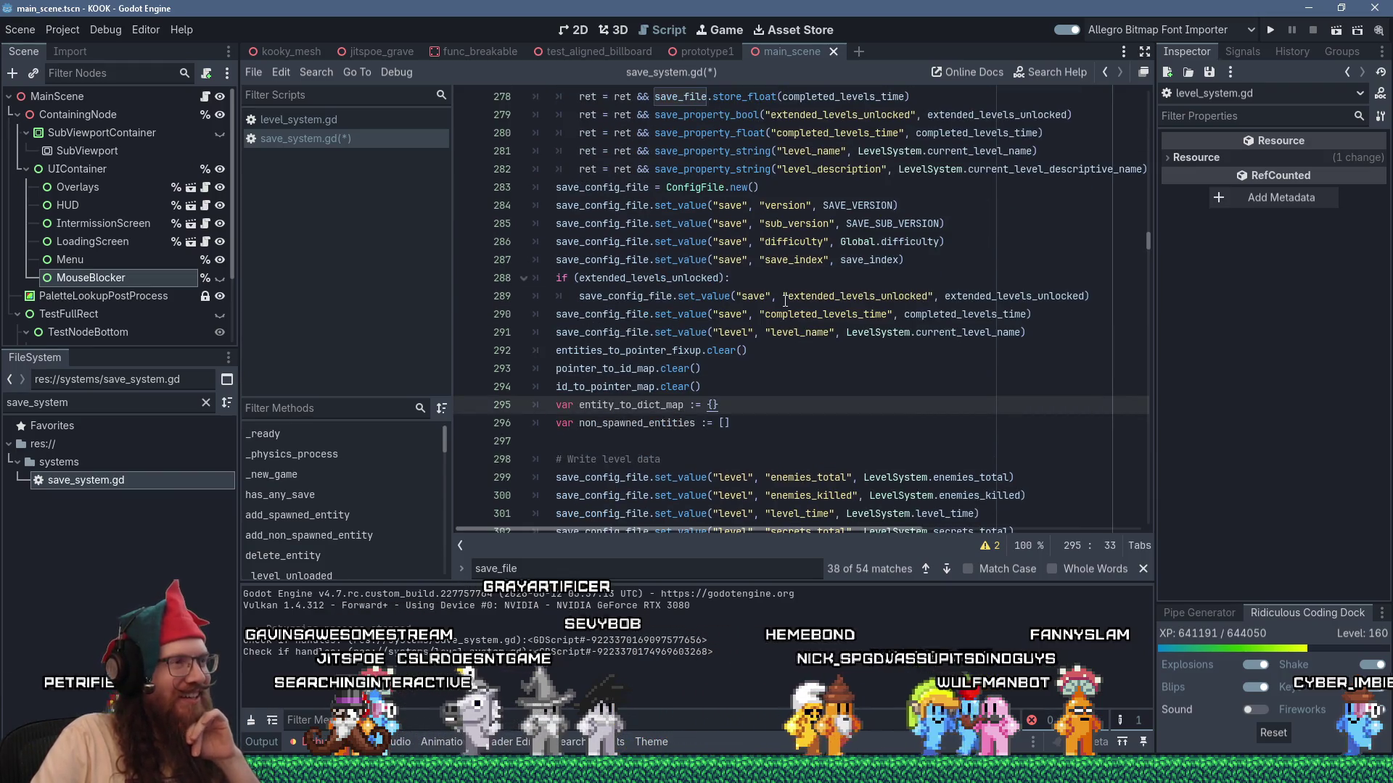
scroll(769, 309, down, 3)
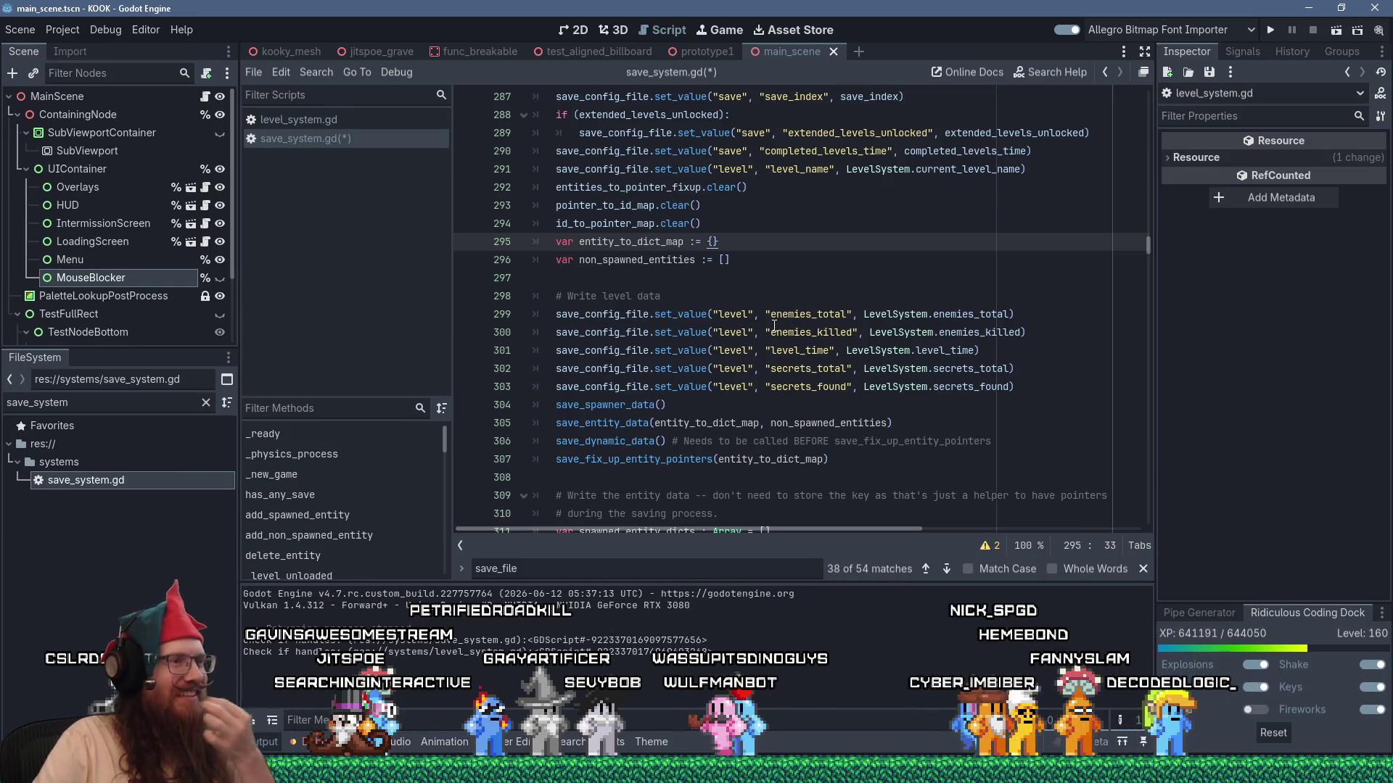
scroll(774, 326, up, 2)
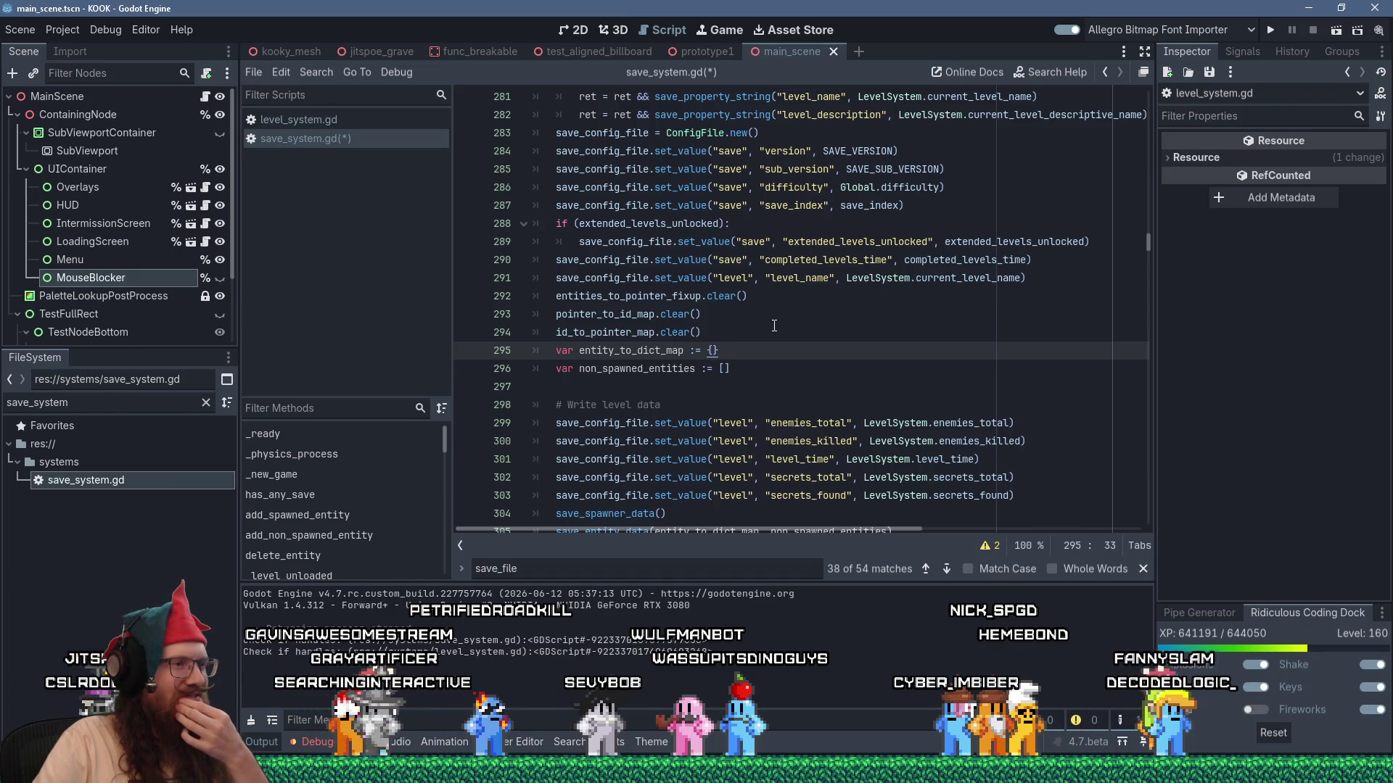
scroll(775, 326, down, 1)
scroll(774, 326, up, 3)
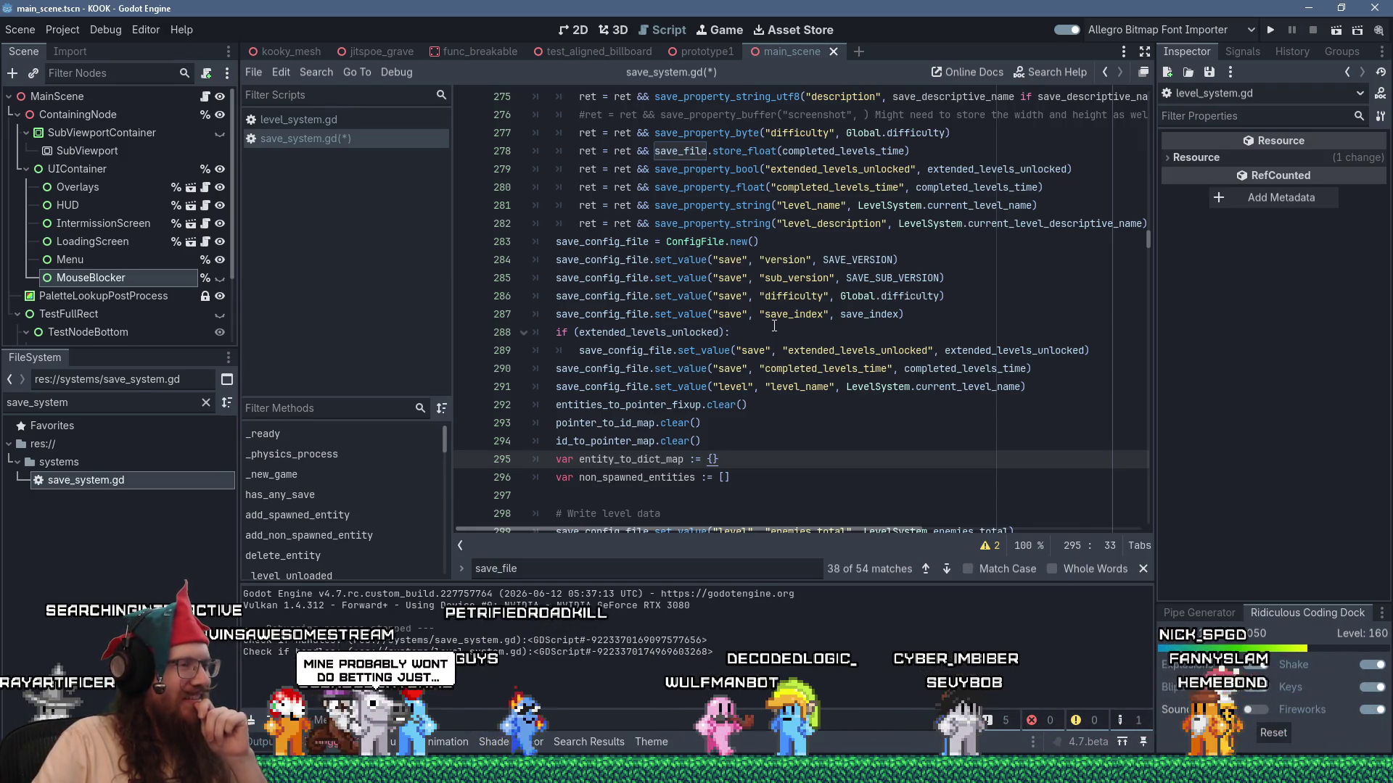
scroll(774, 326, down, 2)
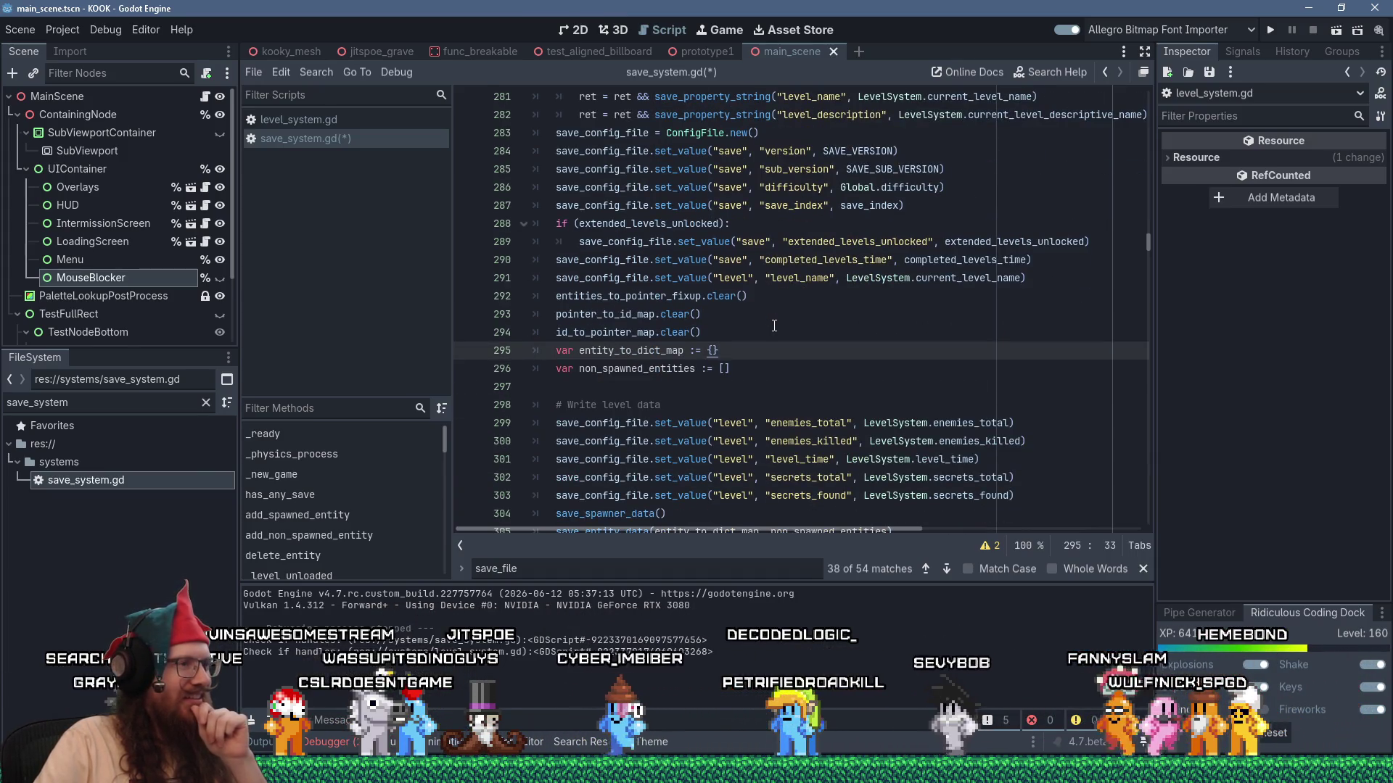
scroll(774, 327, down, 1)
scroll(774, 327, down, 3)
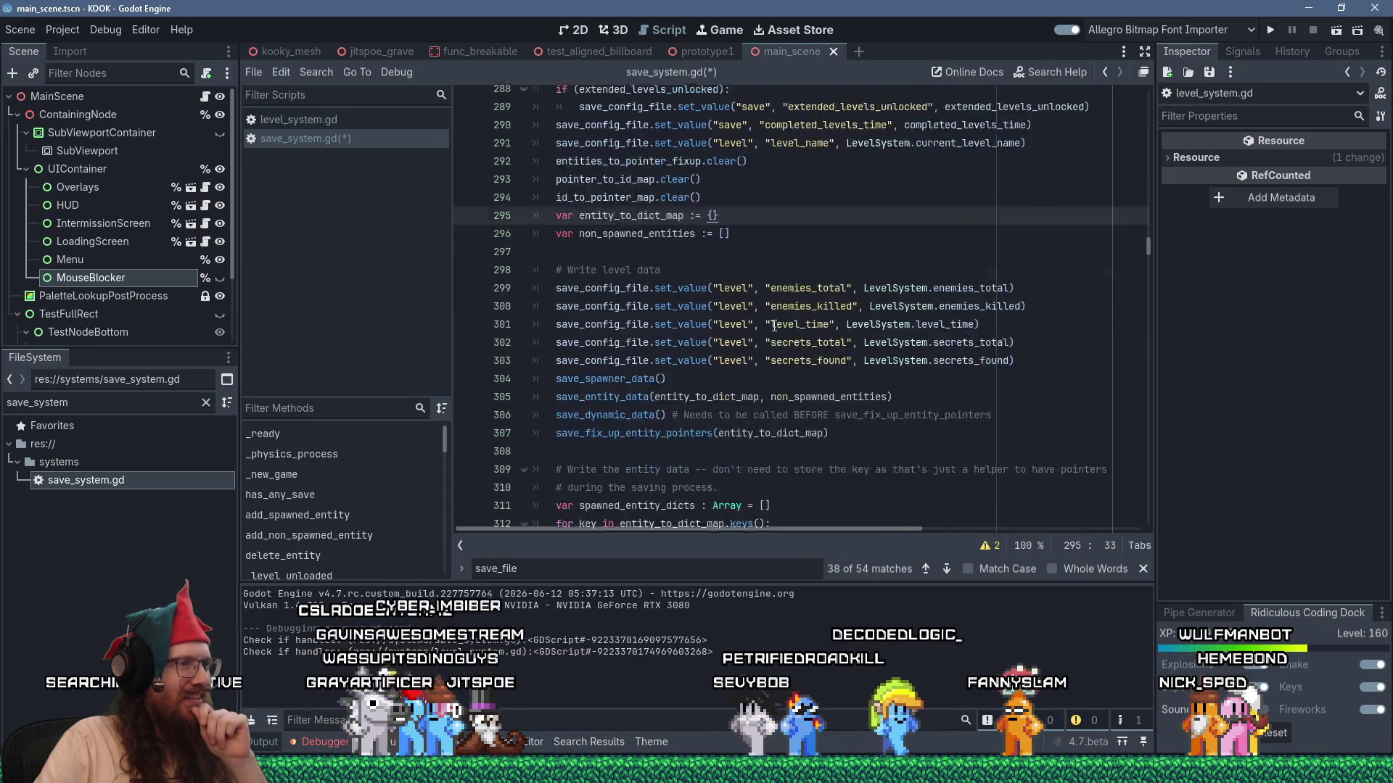
scroll(783, 363, up, 6)
click(789, 387)
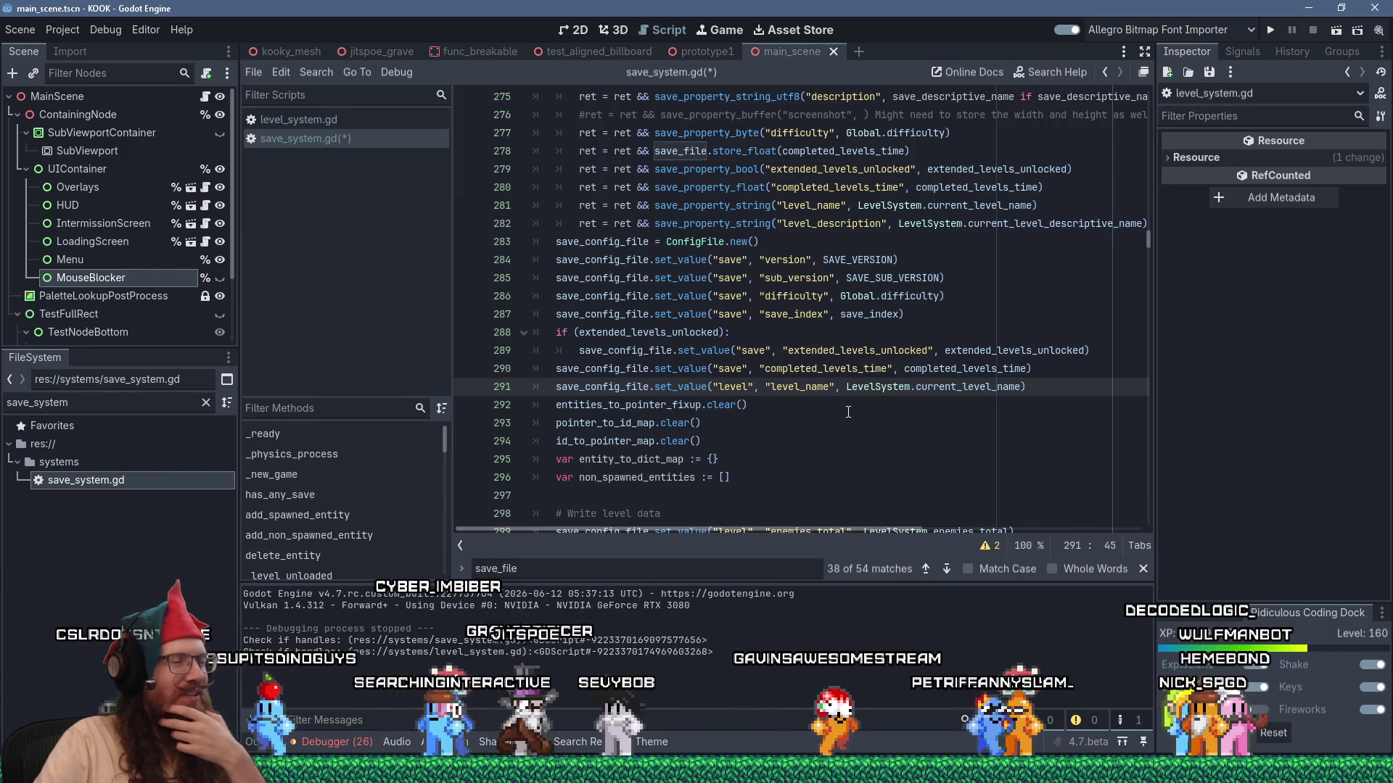
click(617, 260)
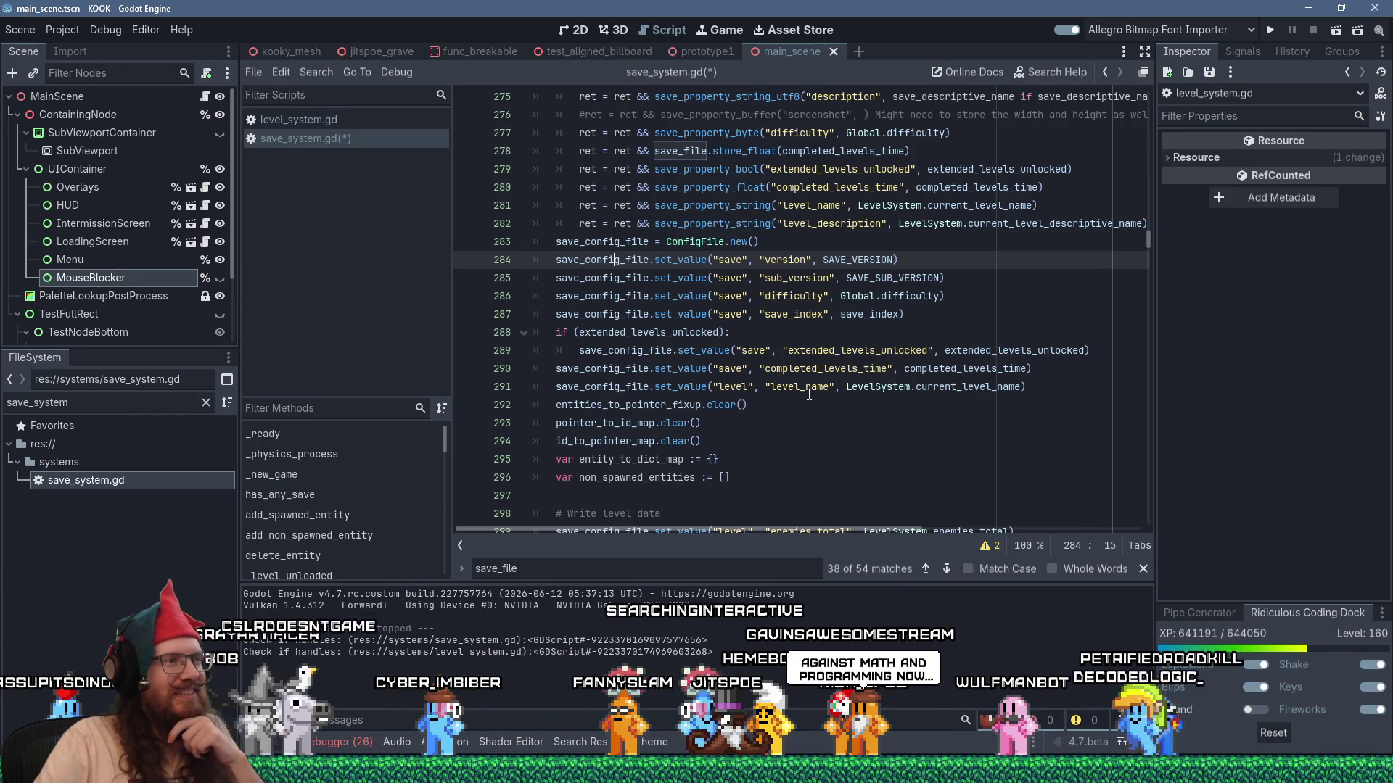
double_click(598, 242)
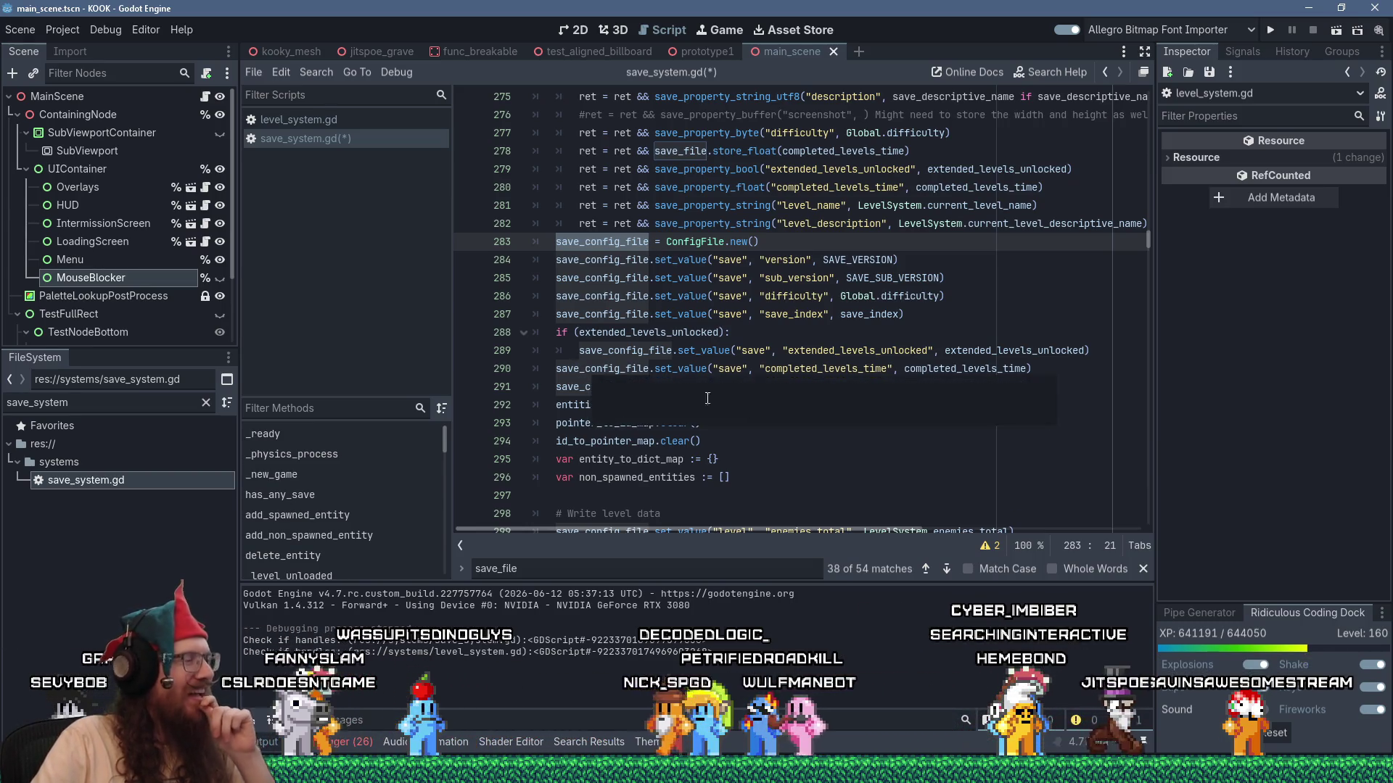
click(859, 461)
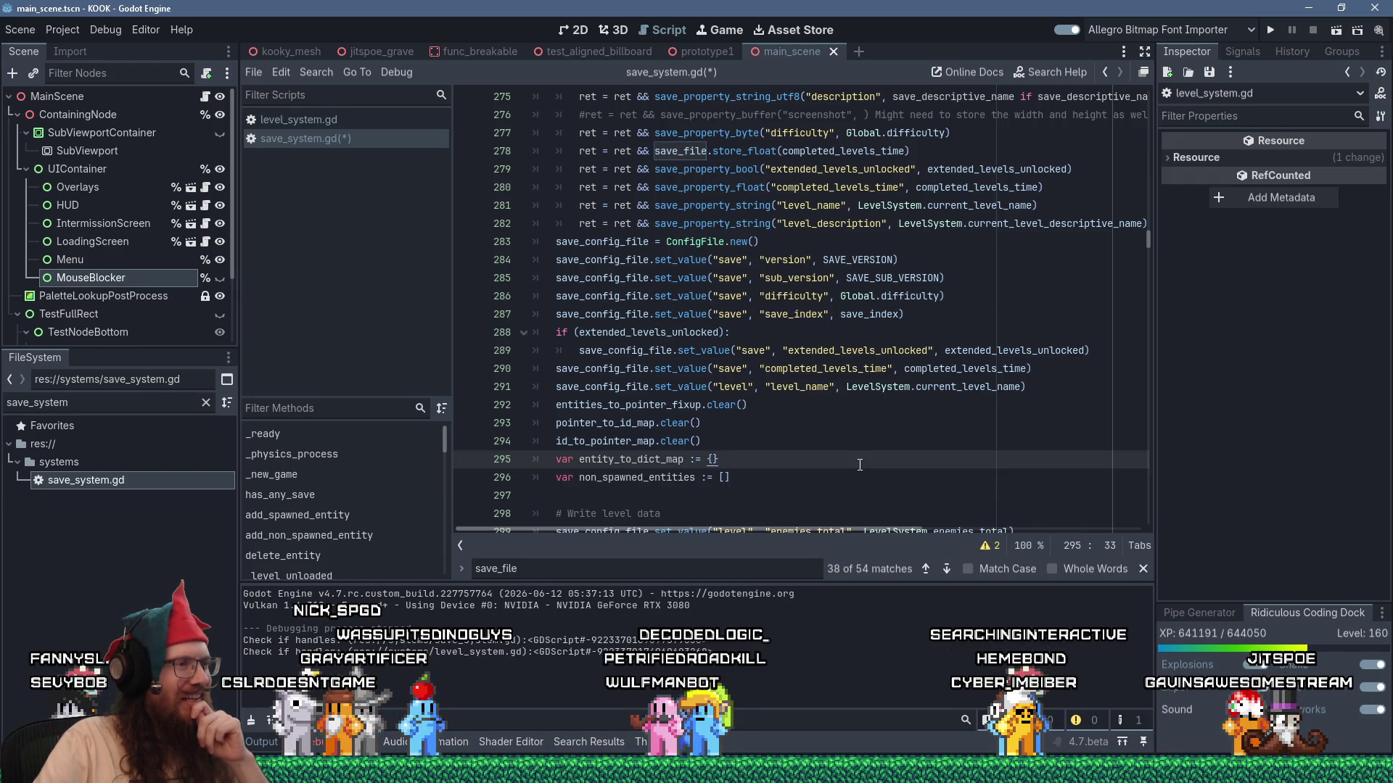
Return to the top of the script and place the caret on empty line 11 below the constants.
scroll(860, 465, up, 1)
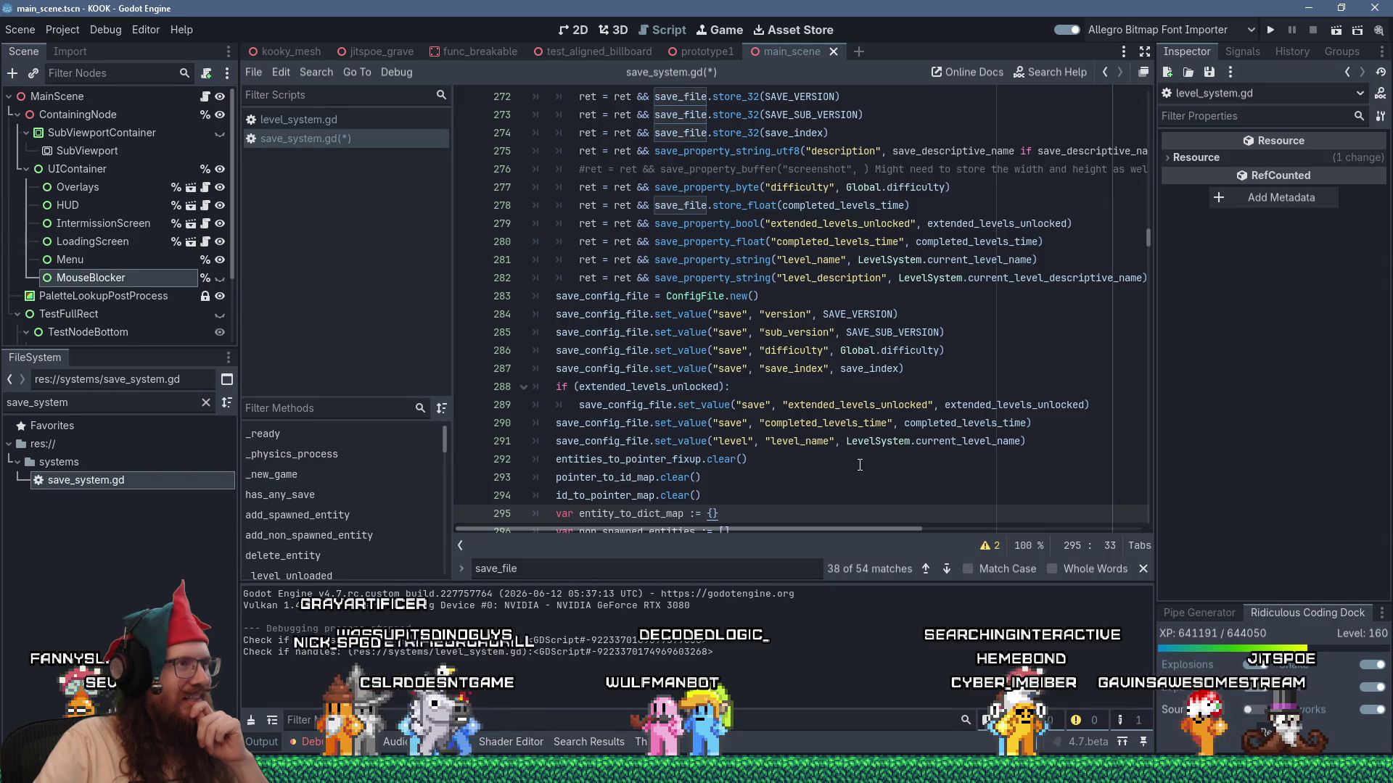
scroll(860, 464, up, 15)
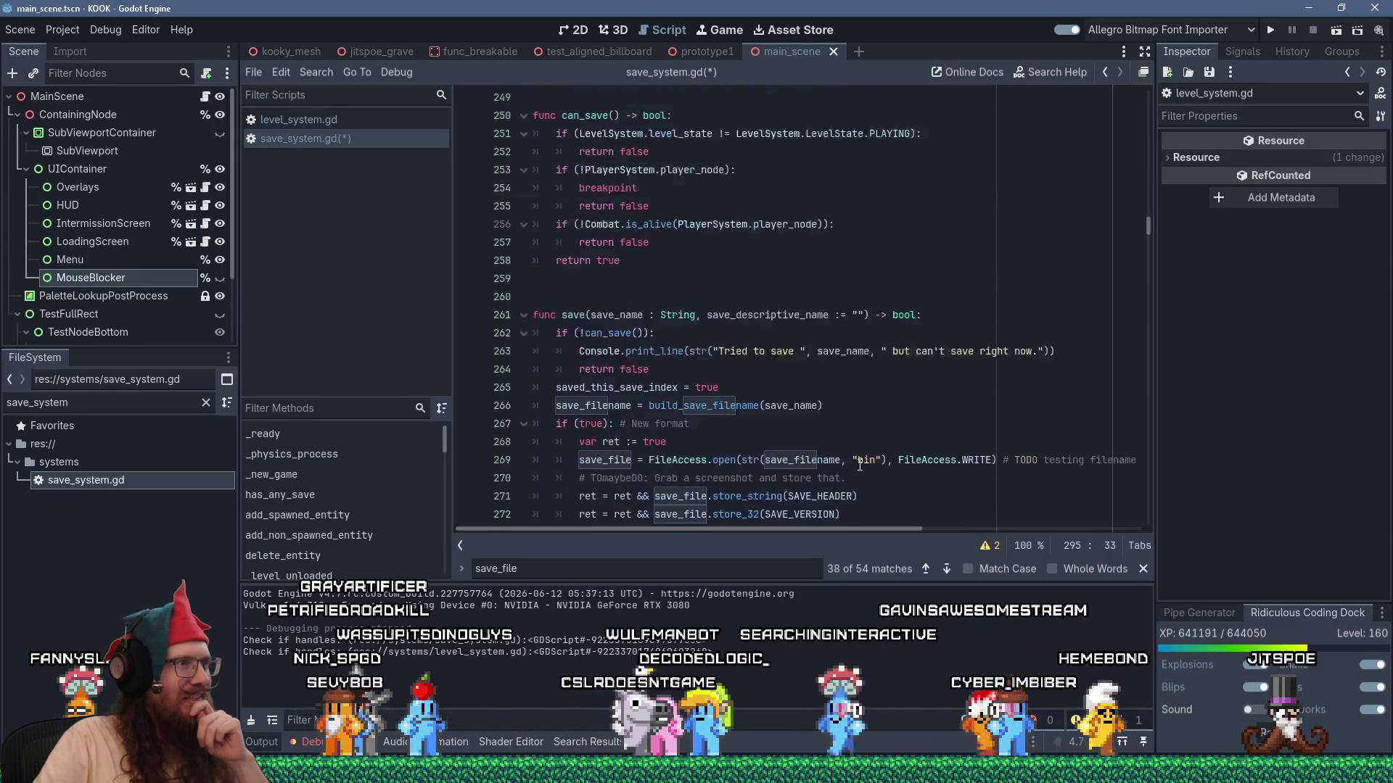
scroll(859, 464, up, 20)
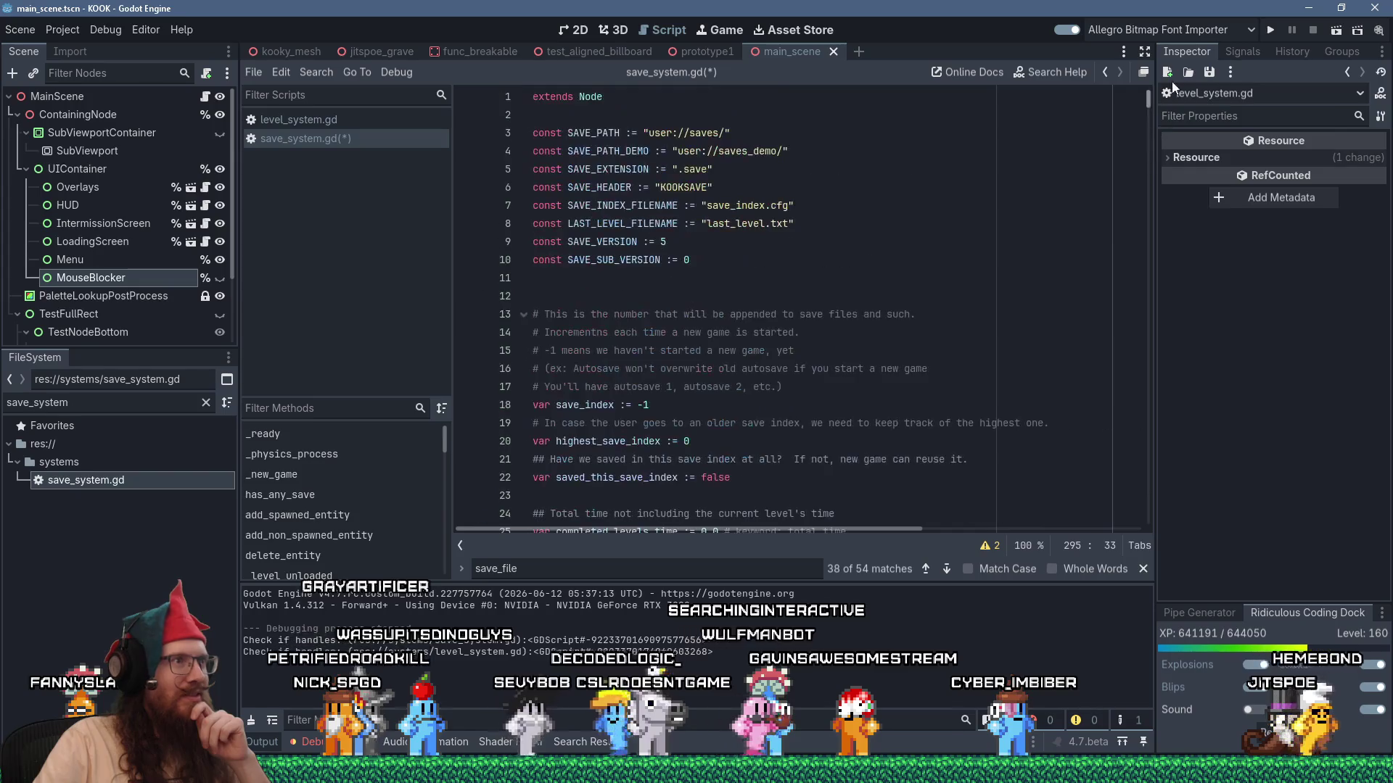
click(770, 273)
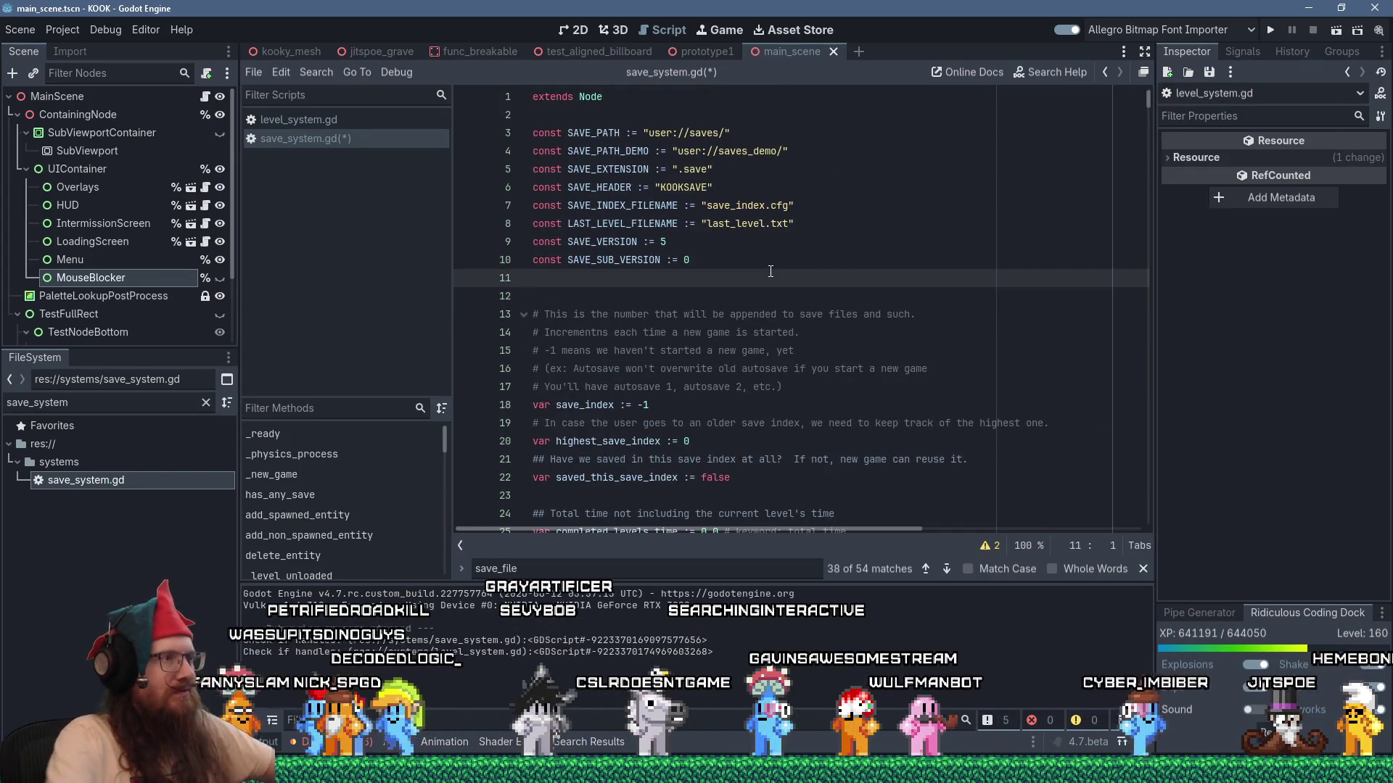
Declare const NEW_SAVE_FORMAT := true on line 11 beneath the save version constants.
text(const S)
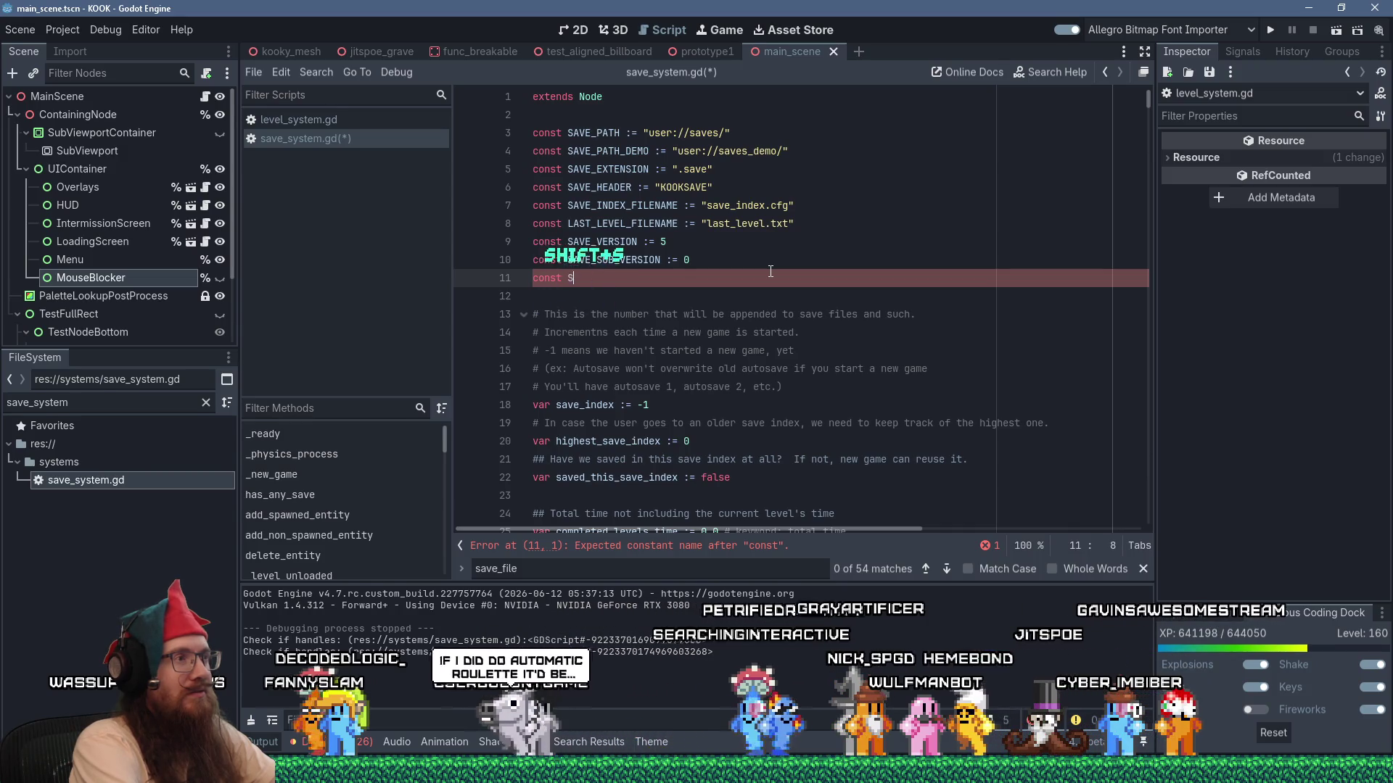
text(AVE)
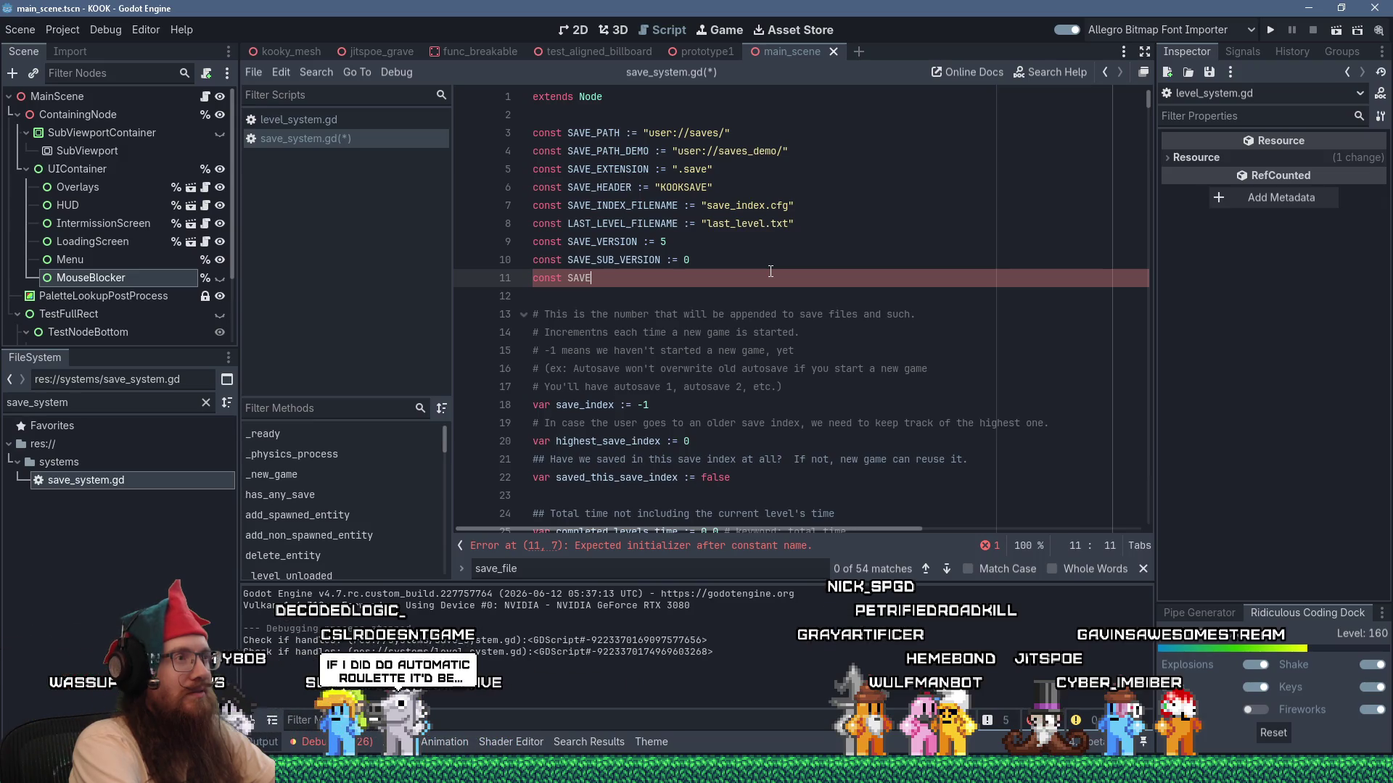
key(shift+BackSpace)
key(shift+BackSpace)
key(shift+BackSpace)
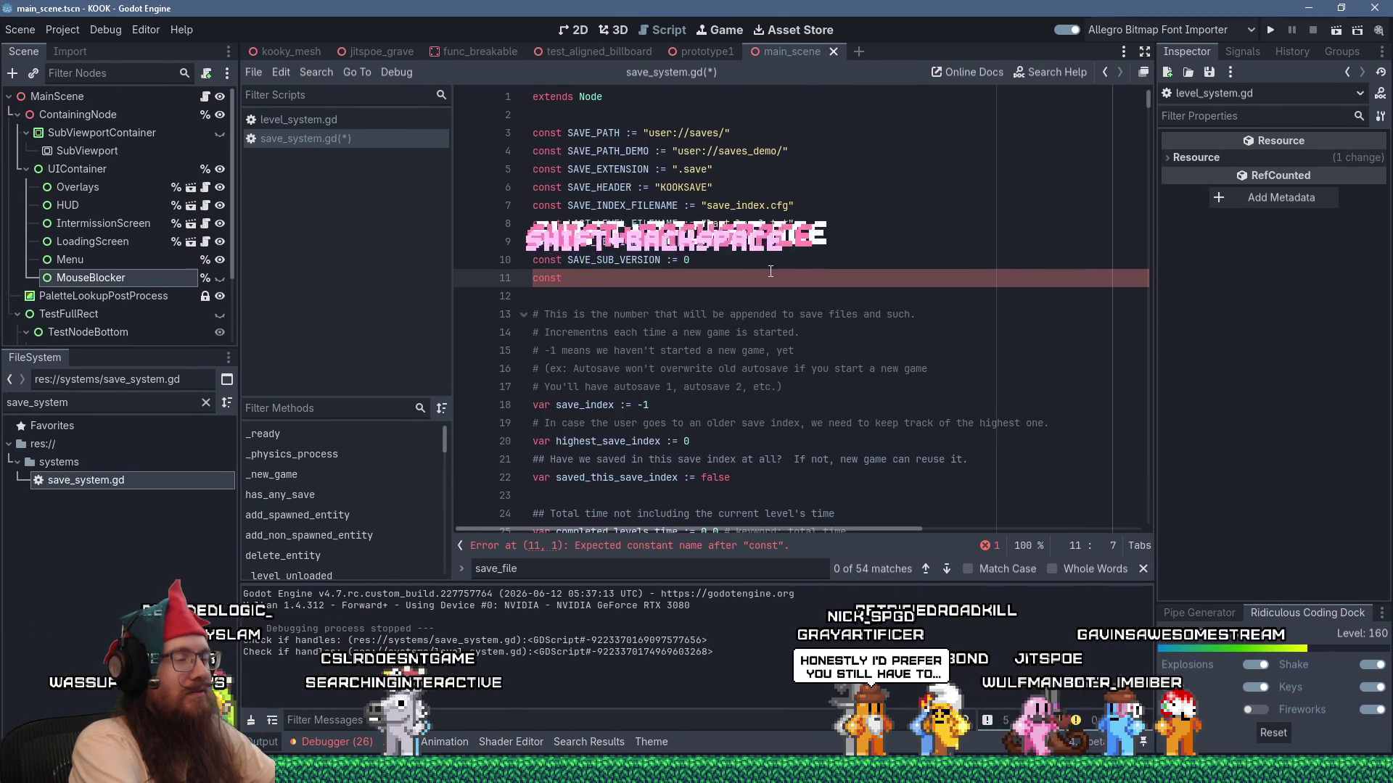
text(NEW_SAVE_FORMAT := )
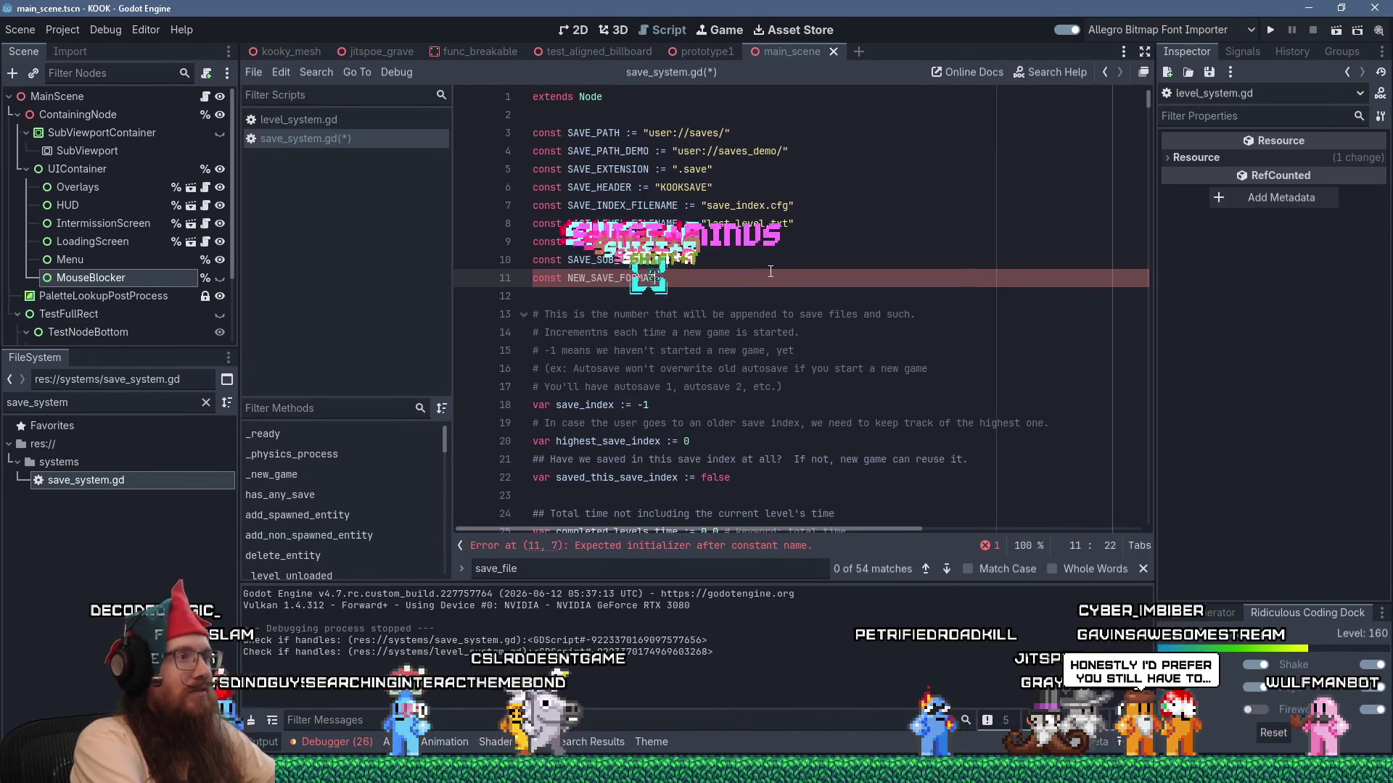
text(true)
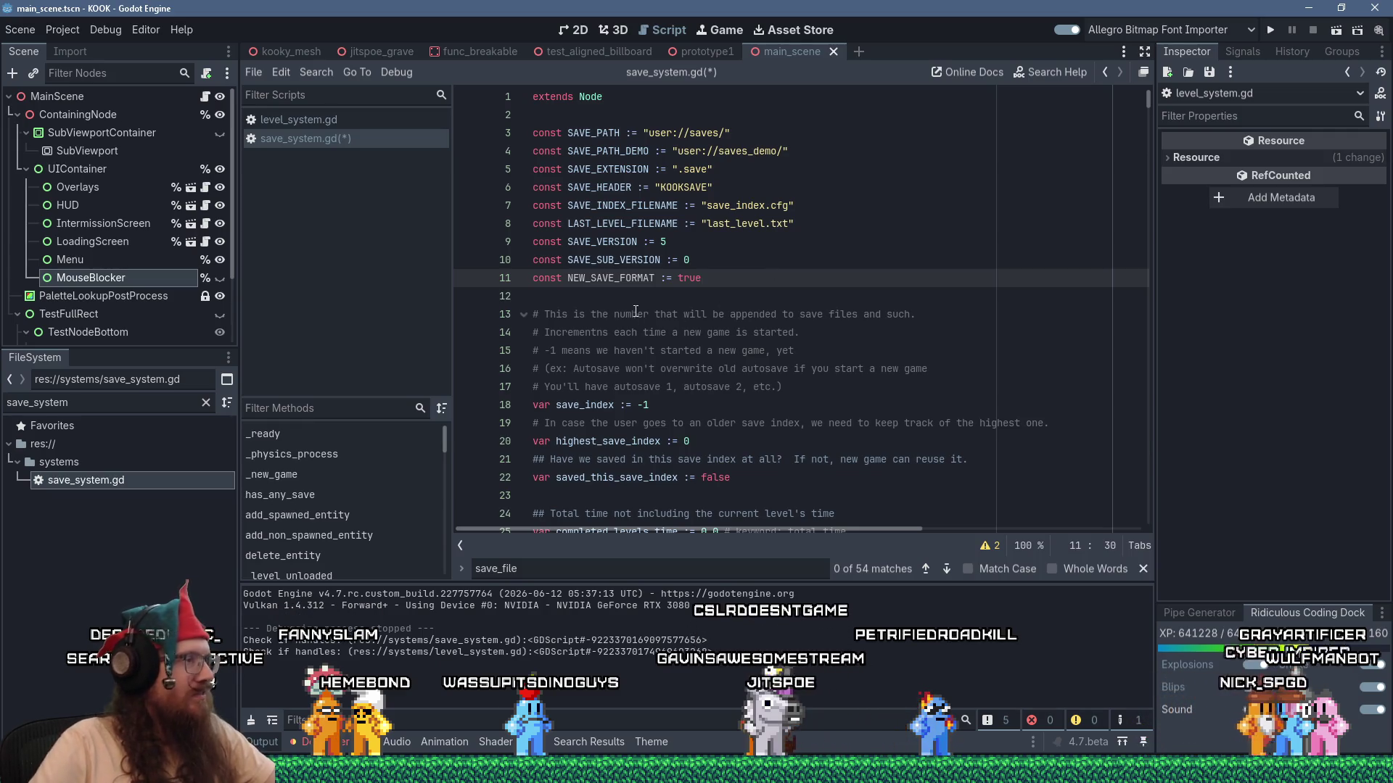
double_click(613, 279)
right_click(613, 283)
click(755, 293)
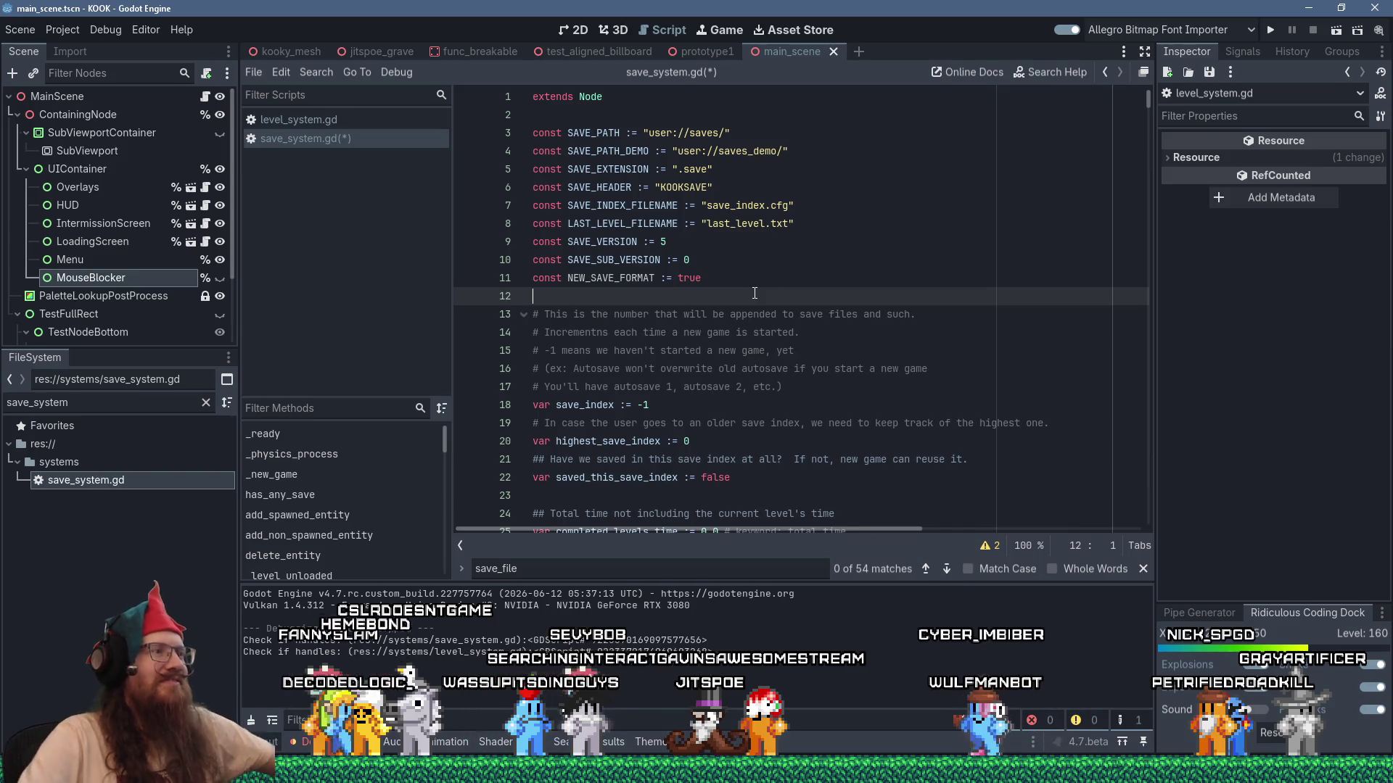
scroll(830, 246, down, 20)
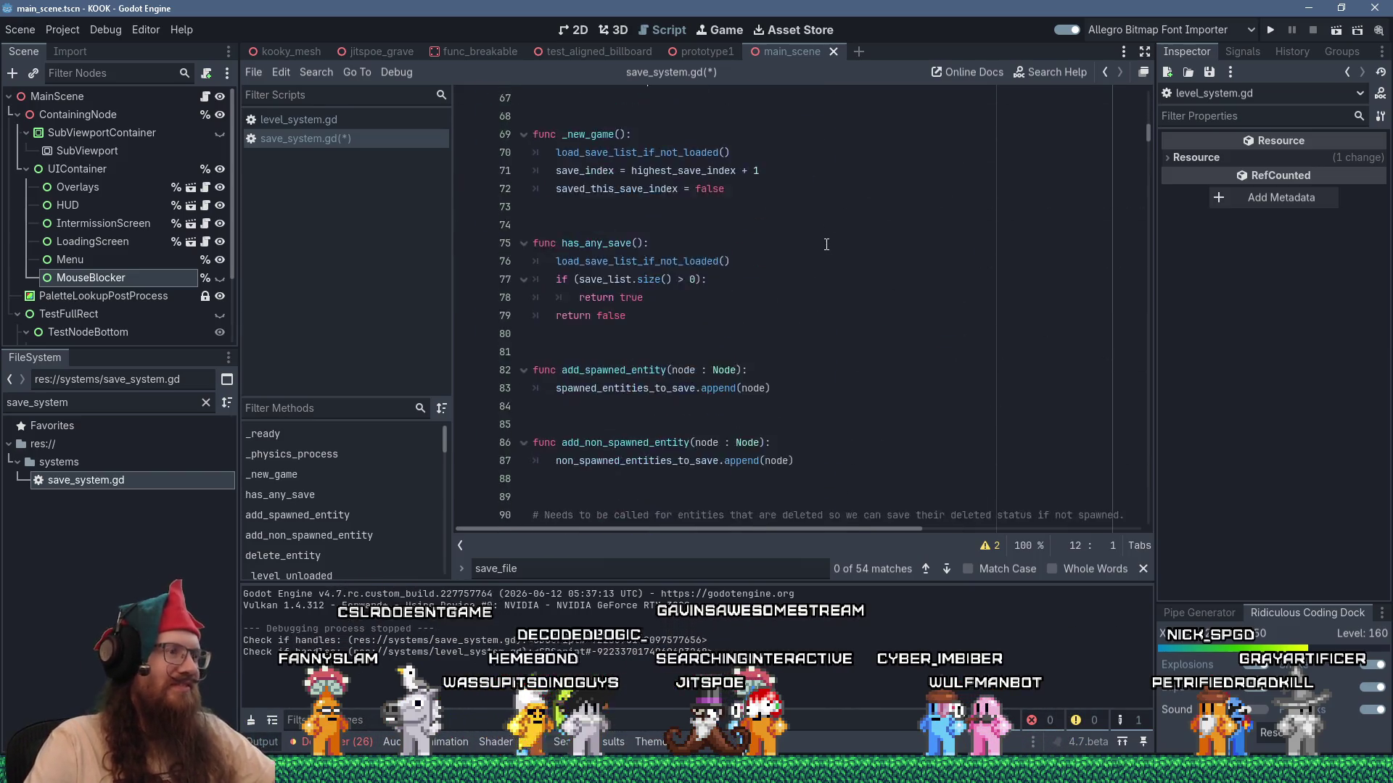
scroll(826, 244, down, 8)
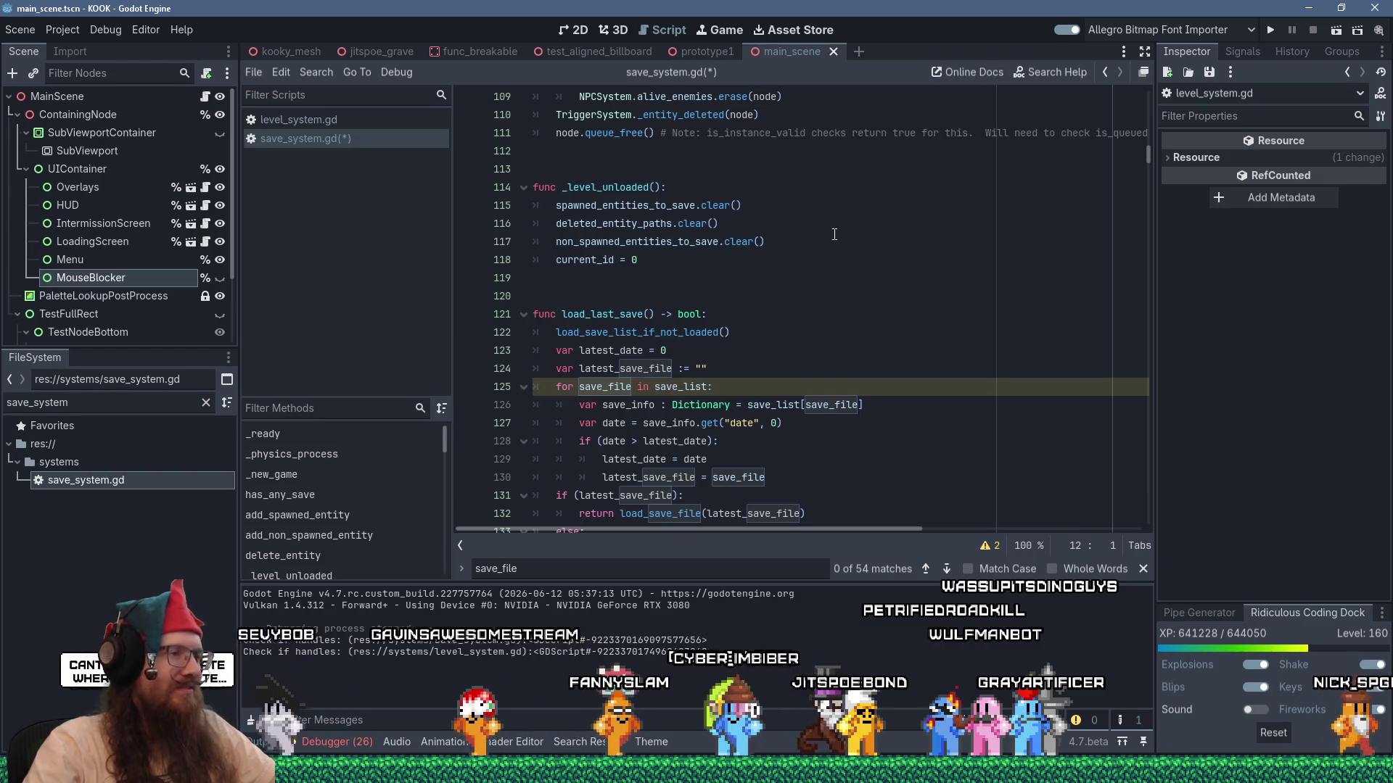
scroll(831, 234, down, 1)
scroll(830, 234, down, 18)
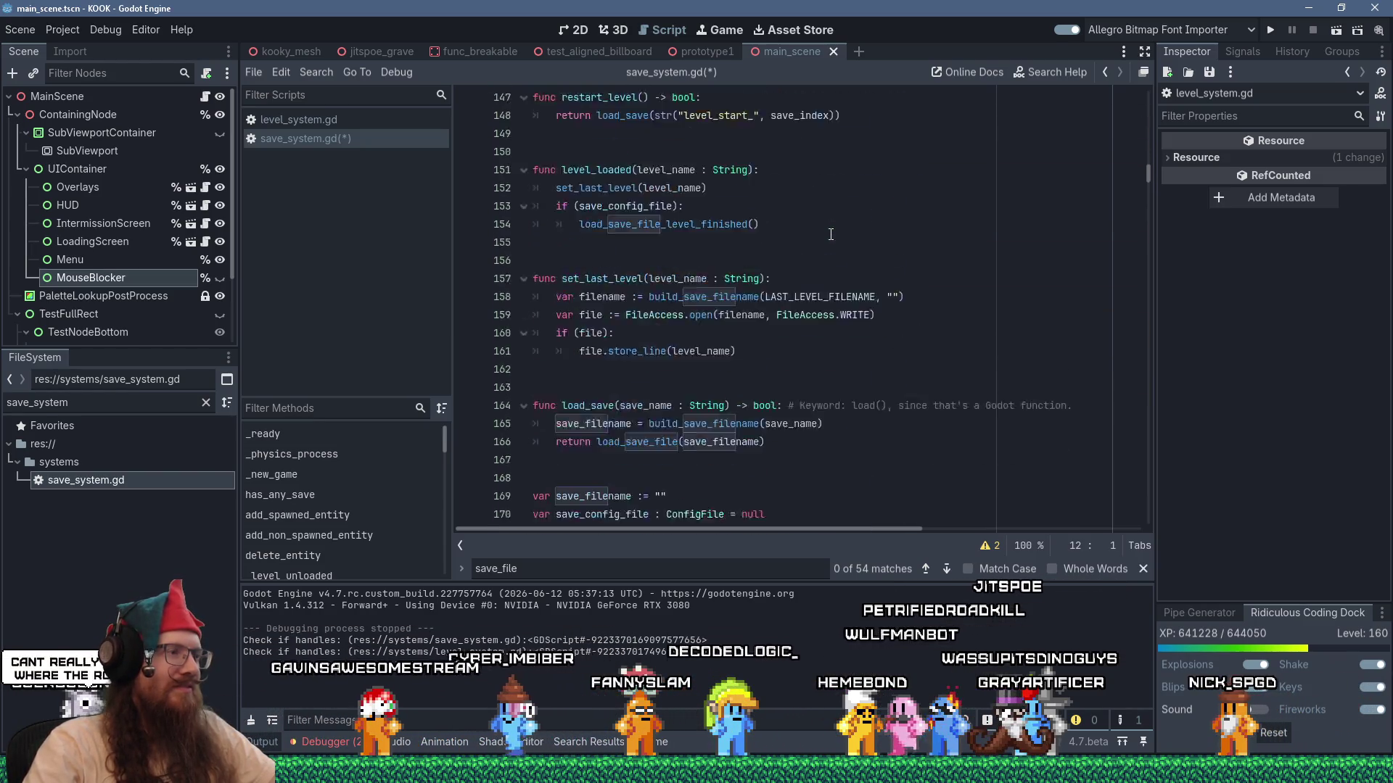
scroll(831, 234, up, 14)
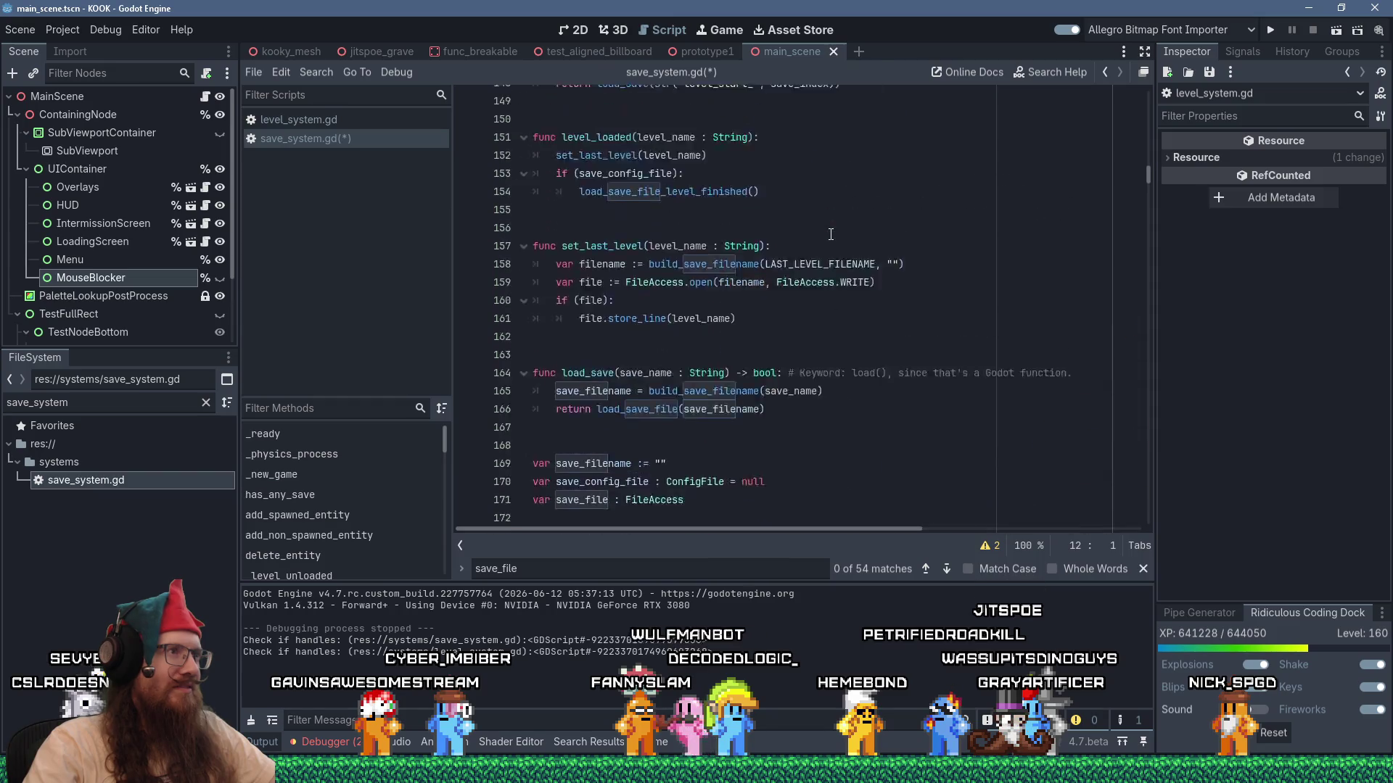
scroll(830, 234, up, 1)
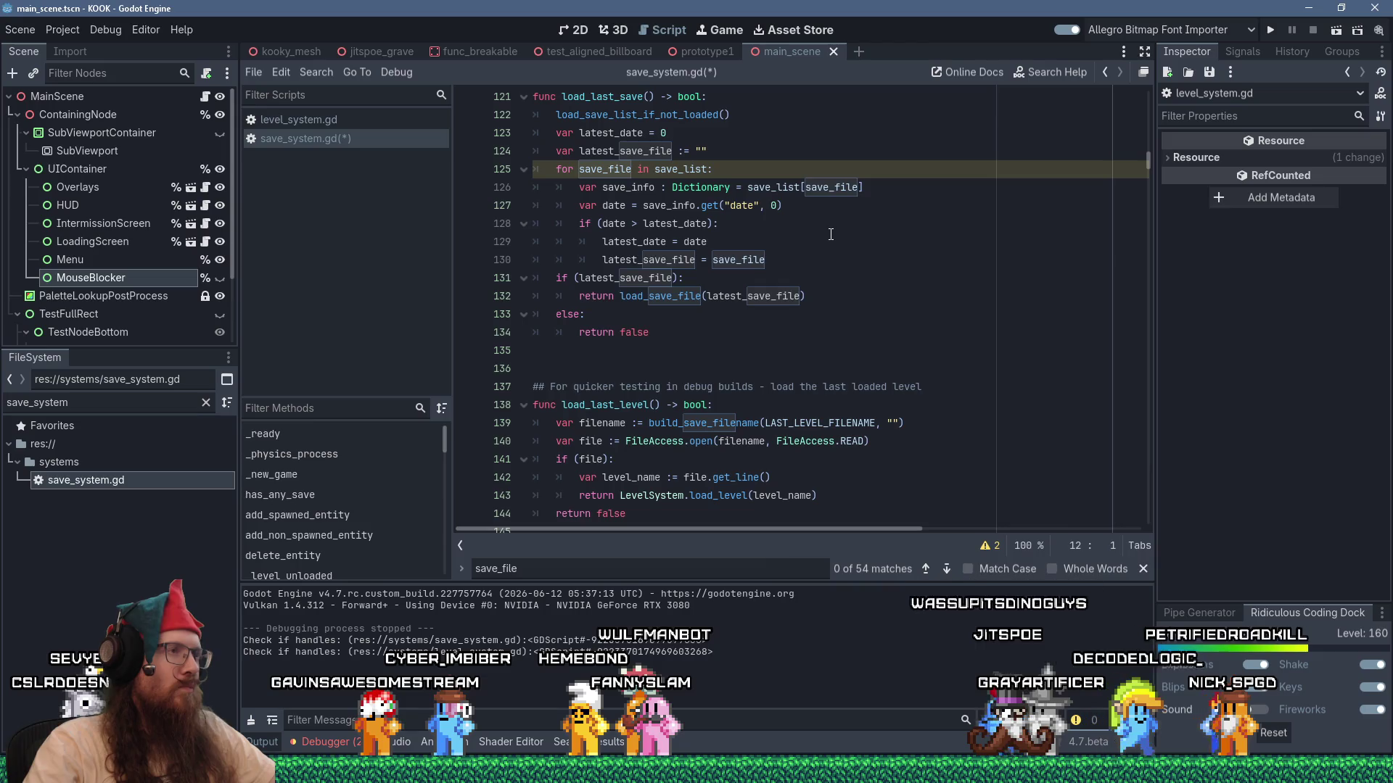
scroll(831, 235, up, 2)
scroll(830, 235, down, 9)
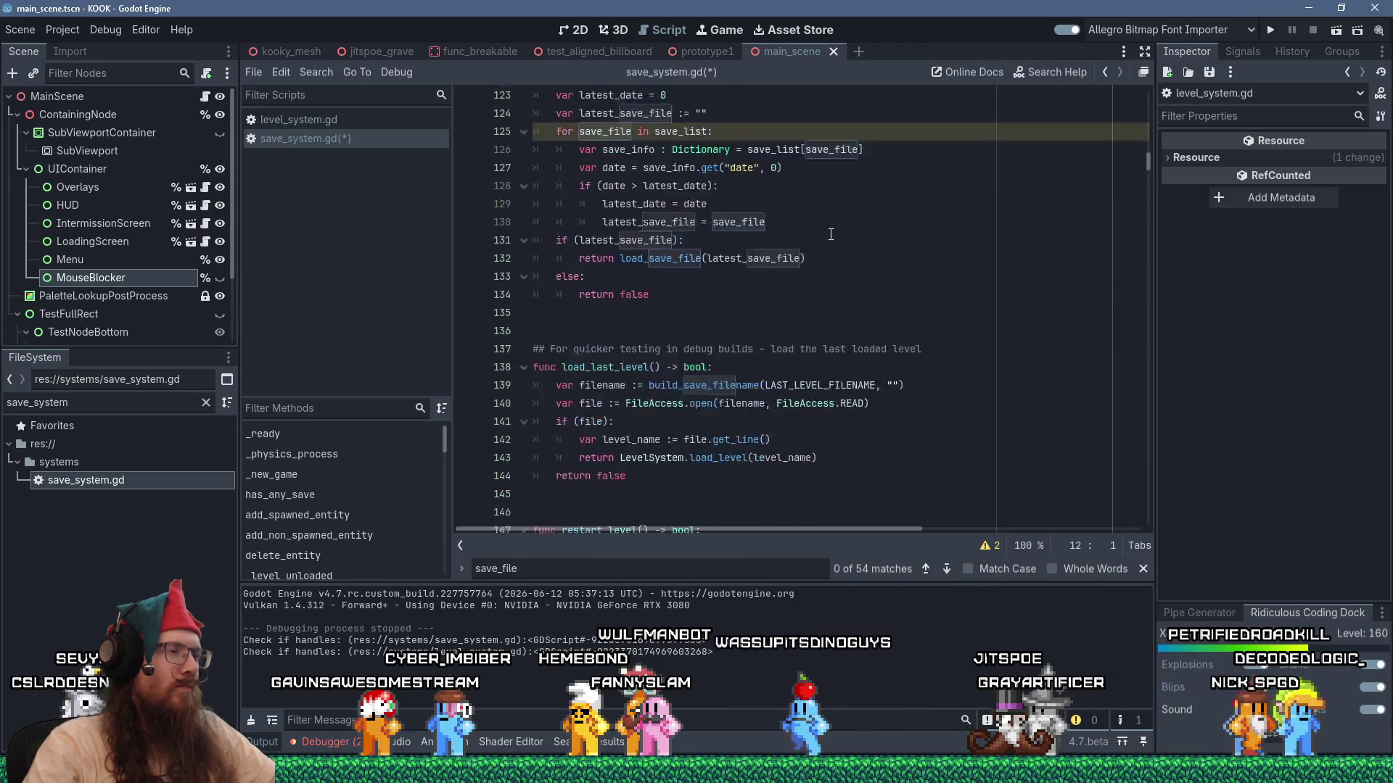
scroll(831, 235, down, 17)
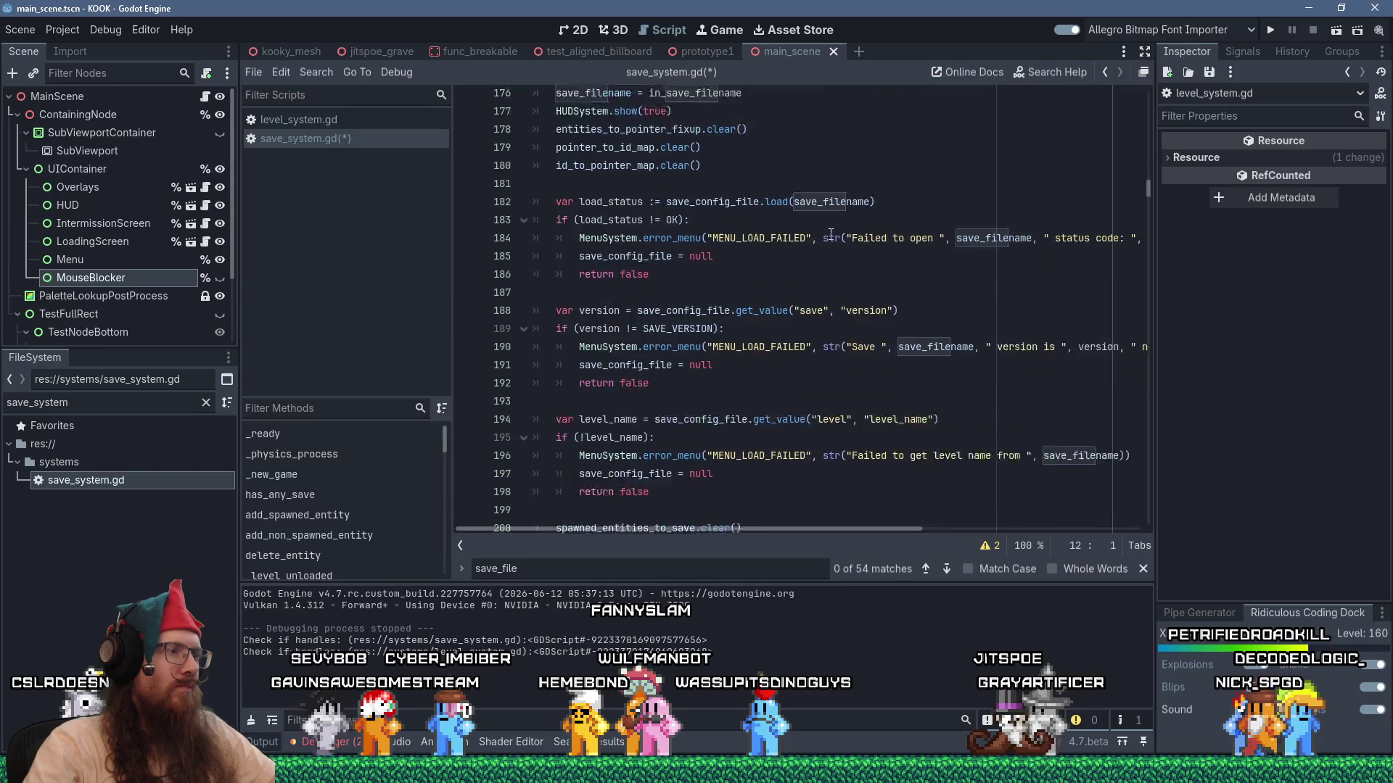
scroll(831, 234, down, 8)
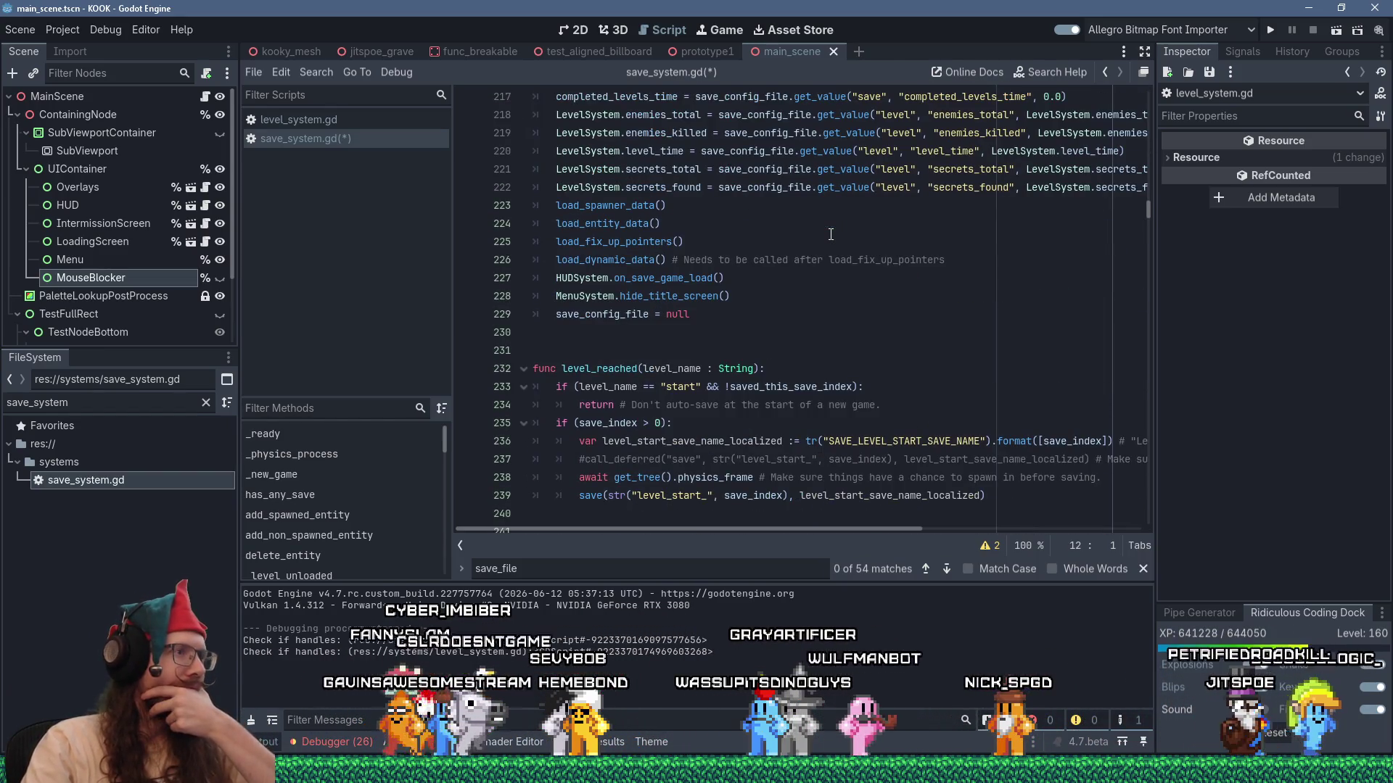
scroll(831, 234, up, 2)
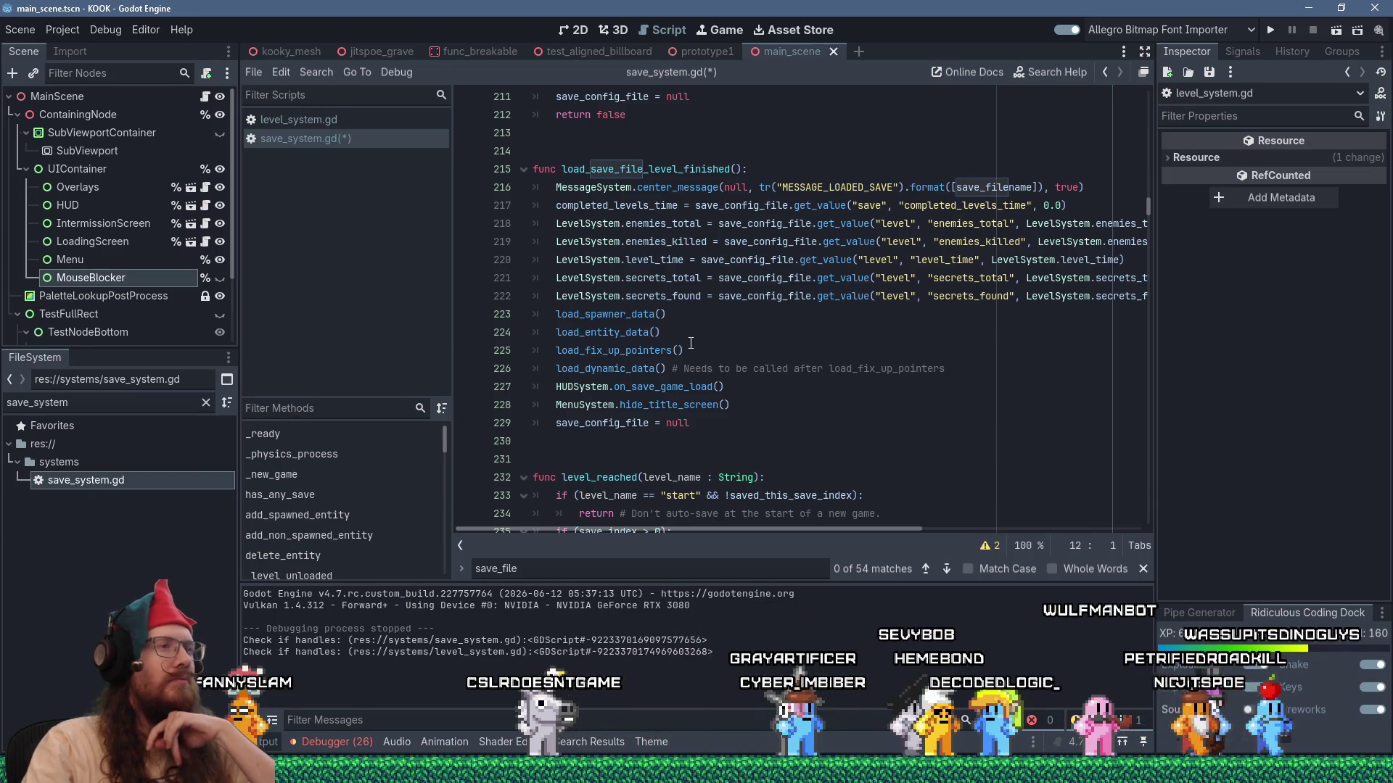
scroll(691, 343, down, 15)
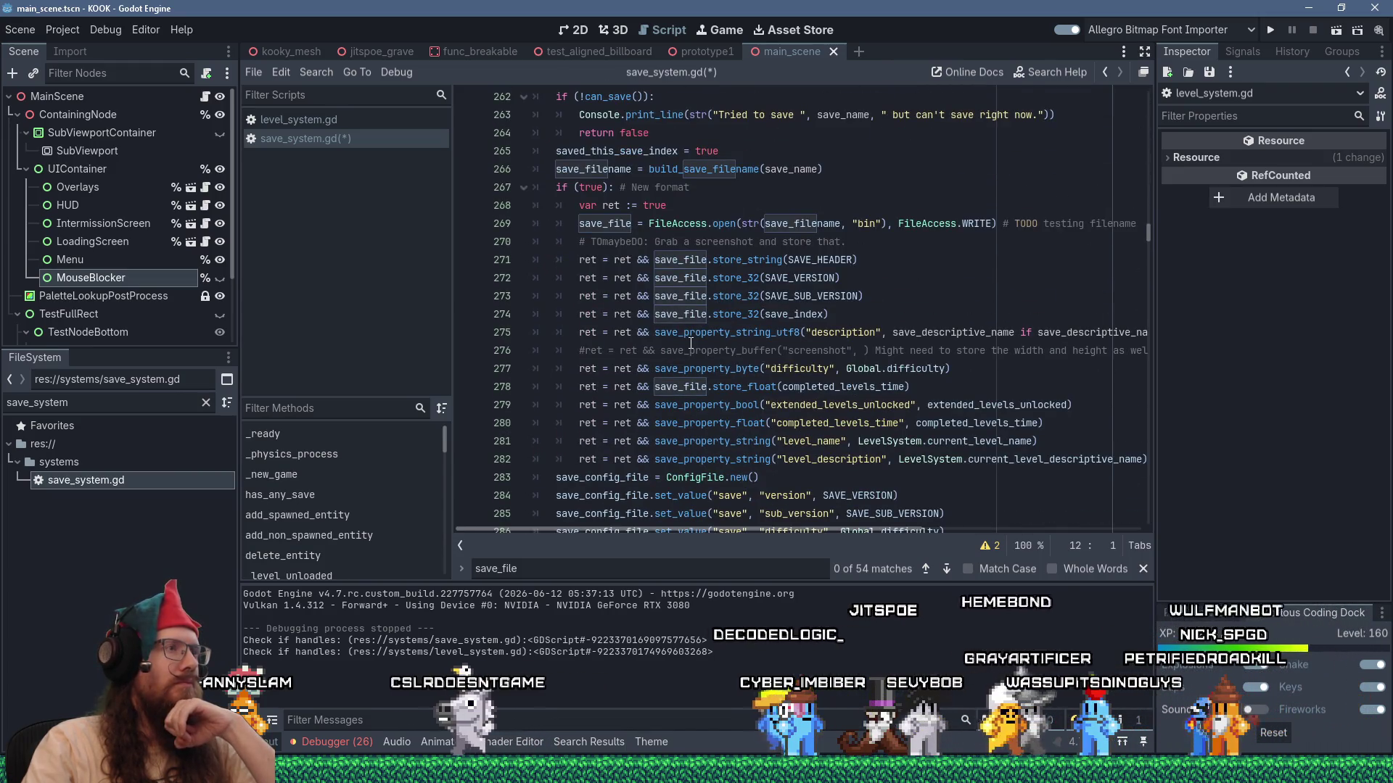
scroll(691, 343, up, 4)
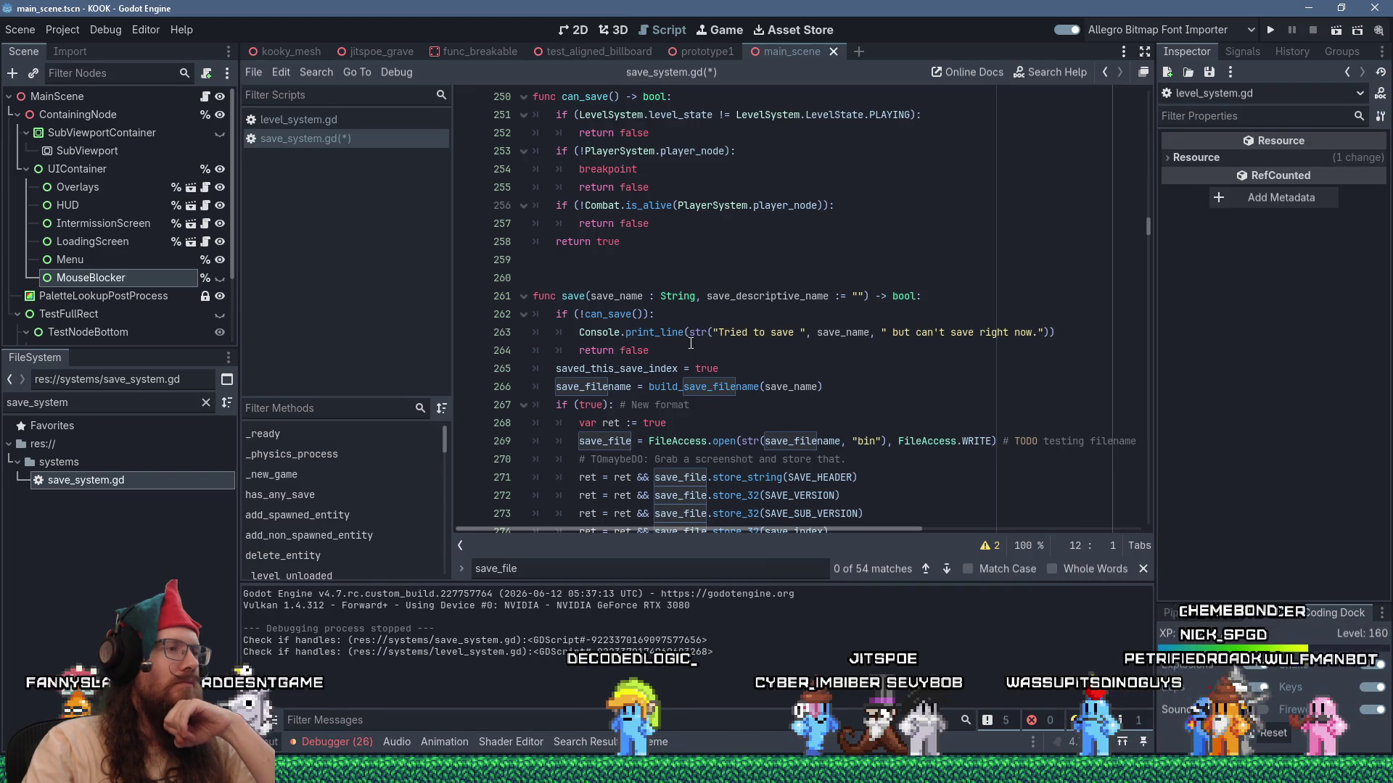
scroll(690, 343, down, 13)
scroll(691, 343, down, 9)
scroll(691, 344, up, 12)
scroll(690, 345, up, 6)
scroll(653, 290, down, 3)
scroll(612, 227, up, 3)
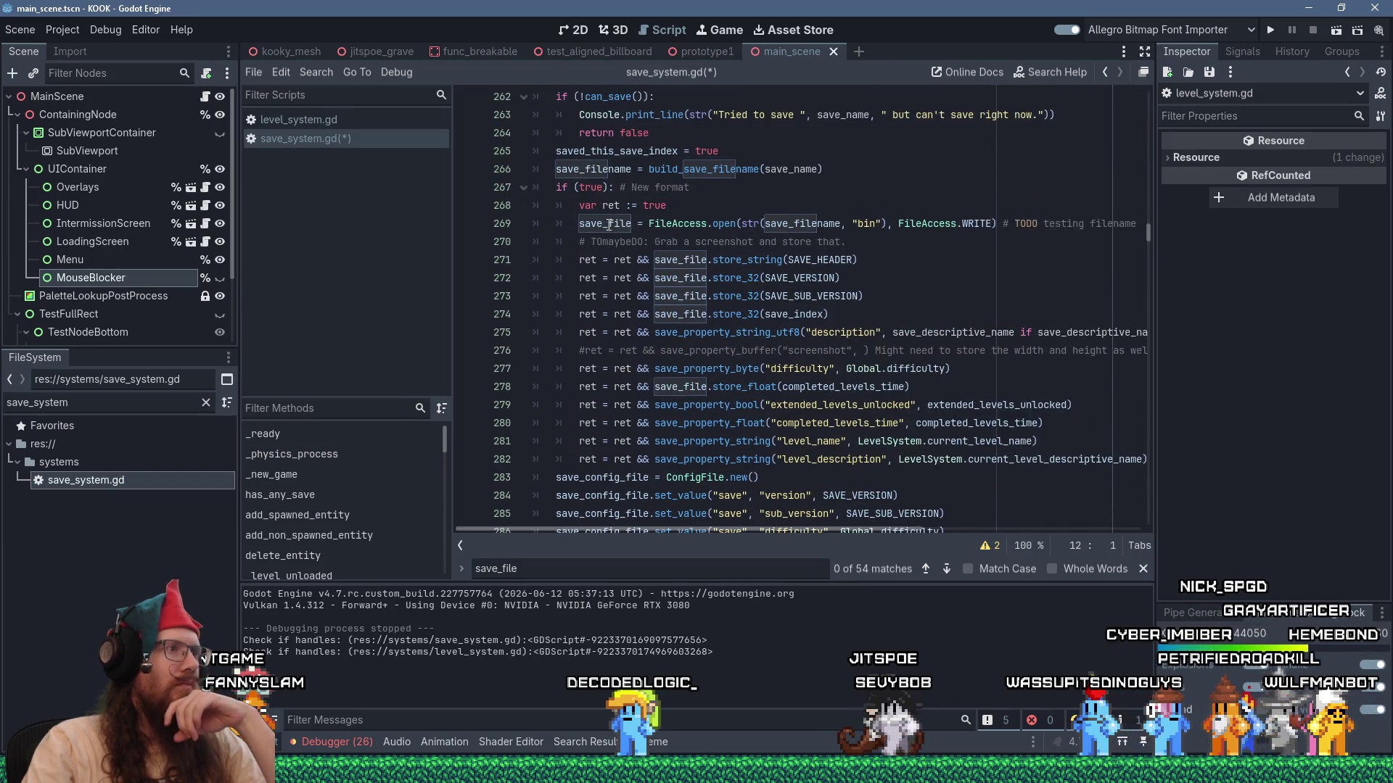
Change if (true) on line 267 to if (NEW_SAVE_FORMAT) and remove the trailing 'New format' comment.
double_click(593, 188)
key(shift+Insert)
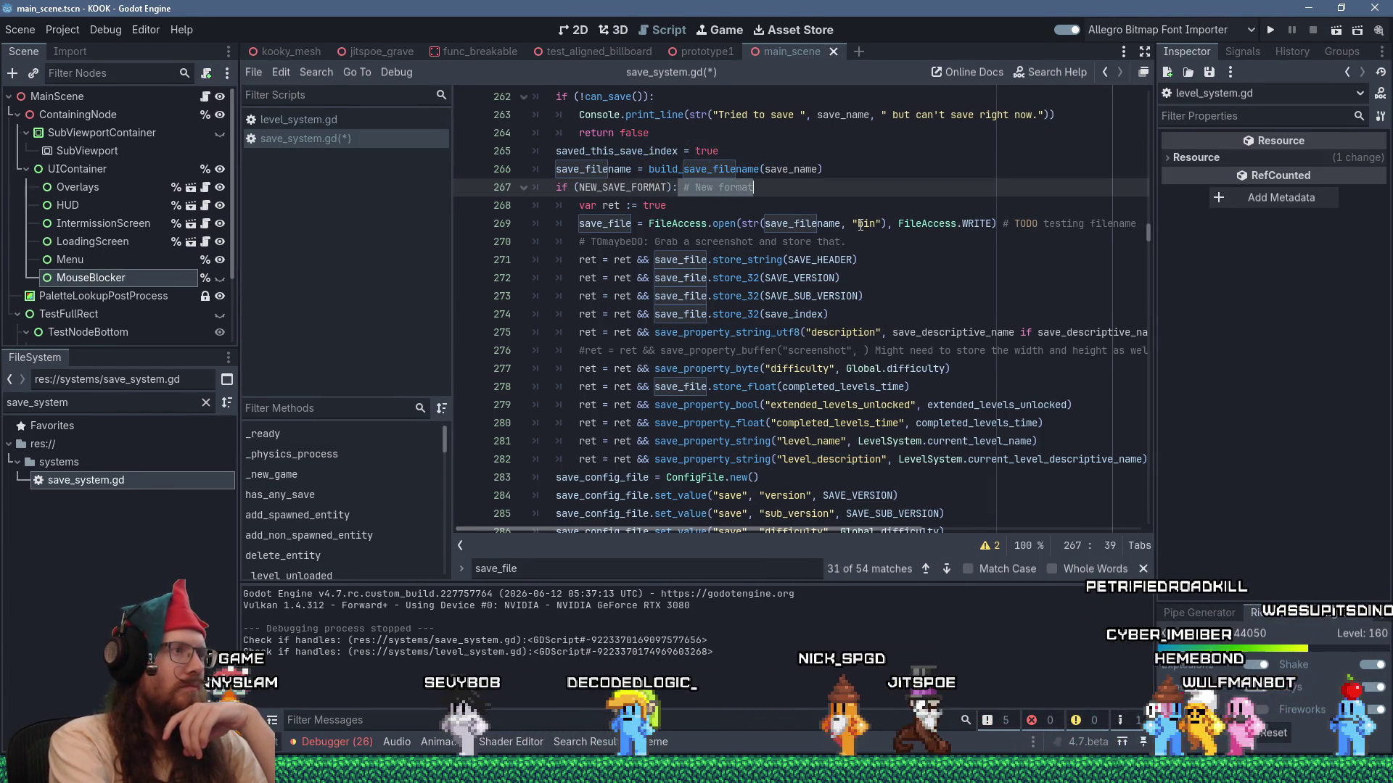
key(Delete)
key(Delete)
key(Delete)
scroll(836, 467, down, 2)
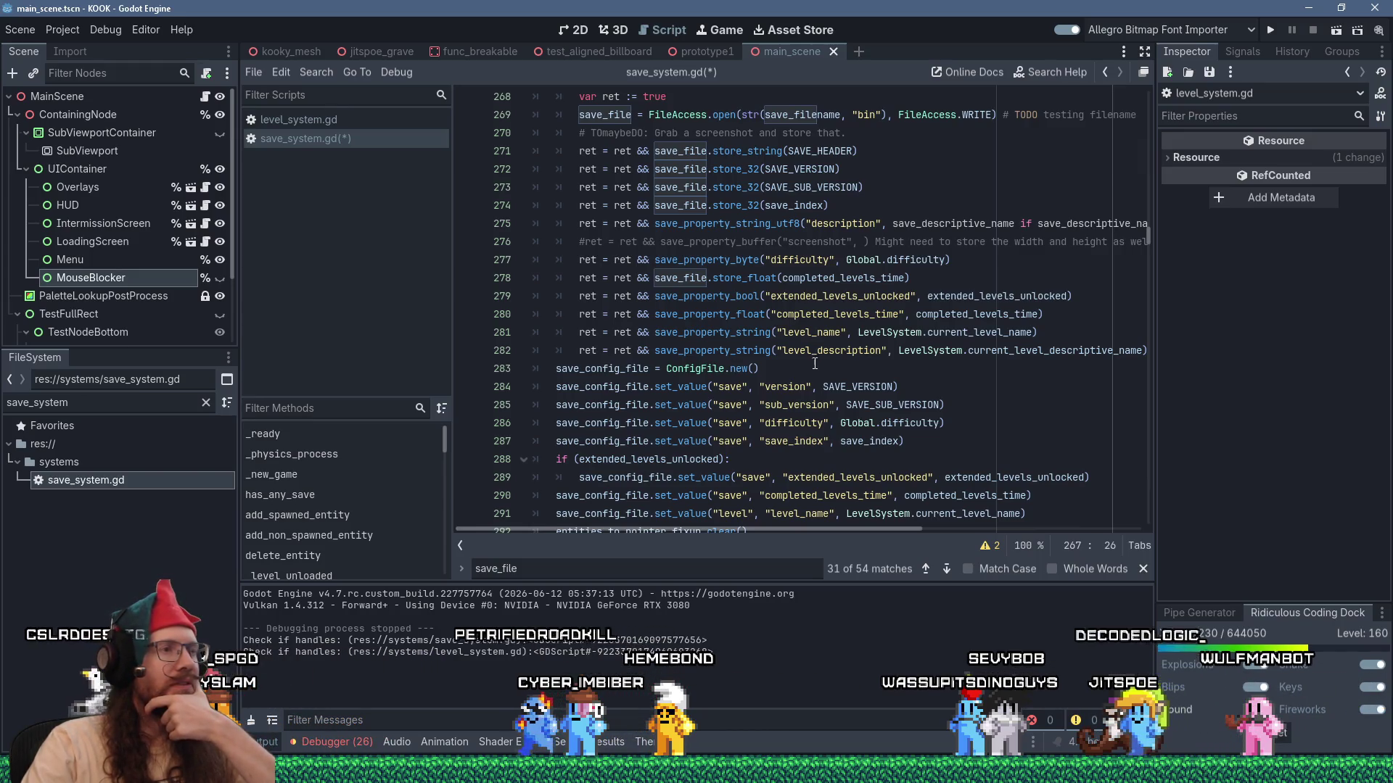
Select the extended_levels_unlocked save line next to the level_name write.
click(831, 333)
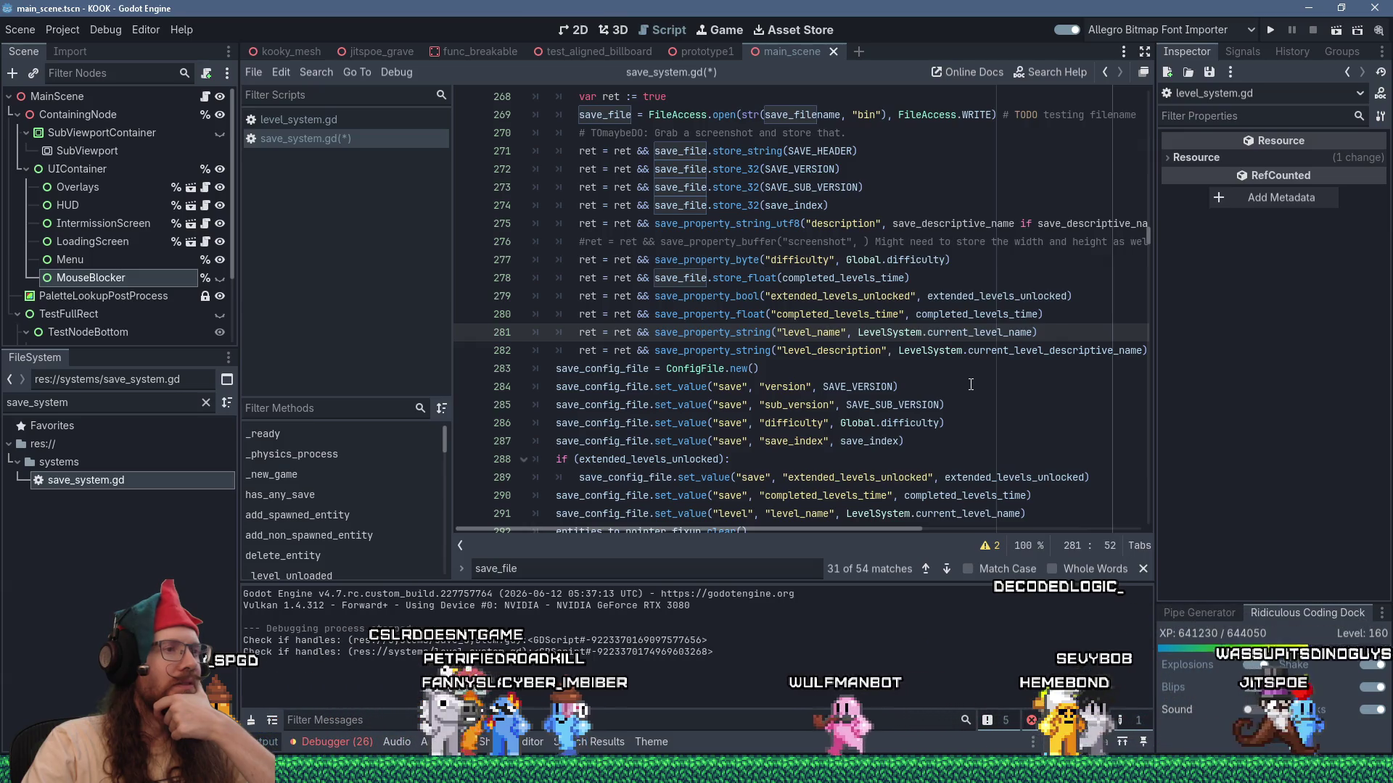
drag(1106, 298, 1104, 285)
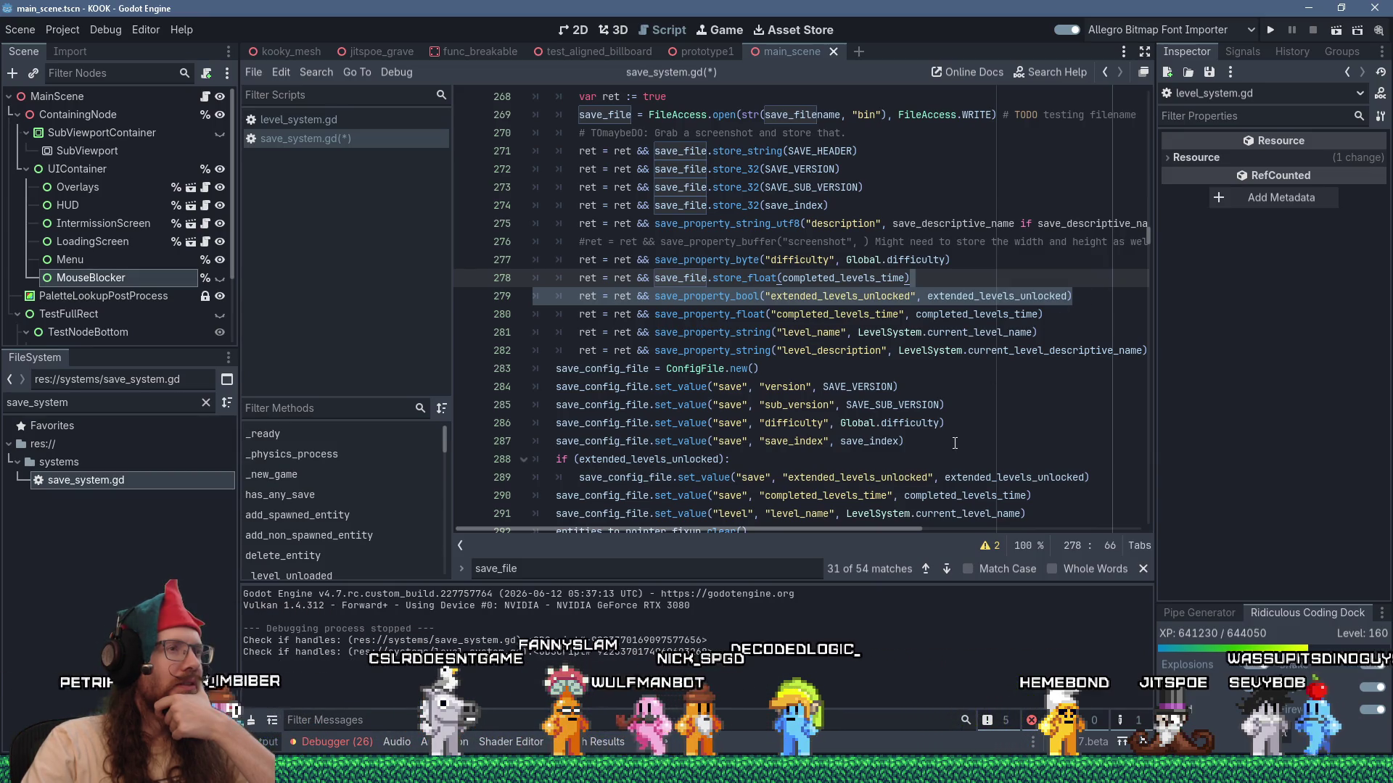
scroll(955, 443, down, 2)
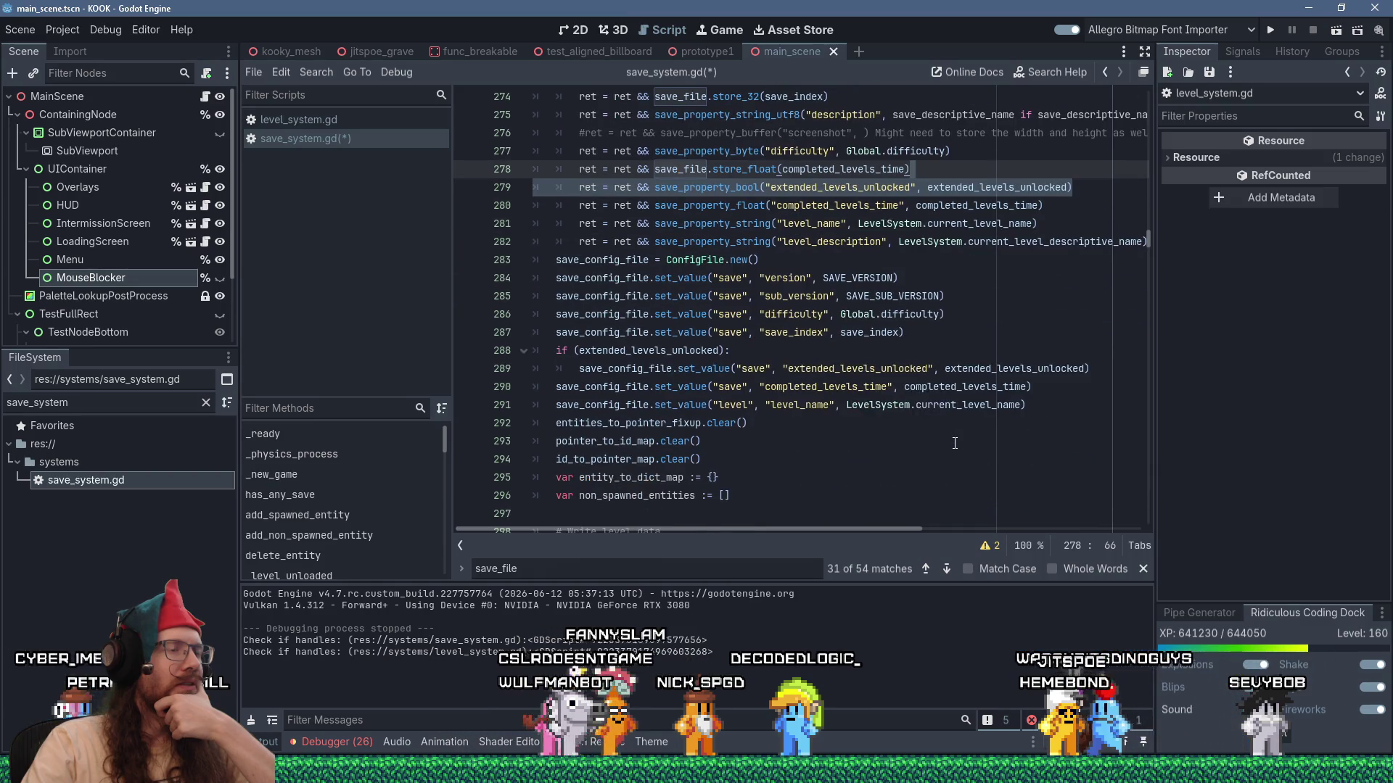
scroll(954, 443, down, 2)
scroll(955, 443, up, 5)
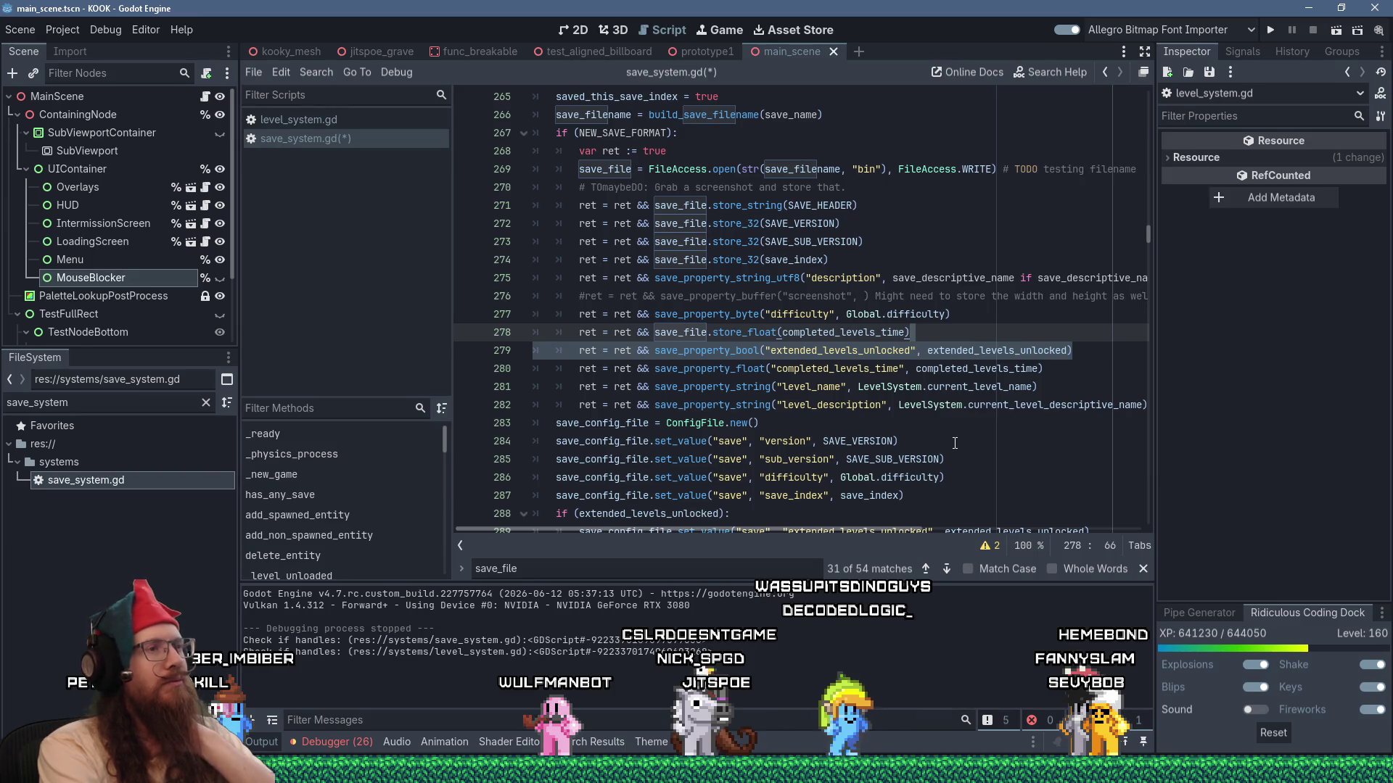
Cut the level_name and level_description save lines and paste them after the description save.
key(Down)
key(Down)
key(Down)
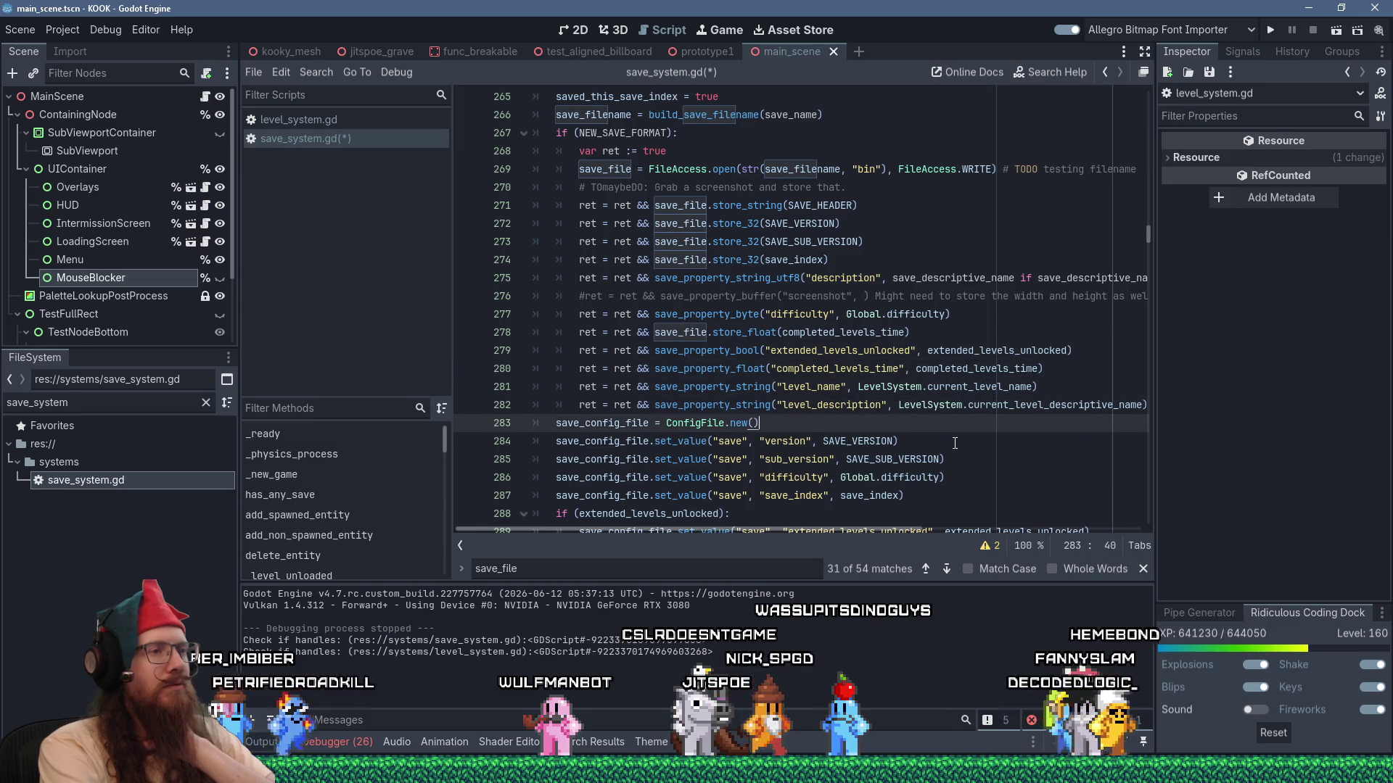
key(Up)
key(Up)
key(End)
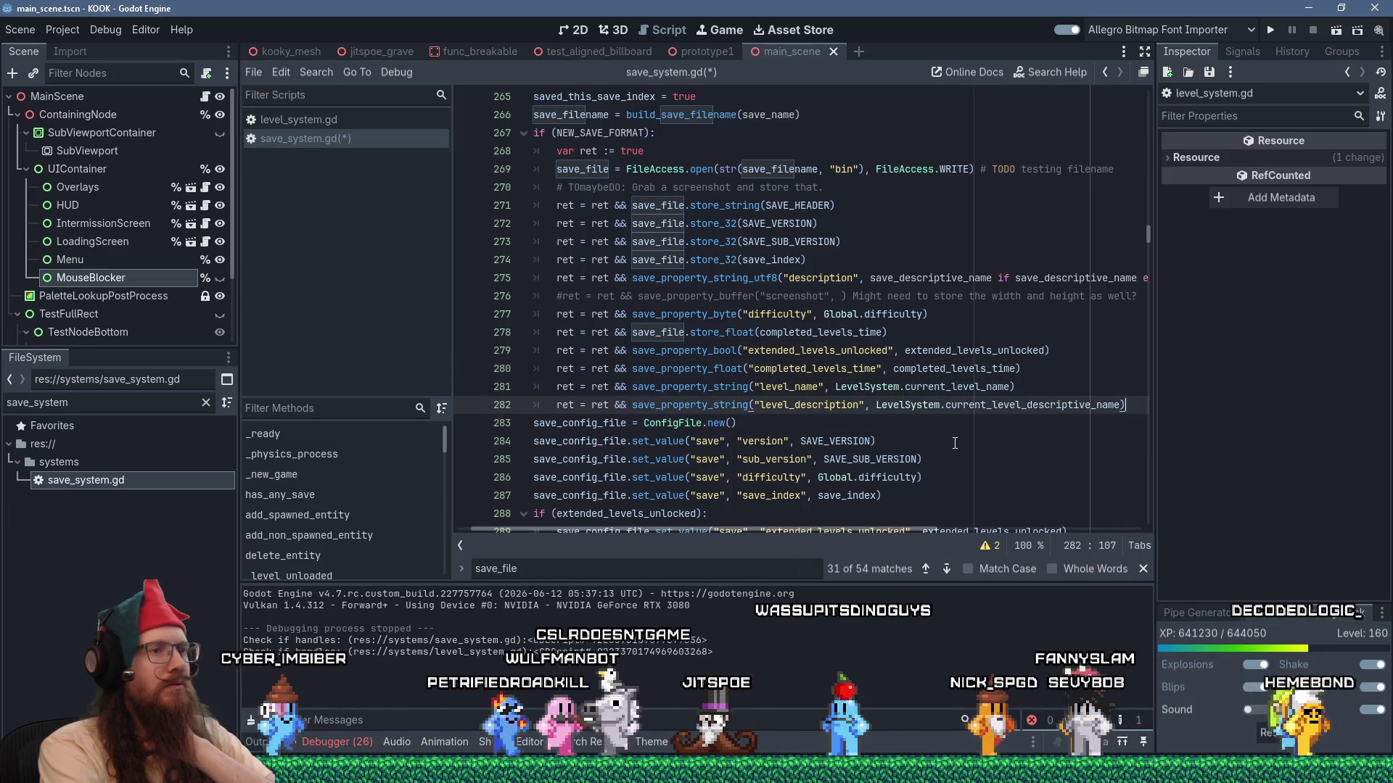
key(shift+Delete)
key(shift+Delete)
key(Up)
key(Up)
key(Up)
key(Up)
key(Up)
key(Up)
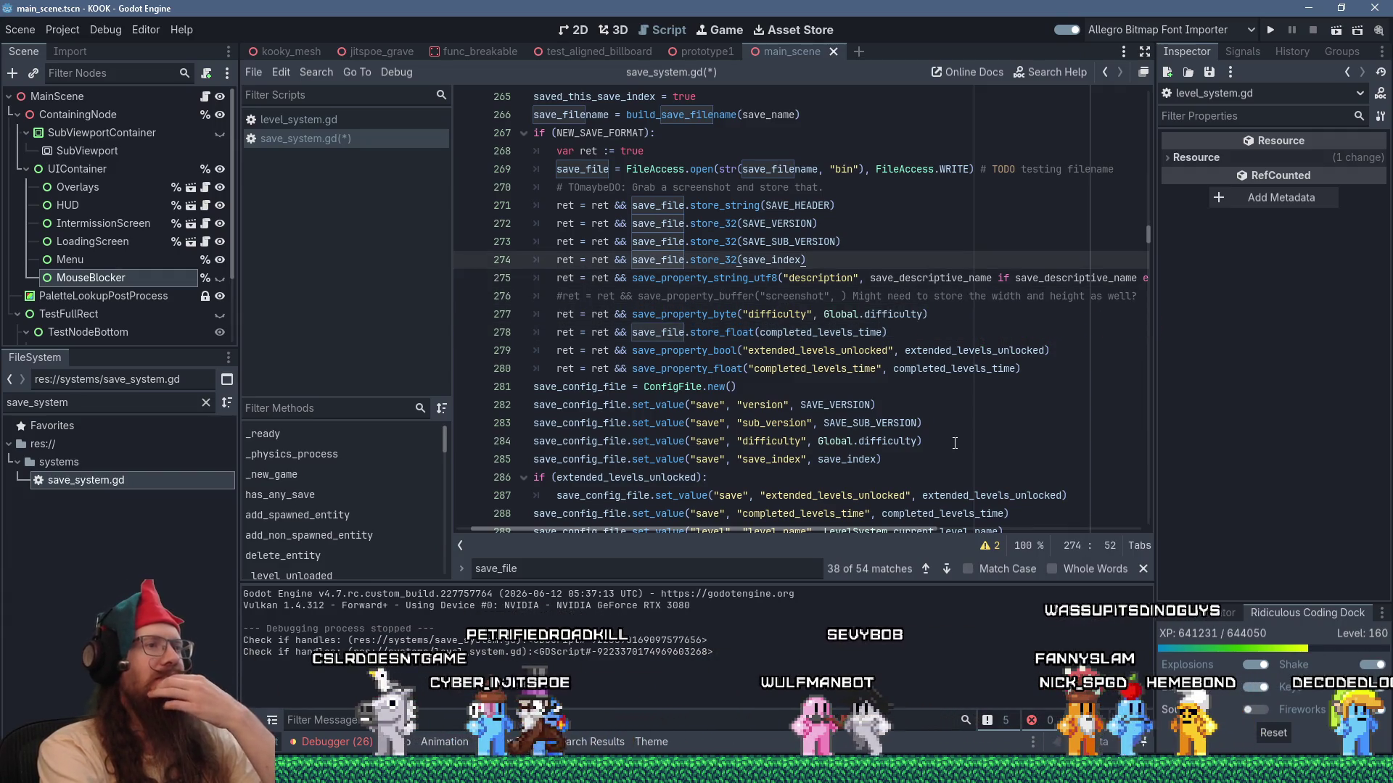
key(Down)
key(Down)
key(shift+Insert)
key(Home)
key(Home)
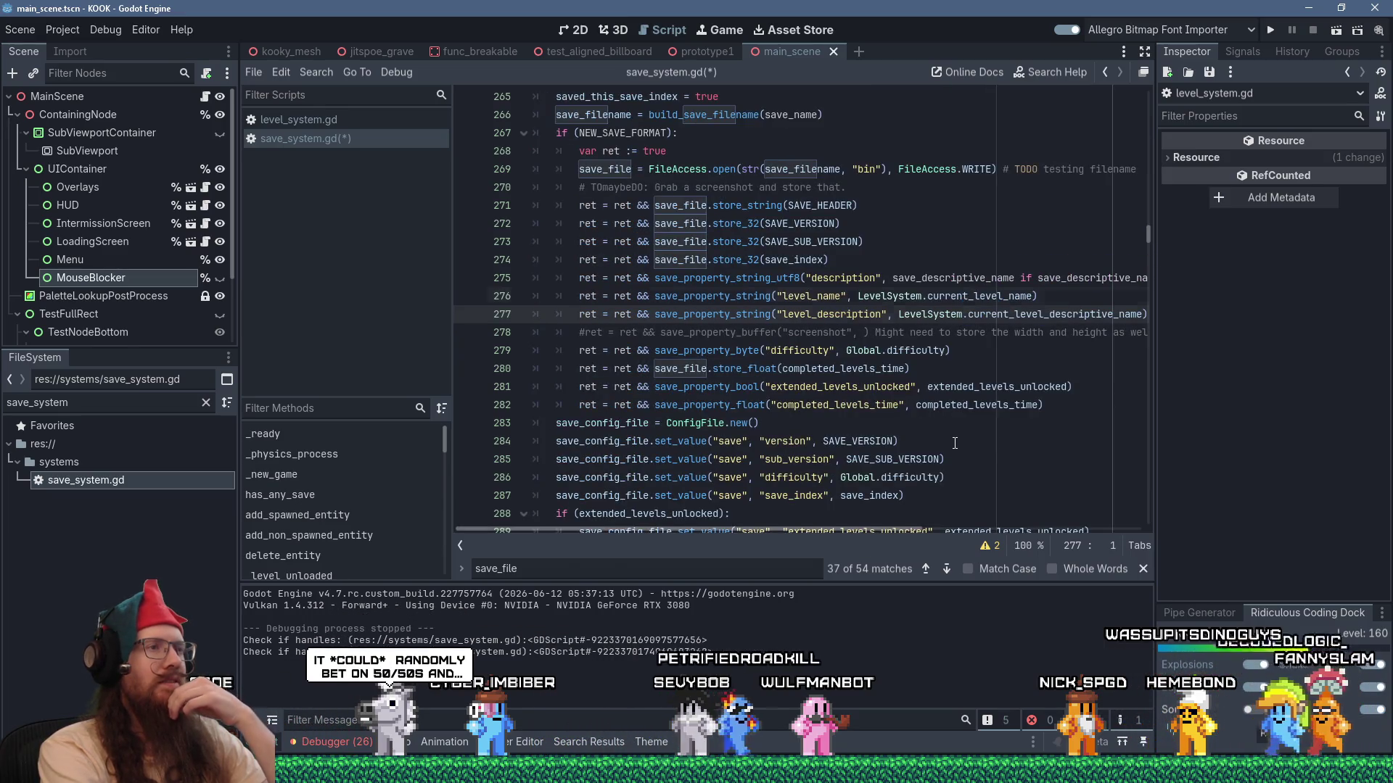
Move the level_name write below the level_description write.
key(Up)
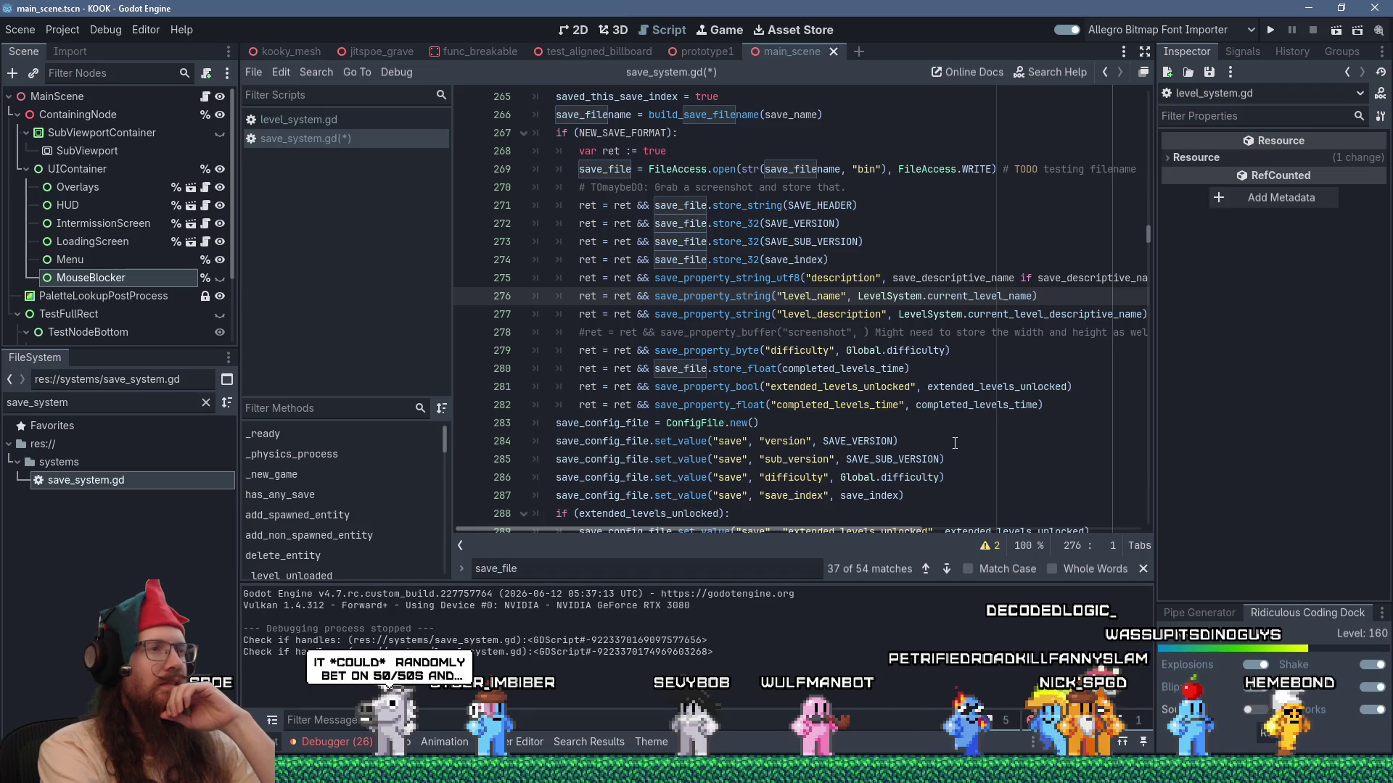
key(shift+Down)
key(ctrl+c)
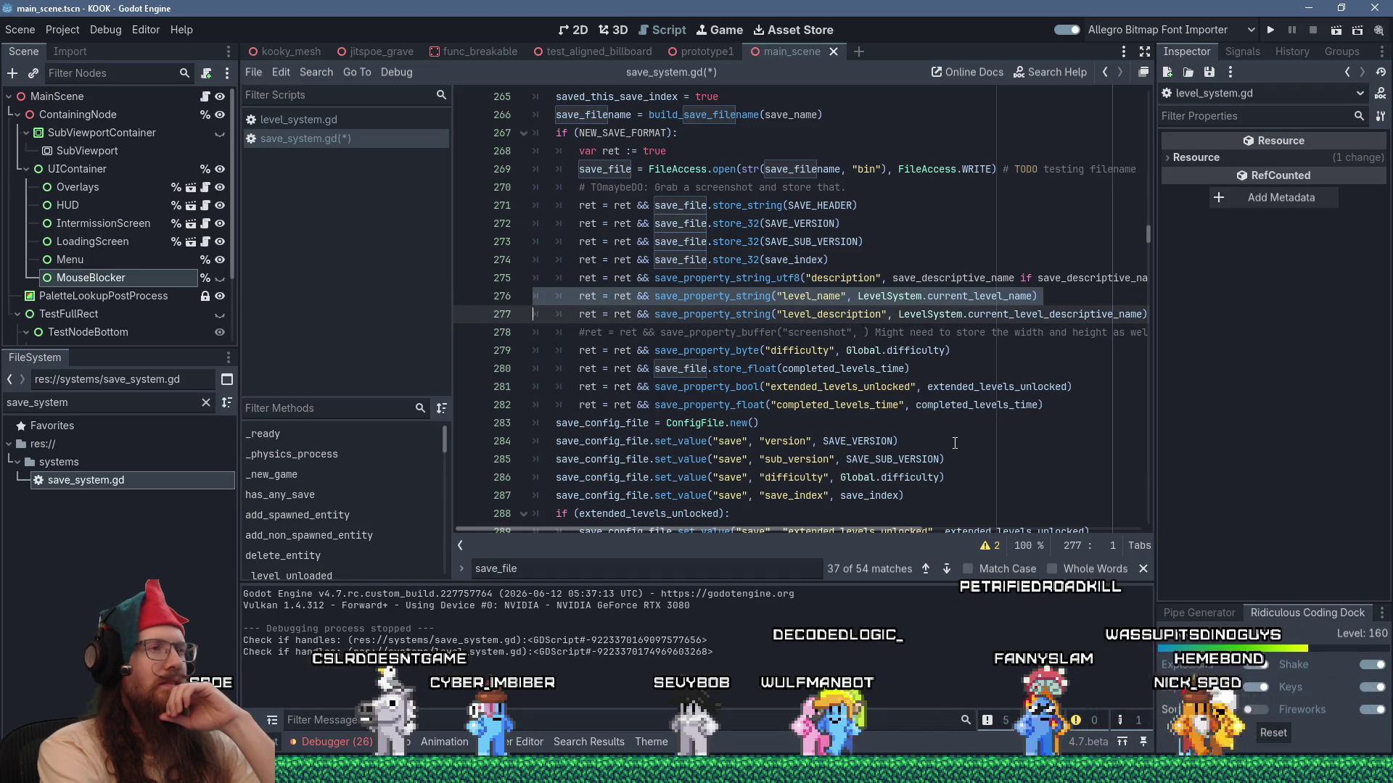
key(shift+Delete)
key(Down)
key(shift+Insert)
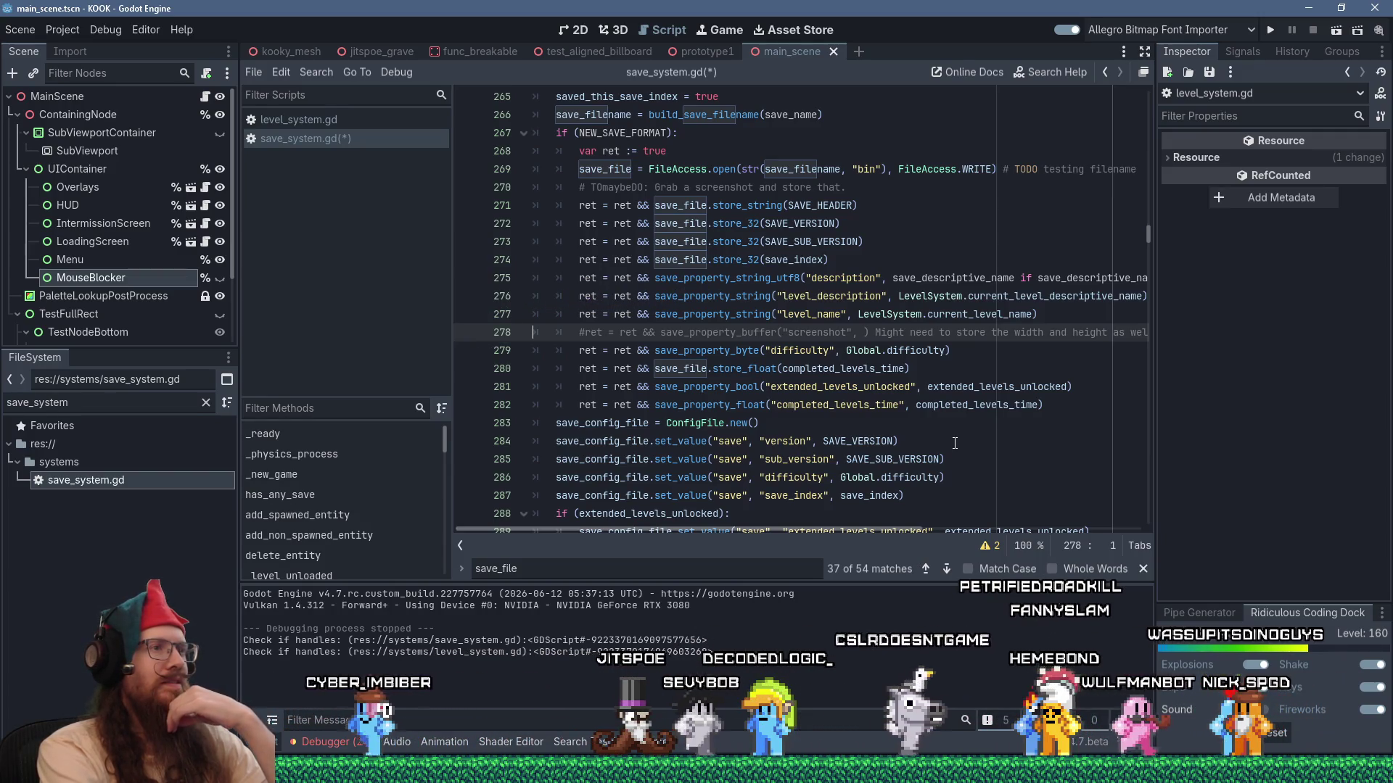
Insert a new blank line after the level_description write.
key(Up)
key(Up)
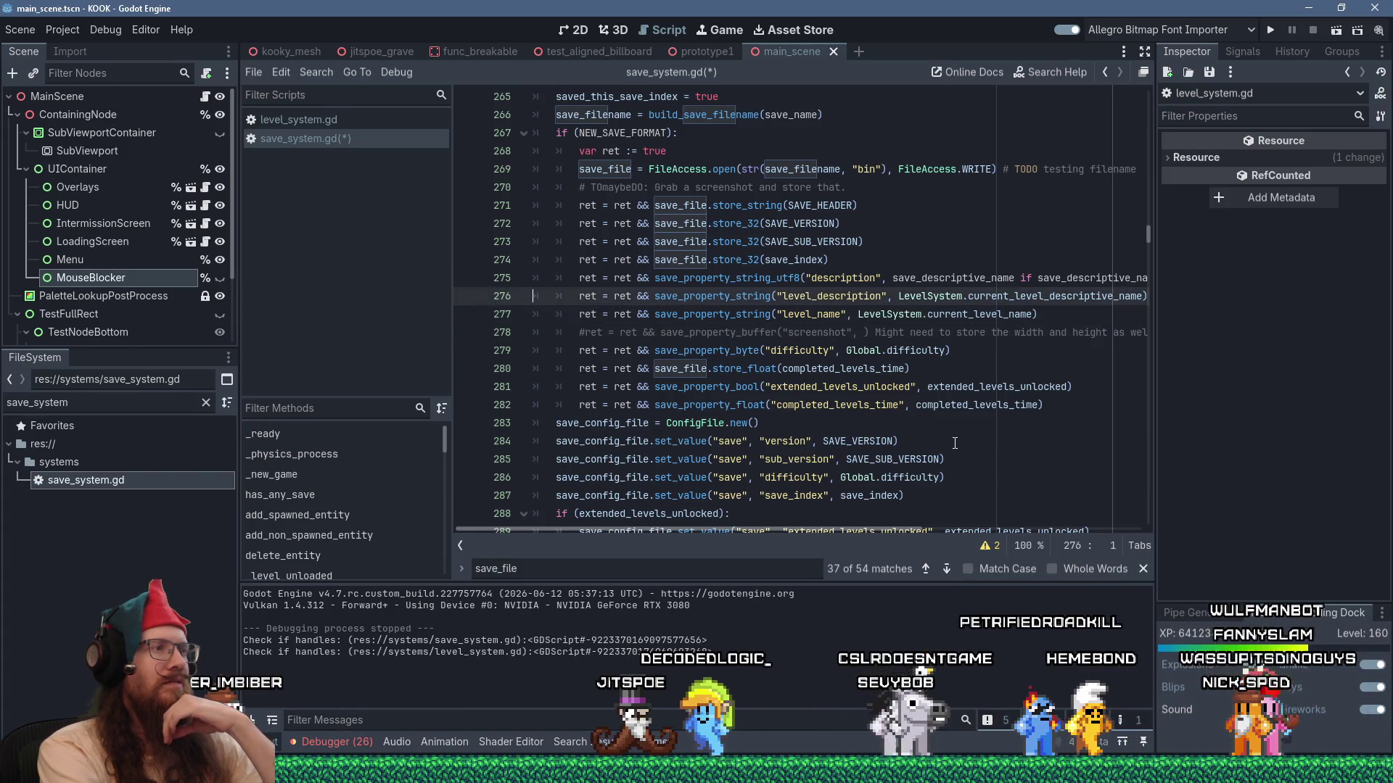
key(End)
key(Return)
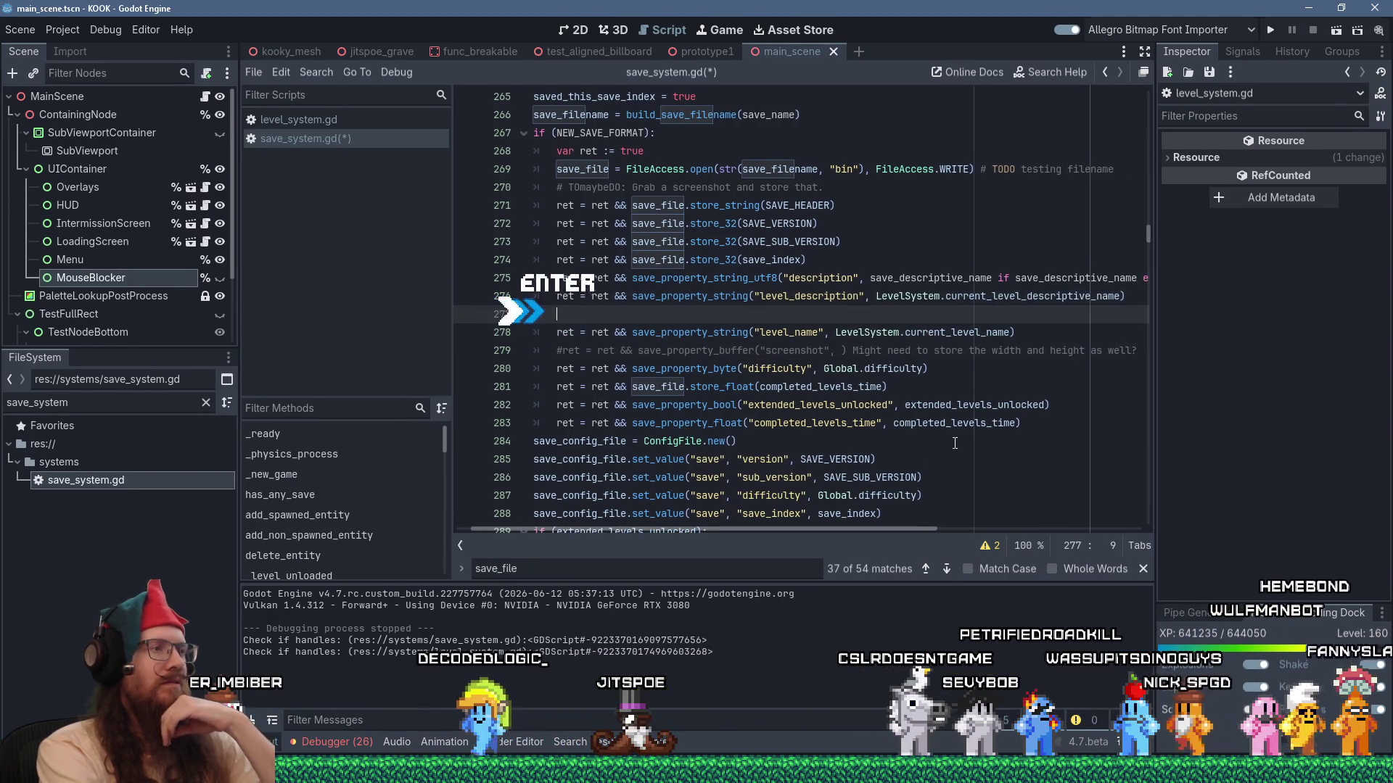
Write ret = ret && save_property_float("save_time", Time.get_unix_time_from_system()) and view its documentation.
text(ret = )
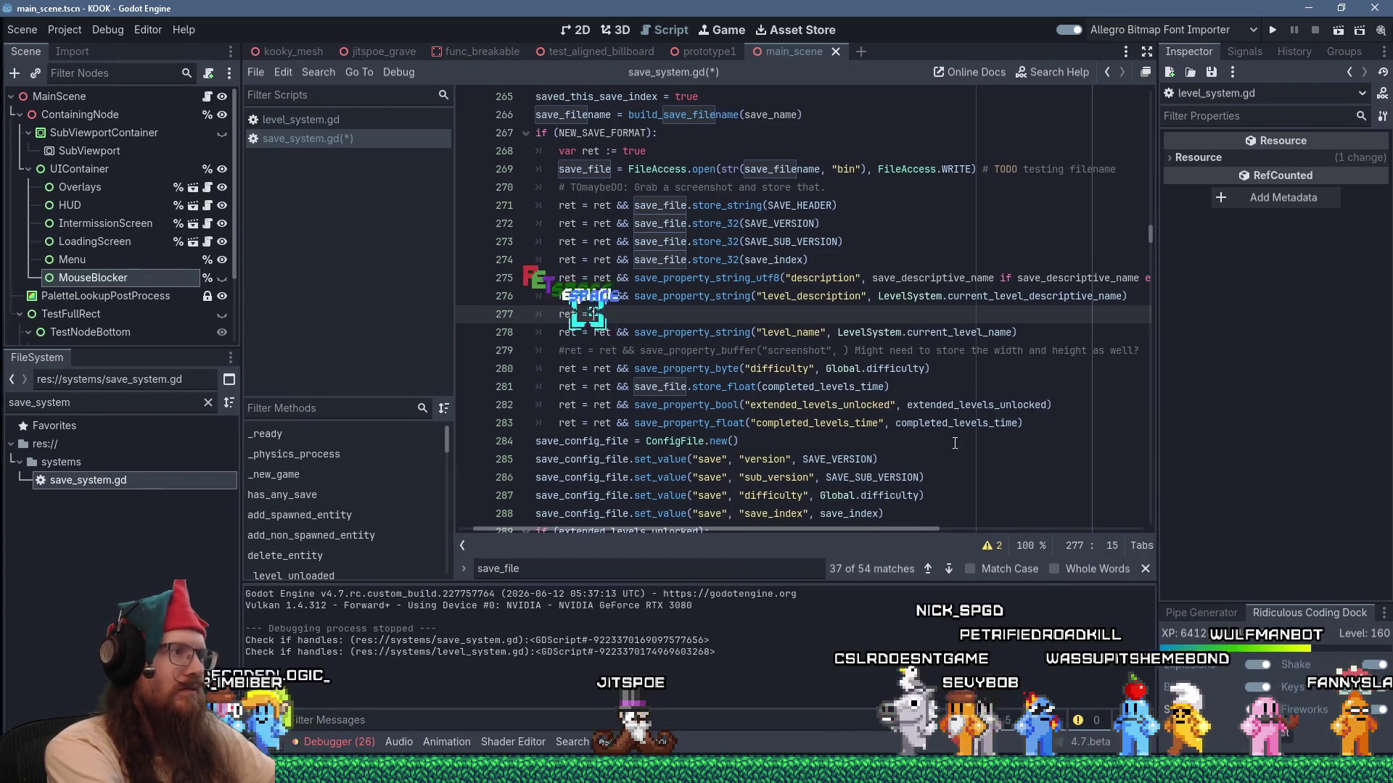
text(ret && )
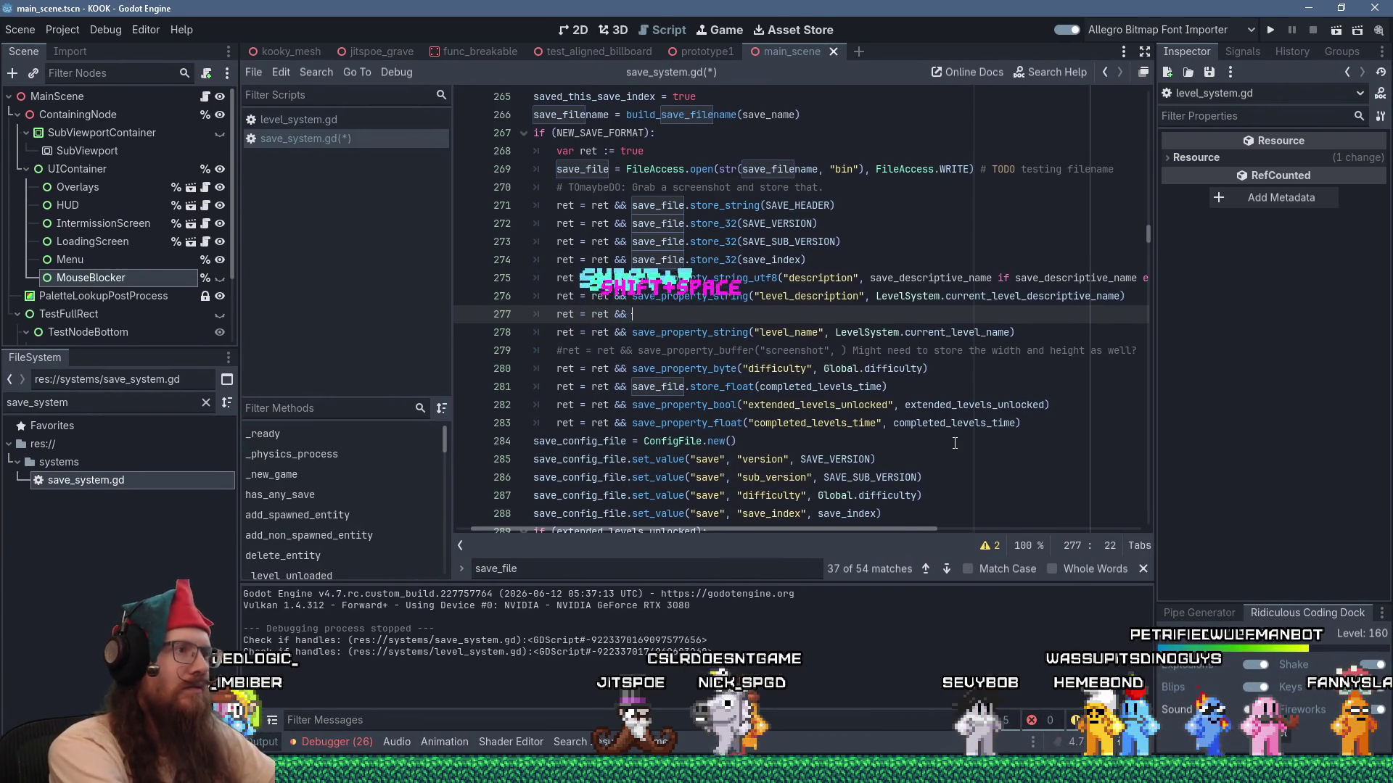
text(save_prot)
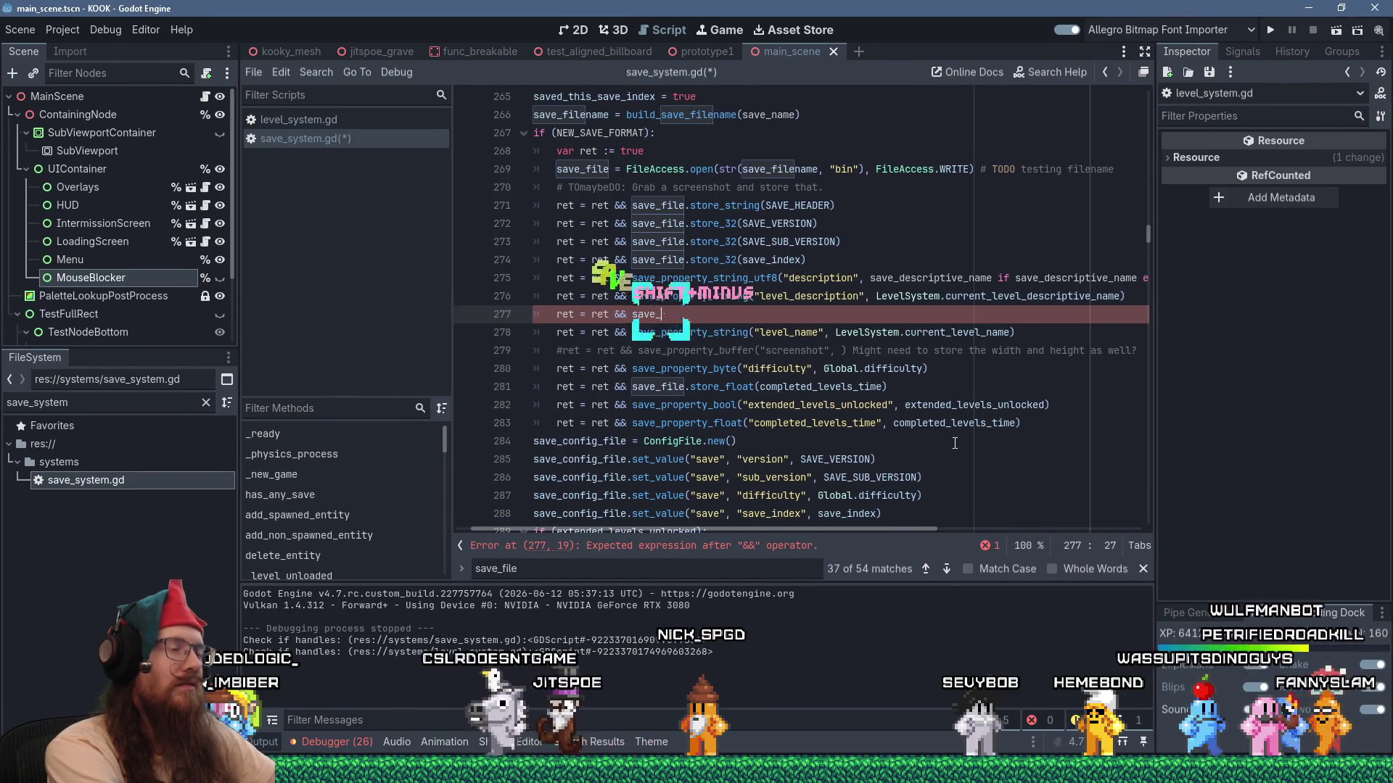
key(BackSpace)
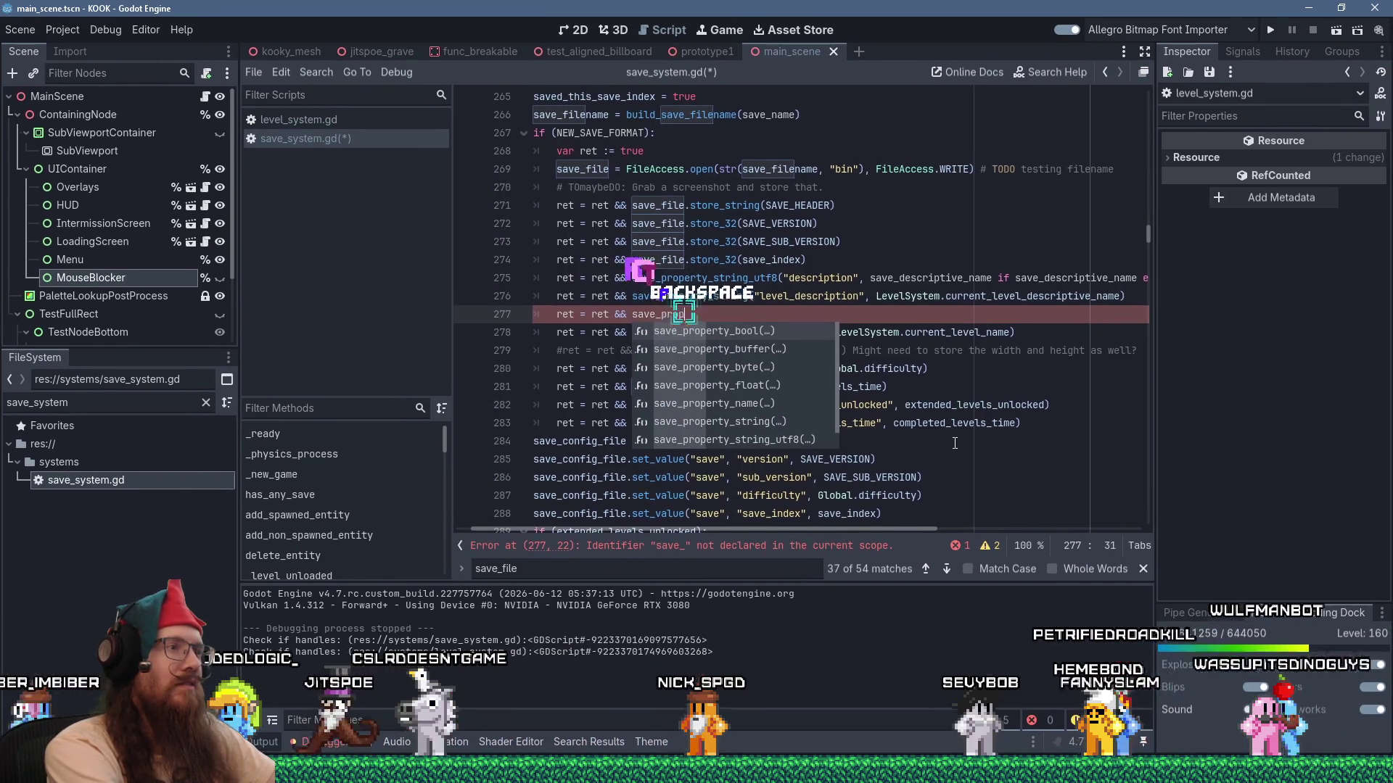
text(perty_)
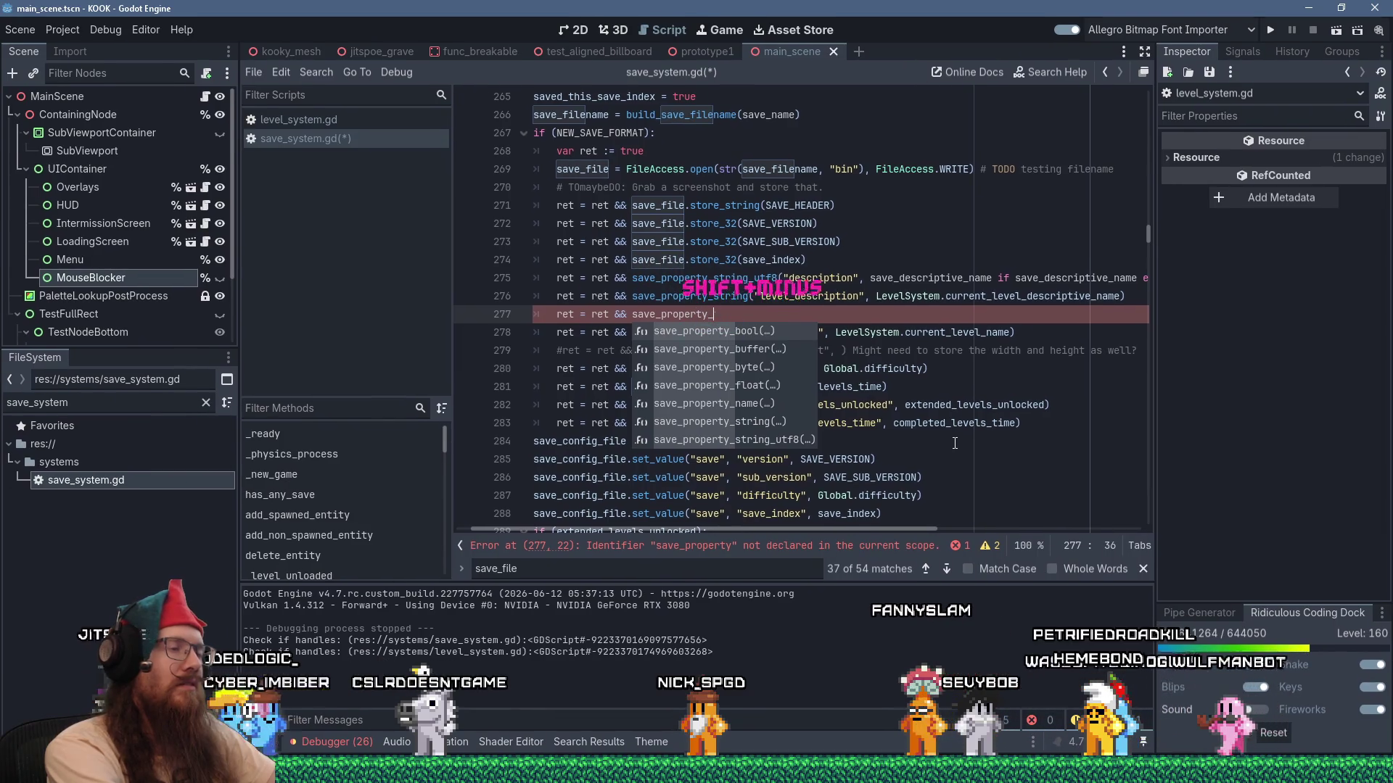
text(float)
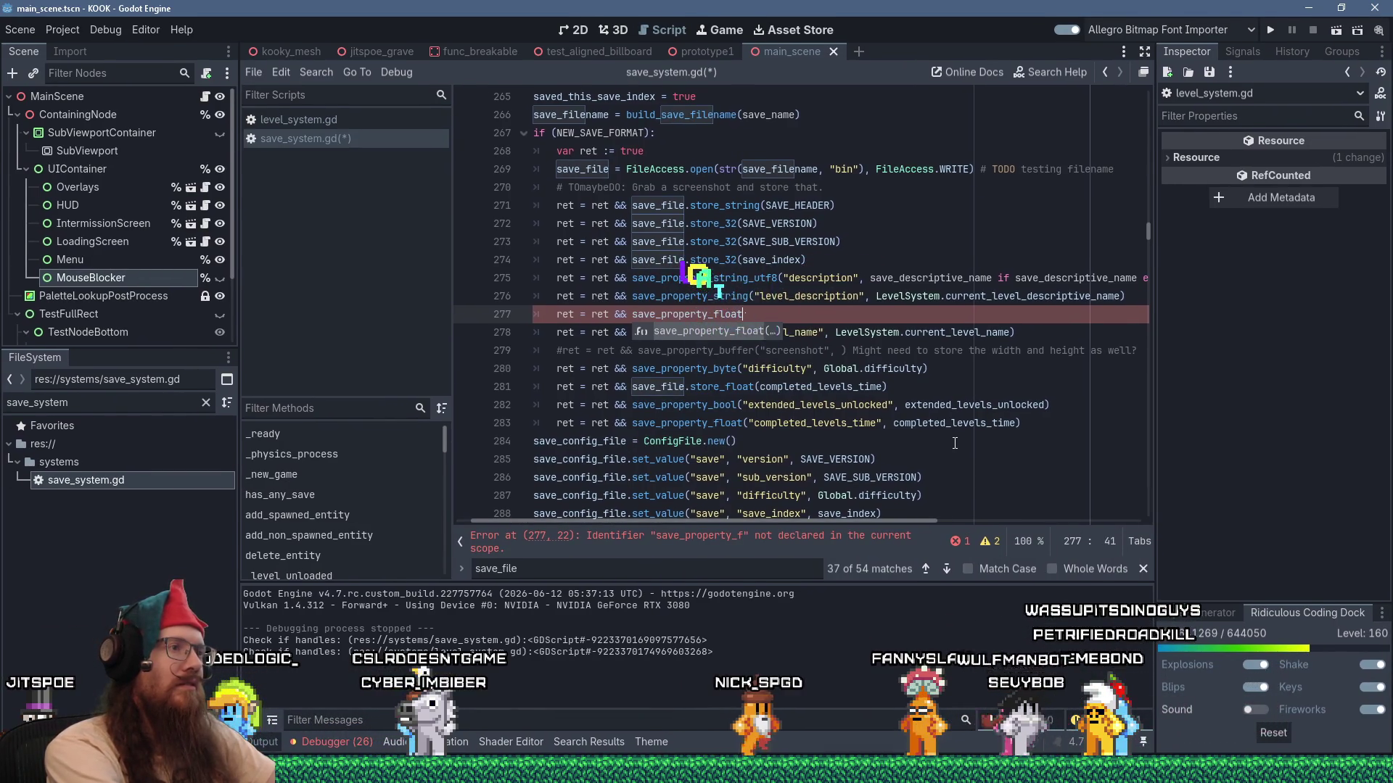
text(("save)
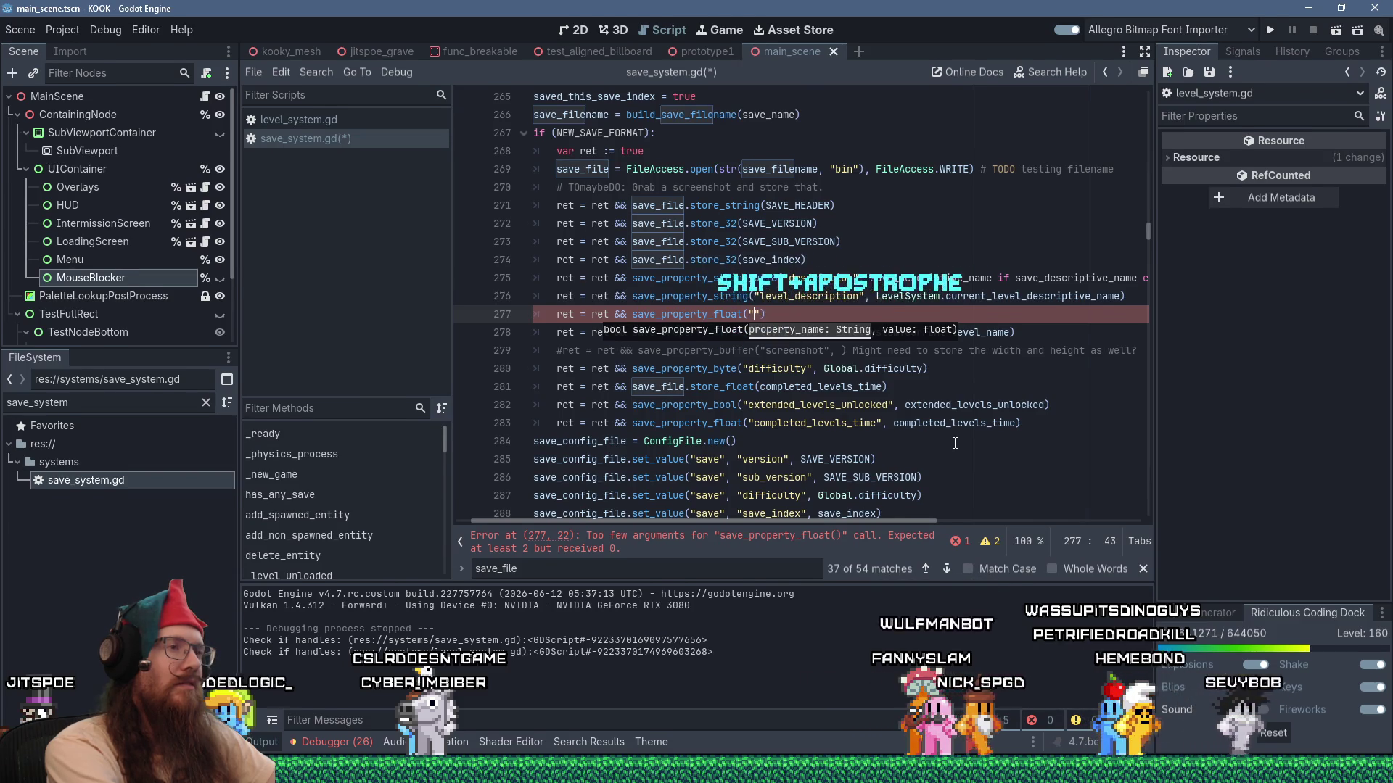
text(_time)
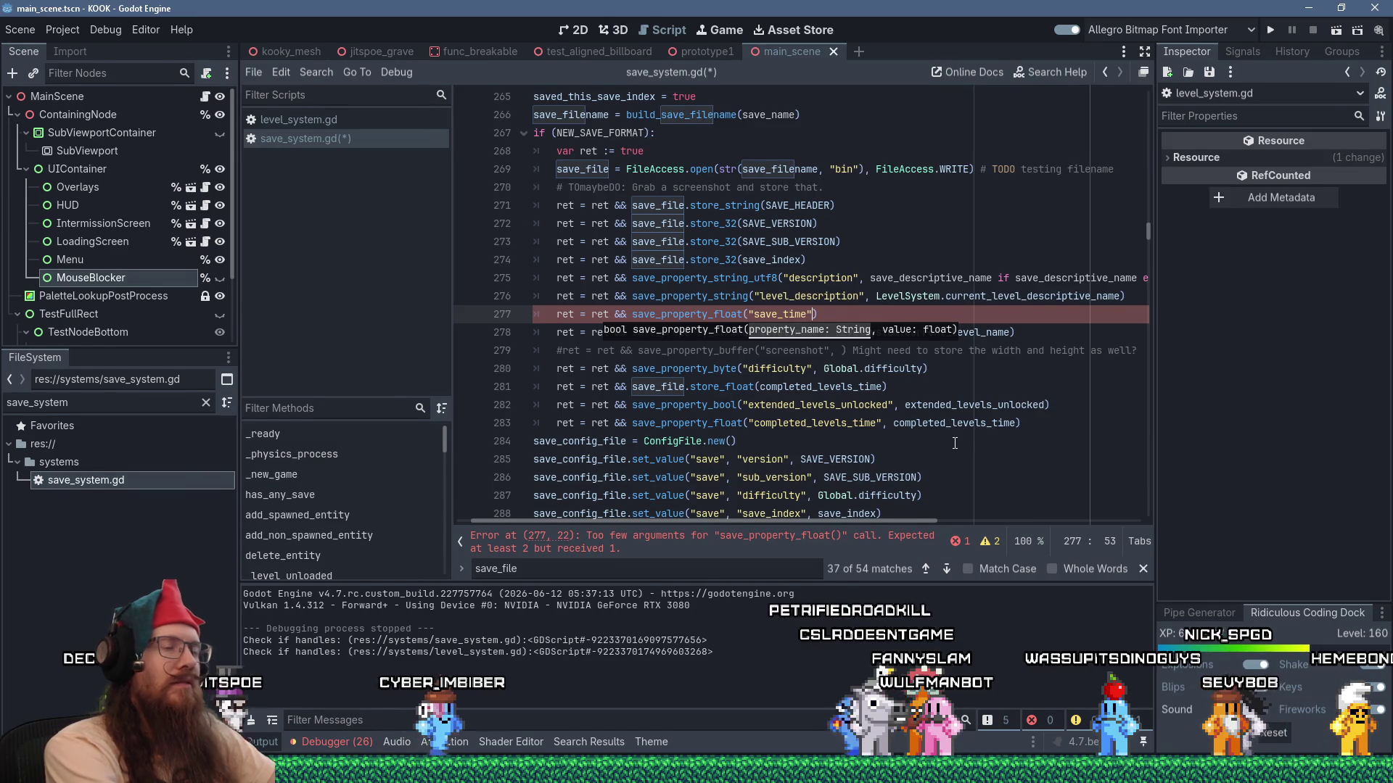
text(", )
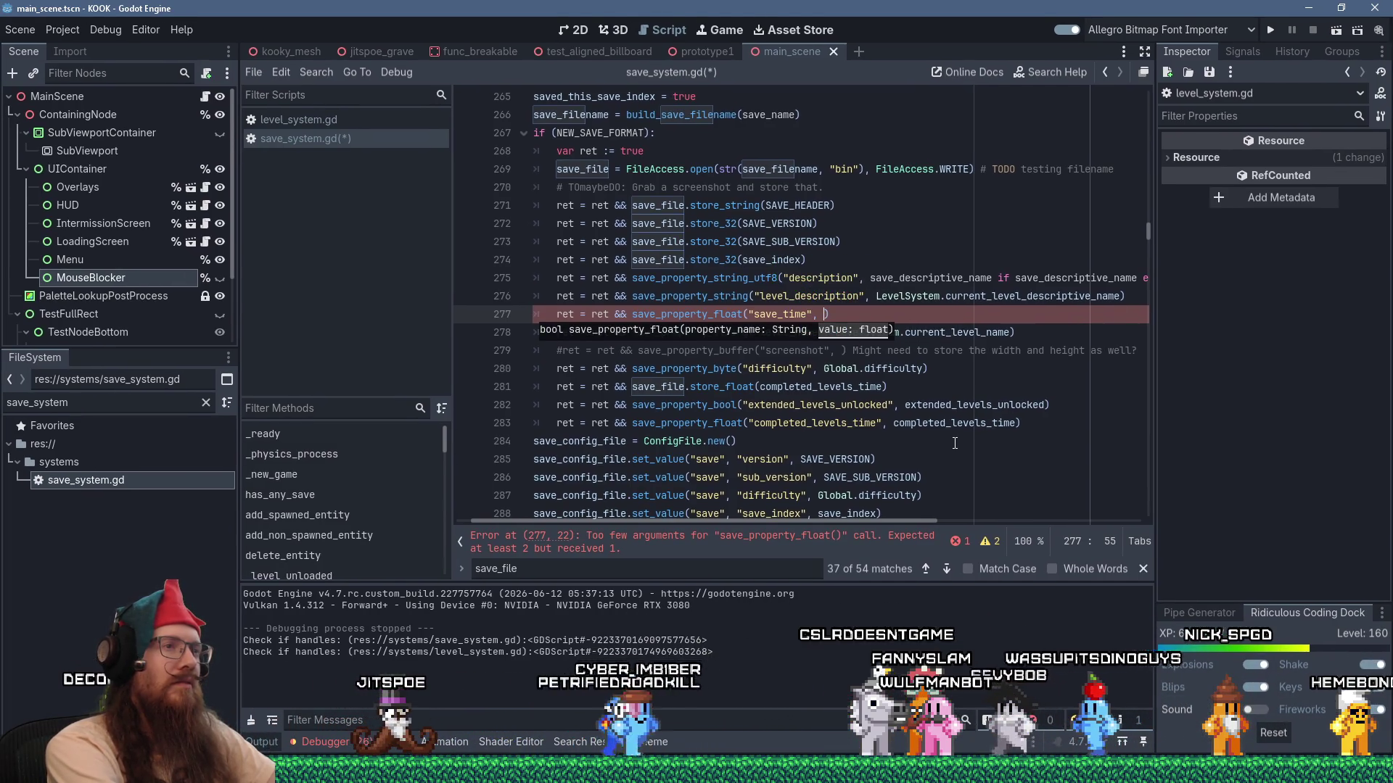
text(Time.unix)
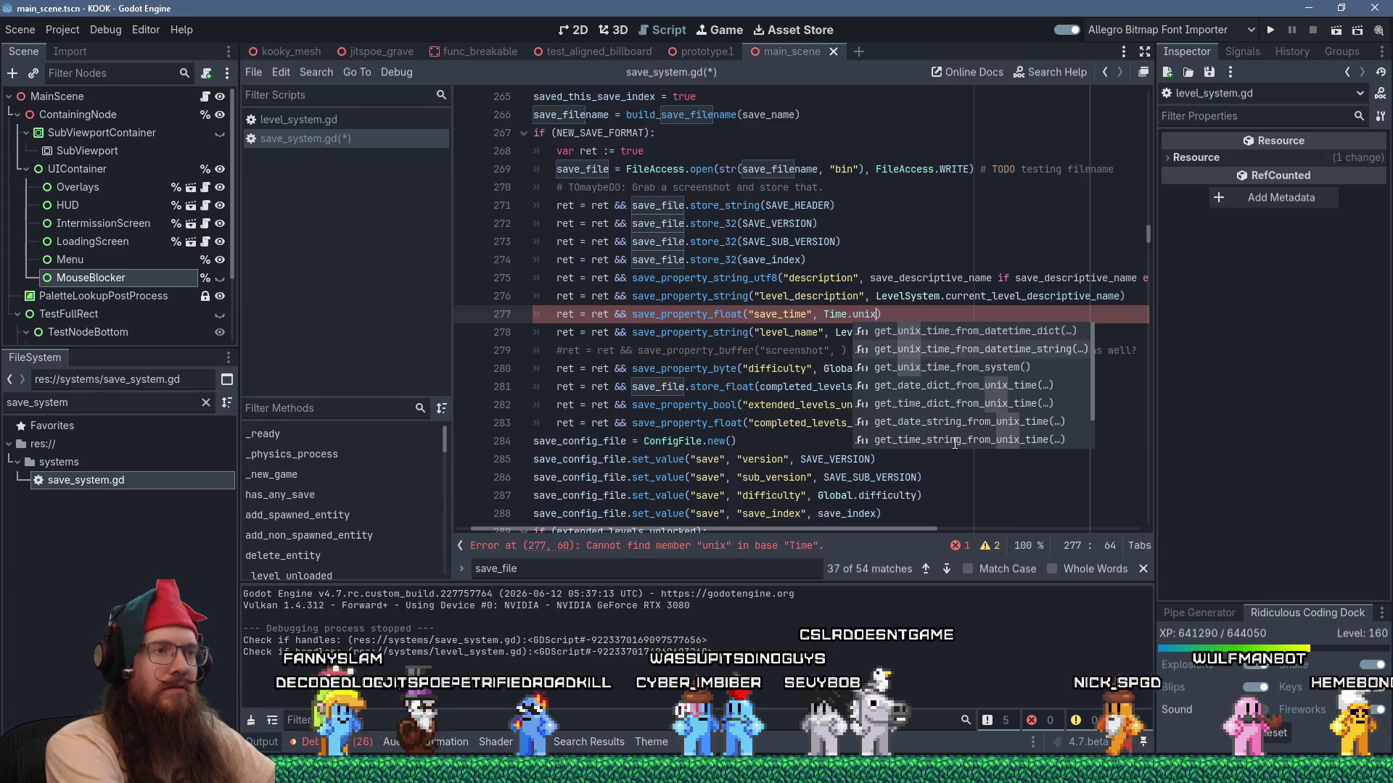
key(Return)
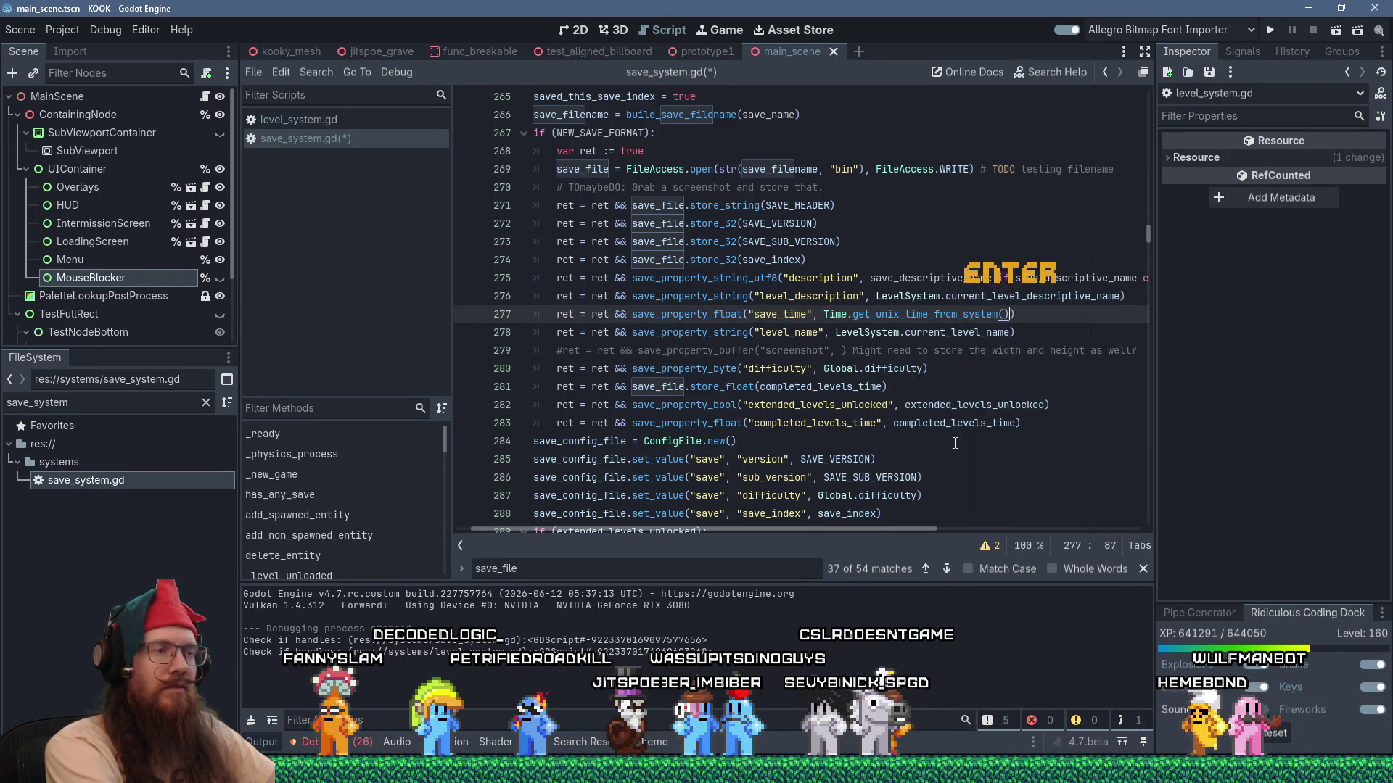
ctrl+click(925, 315)
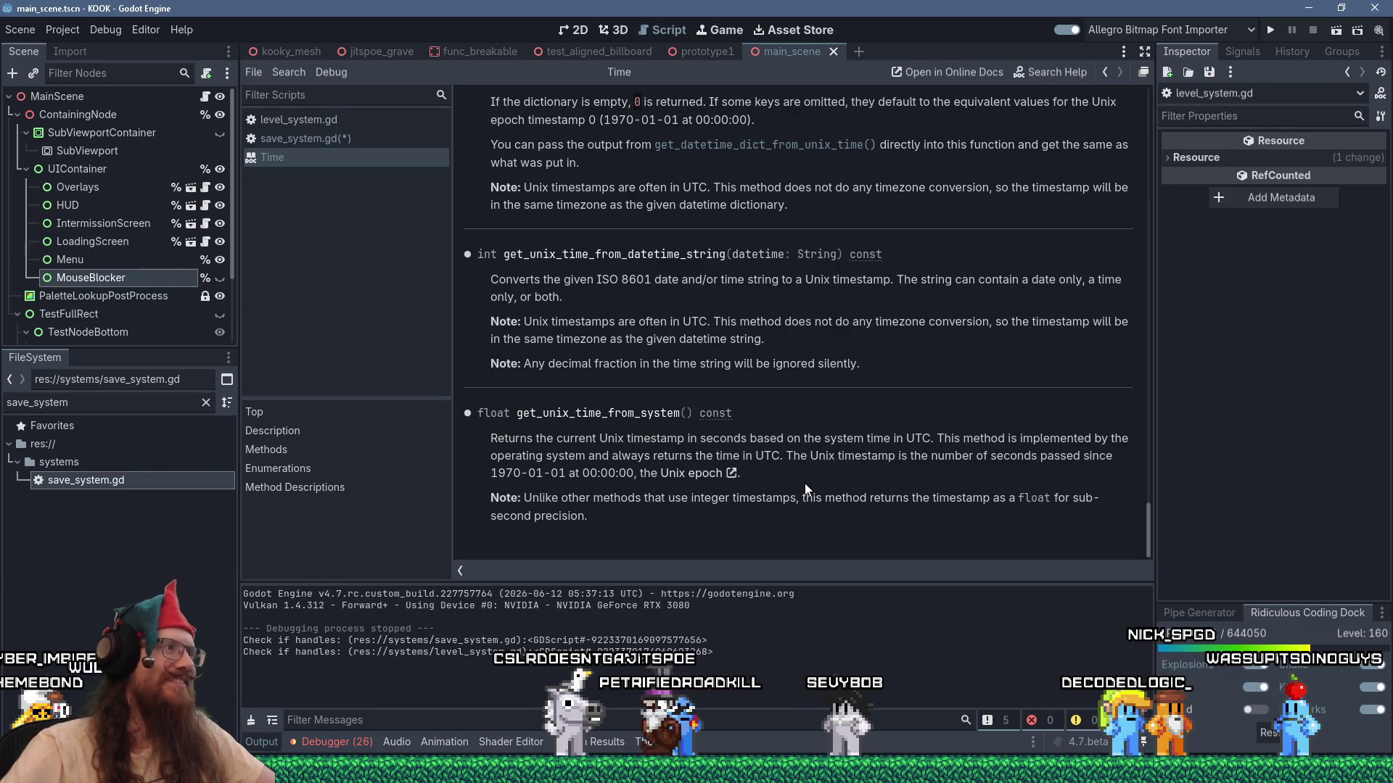
click(346, 141)
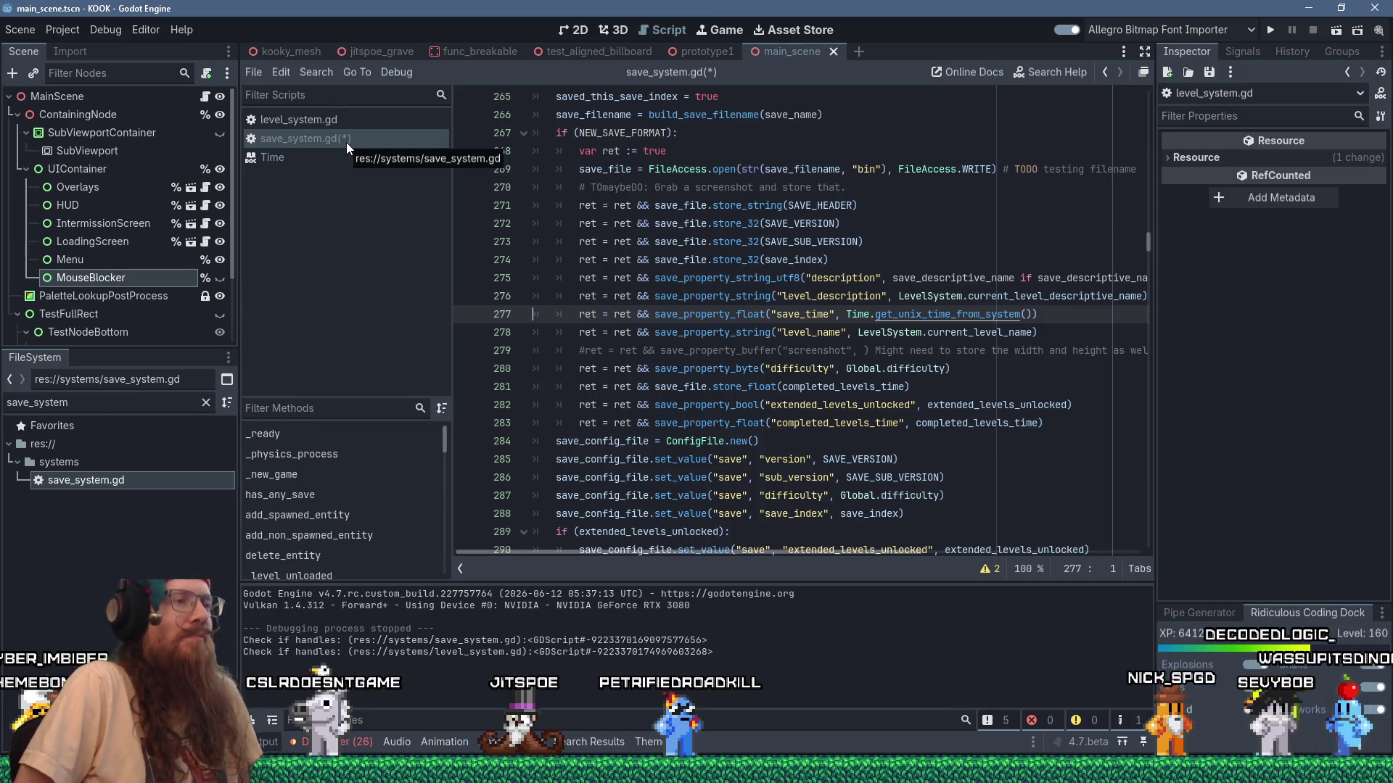
Move the difficulty write up above the commented-out screenshot line.
click(782, 352)
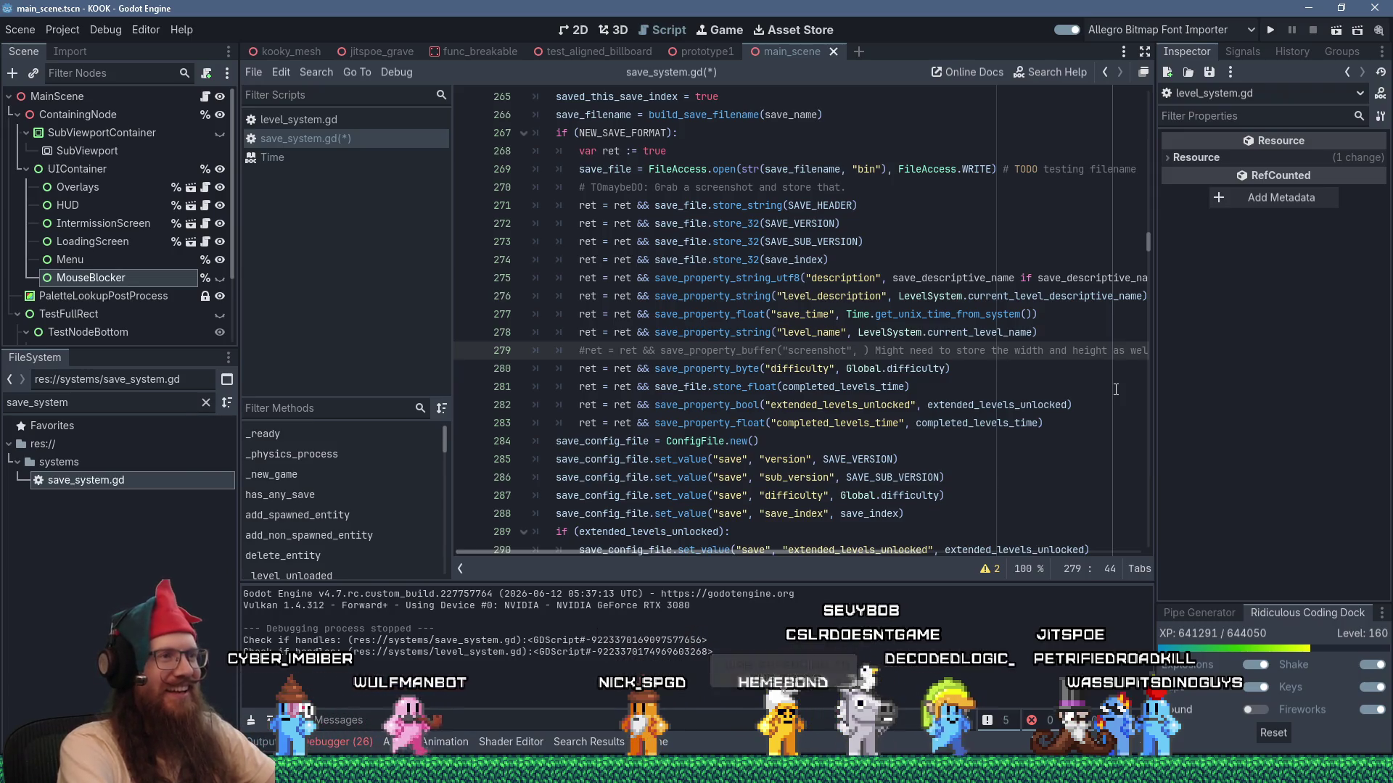
key(Down)
key(Down)
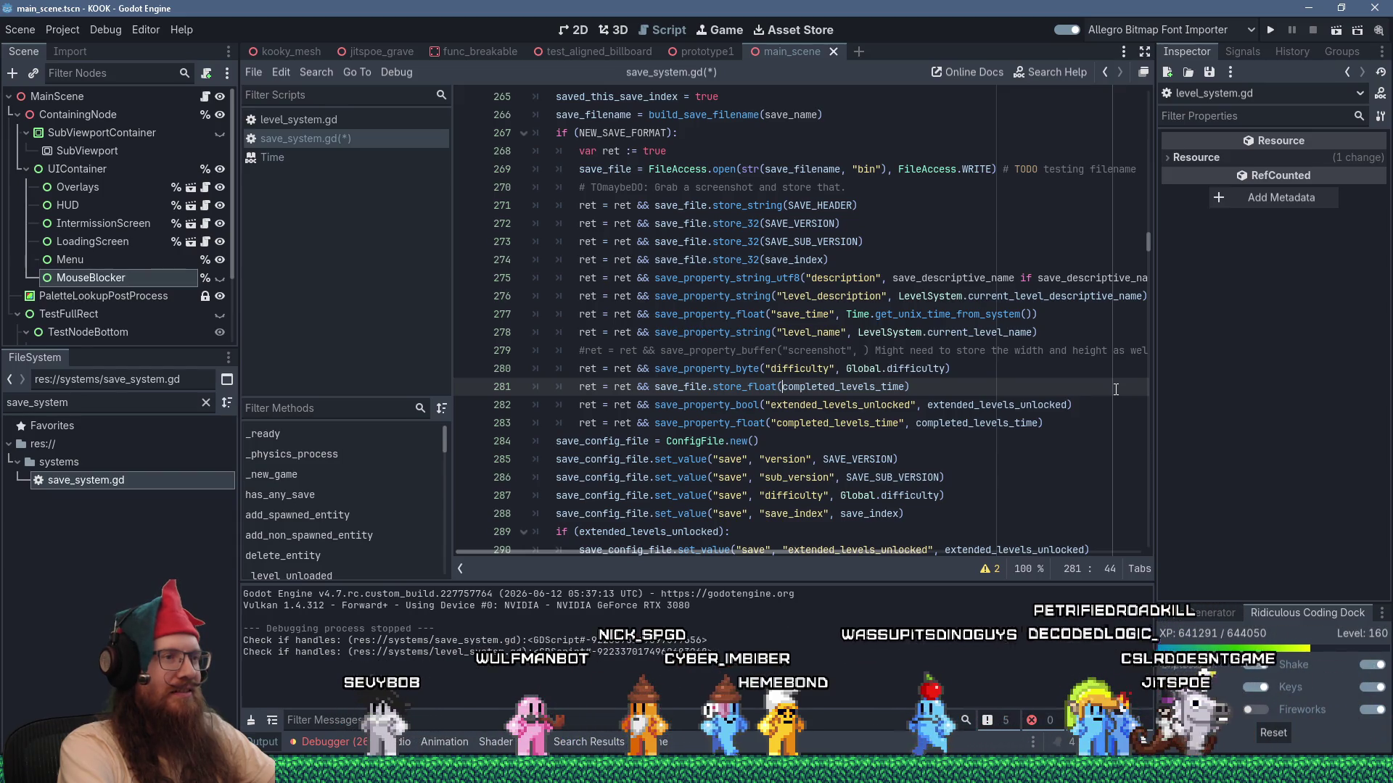
key(Up)
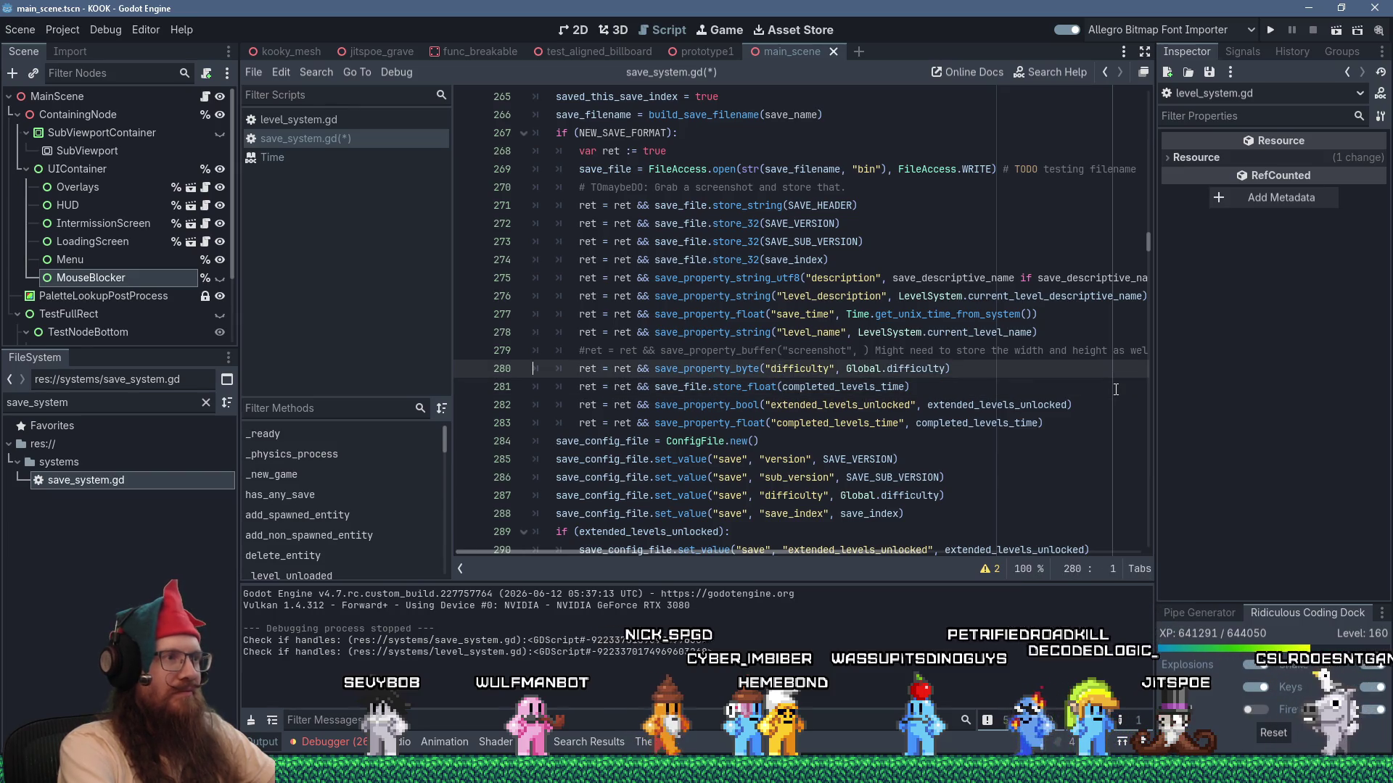
key(shift+Down)
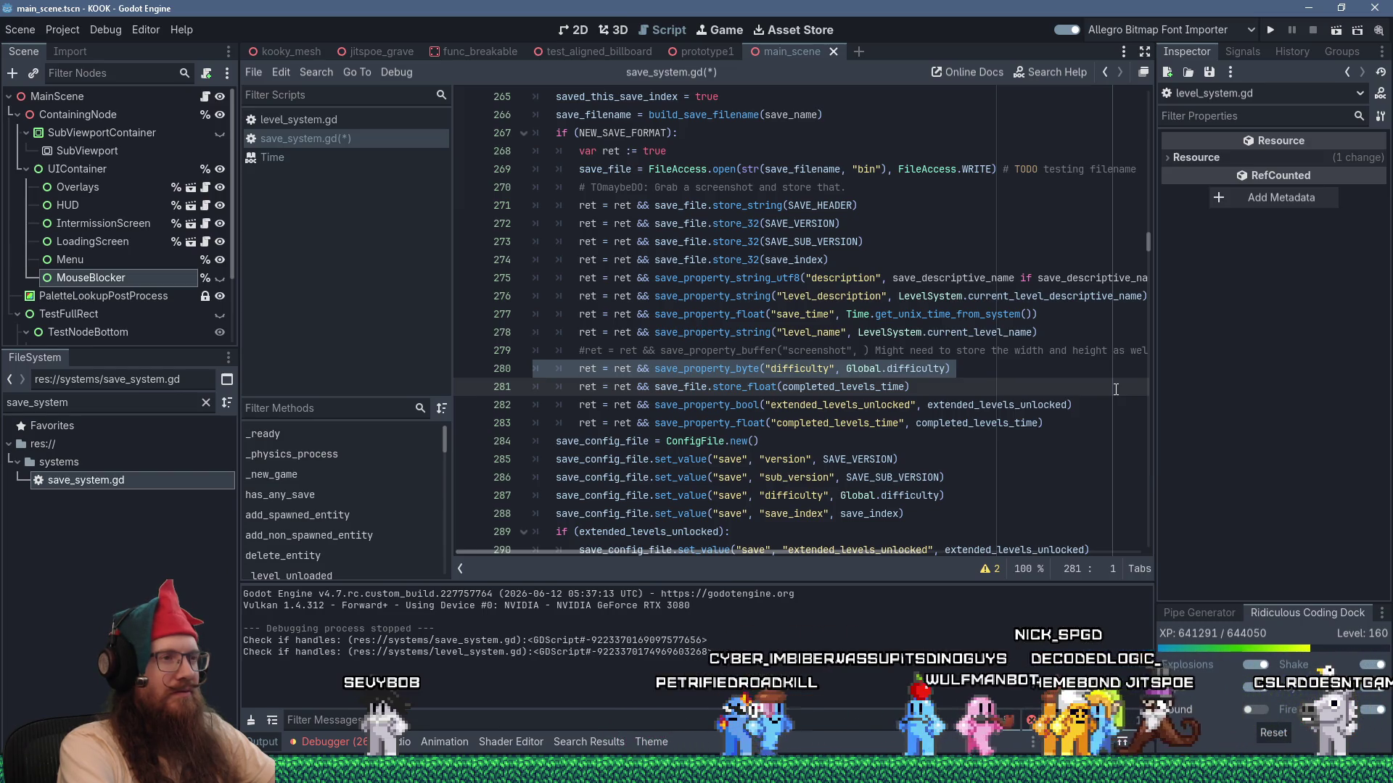
key(Up)
key(Up)
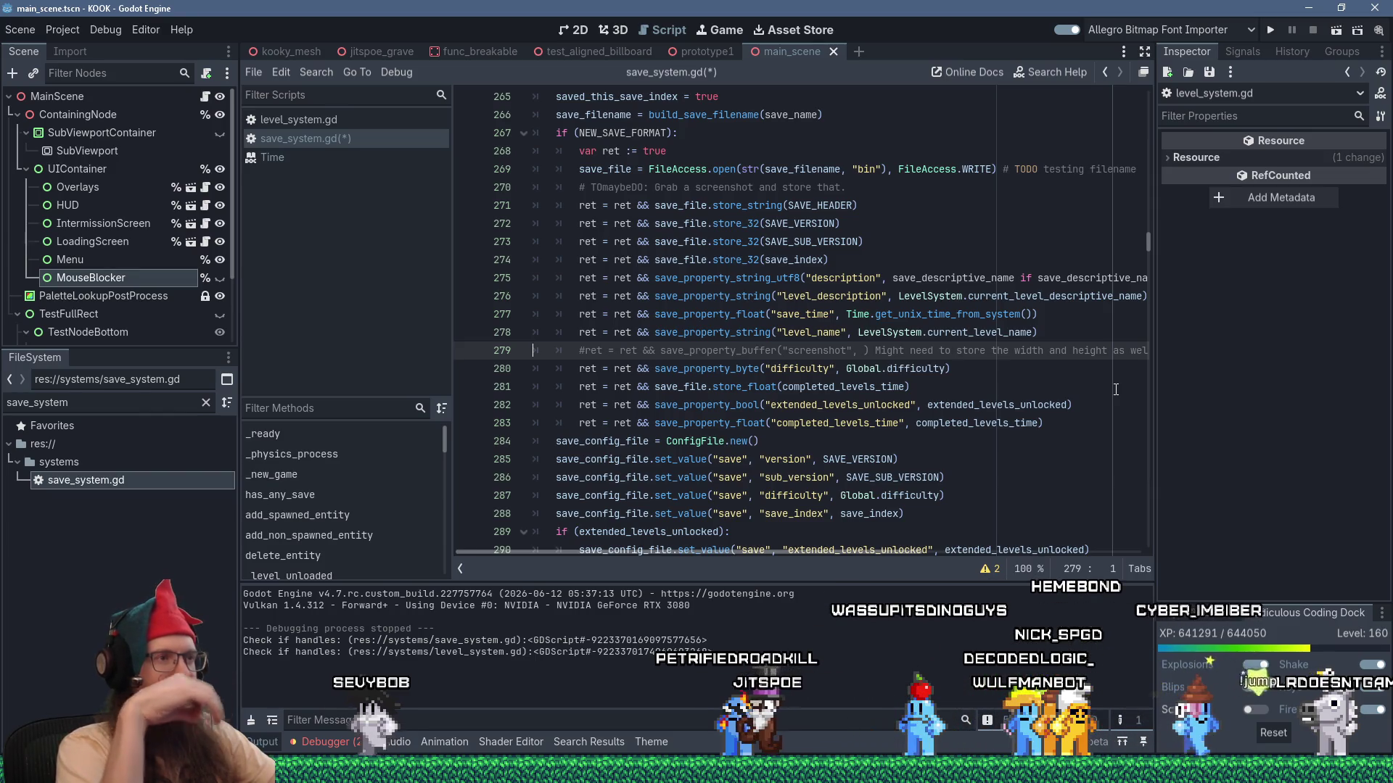
key(Down)
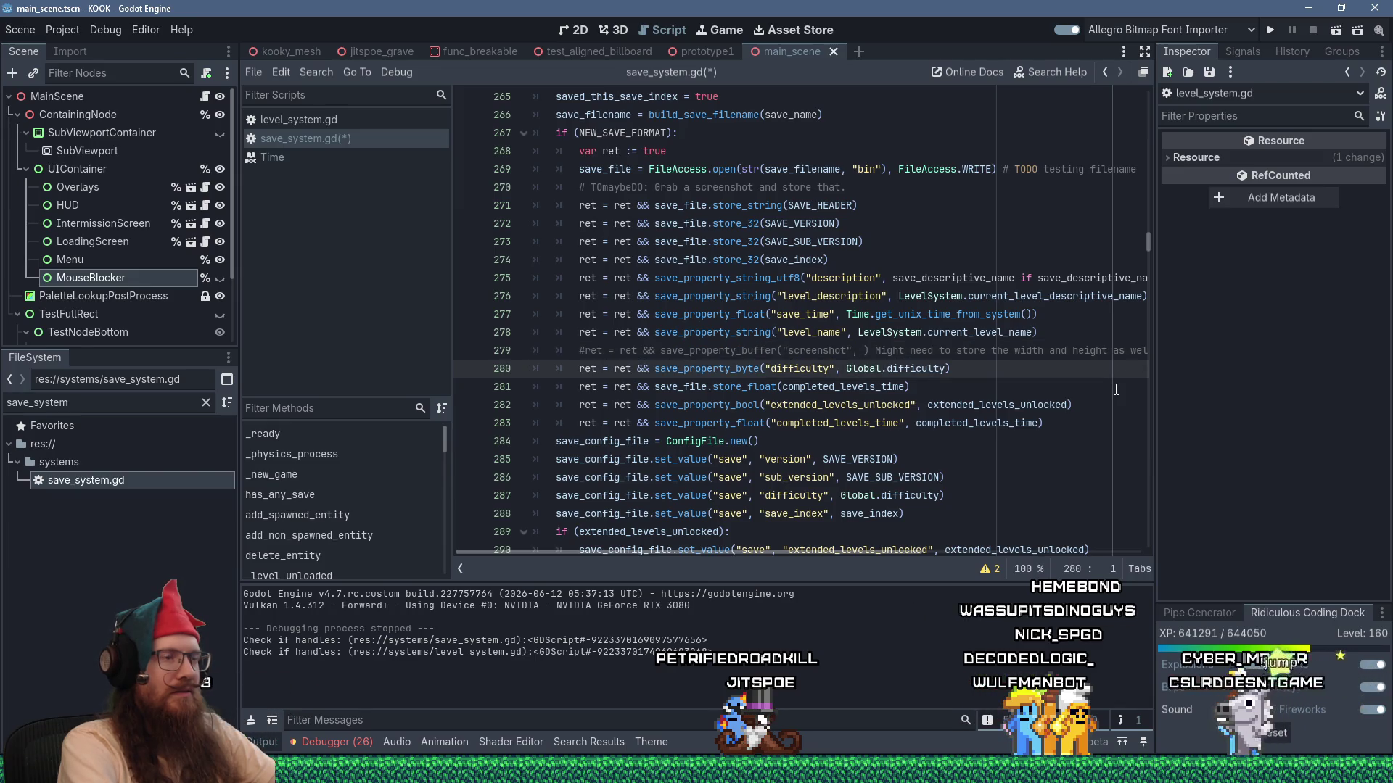
key(shift+Down)
key(ctrl+c)
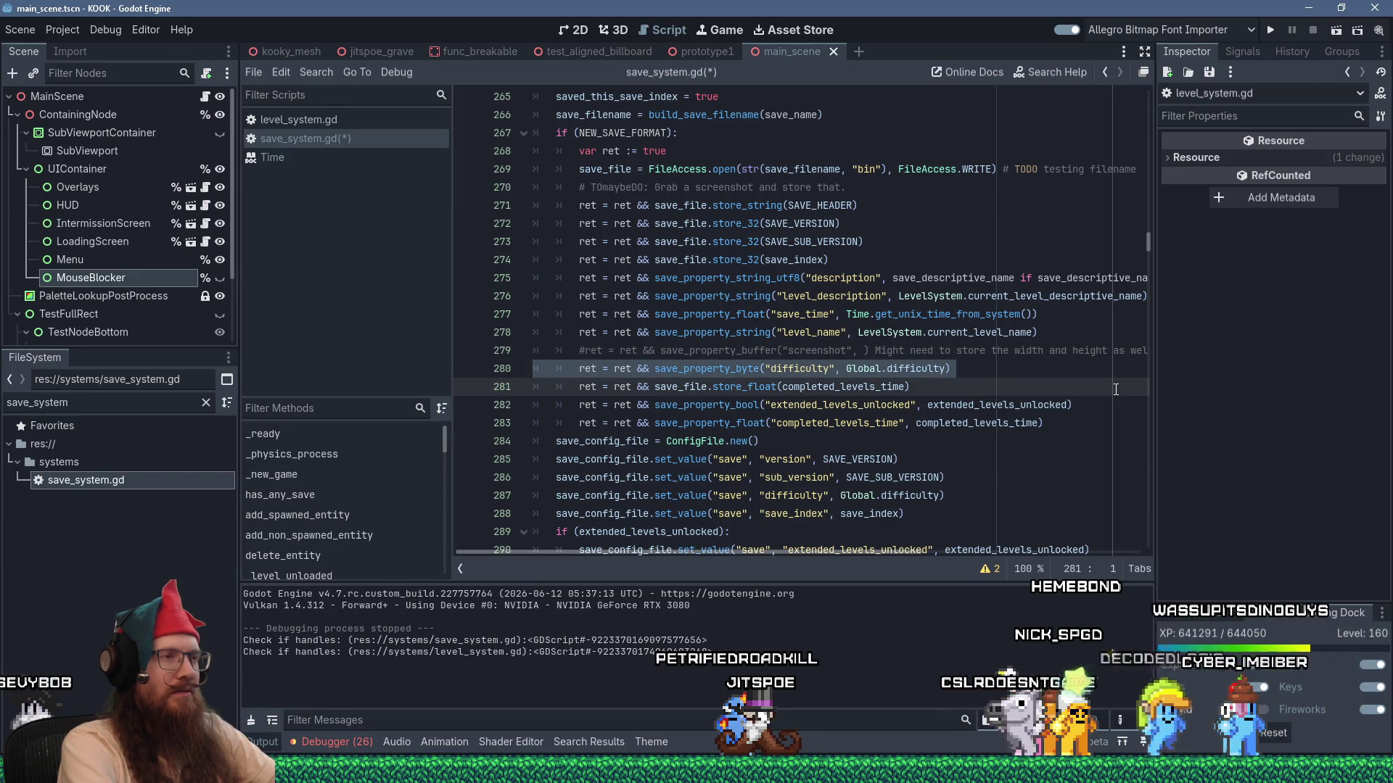
key(shift+Delete)
key(Up)
key(shift+Insert)
Check the reordered save lines from save_index through difficulty down to completed_levels_time.
key(Up)
key(Up)
key(Up)
key(shift+Down)
key(shift+Down)
key(shift+Down)
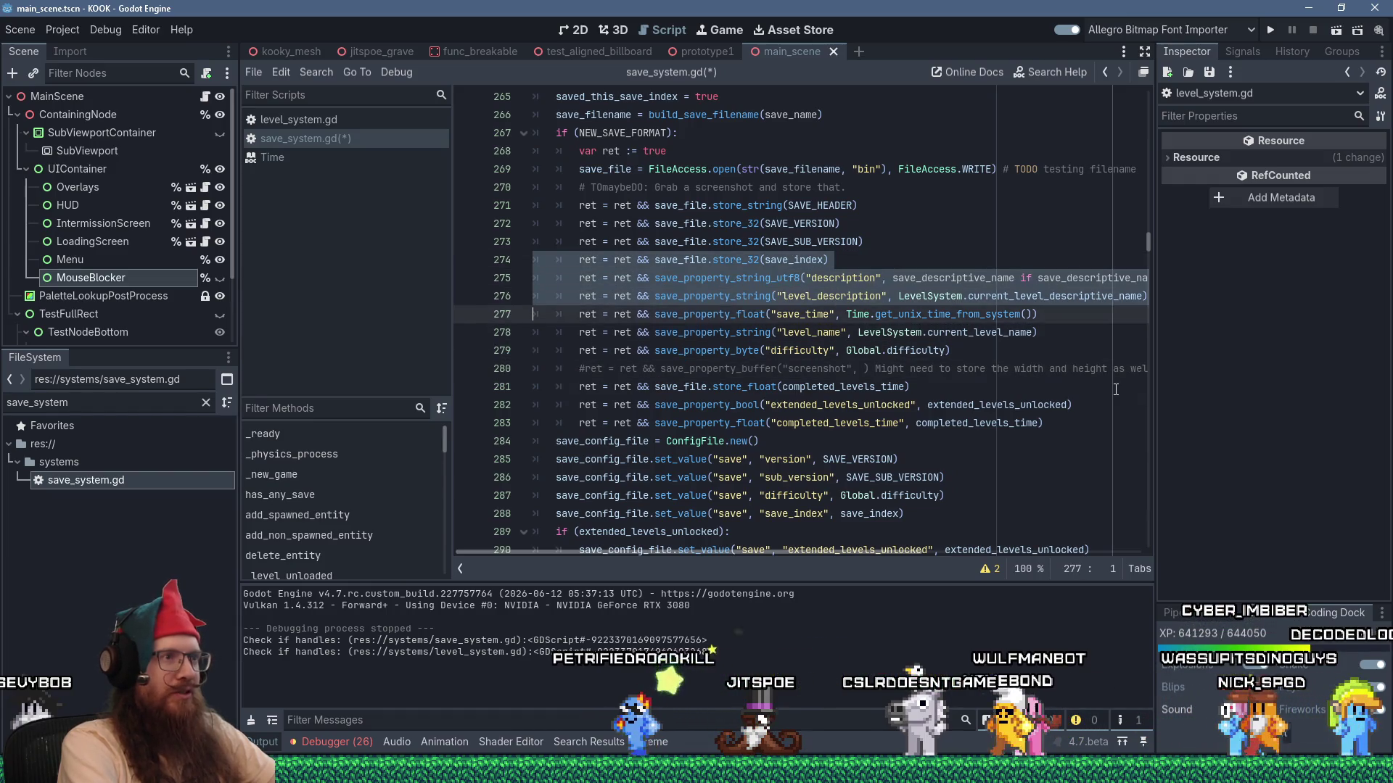
key(shift+Down)
key(shift+Down)
key(shift+Down)
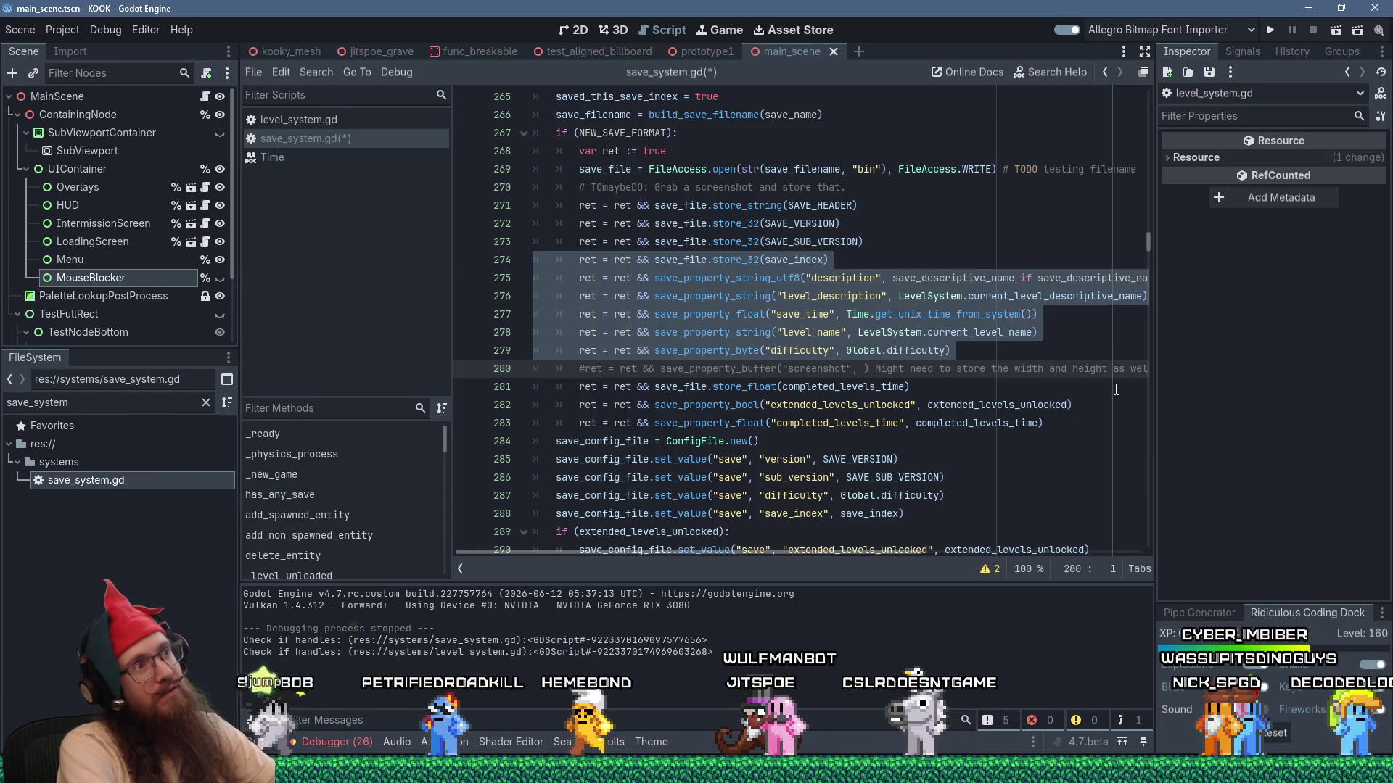
key(Down)
key(Down)
key(Down)
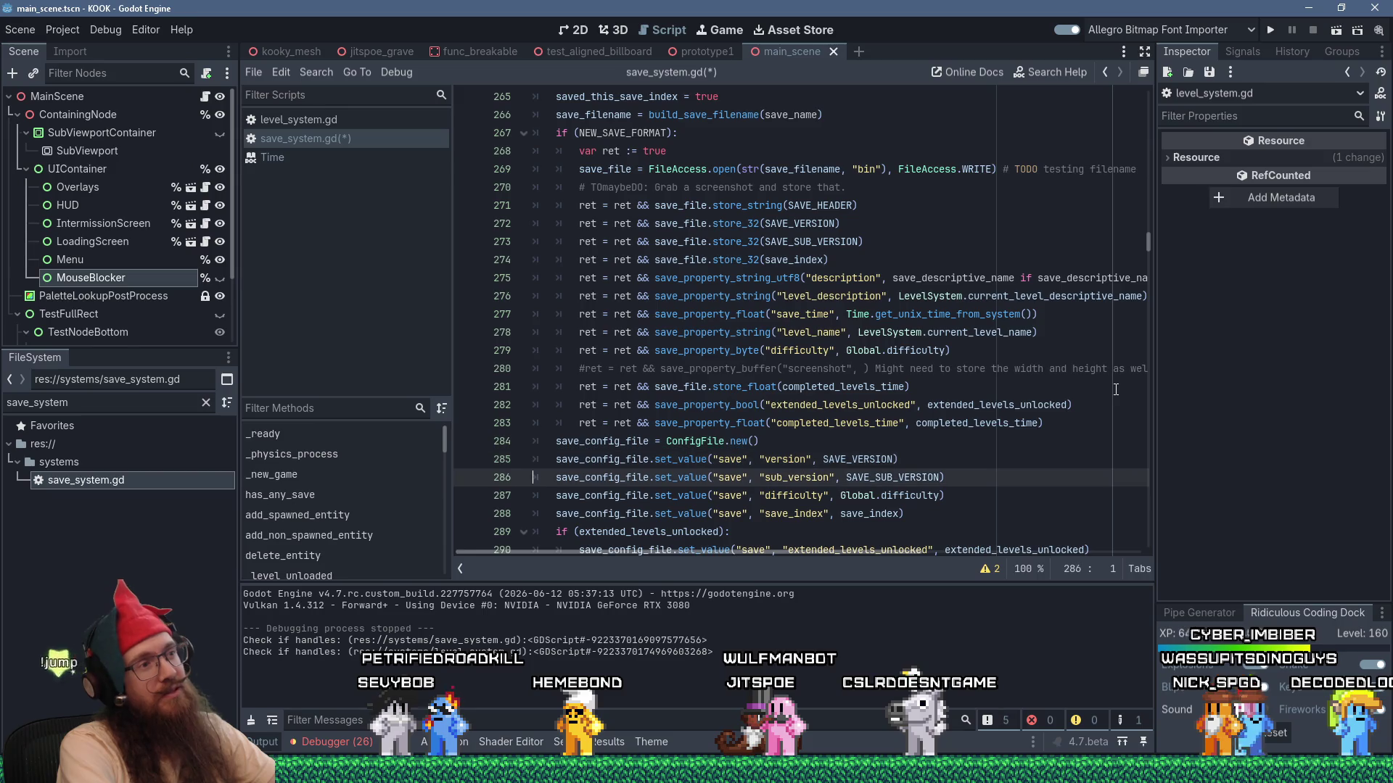
key(Down)
key(Down)
key(Down)
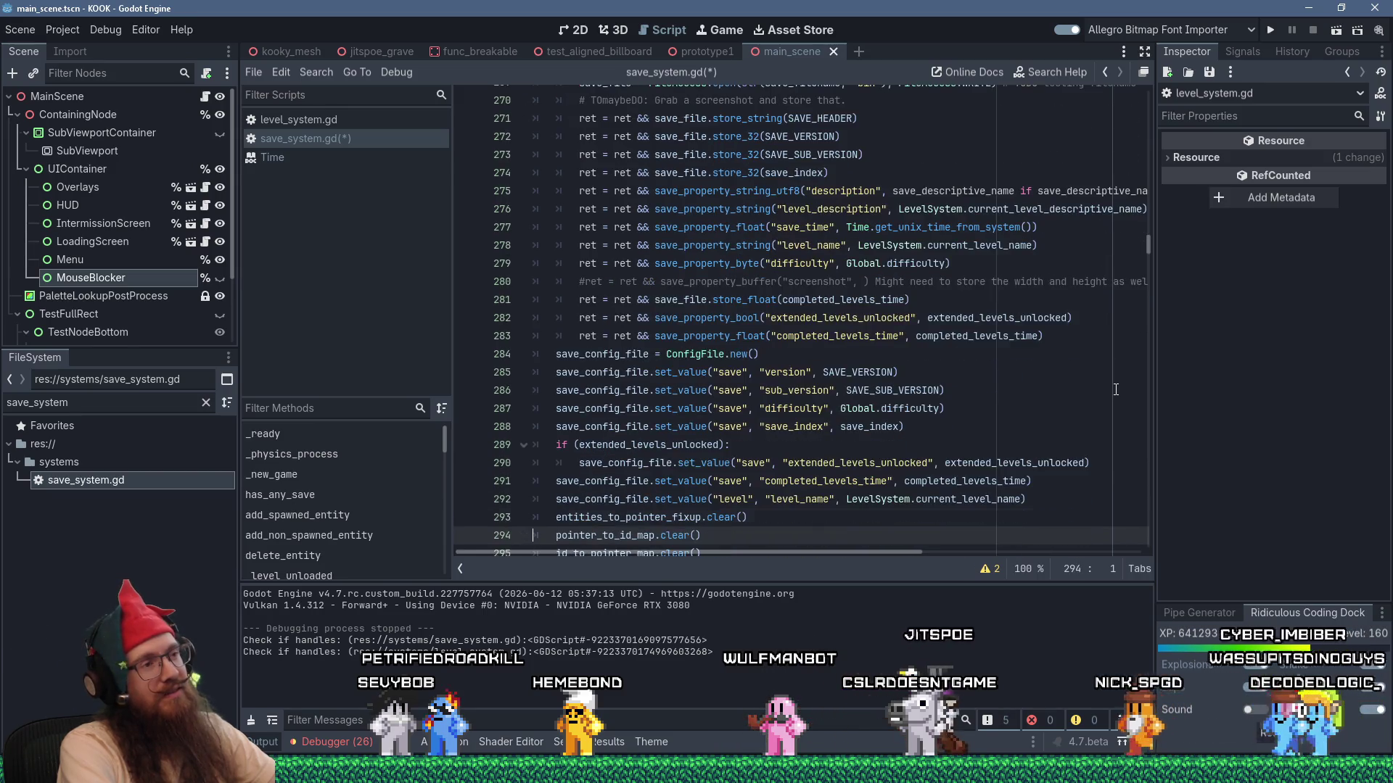
key(Up)
key(Up)
key(Up)
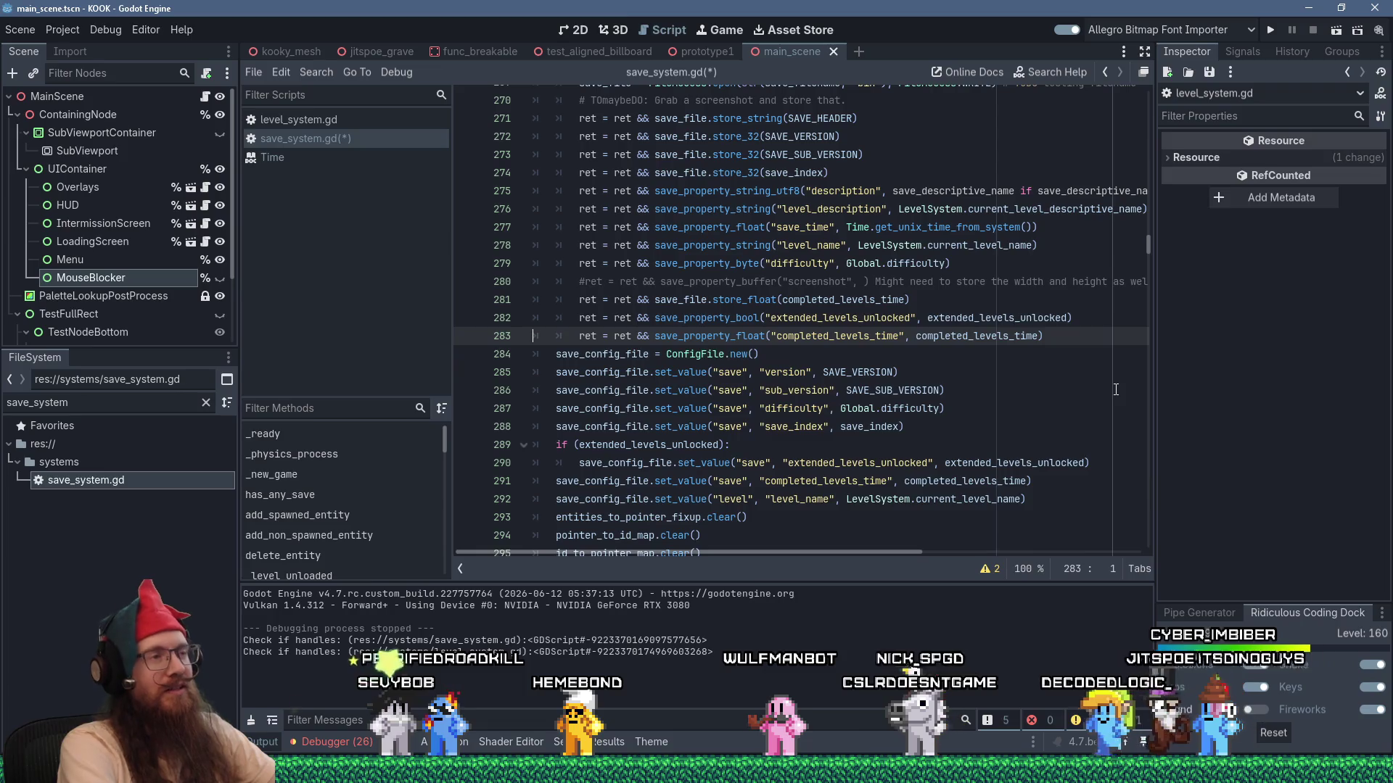
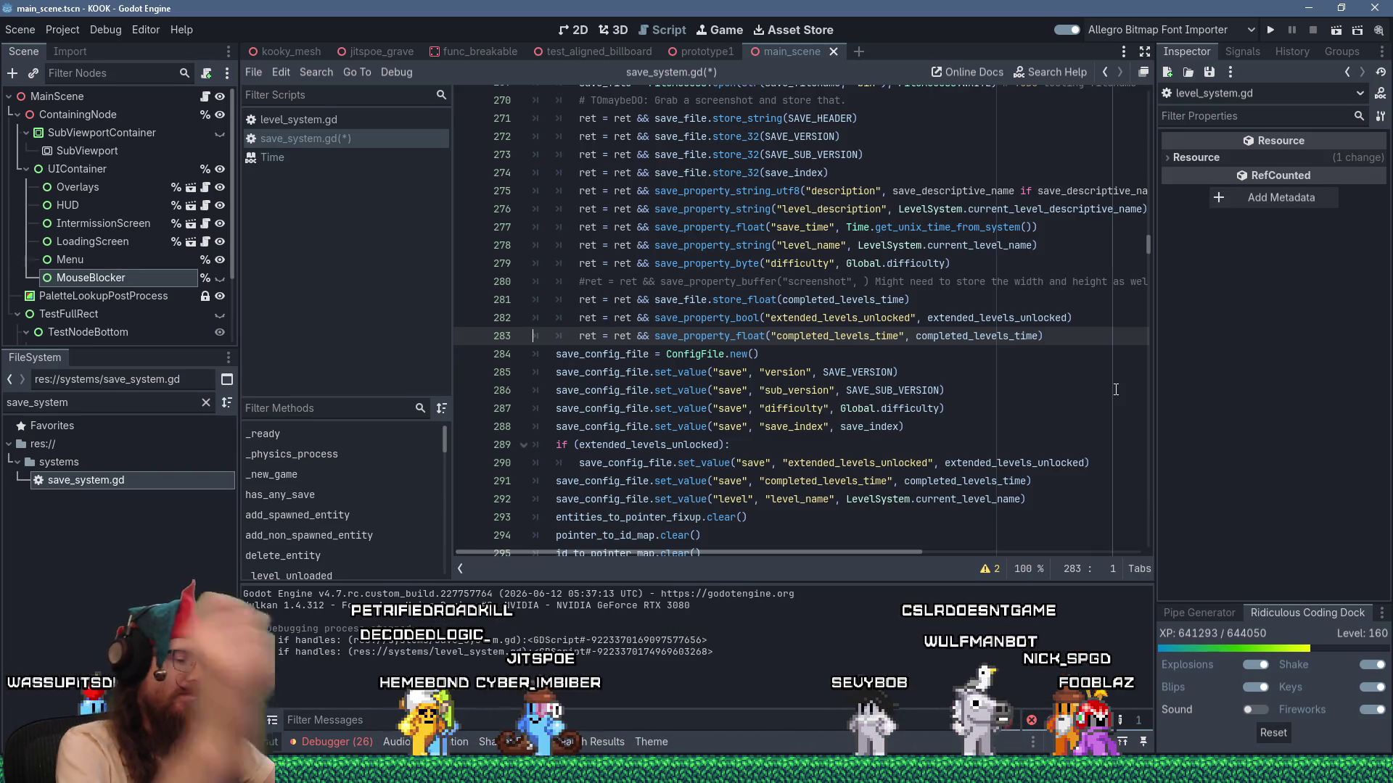
Delete lines 281–283, the ret lines storing completed levels time and extended levels unlocked.
key(Down)
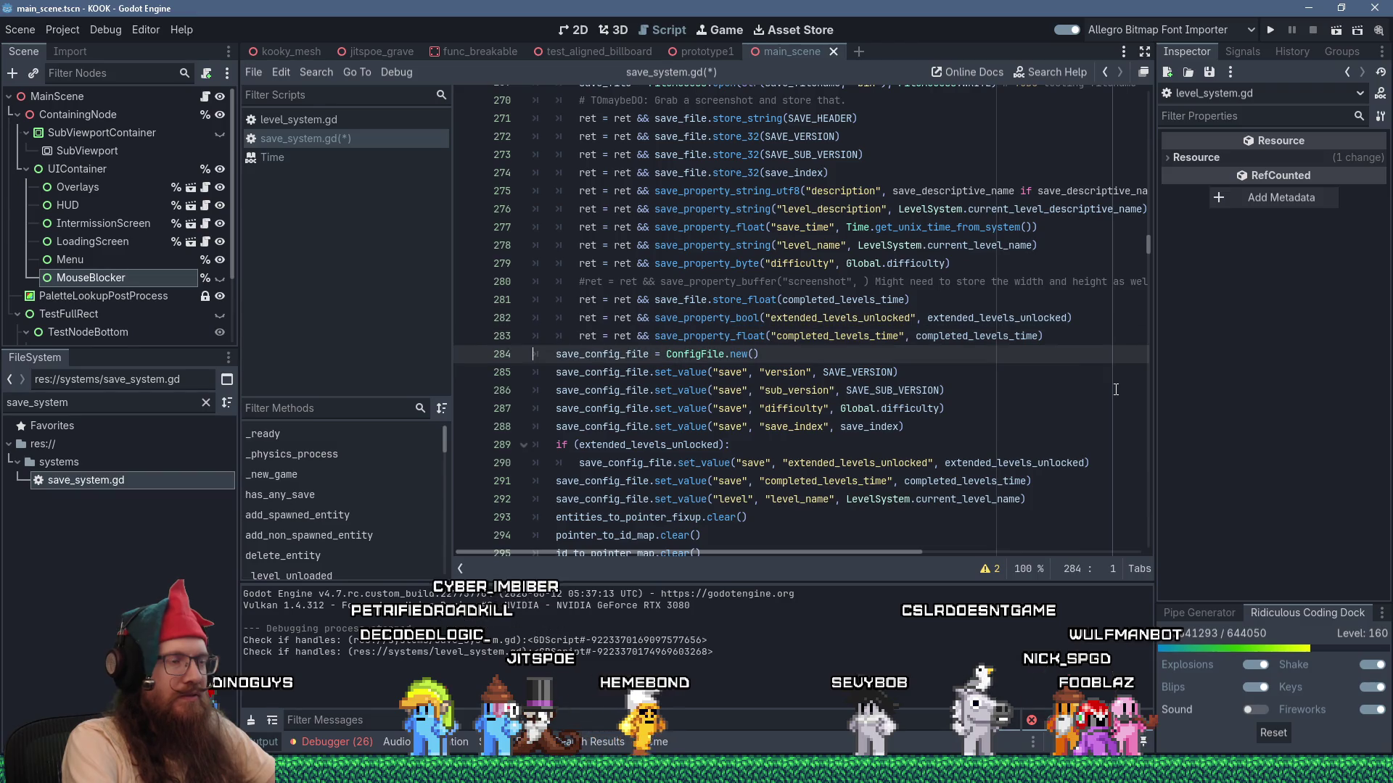
key(Up)
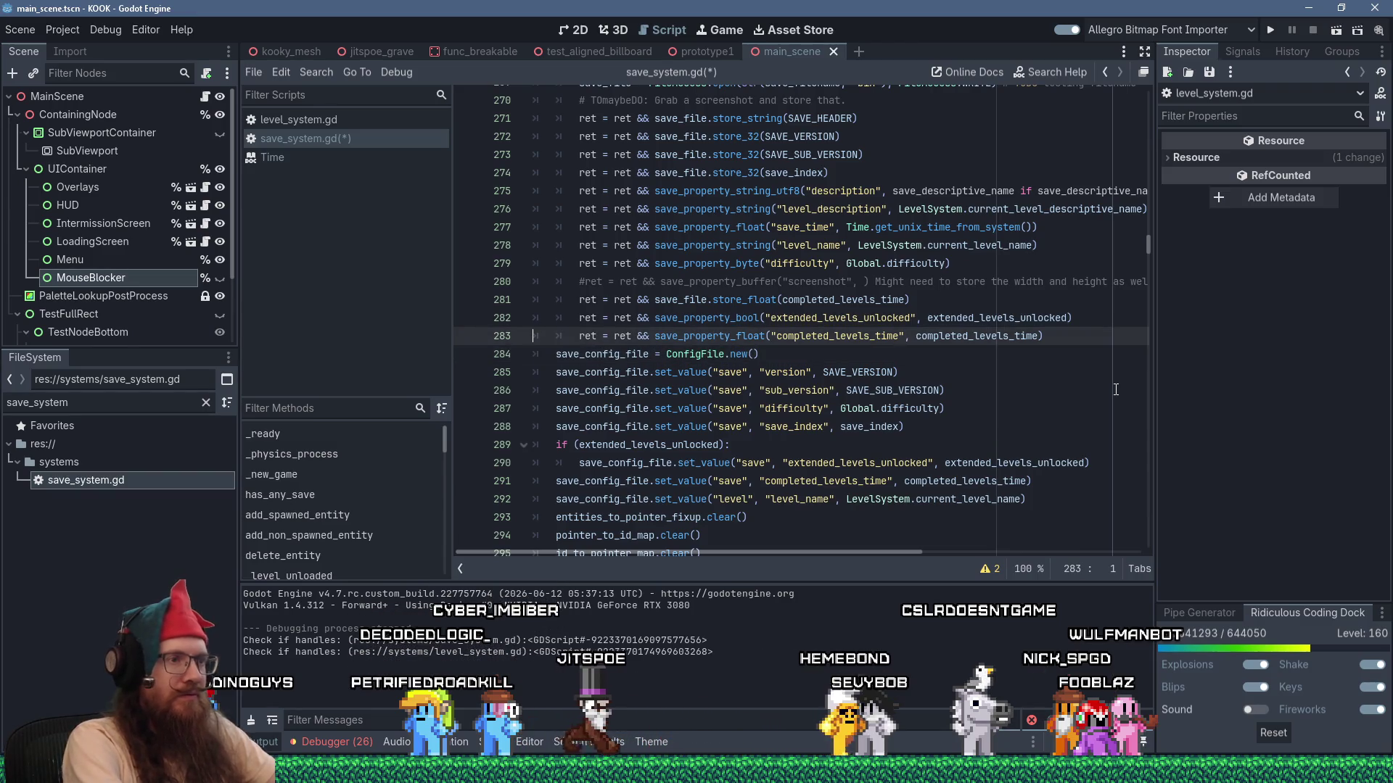
key(Up)
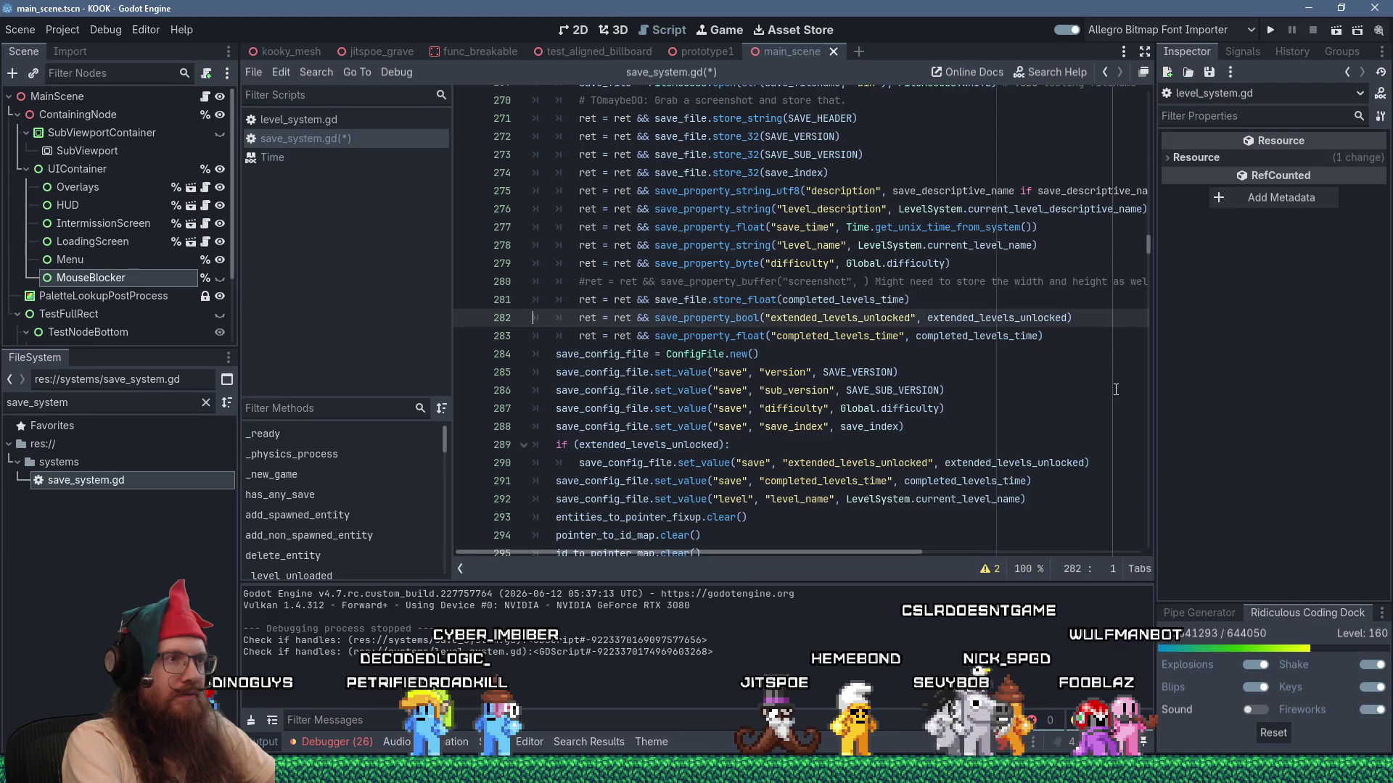
key(shift+Down)
key(shift+Down)
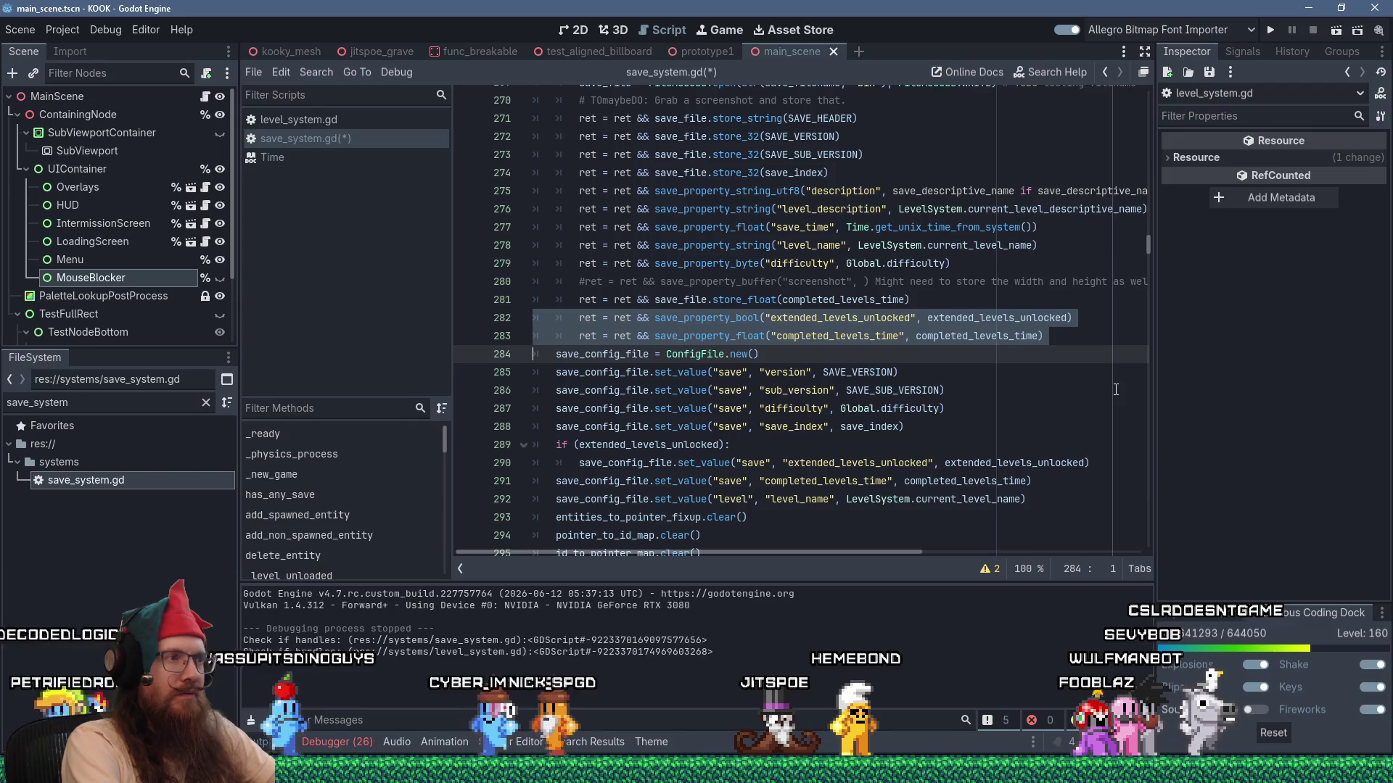
key(Up)
key(Up)
key(Up)
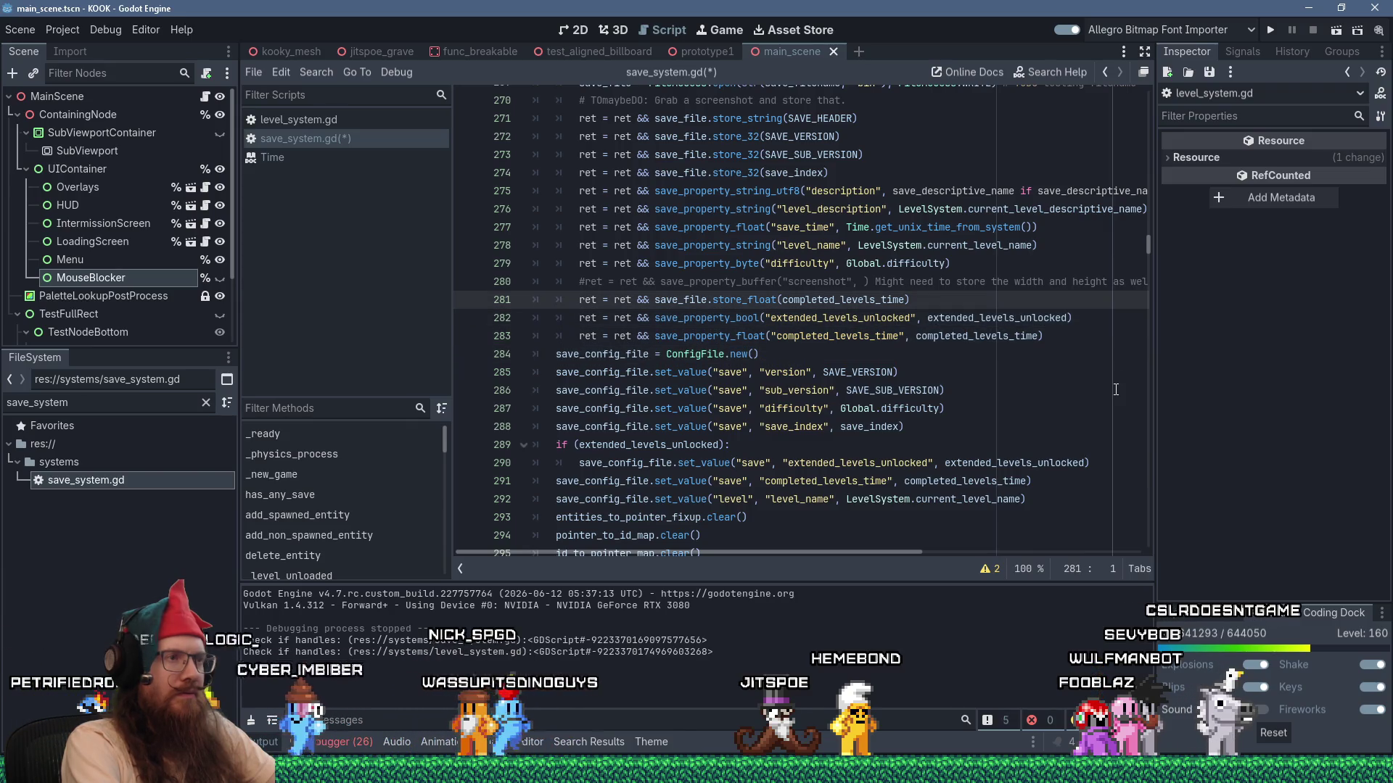
key(shift+Down)
key(shift+Down)
key(shift+Down)
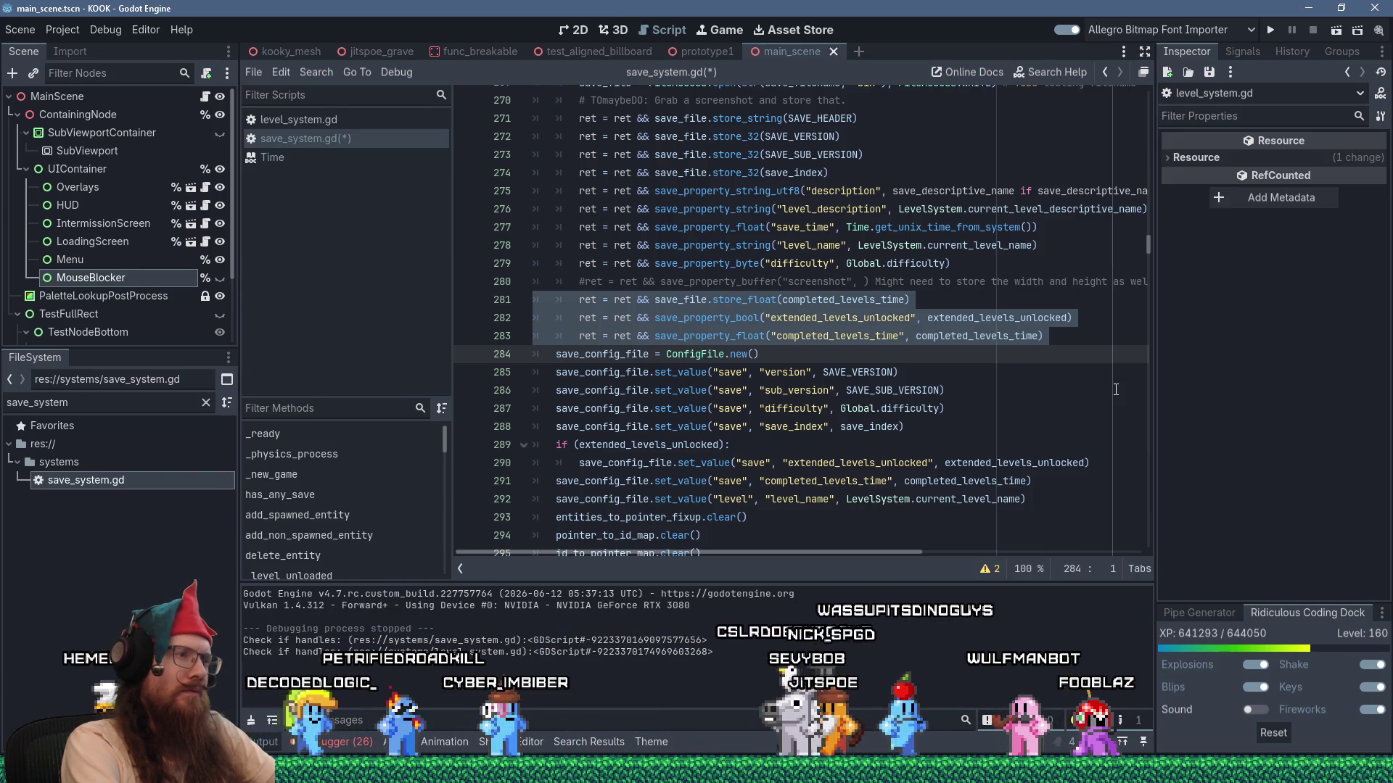
key(Delete)
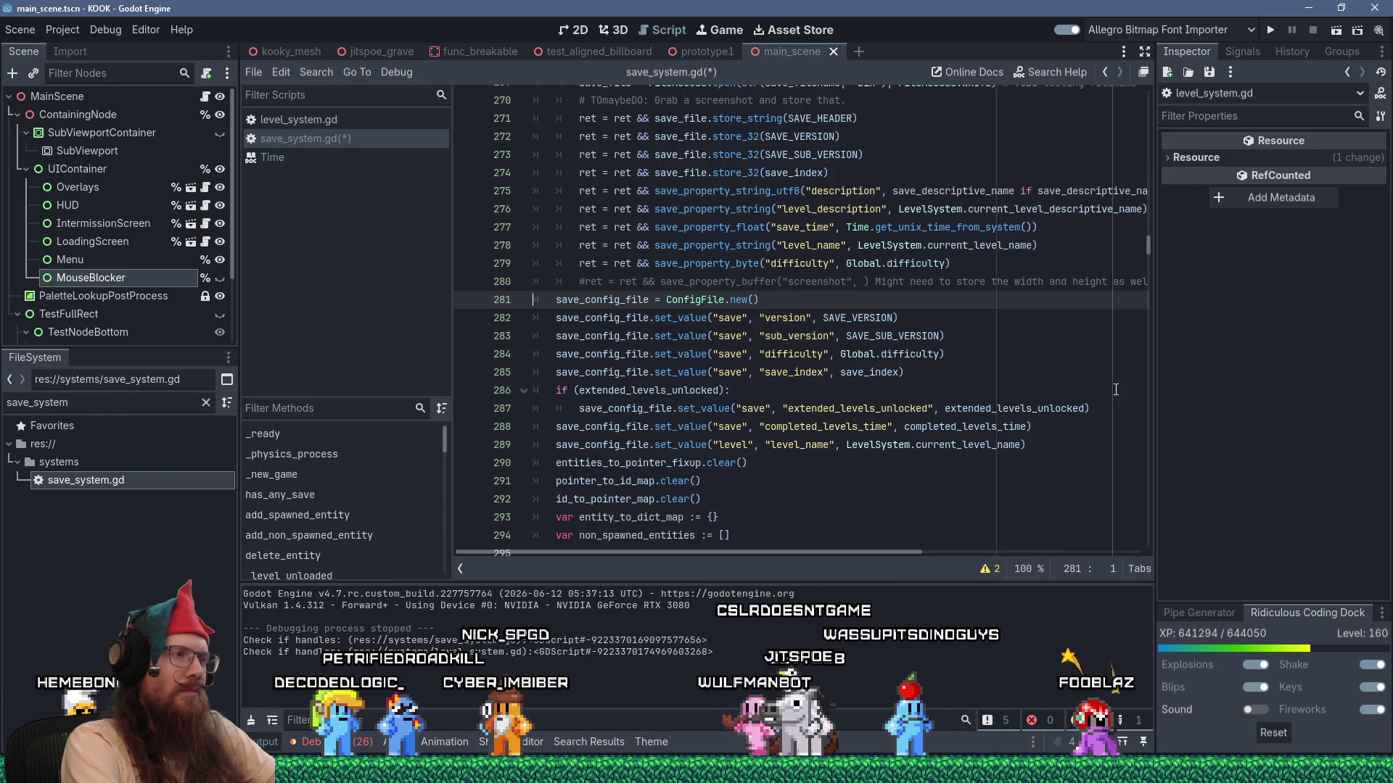
key(Down)
key(Down)
key(Down)
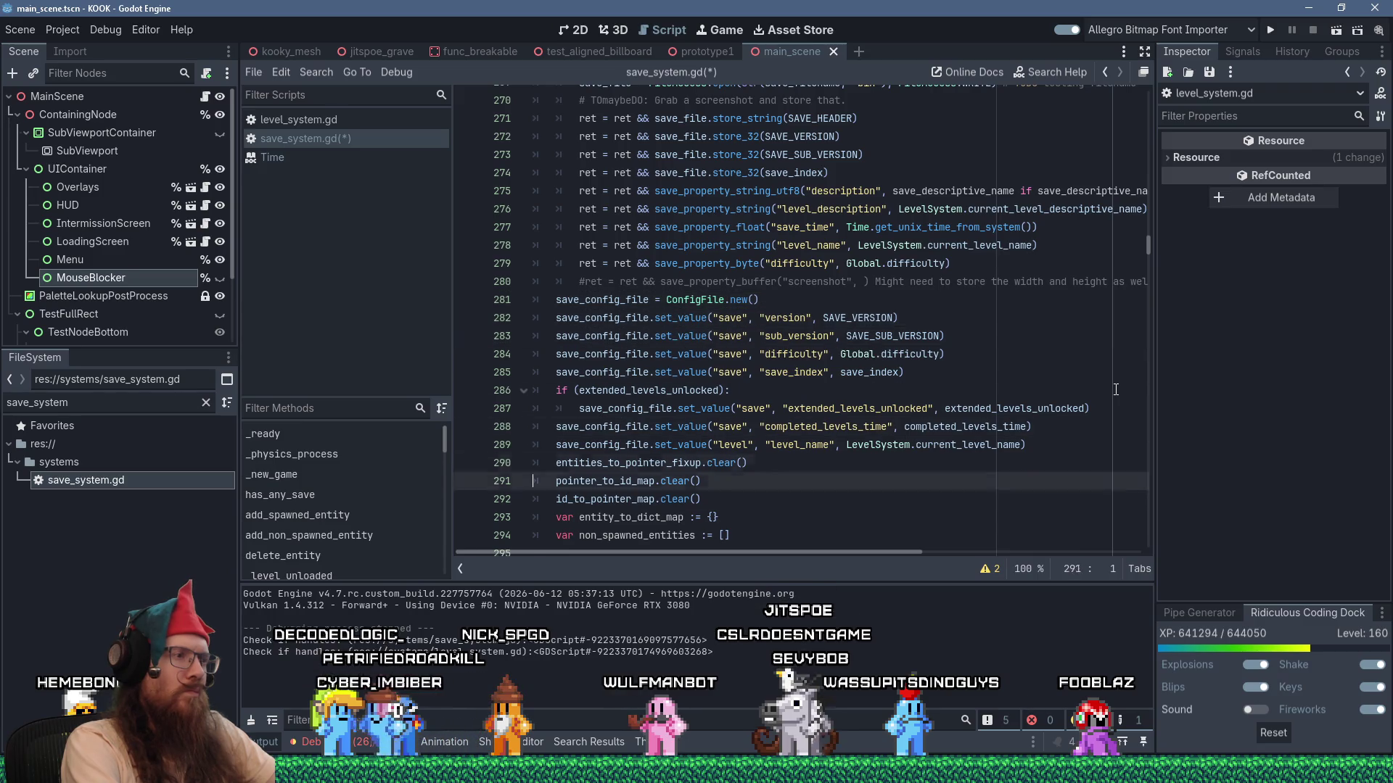
key(Down)
key(Down)
key(Down)
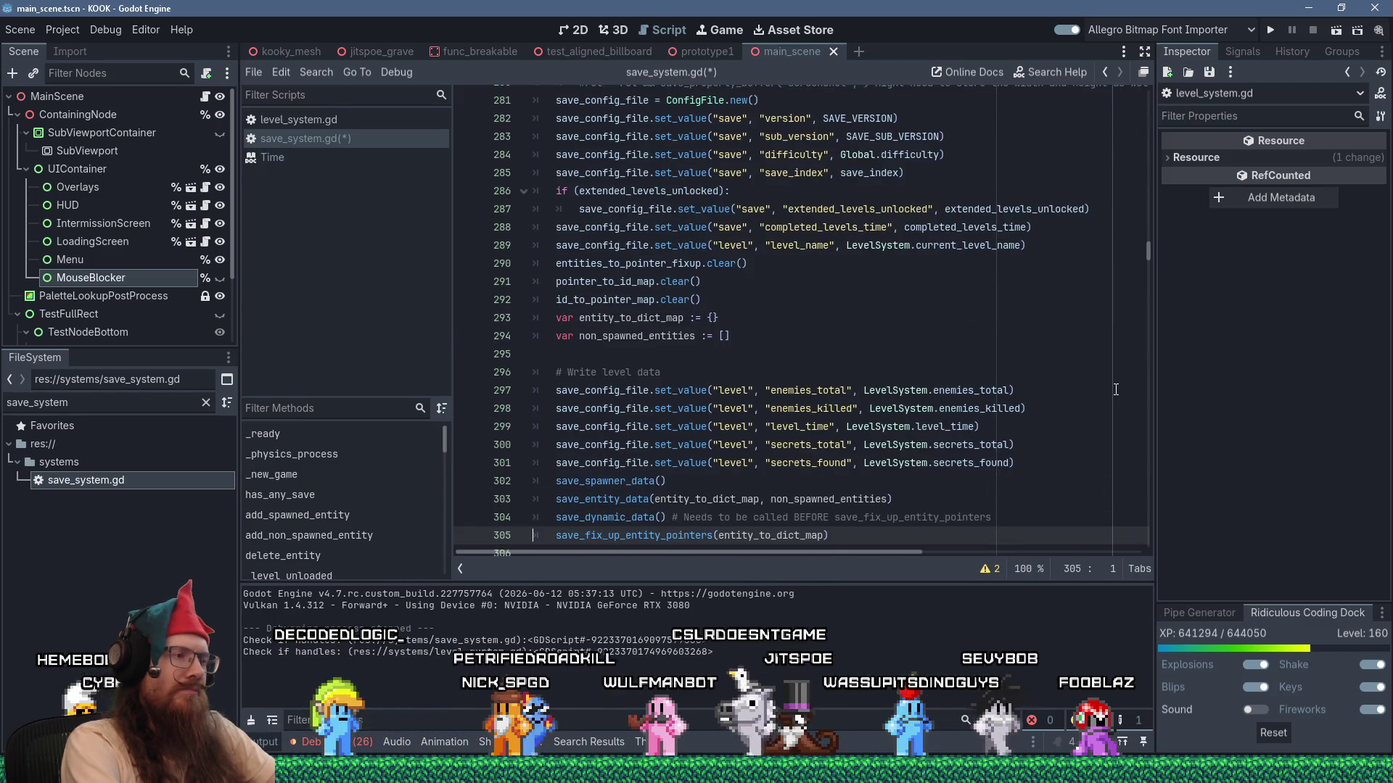
key(Down)
key(Down)
key(Down)
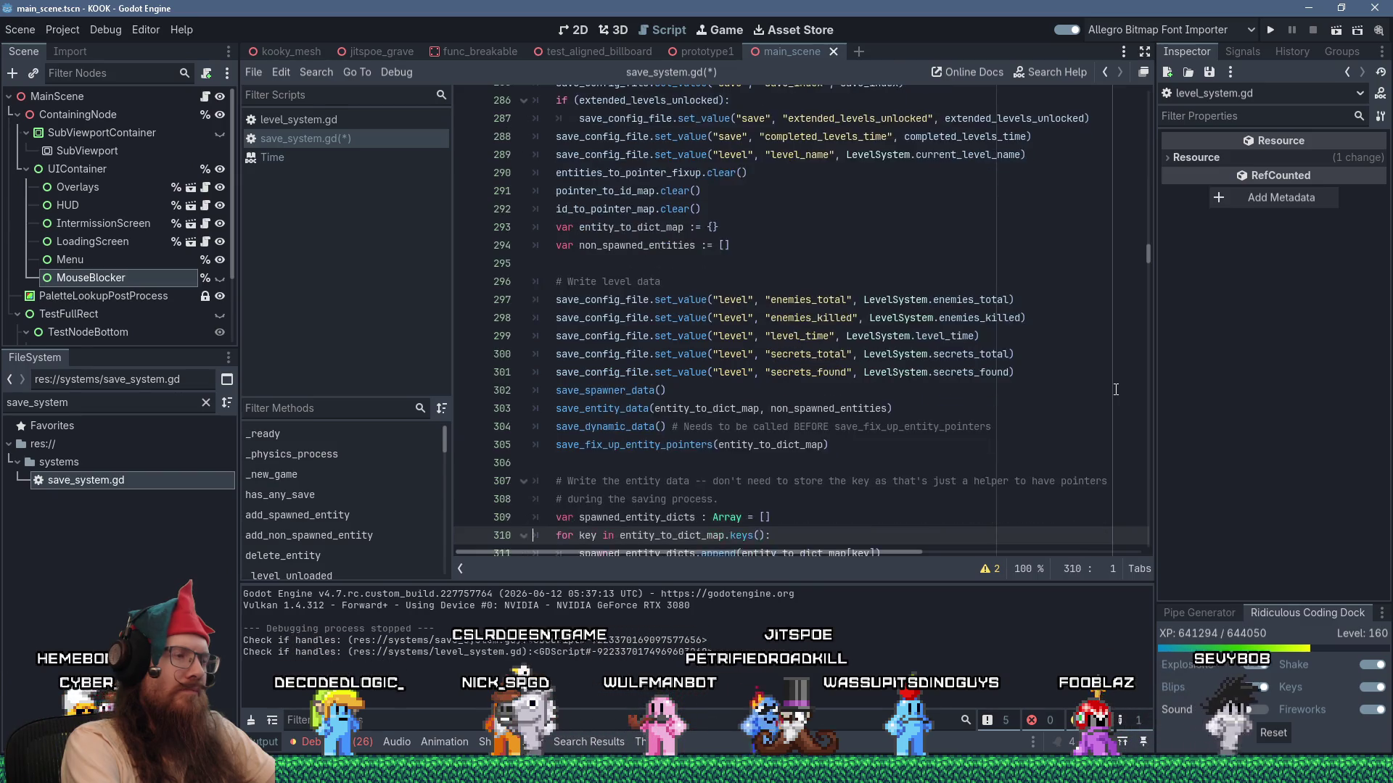
key(Down)
key(Down)
key(Down)
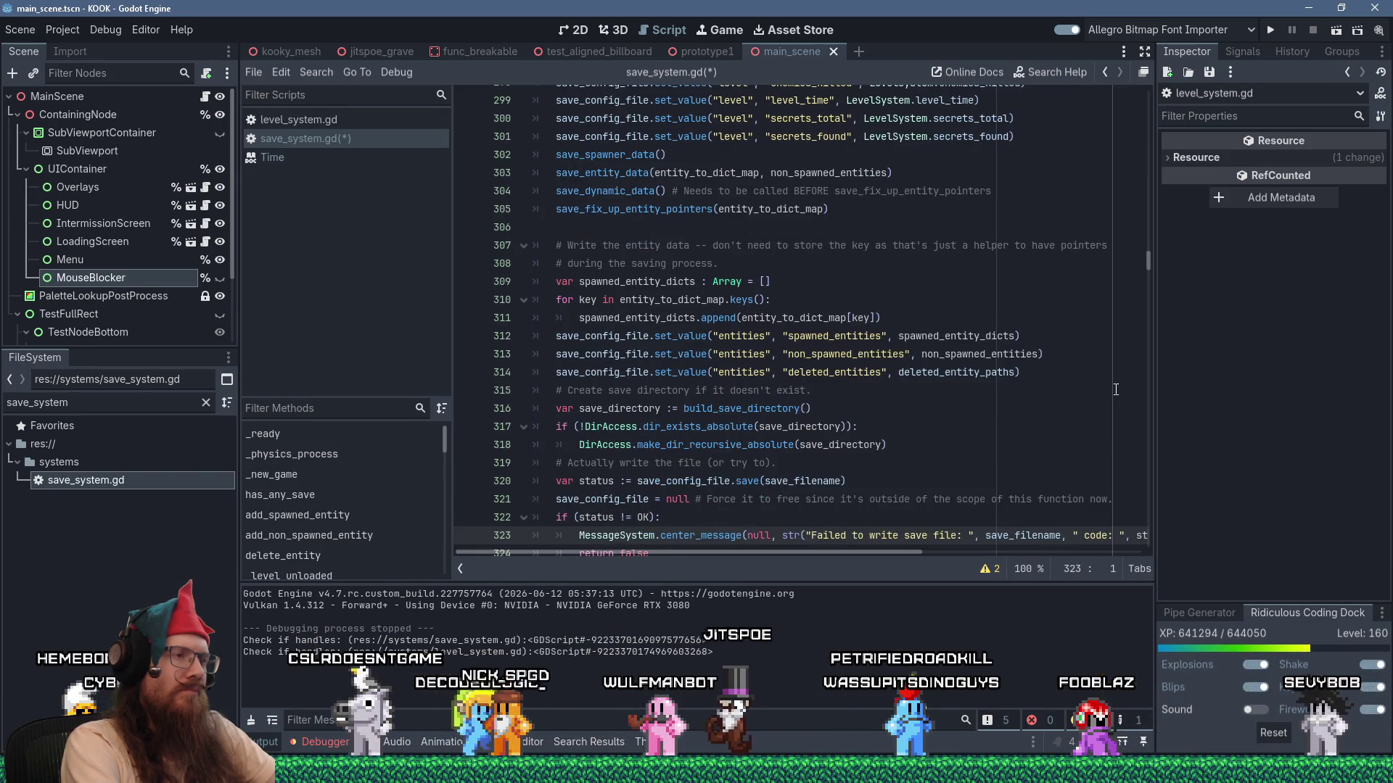
key(Down)
key(Down)
key(Down)
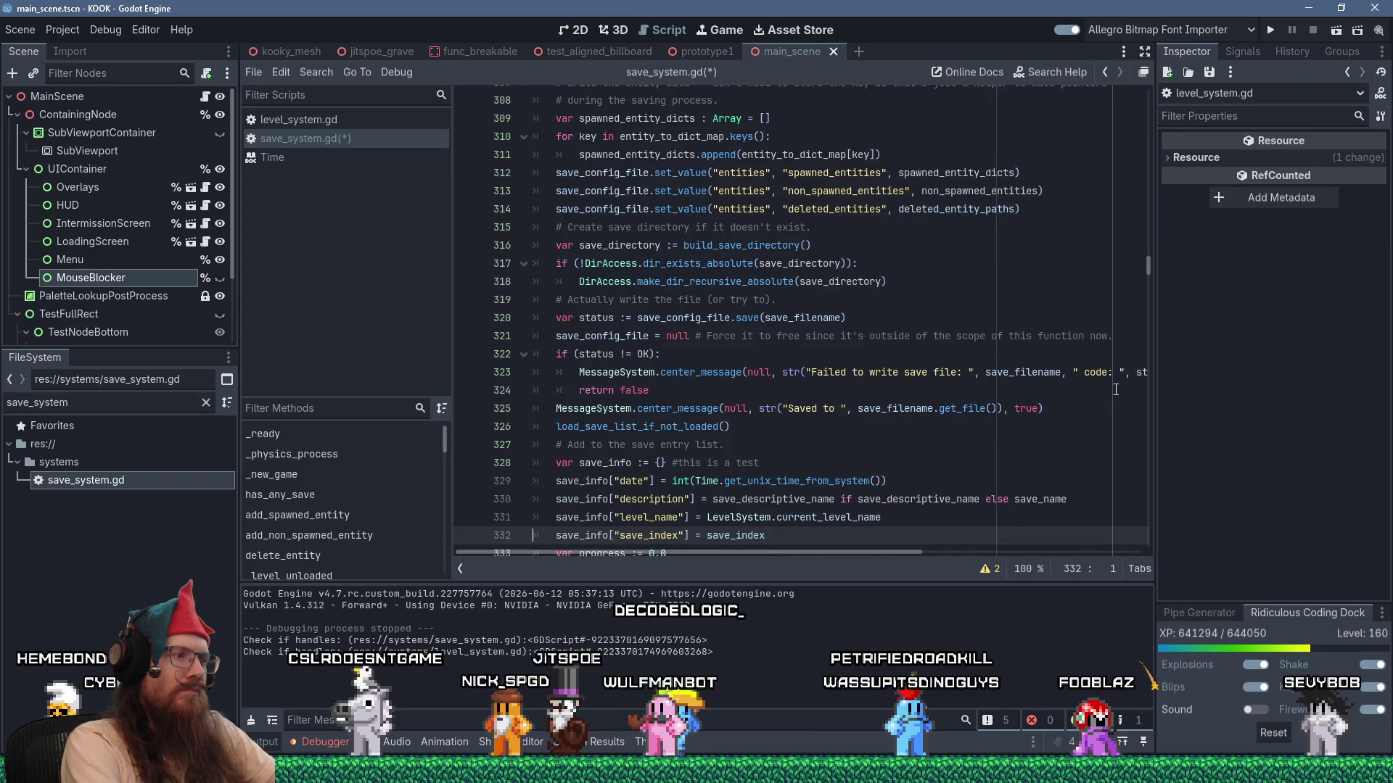
scroll(1115, 389, down, 2)
key(Up)
key(Up)
key(Up)
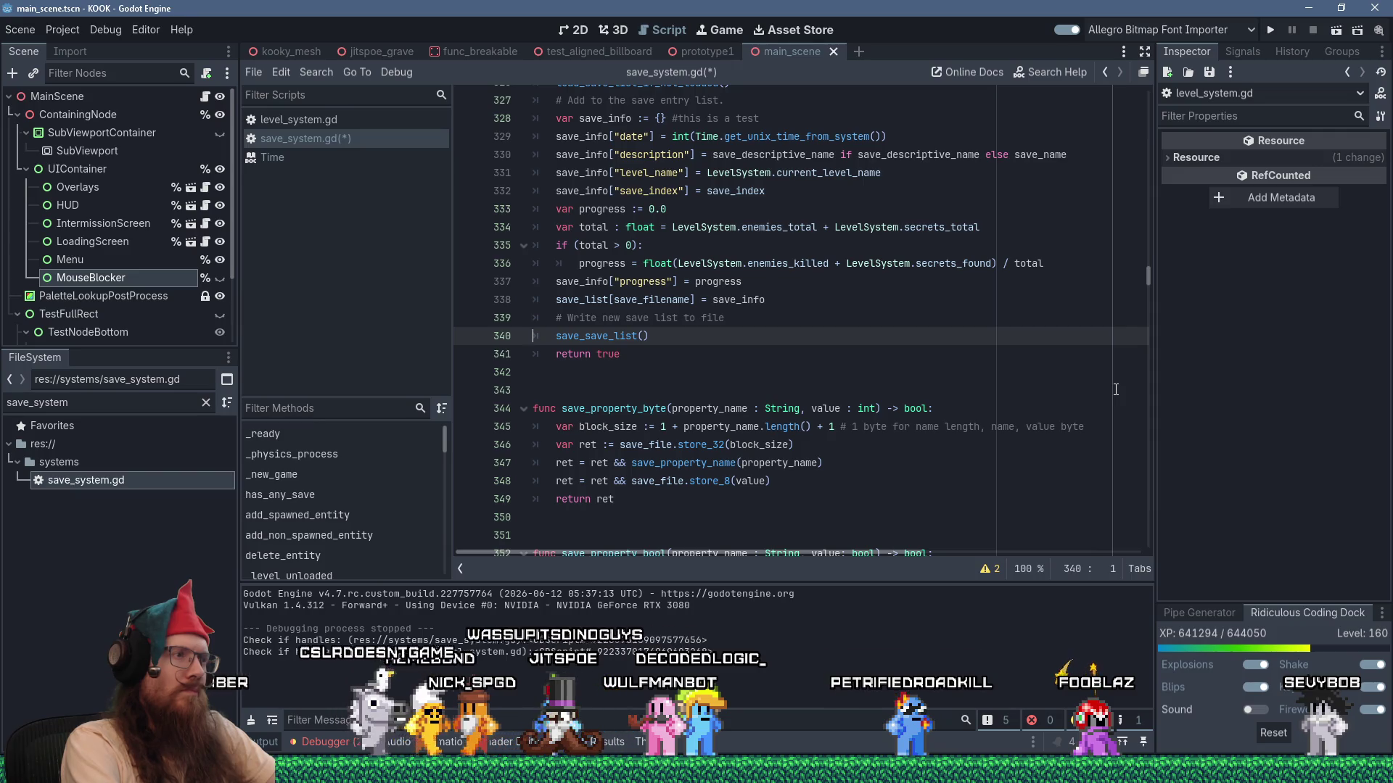
key(Up)
key(Up)
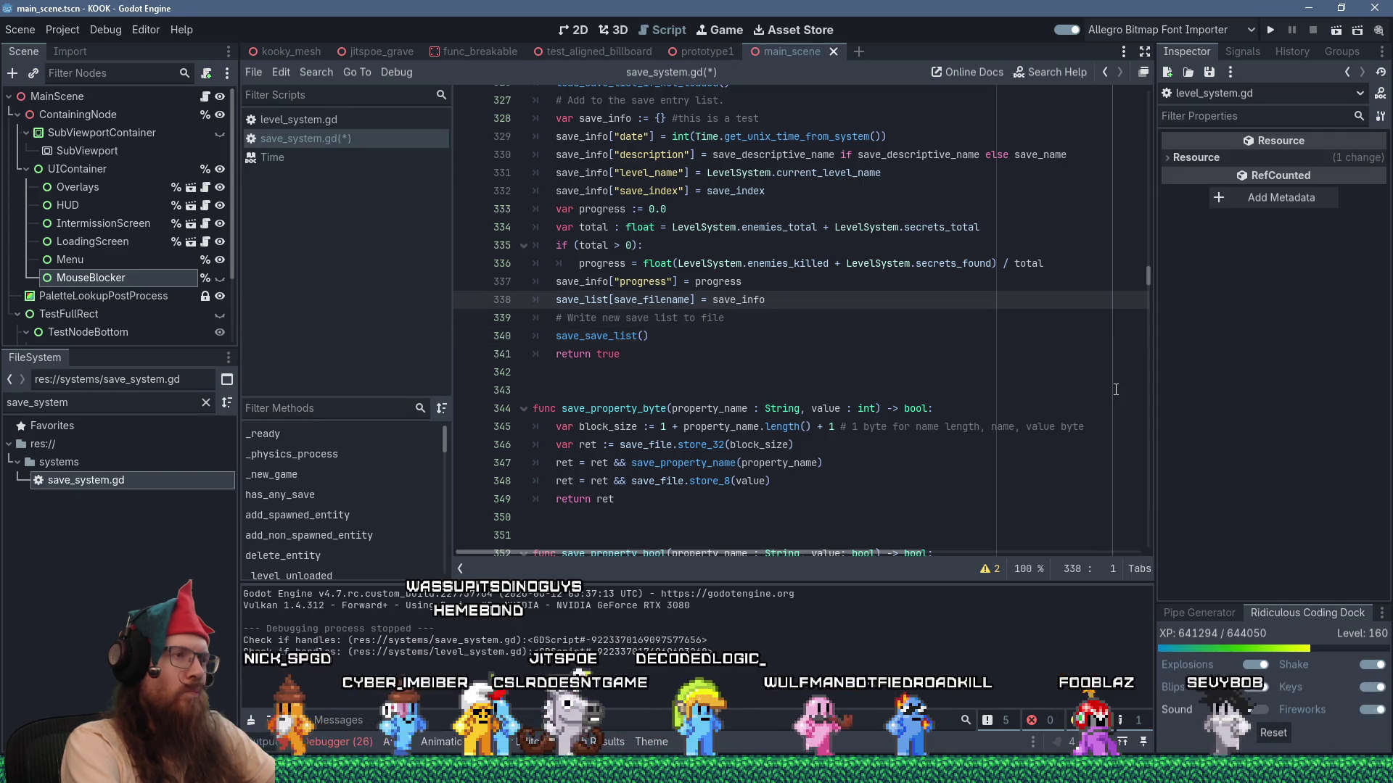
key(End)
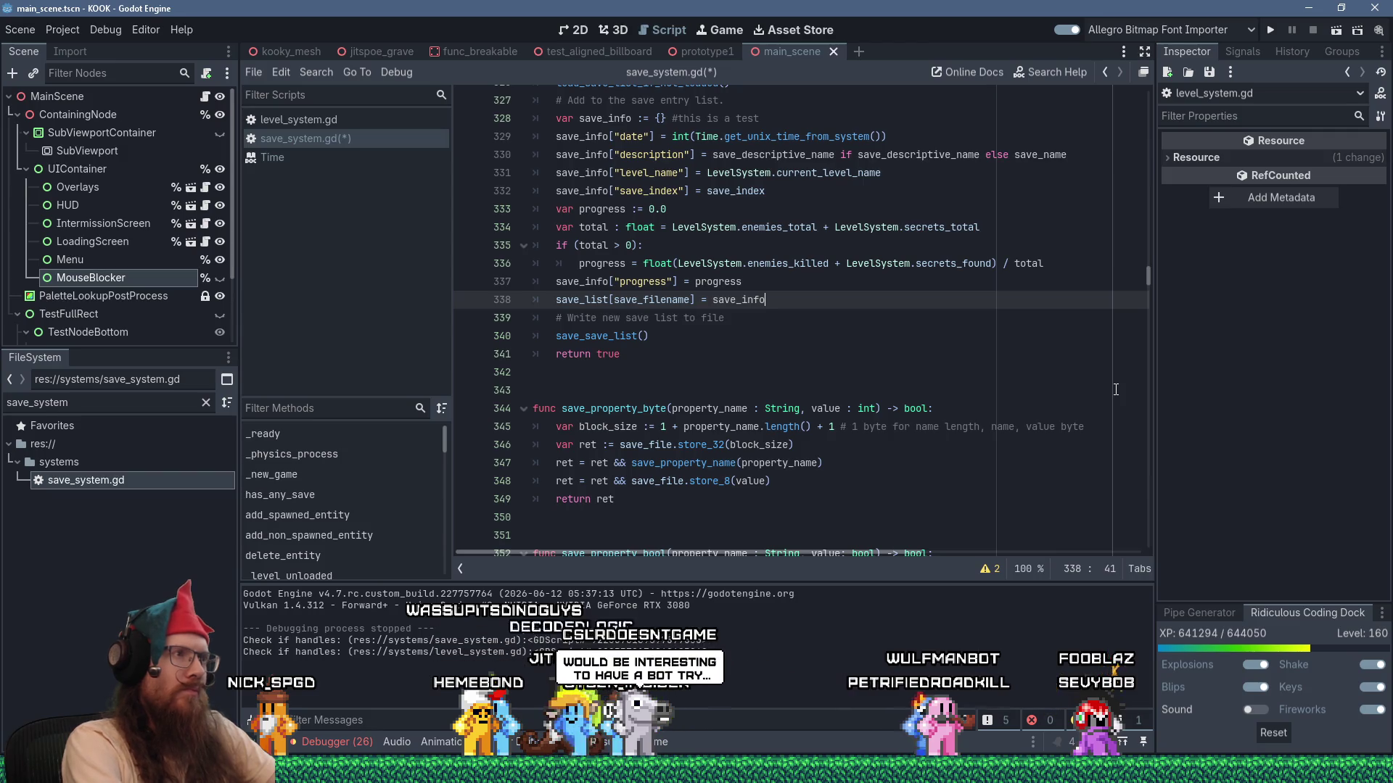
scroll(953, 417, up, 4)
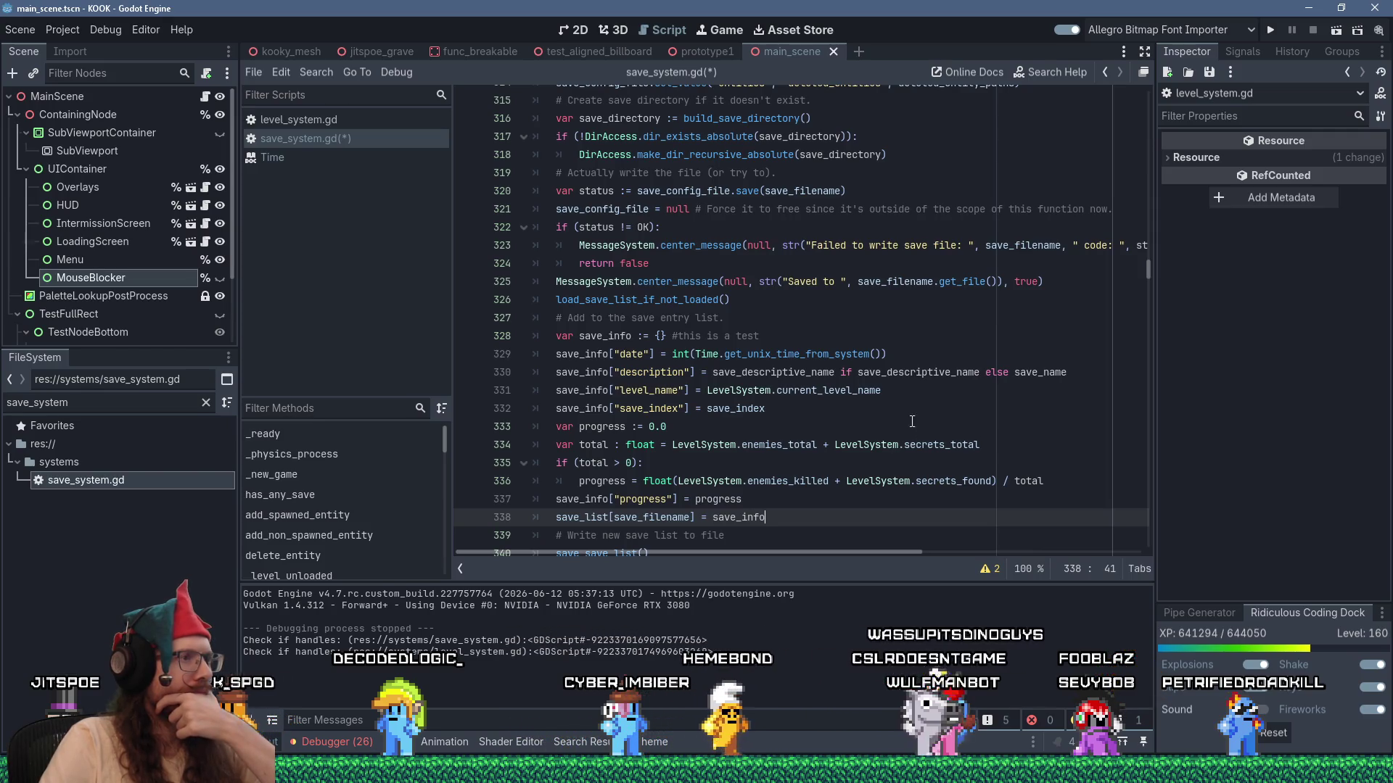
click(770, 305)
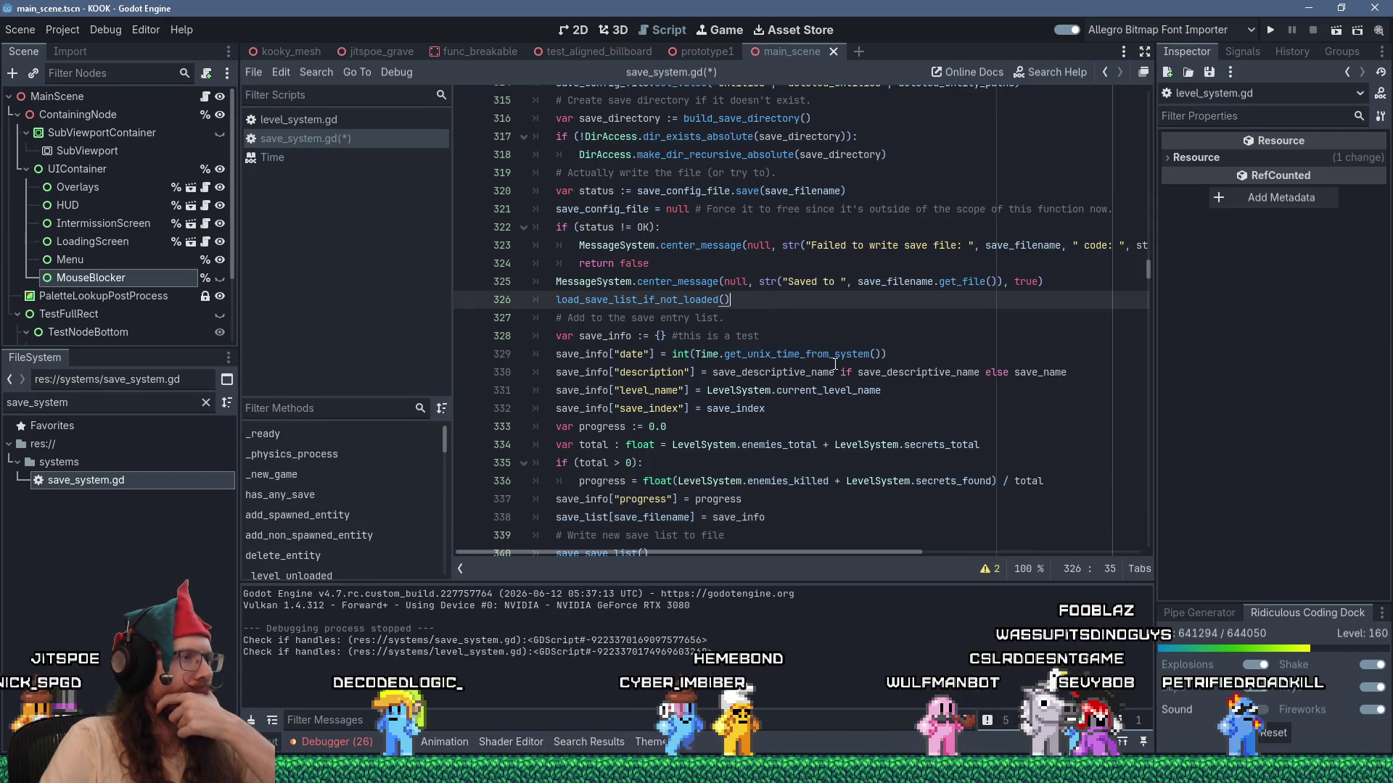
mouse_move(835, 365)
scroll(841, 366, up, 15)
scroll(847, 367, up, 4)
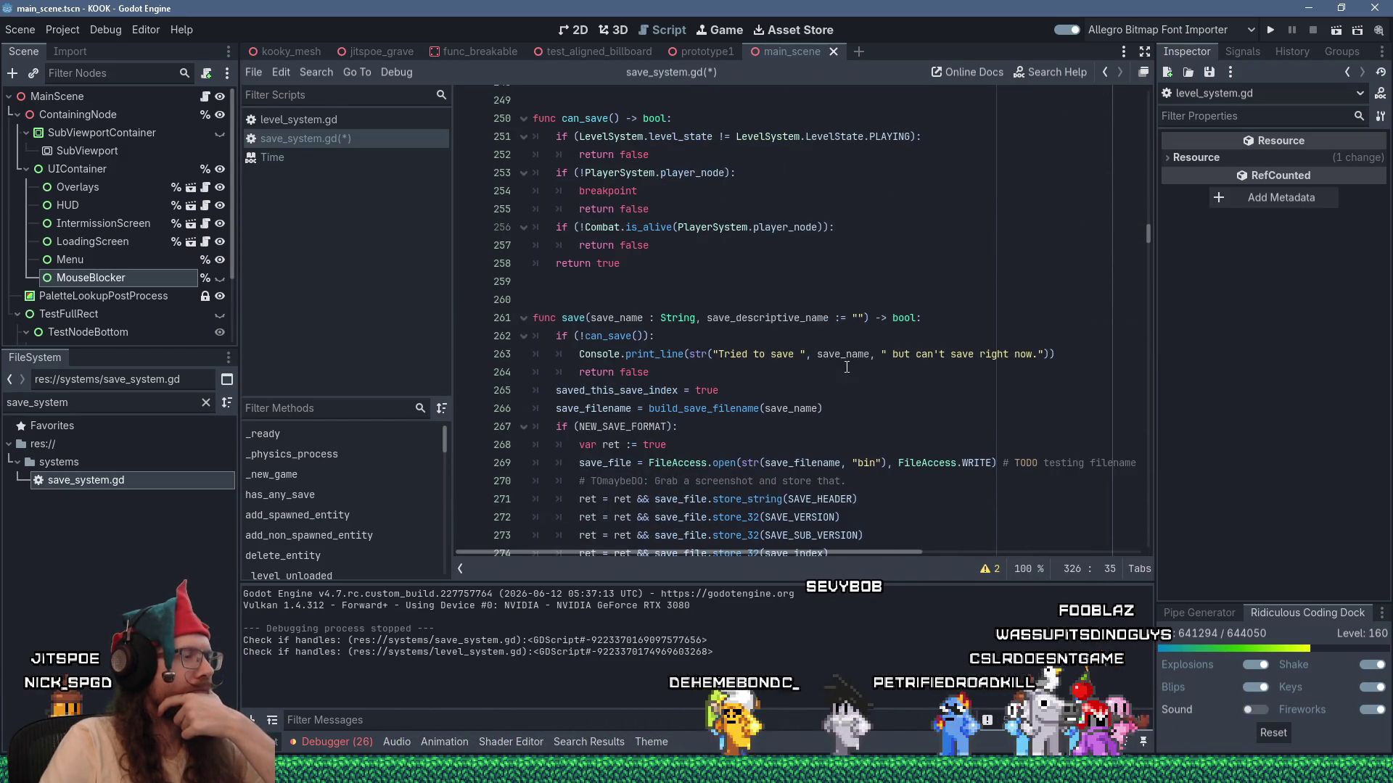
scroll(965, 383, down, 12)
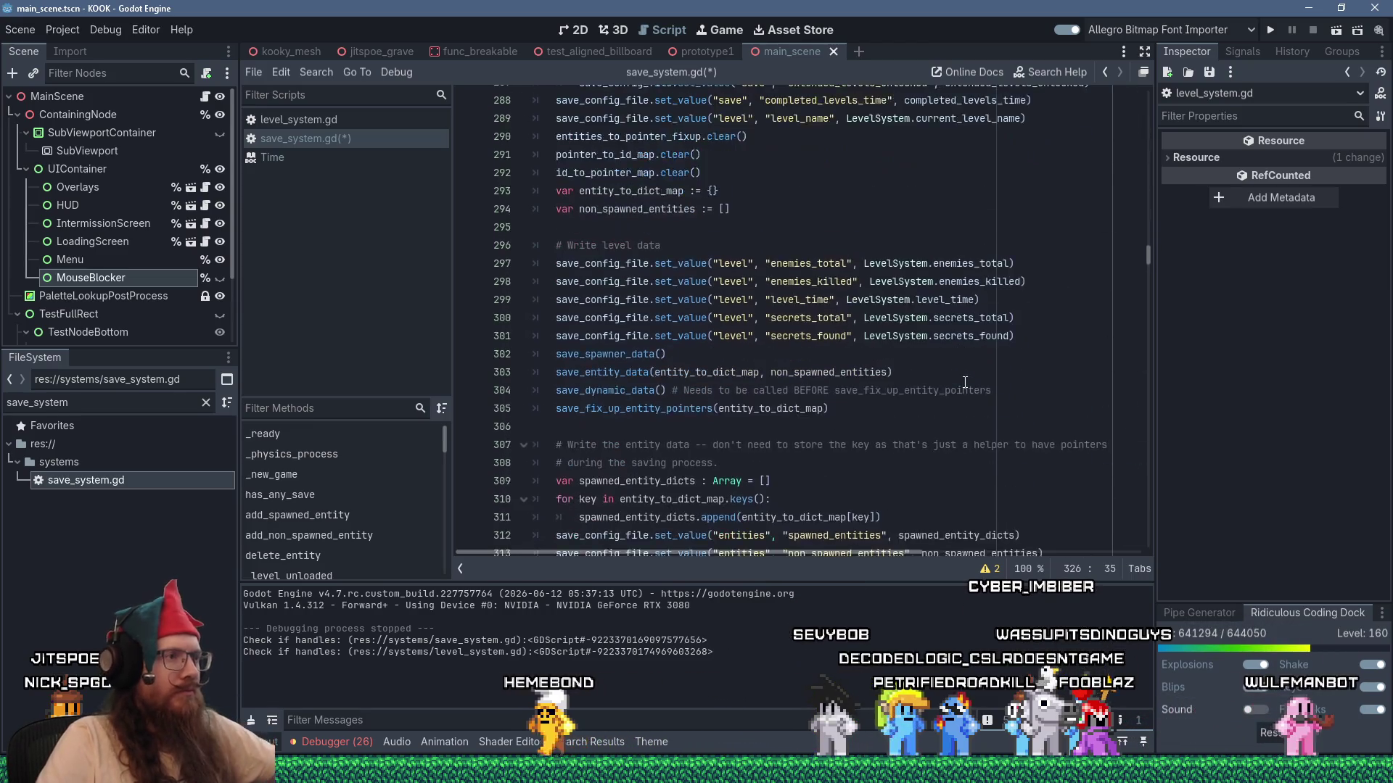
key(Return)
key(Return)
Add an 'if (NEW_SAVE_FORMAT):' branch containing pass, followed by an 'else:' line.
text(if (NEW_SAVE_FORMAT))
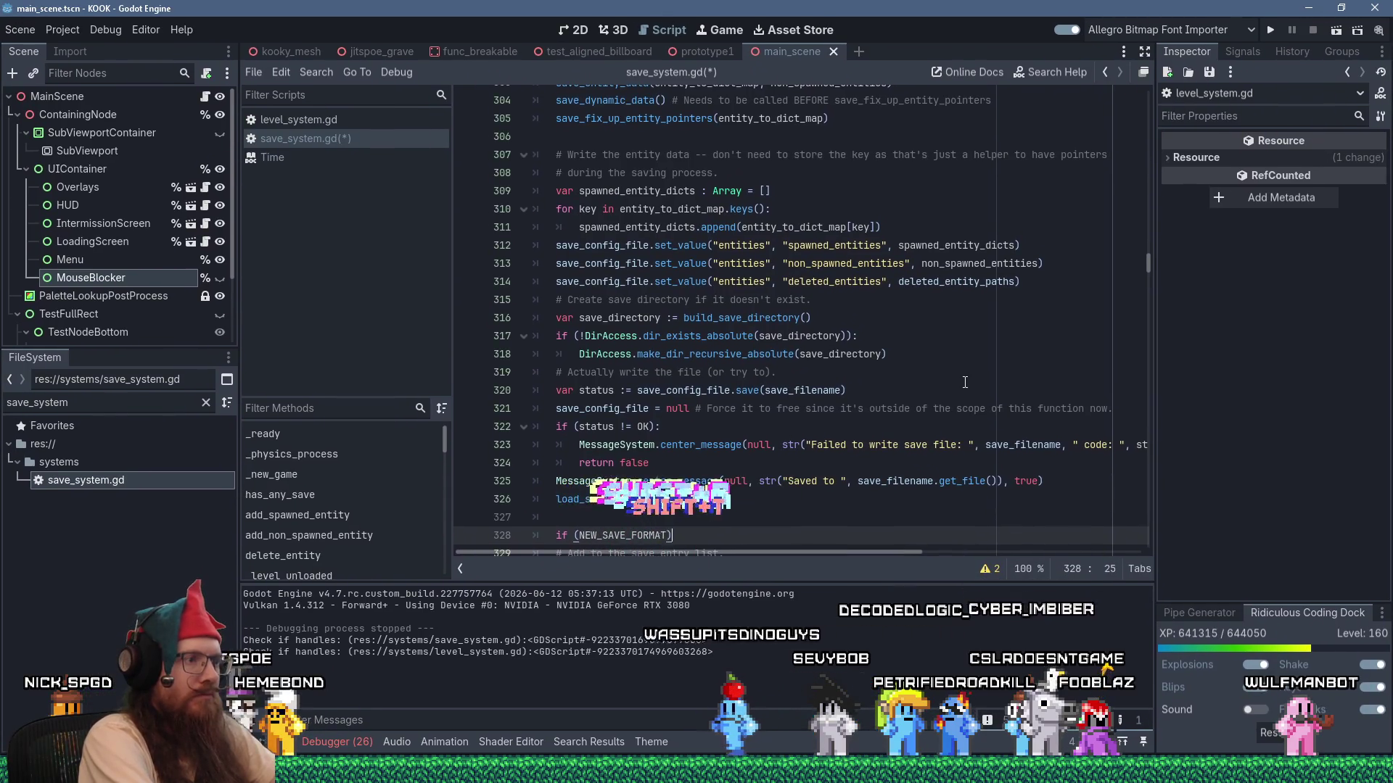
text(:)
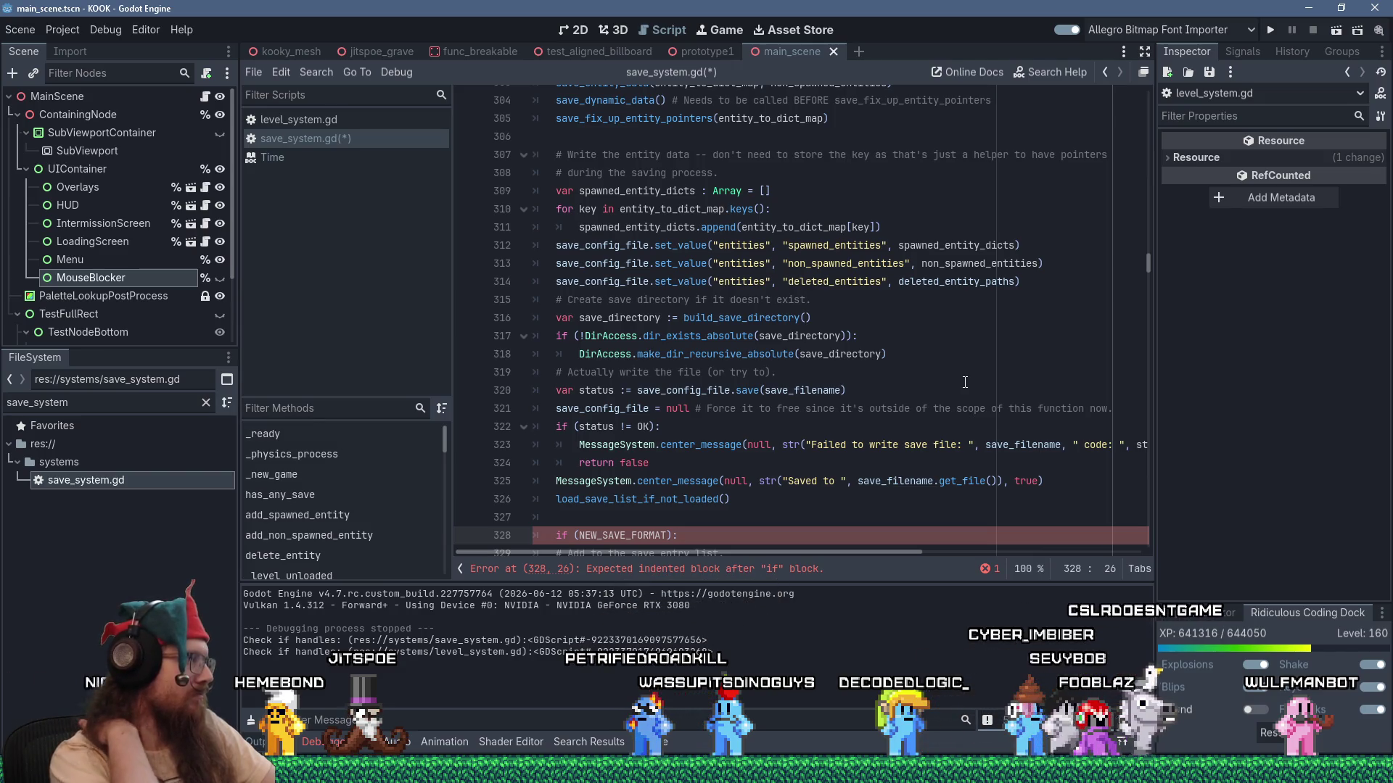
scroll(959, 374, down, 8)
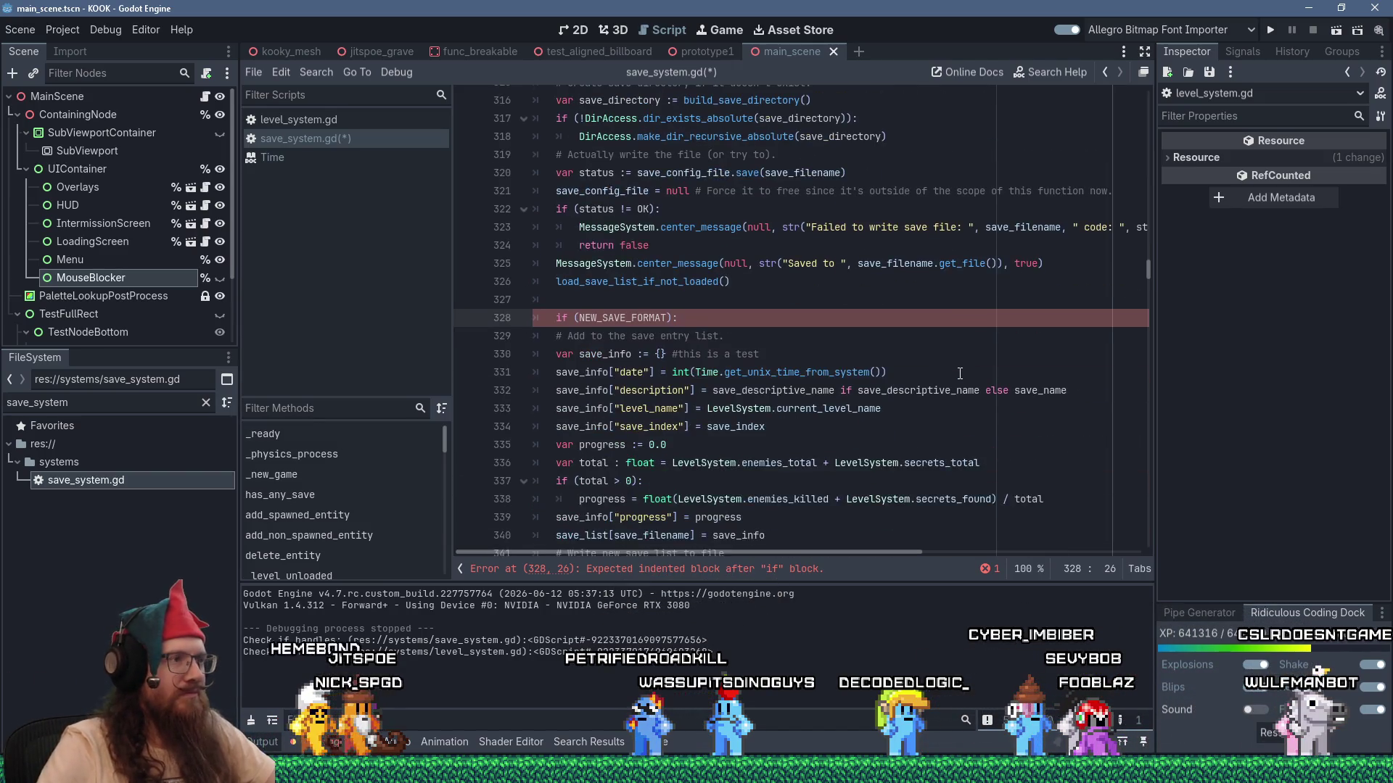
scroll(959, 373, up, 1)
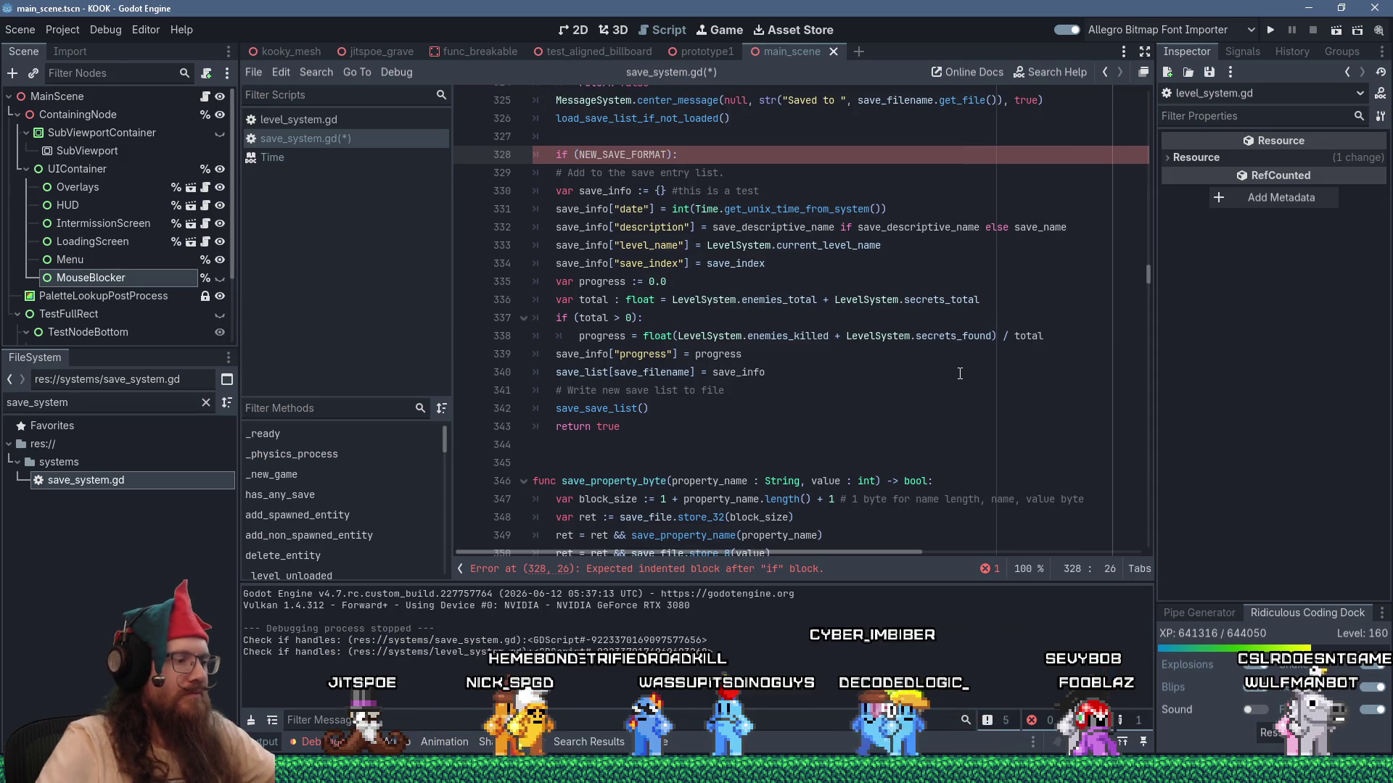
key(Return)
text(pass)
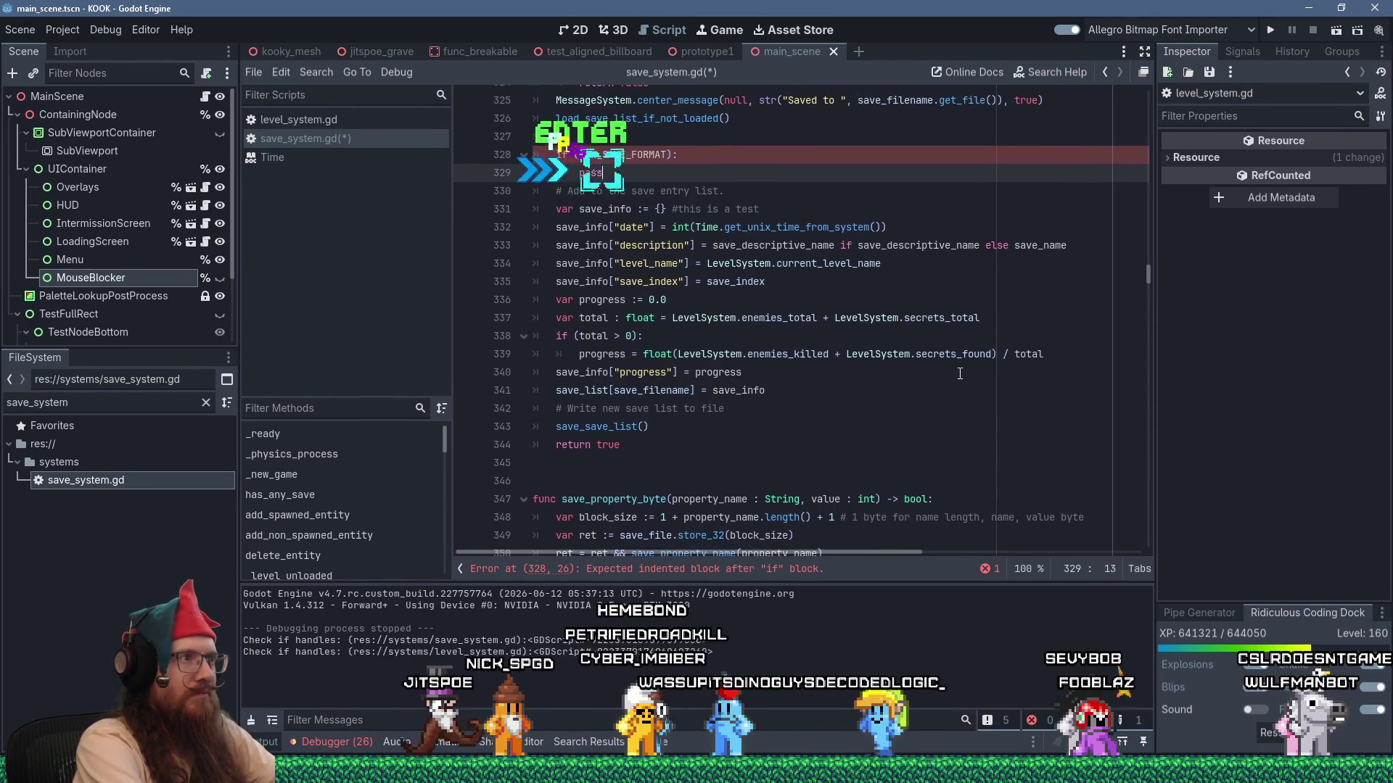
key(Return)
key(BackSpace)
text(else:)
Indent the save-entry-list code, lines 331–344, under the else branch.
key(Down)
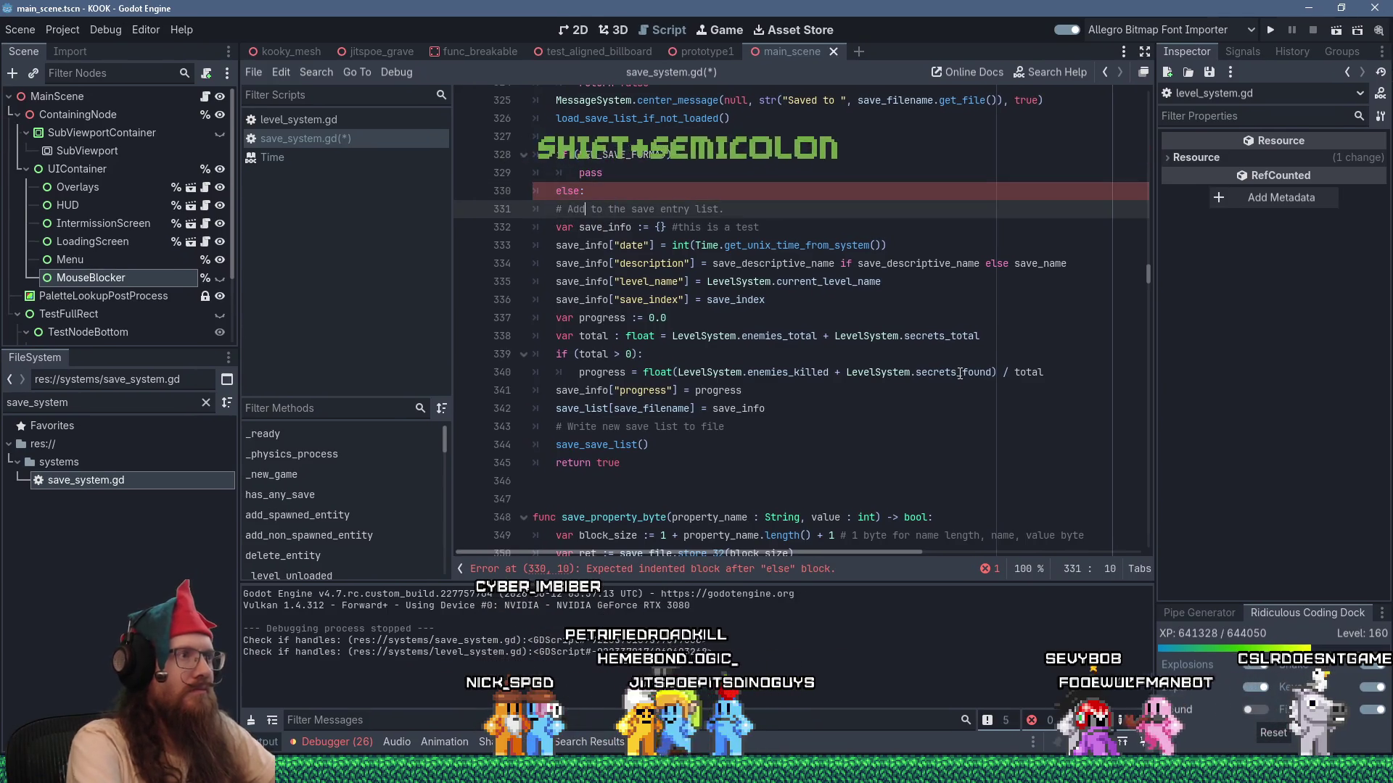
shift+click(761, 438)
key(Tab)
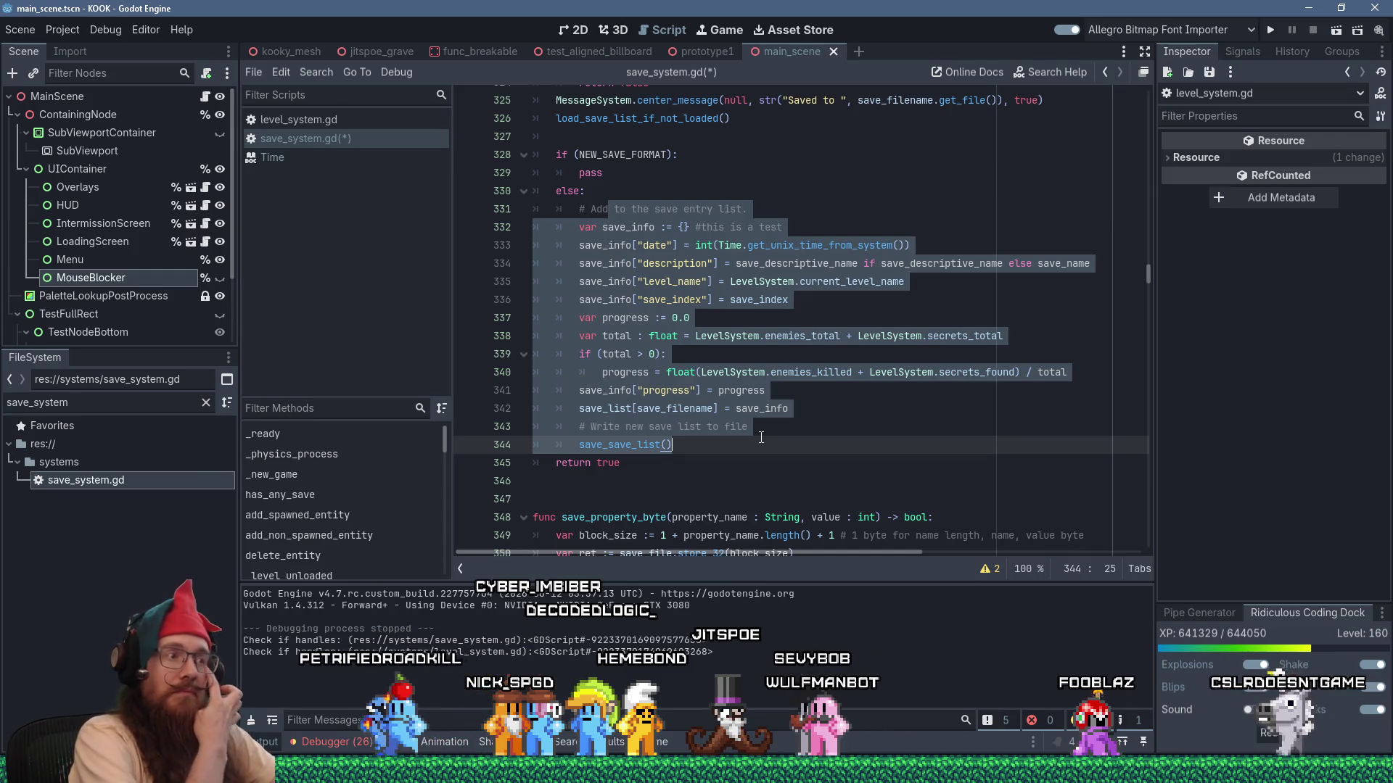
click(673, 445)
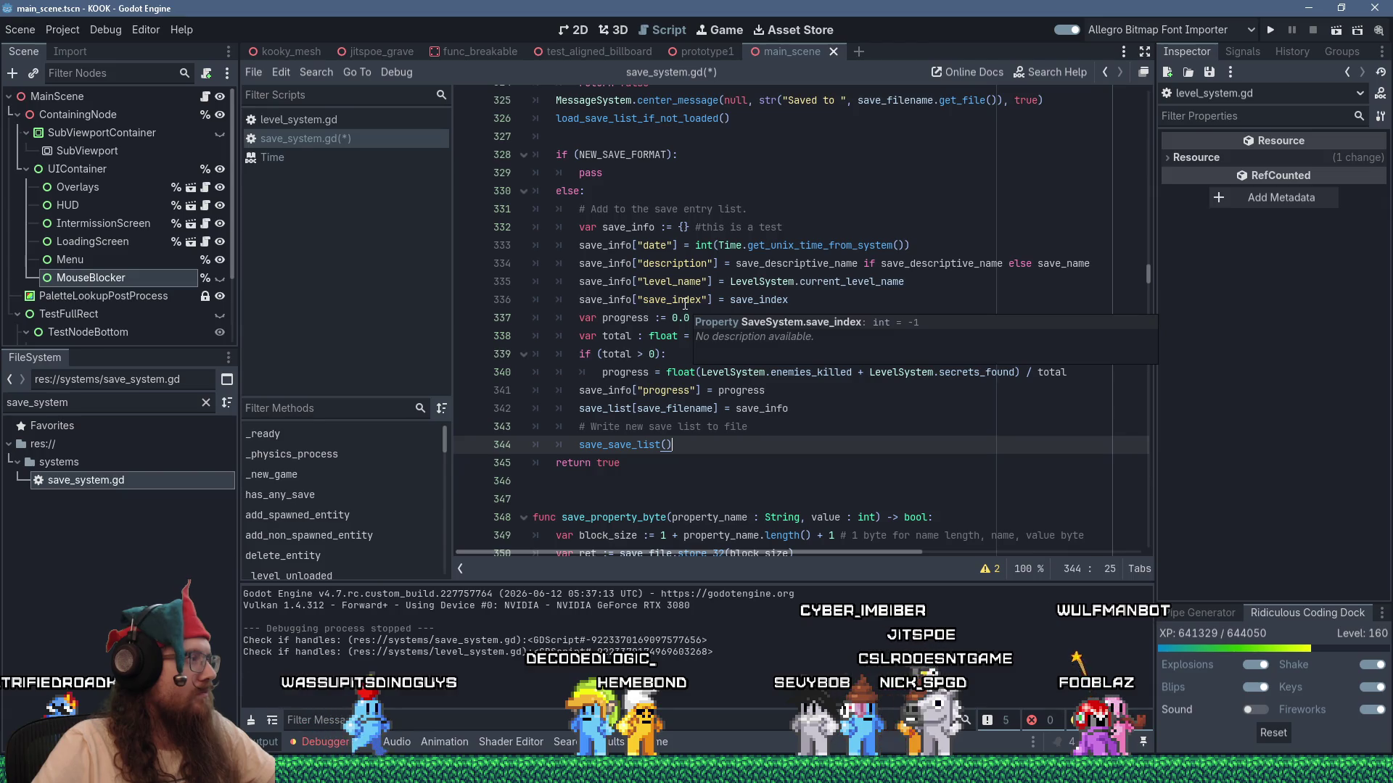
double_click(621, 174)
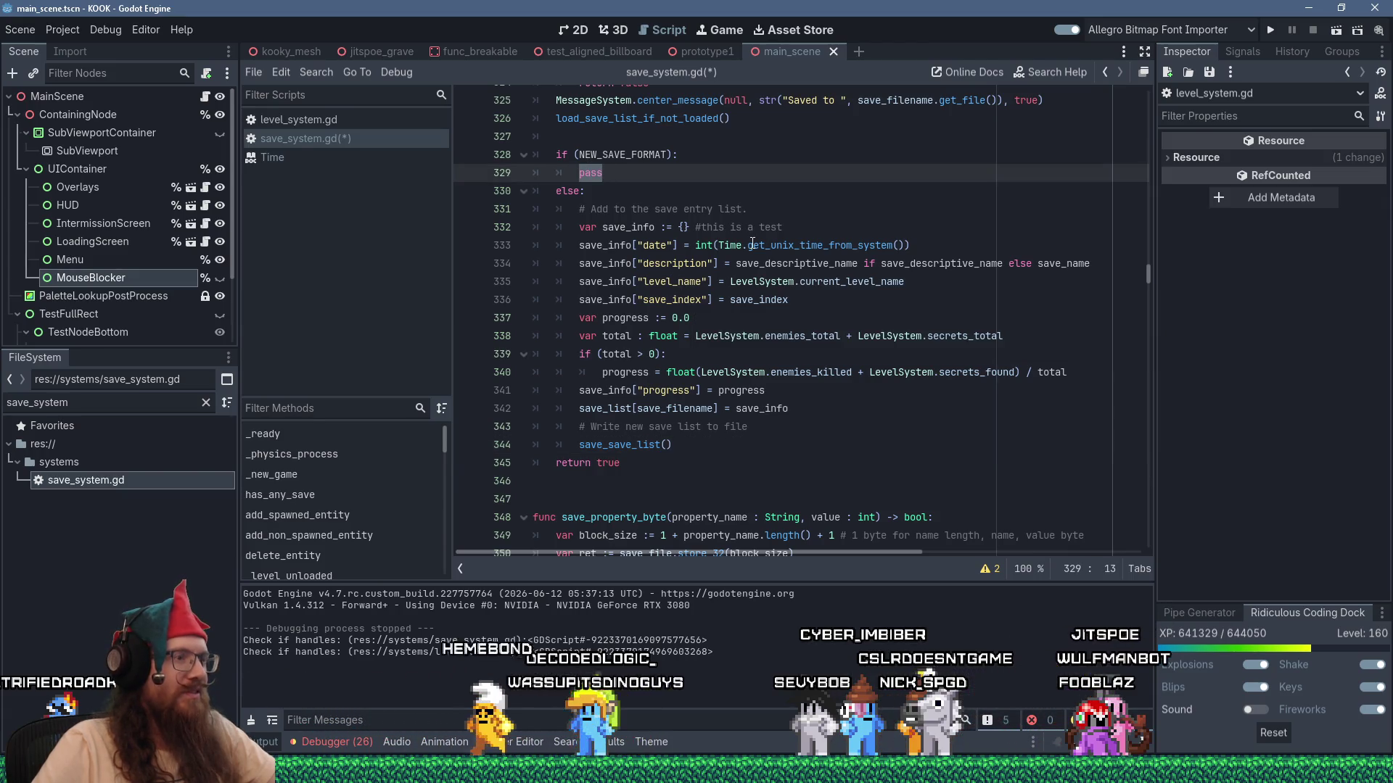
mouse_move(752, 245)
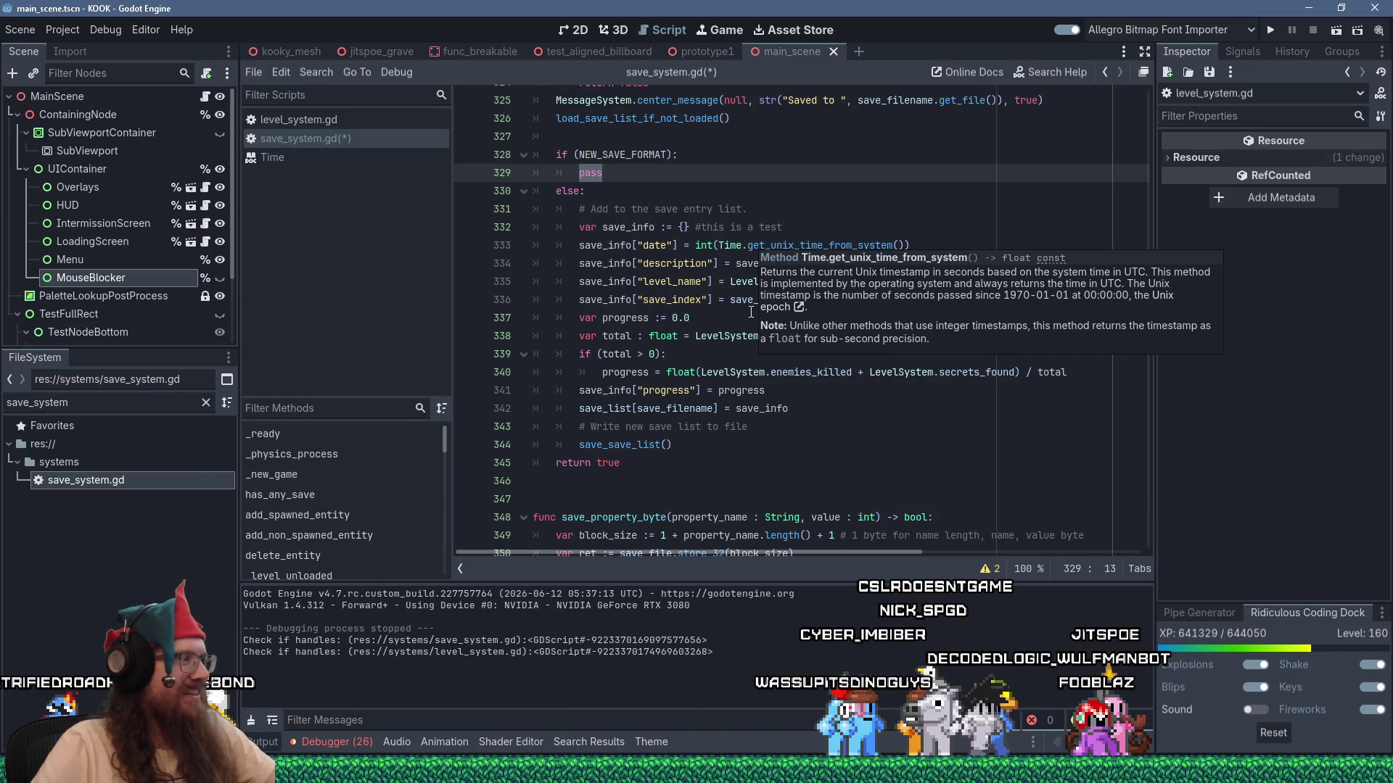
scroll(751, 312, up, 3)
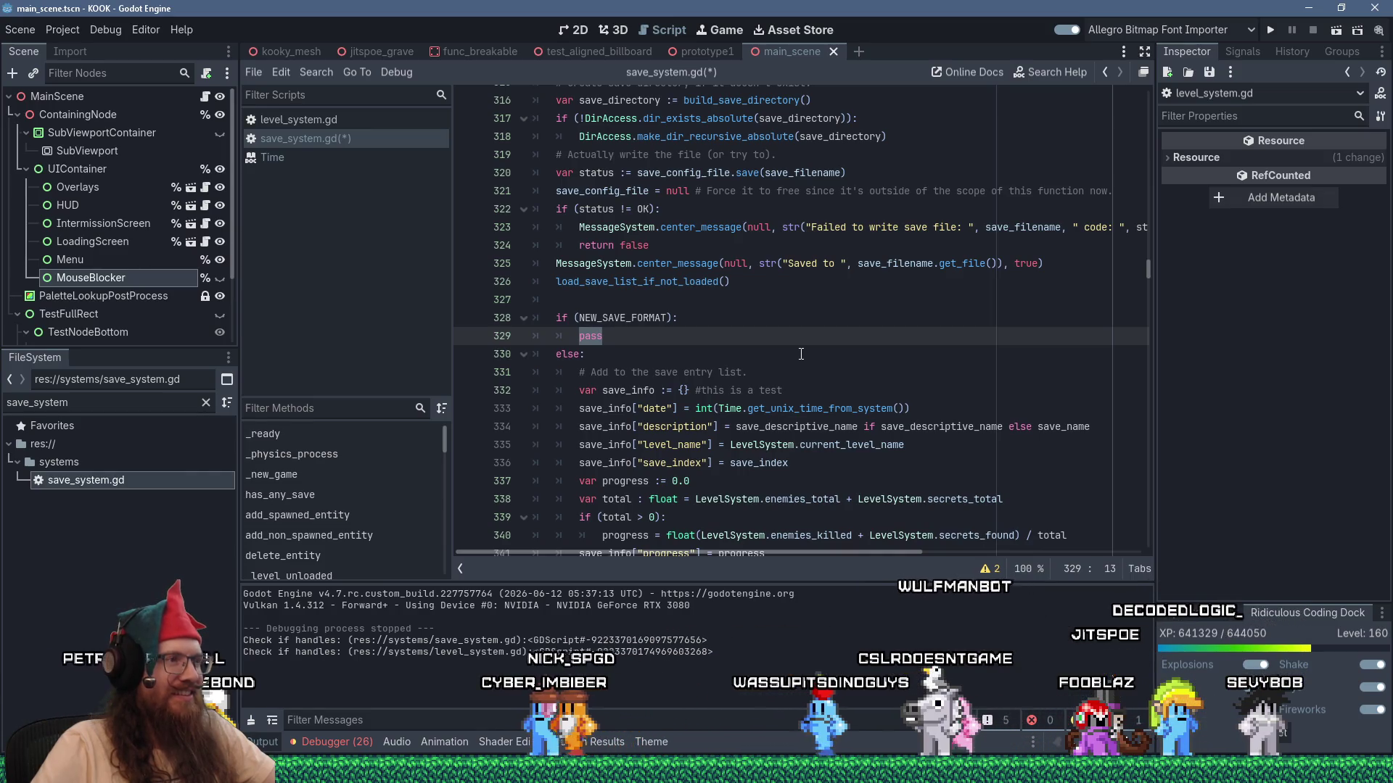
scroll(801, 354, up, 3)
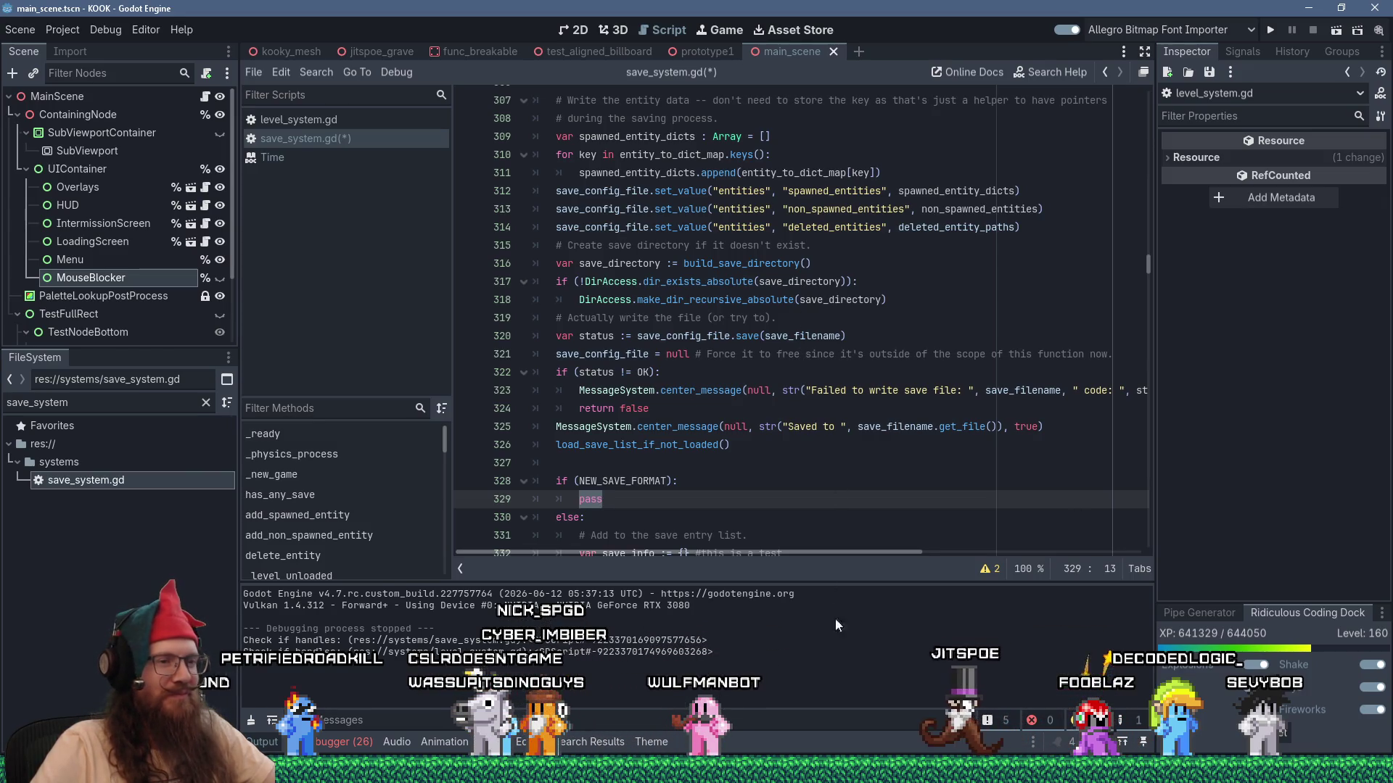
mouse_move(889, 421)
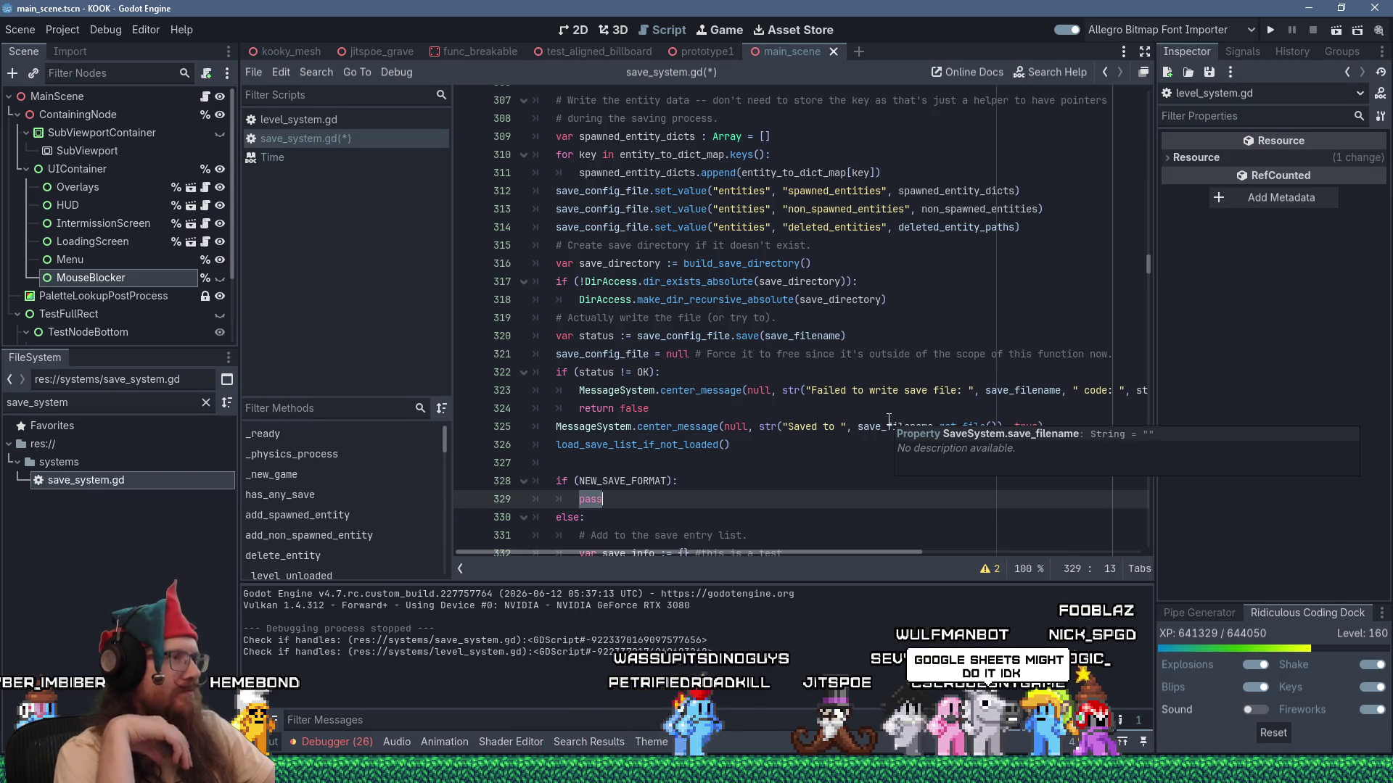
scroll(899, 399, up, 7)
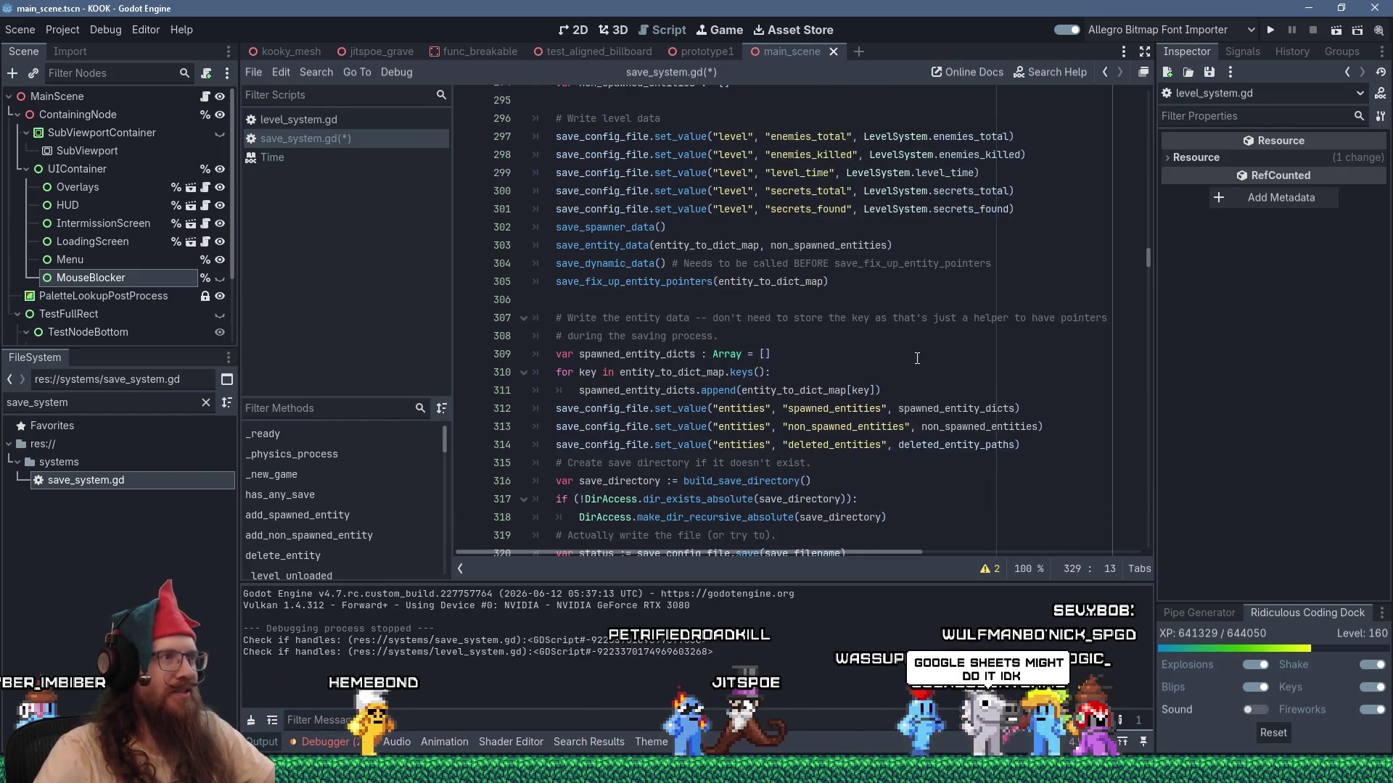
scroll(917, 358, up, 10)
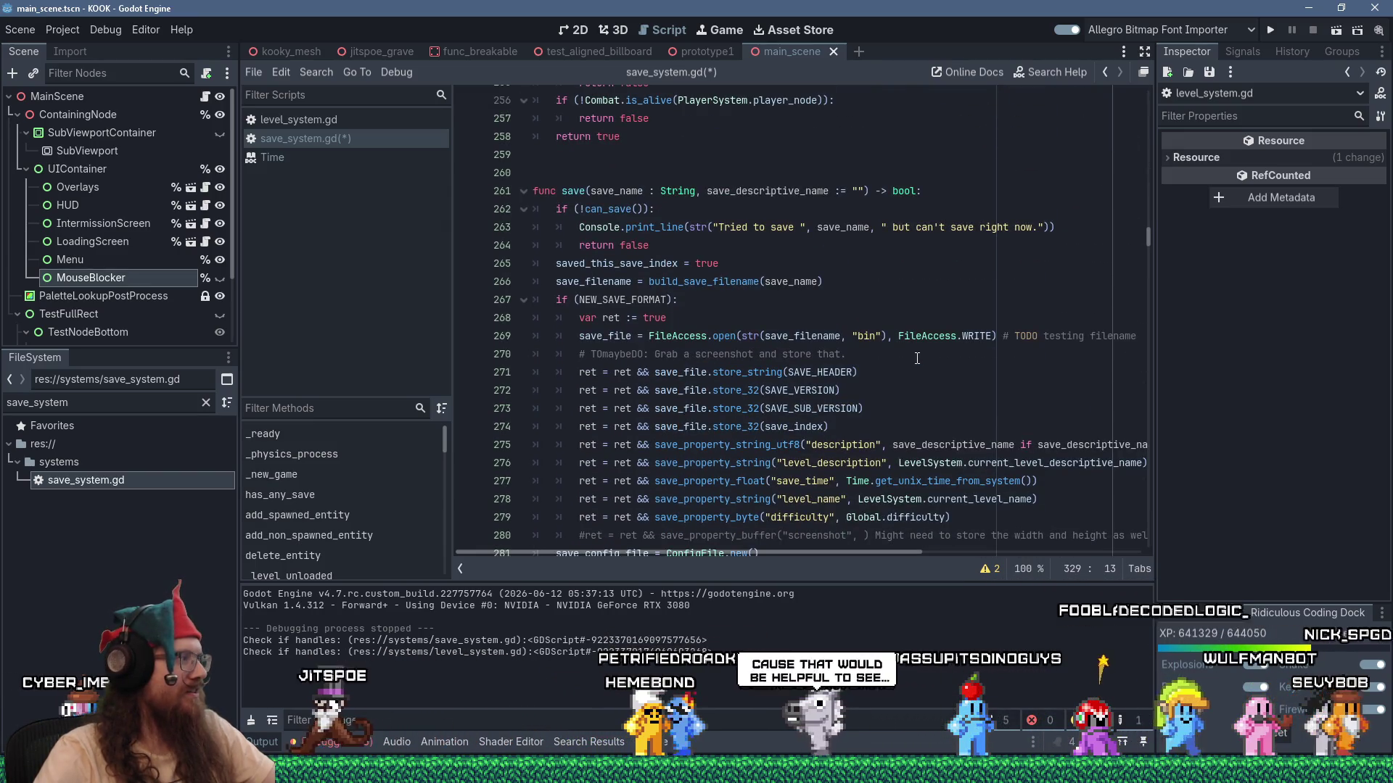
scroll(916, 358, down, 10)
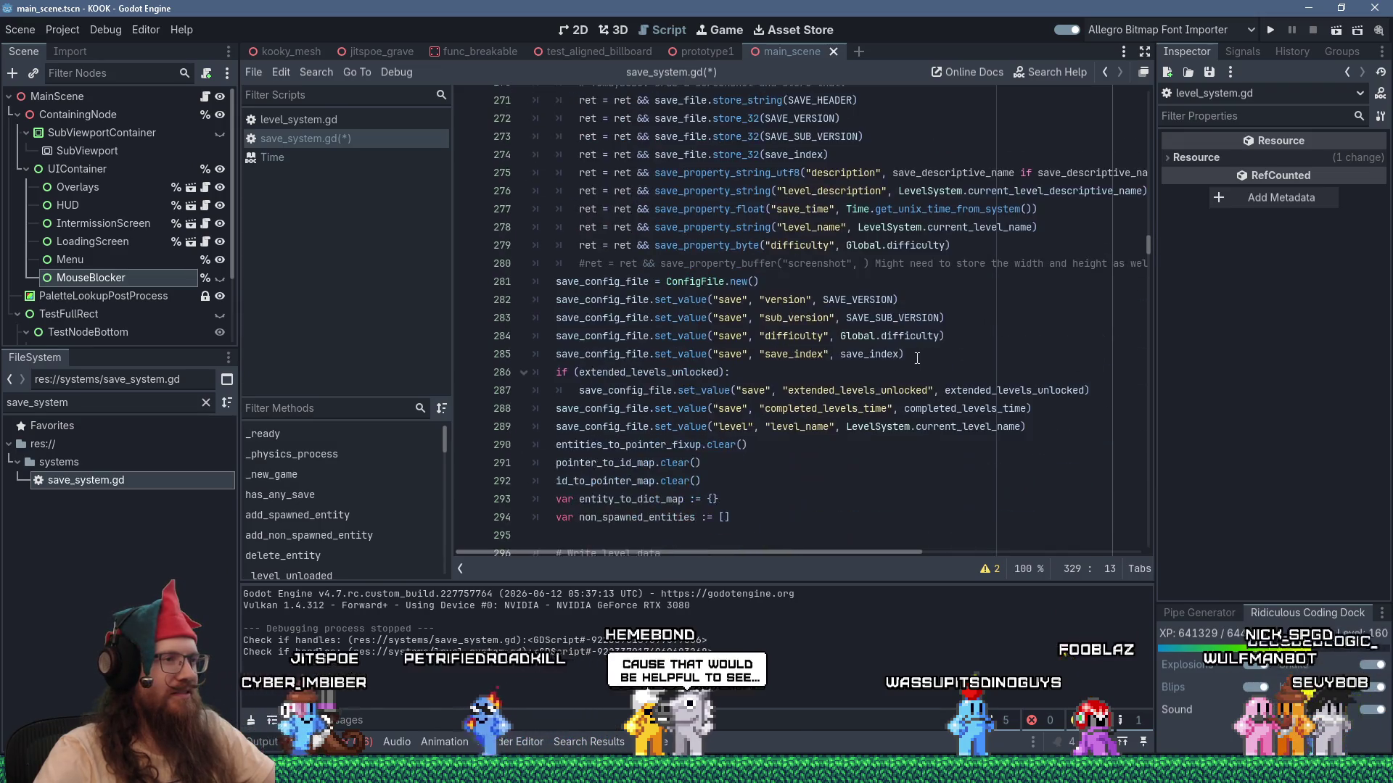
scroll(917, 358, down, 9)
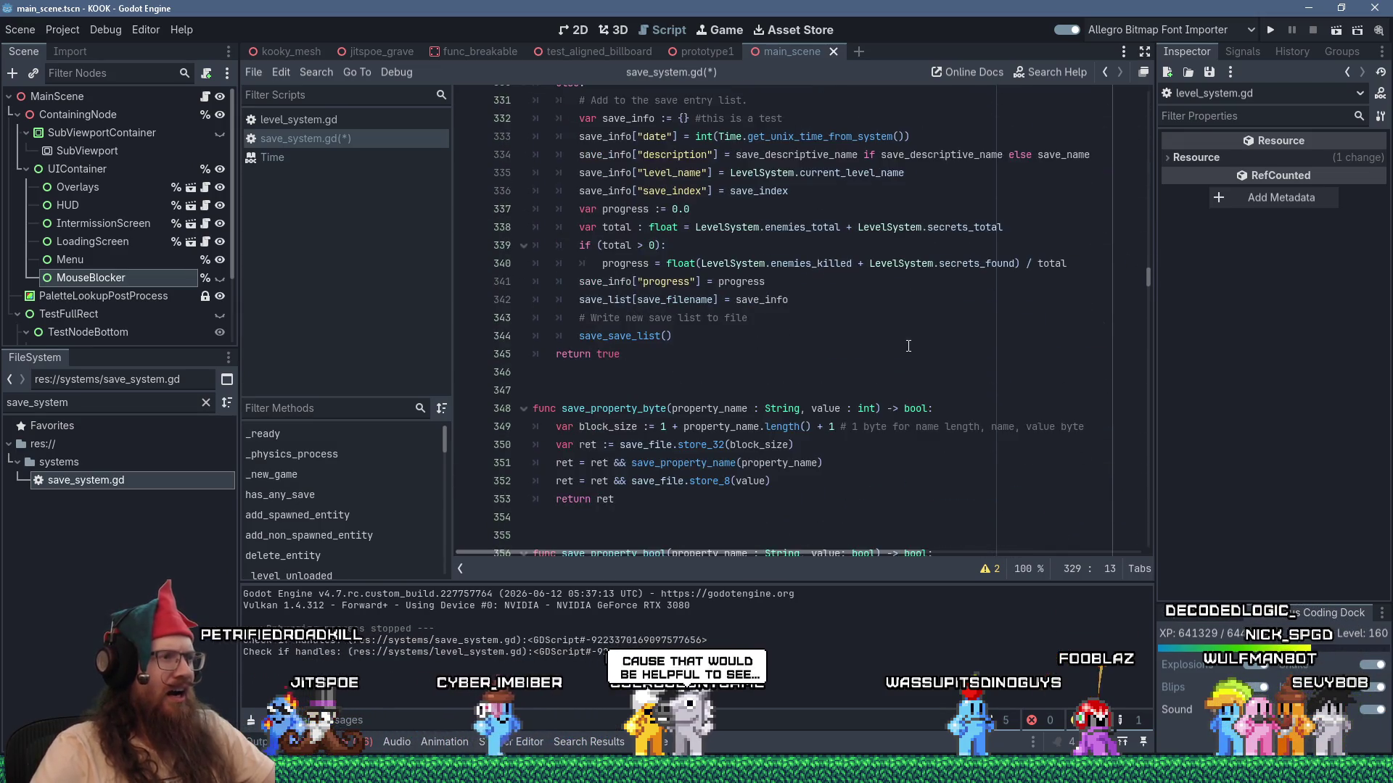
scroll(908, 346, up, 1)
scroll(908, 346, up, 2)
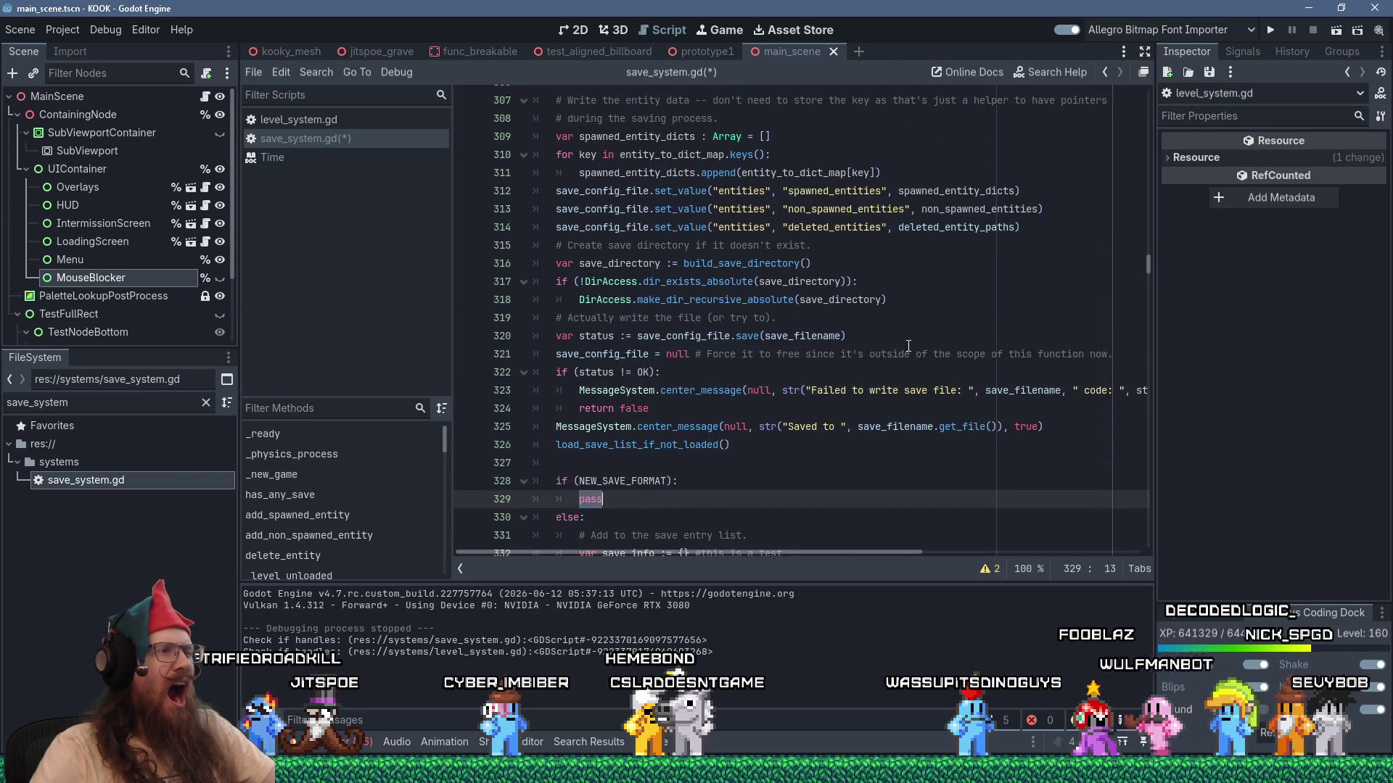
scroll(909, 346, up, 5)
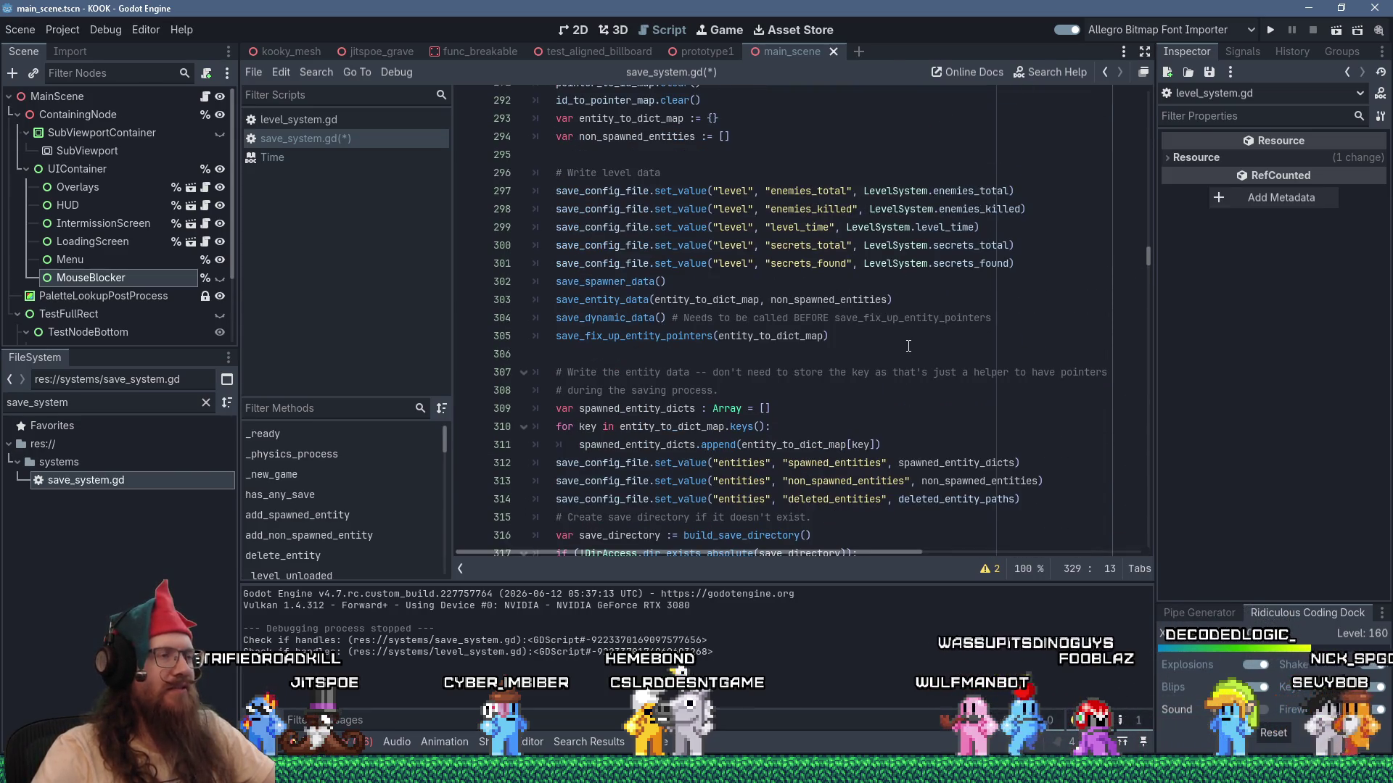
scroll(908, 346, down, 6)
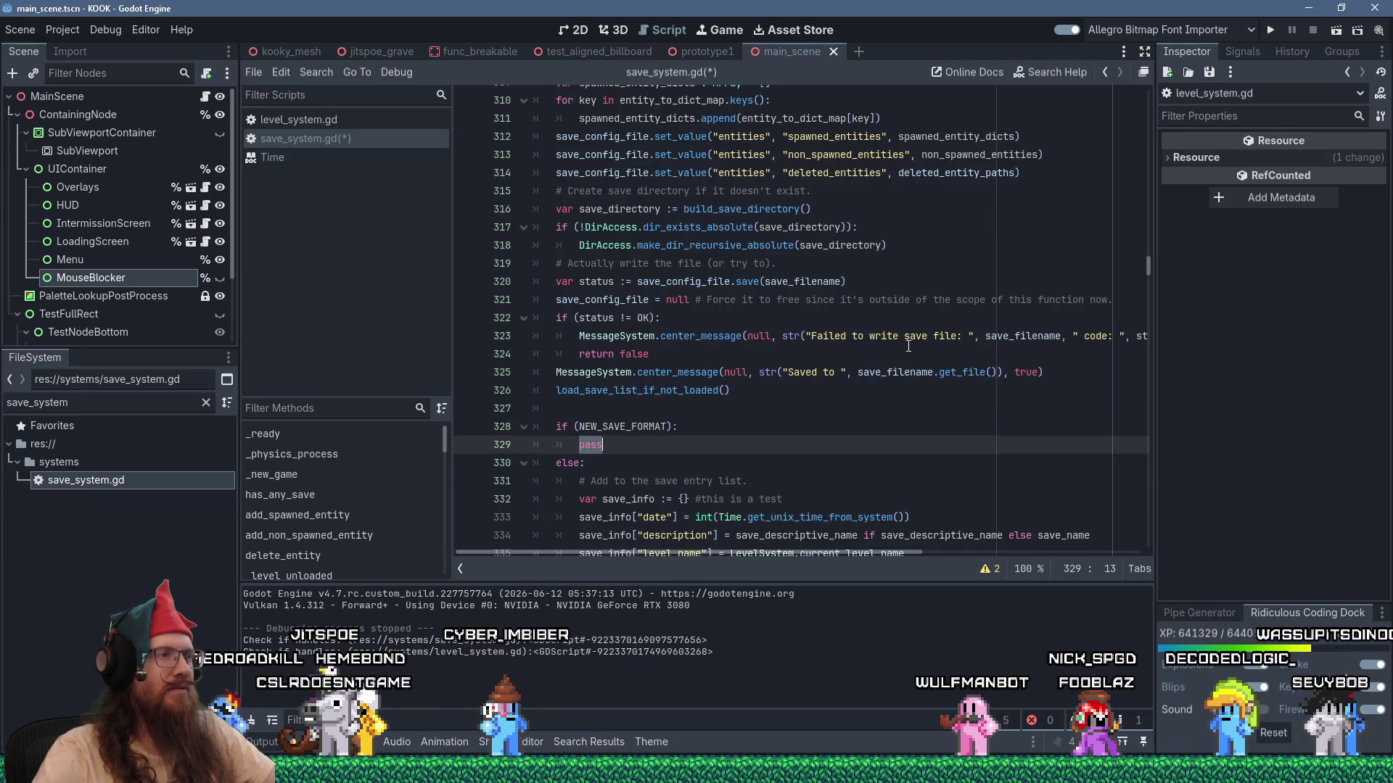
click(697, 390)
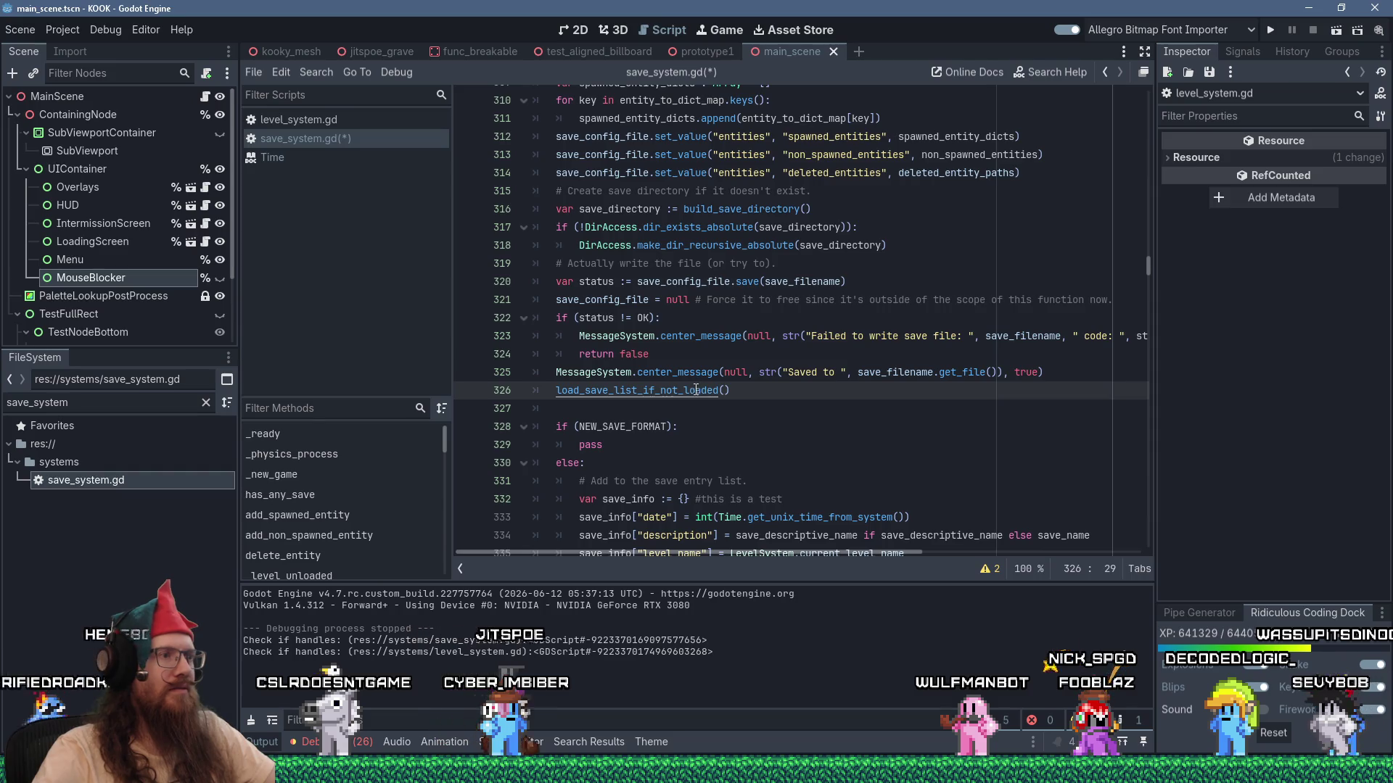
ctrl+click(821, 404)
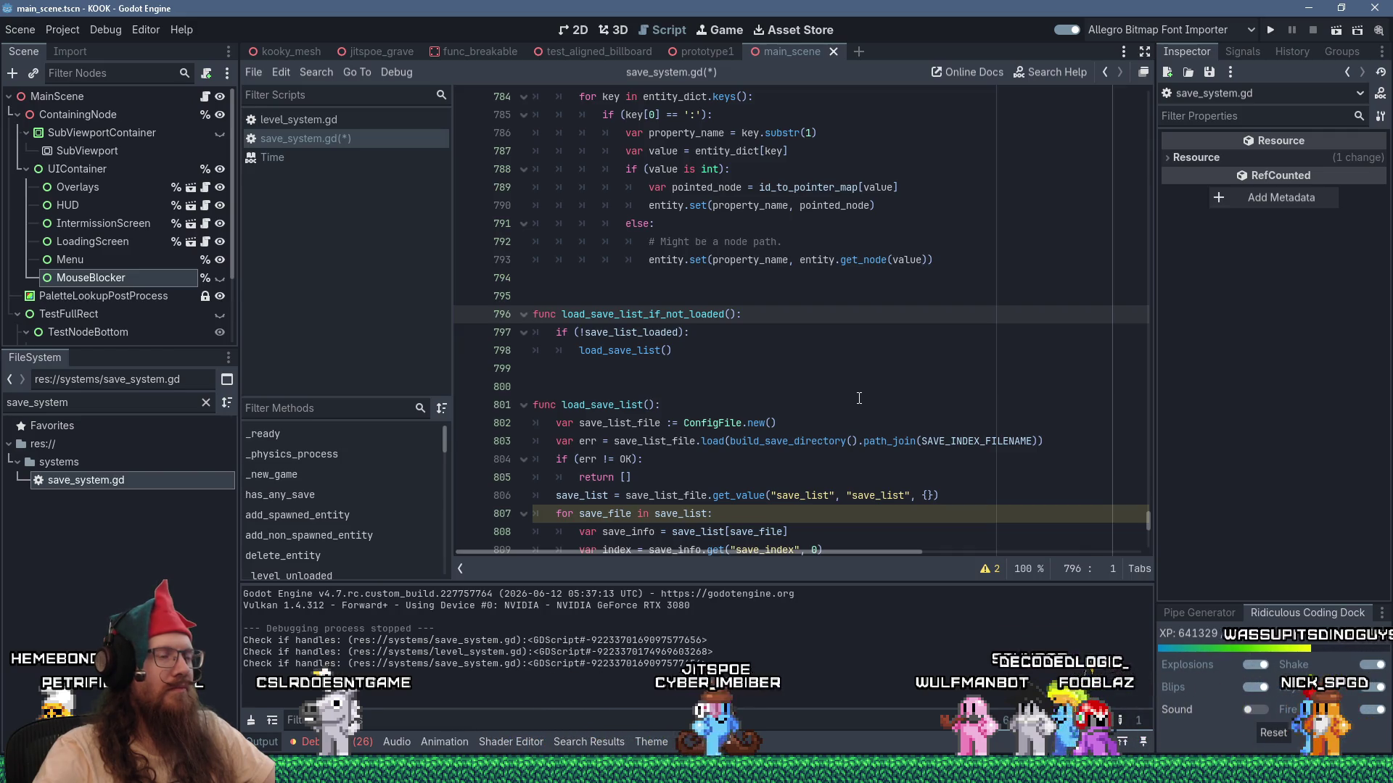
scroll(858, 399, down, 4)
scroll(859, 398, up, 1)
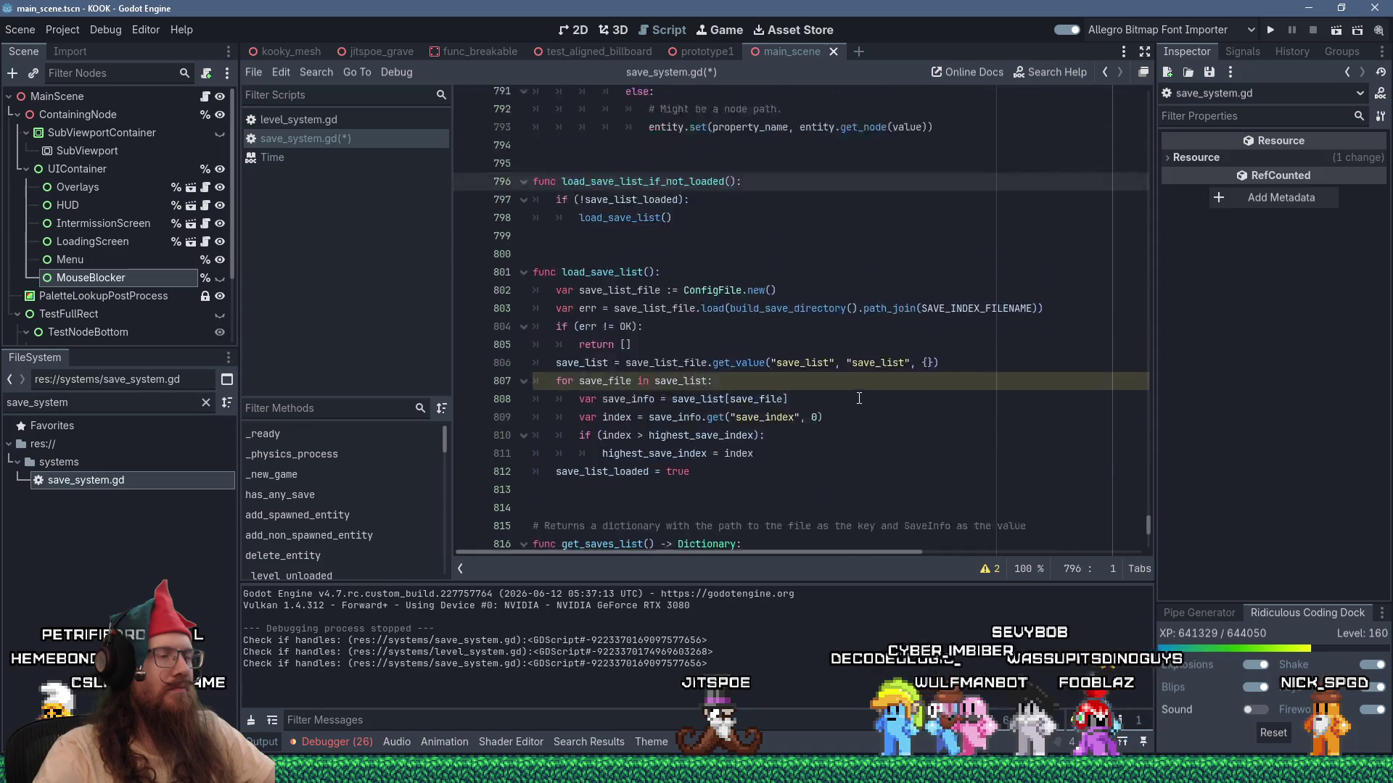
scroll(859, 398, up, 4)
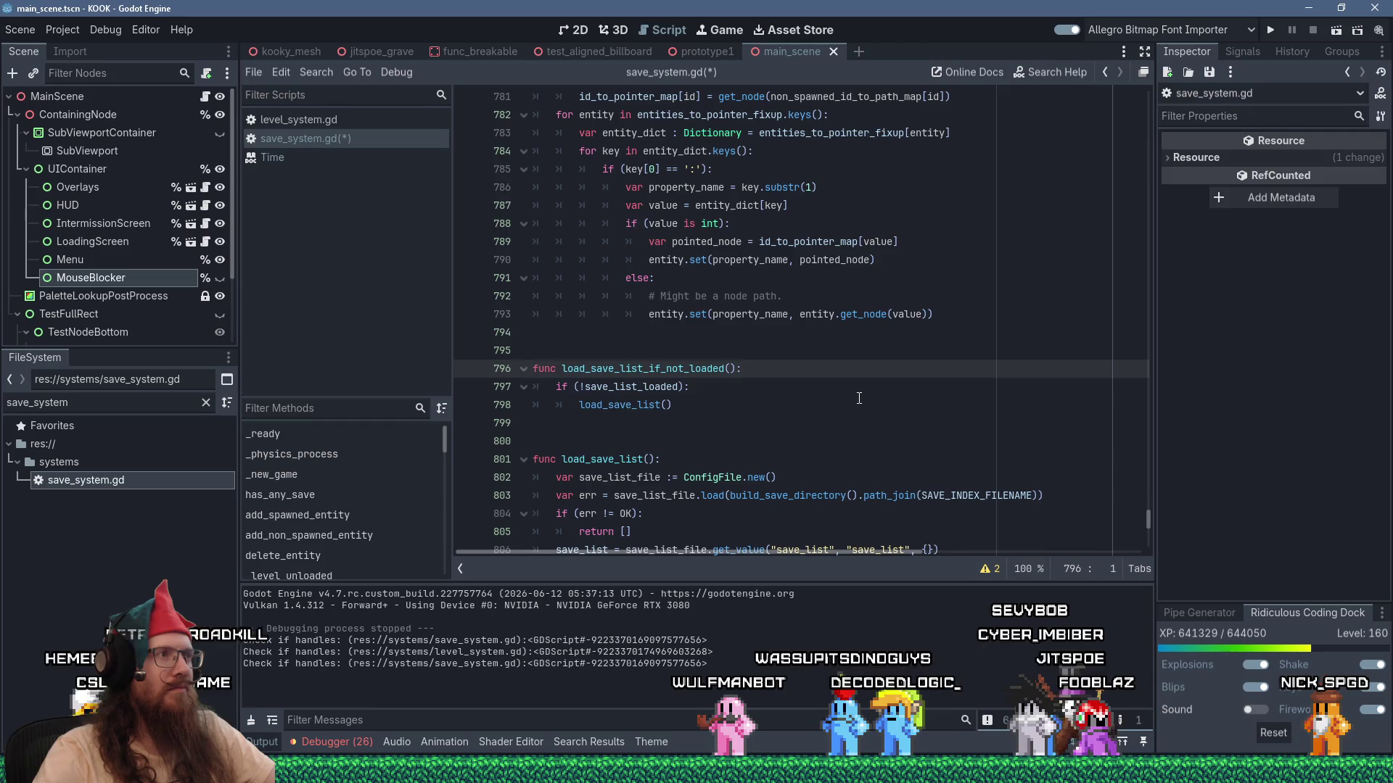
key(alt+Left)
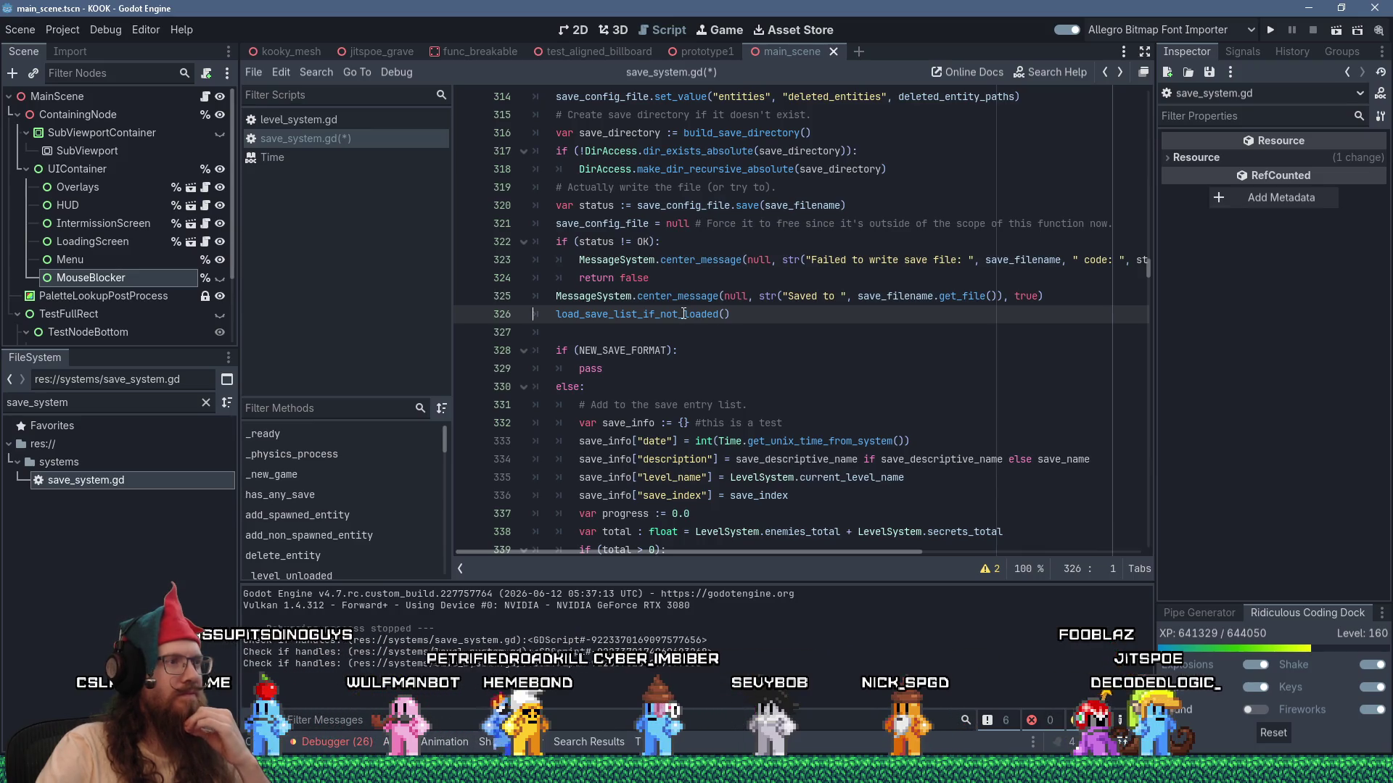
scroll(648, 350, down, 3)
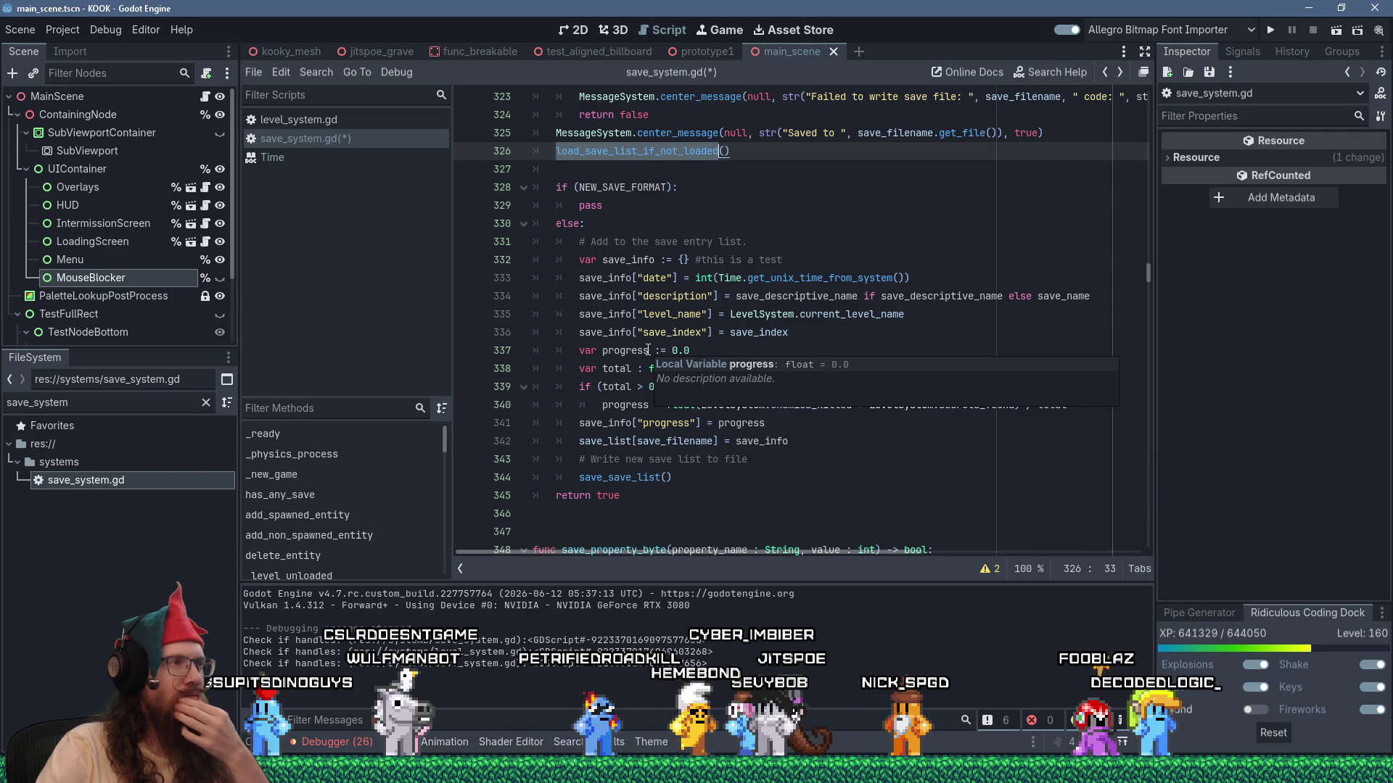
Add a line above pass in the NEW_SAVE_FORMAT branch holding save_file, copied from line 269.
scroll(648, 350, up, 2)
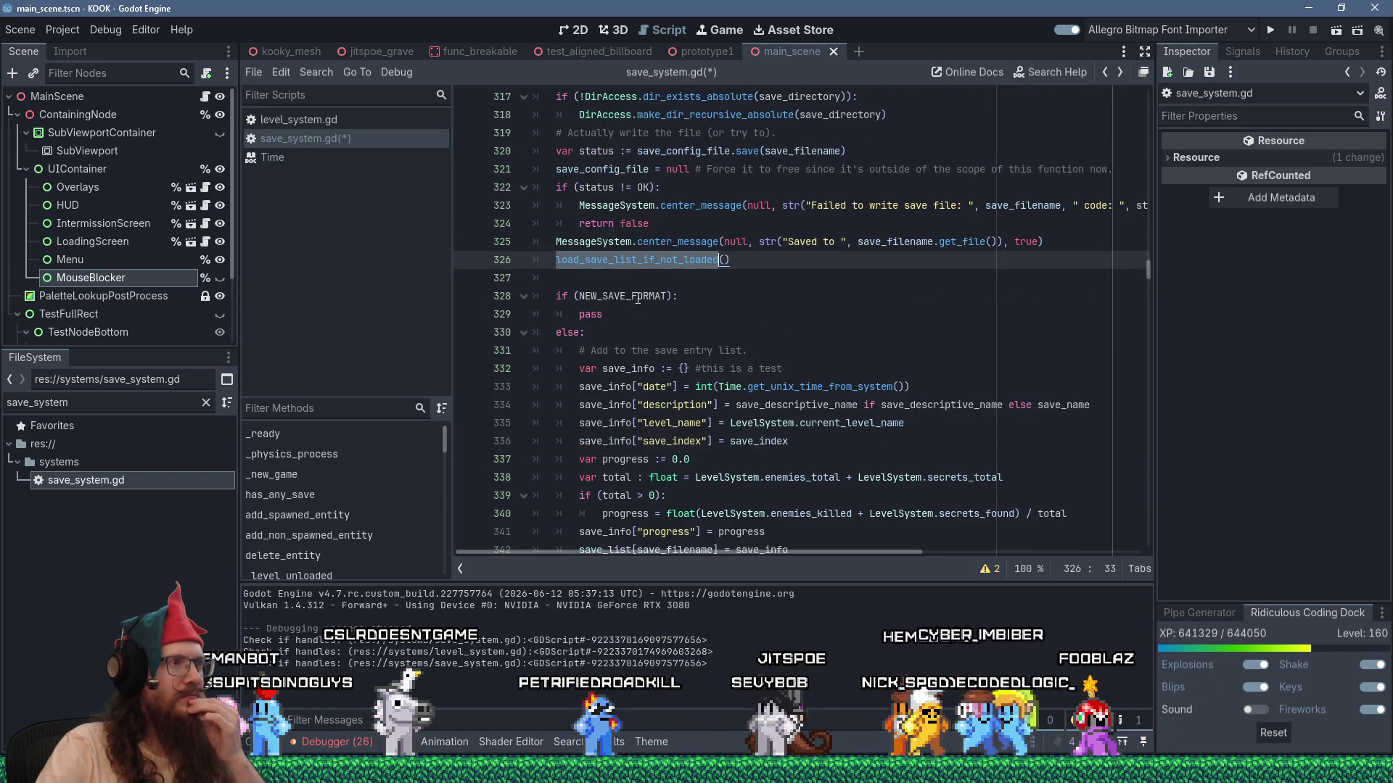
click(600, 313)
click(716, 301)
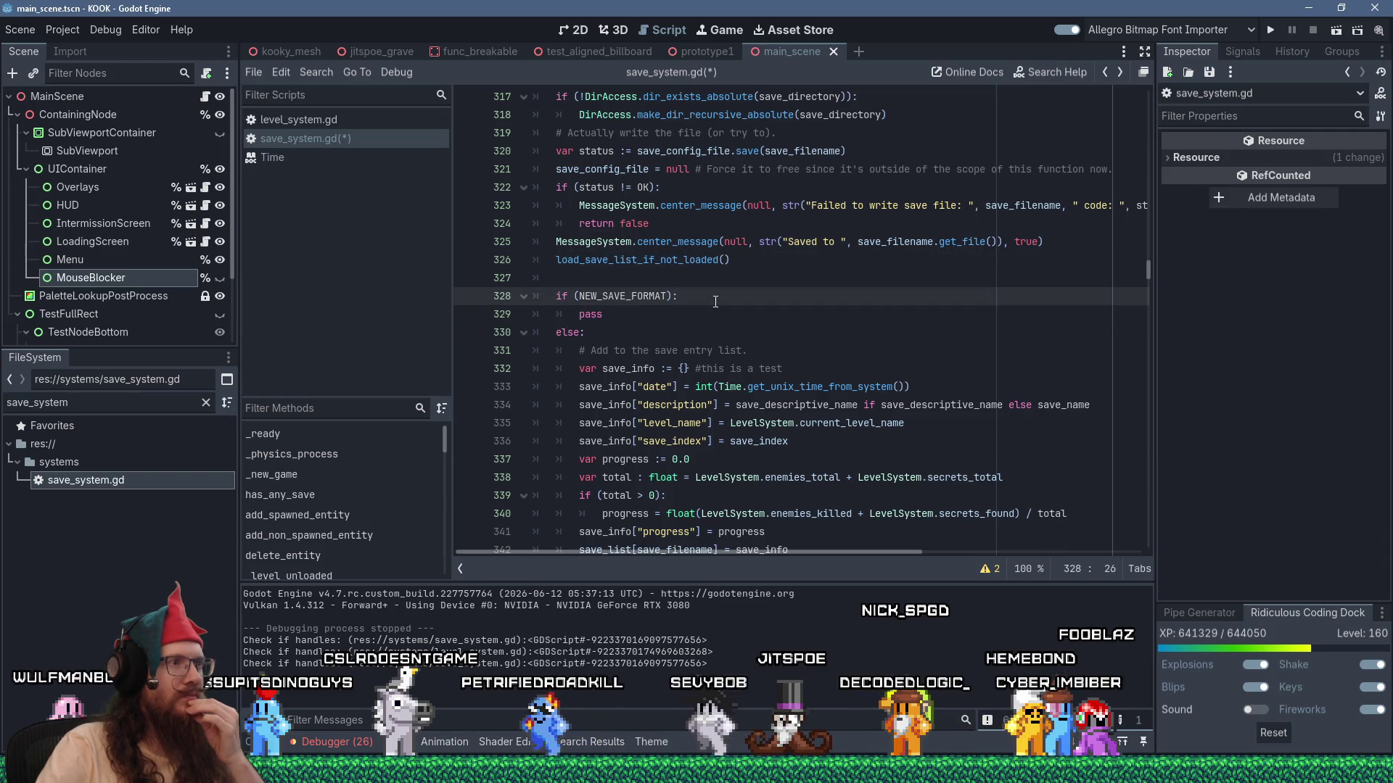
key(Return)
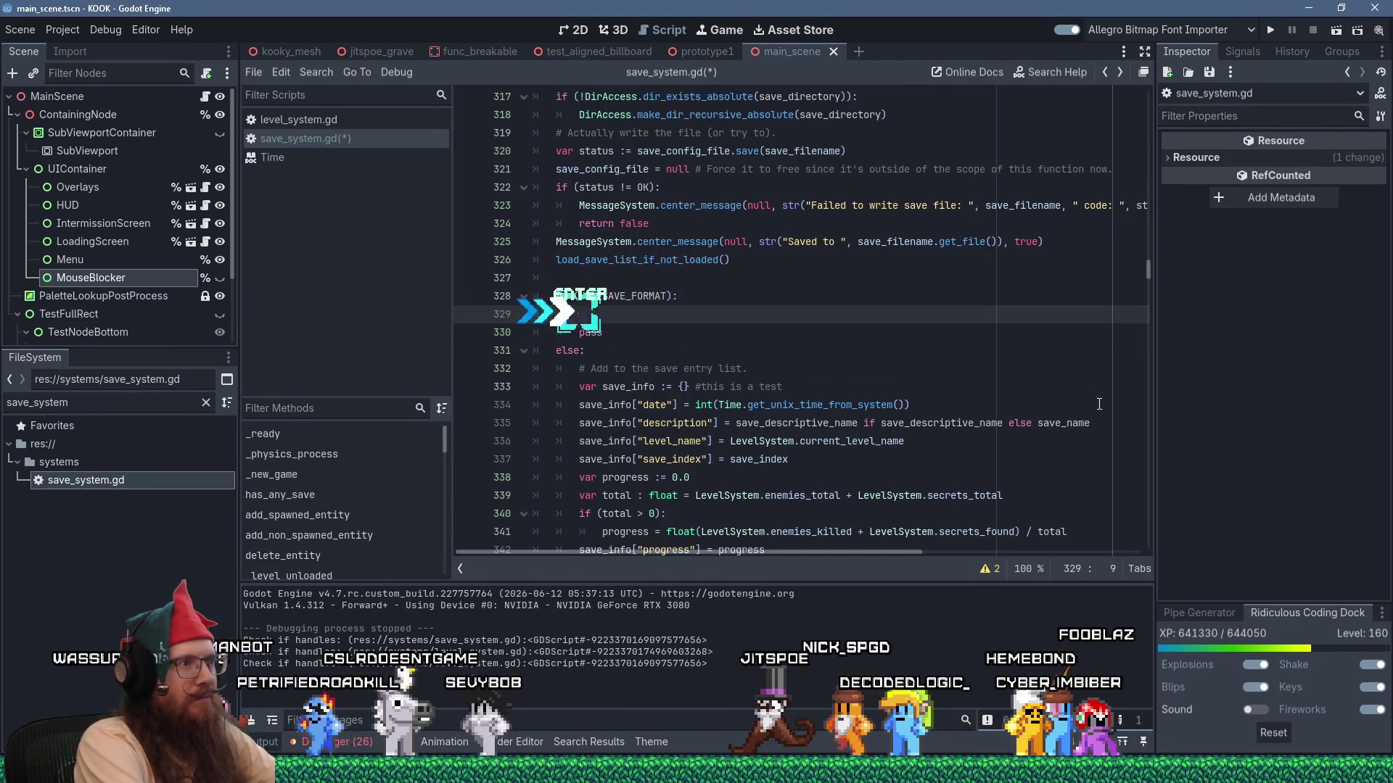
scroll(1044, 399, up, 10)
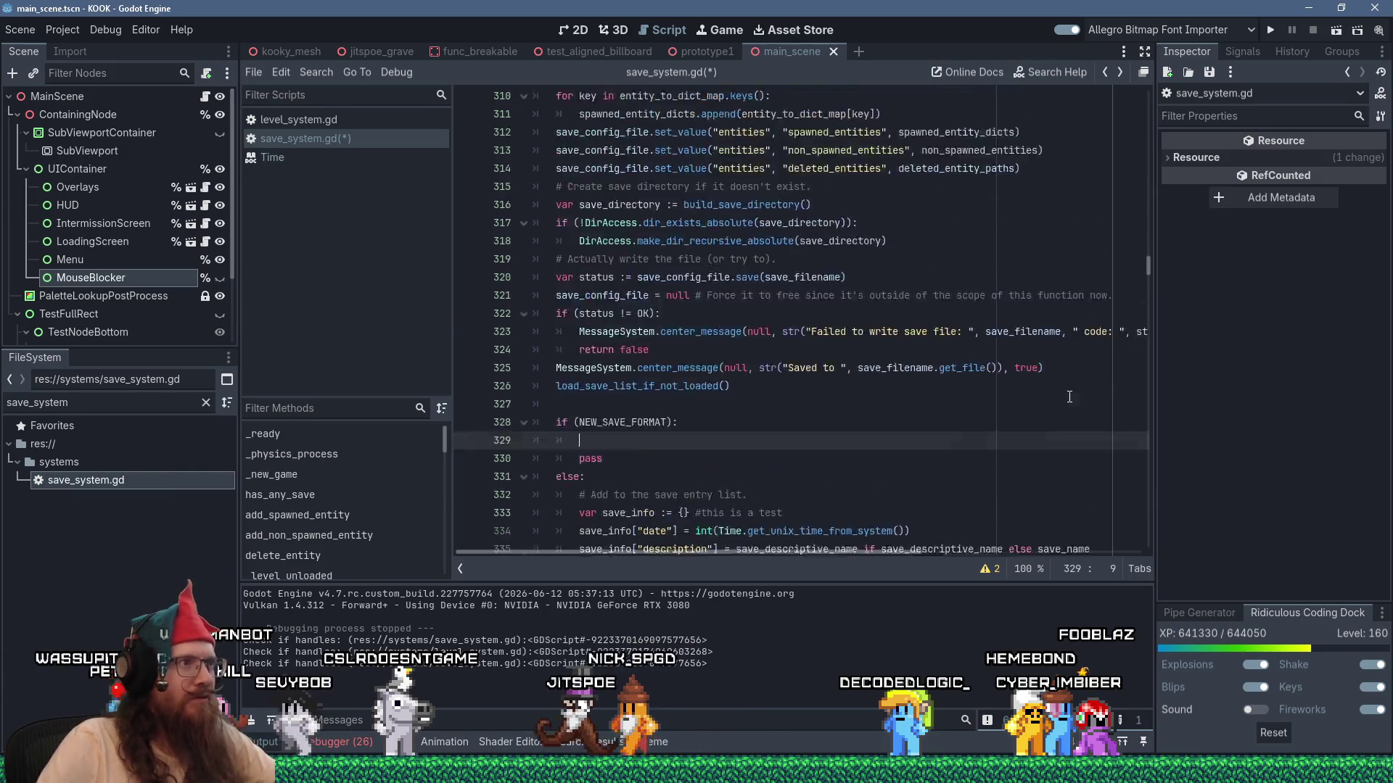
scroll(984, 392, up, 9)
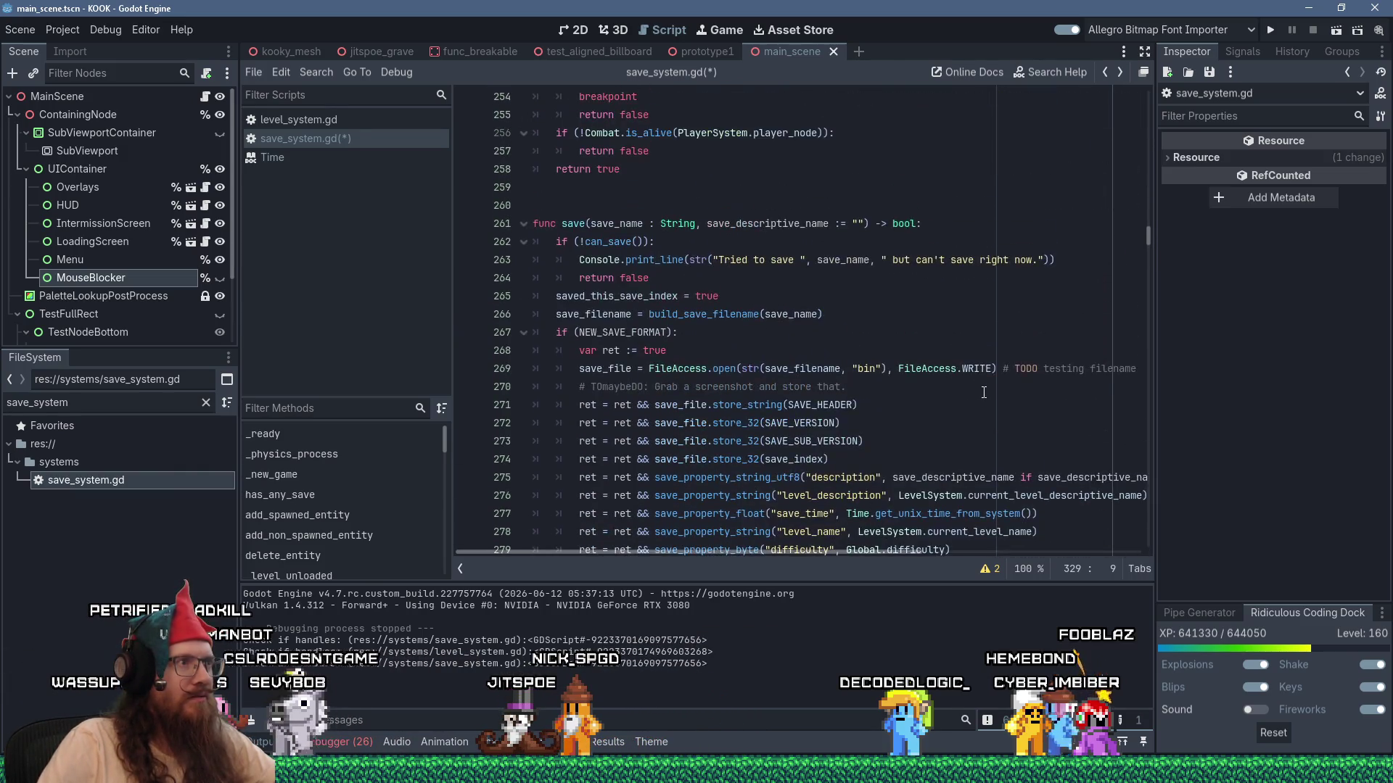
double_click(603, 373)
right_click(603, 372)
click(640, 443)
scroll(706, 444, down, 4)
scroll(706, 444, down, 18)
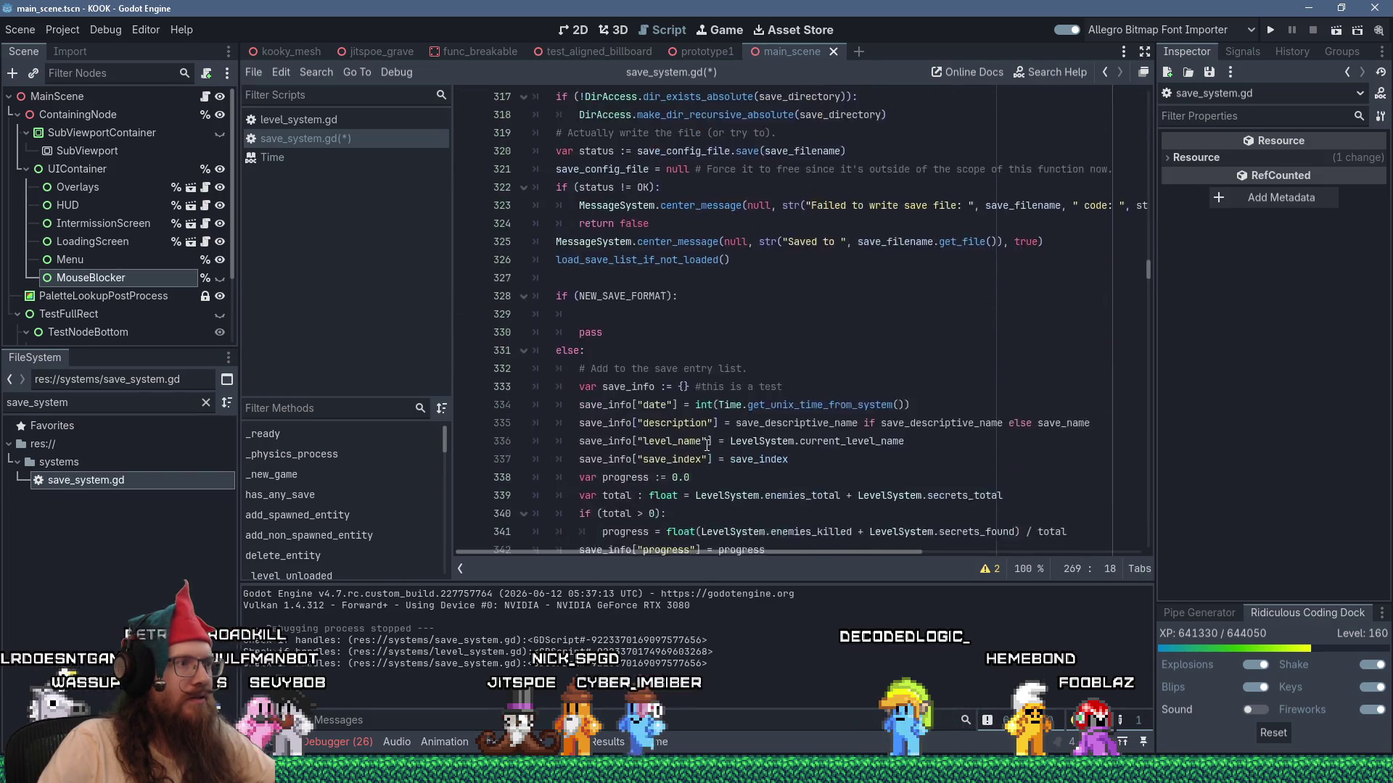
click(695, 266)
key(shift+Insert)
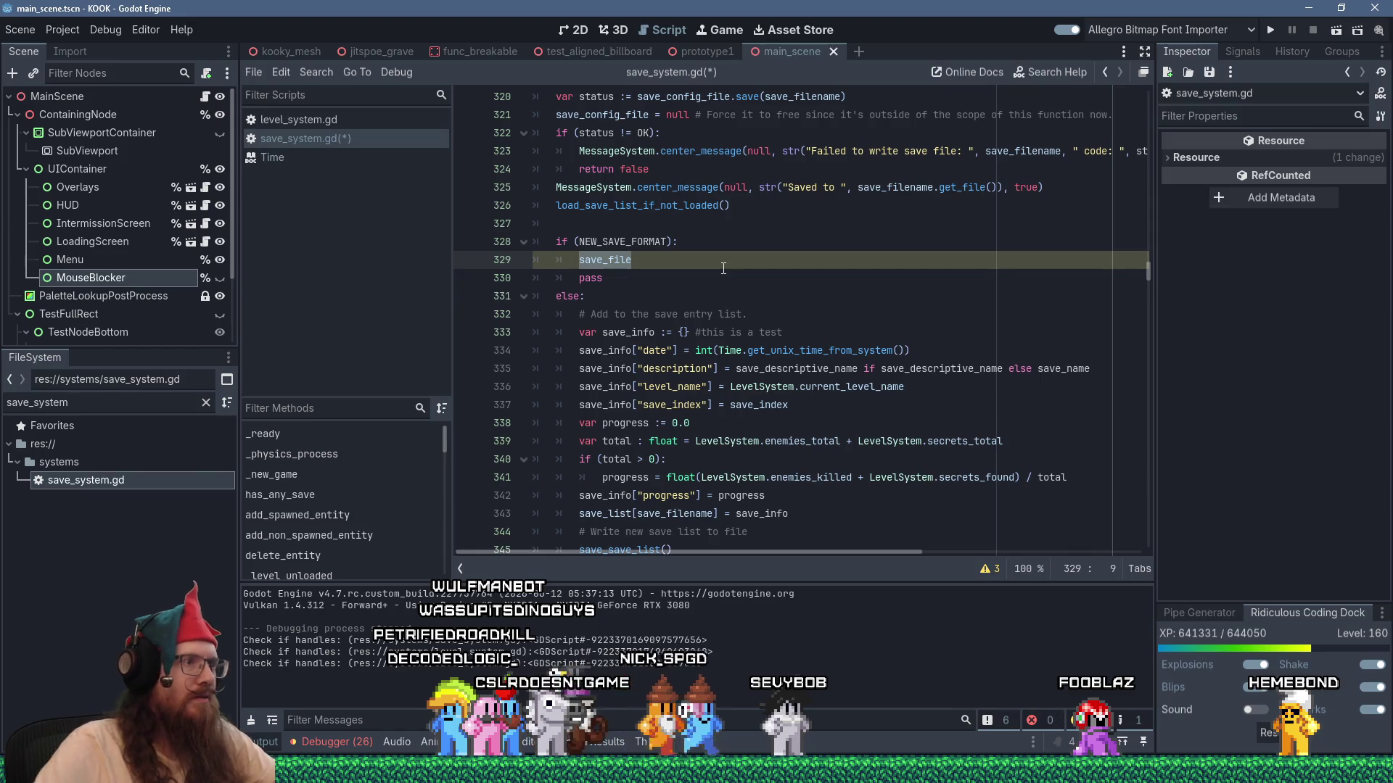
scroll(723, 268, up, 3)
key(shift+Home)
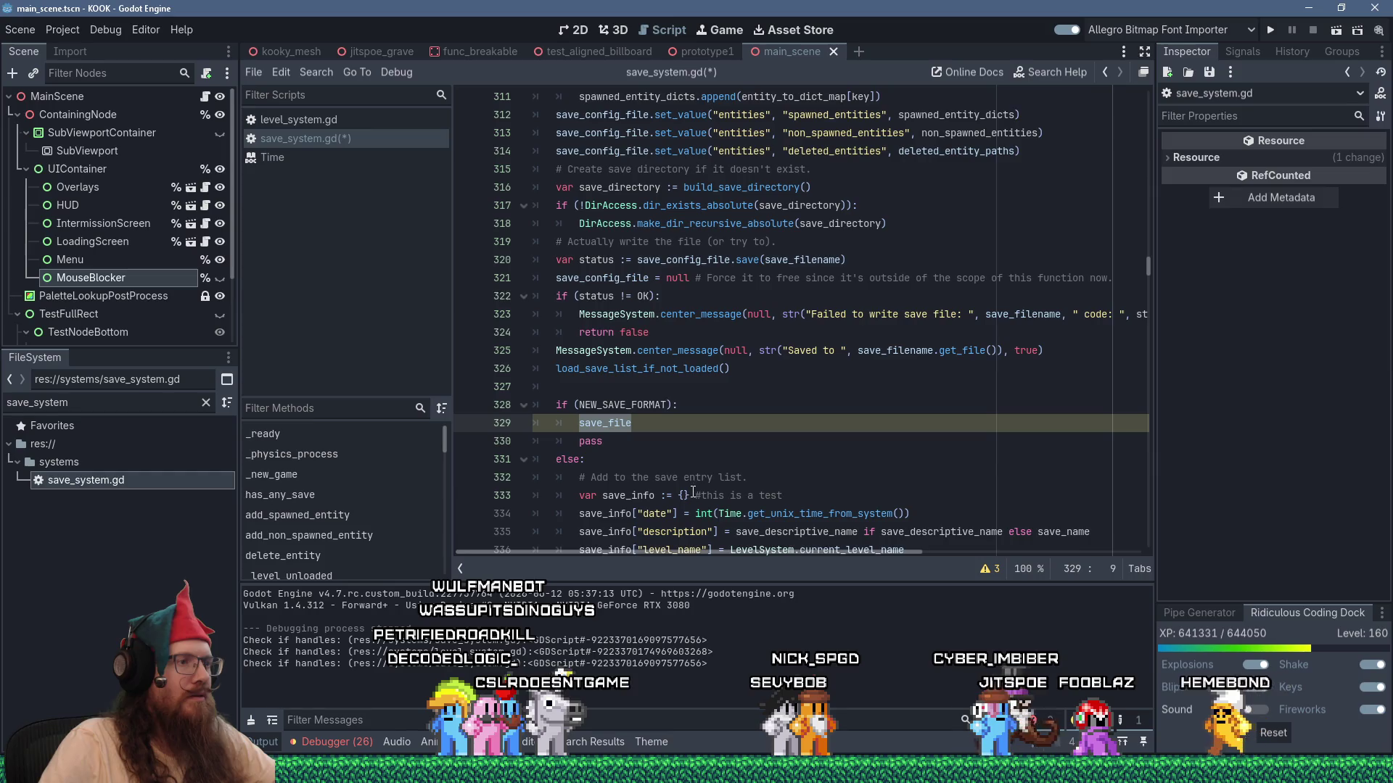
Delete the '#this is a test' comment on line 333.
drag(691, 497, 872, 500)
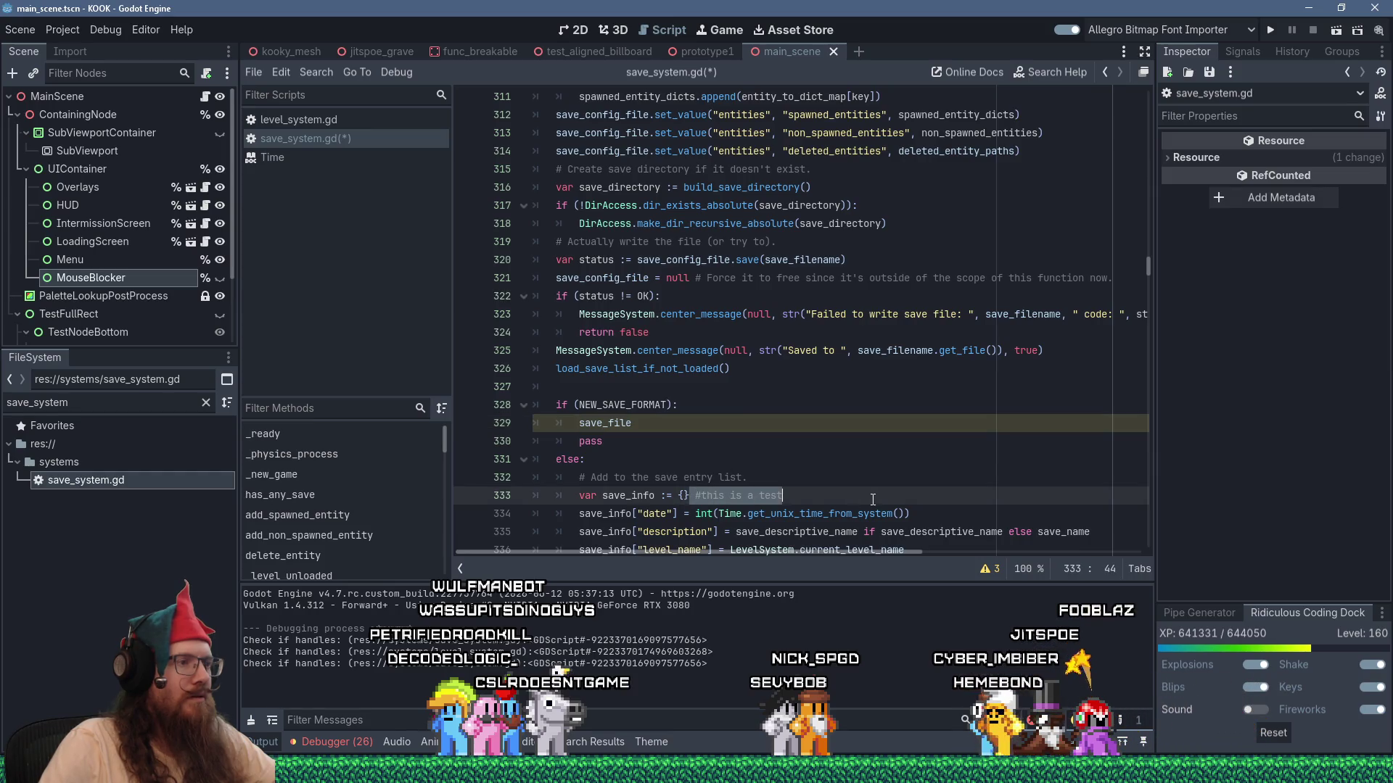
key(Delete)
scroll(867, 449, down, 6)
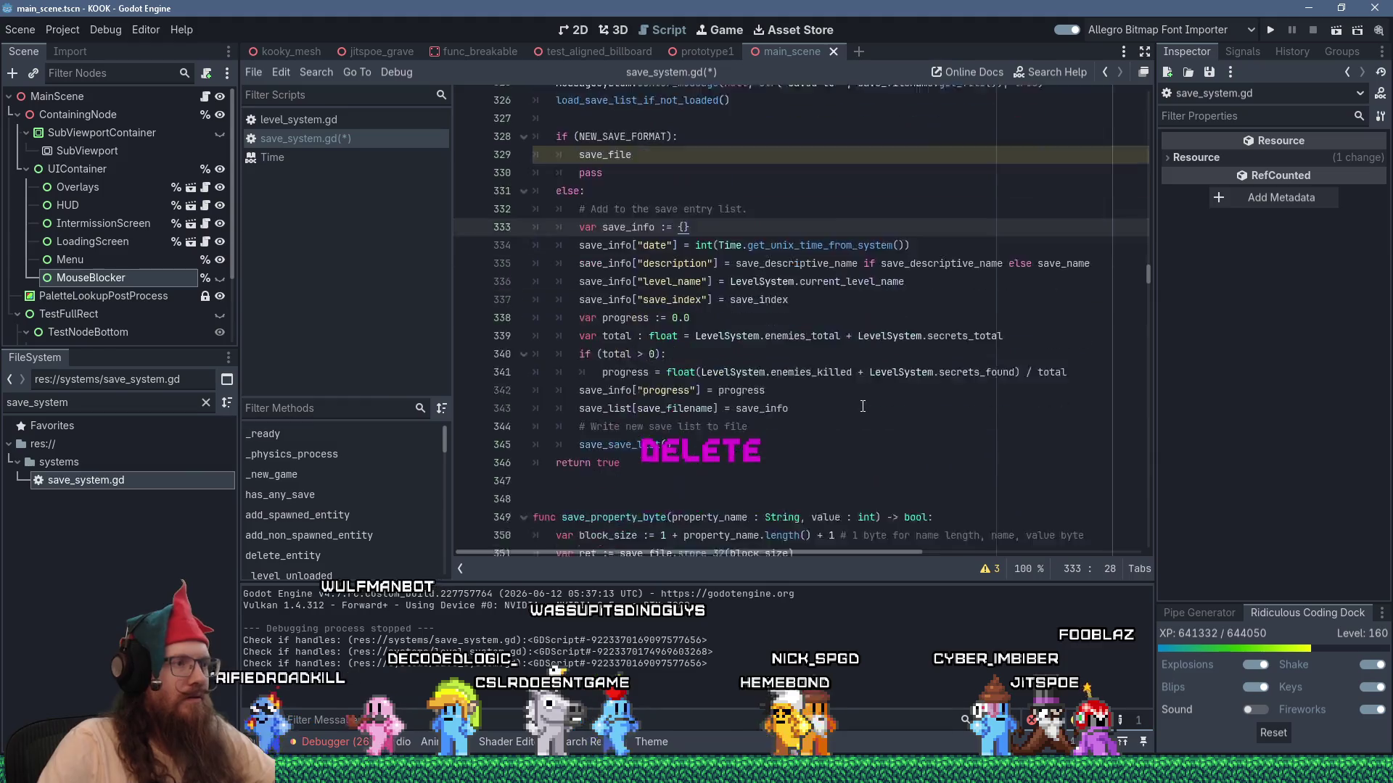
key(Up)
key(Up)
key(Up)
scroll(862, 406, up, 9)
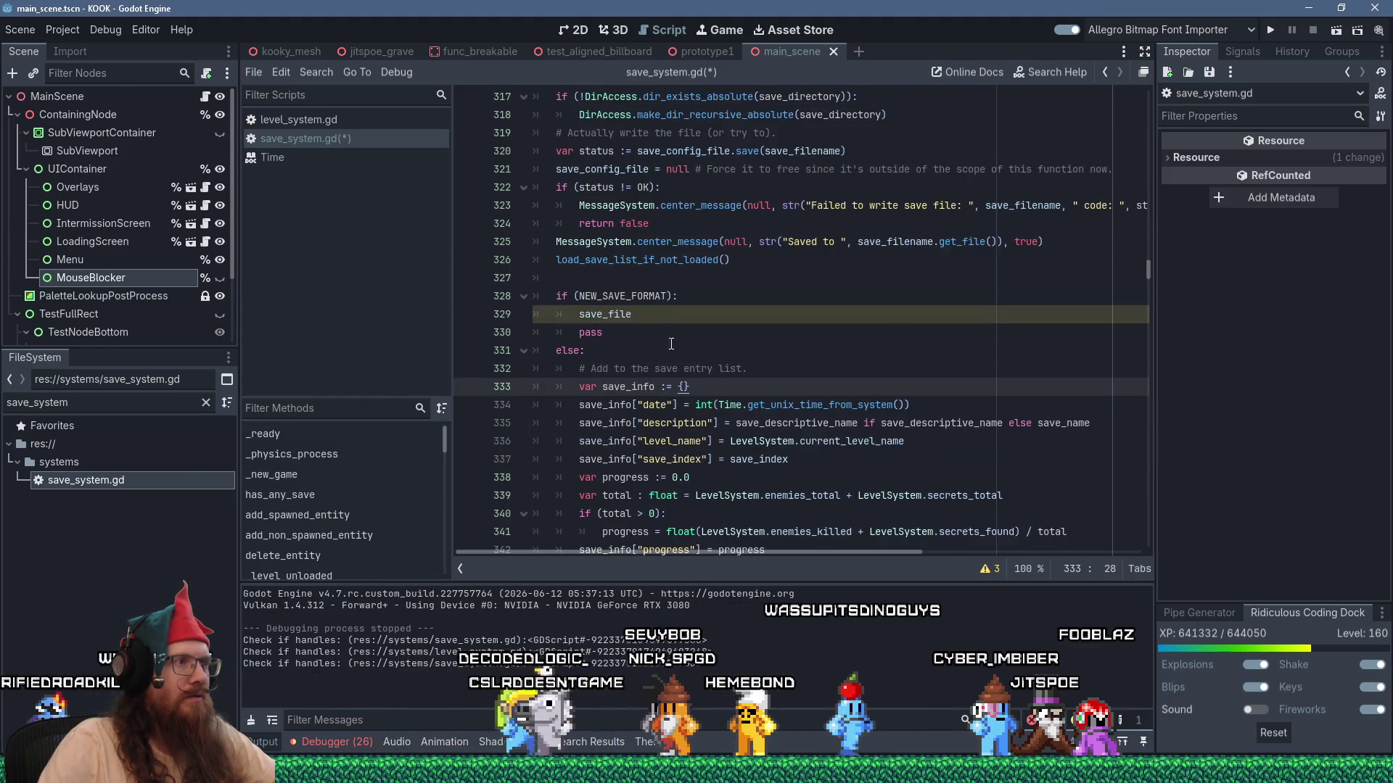
scroll(795, 381, up, 4)
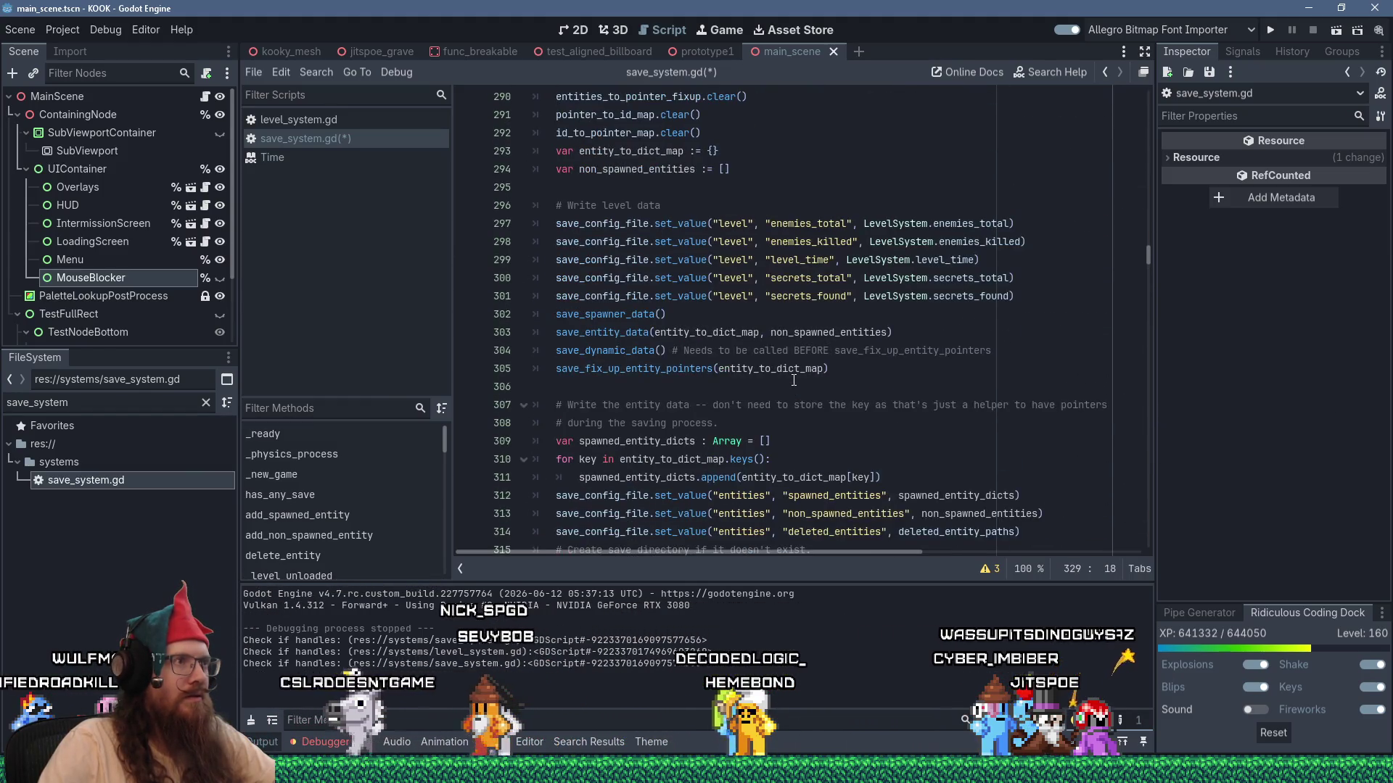
scroll(795, 381, down, 4)
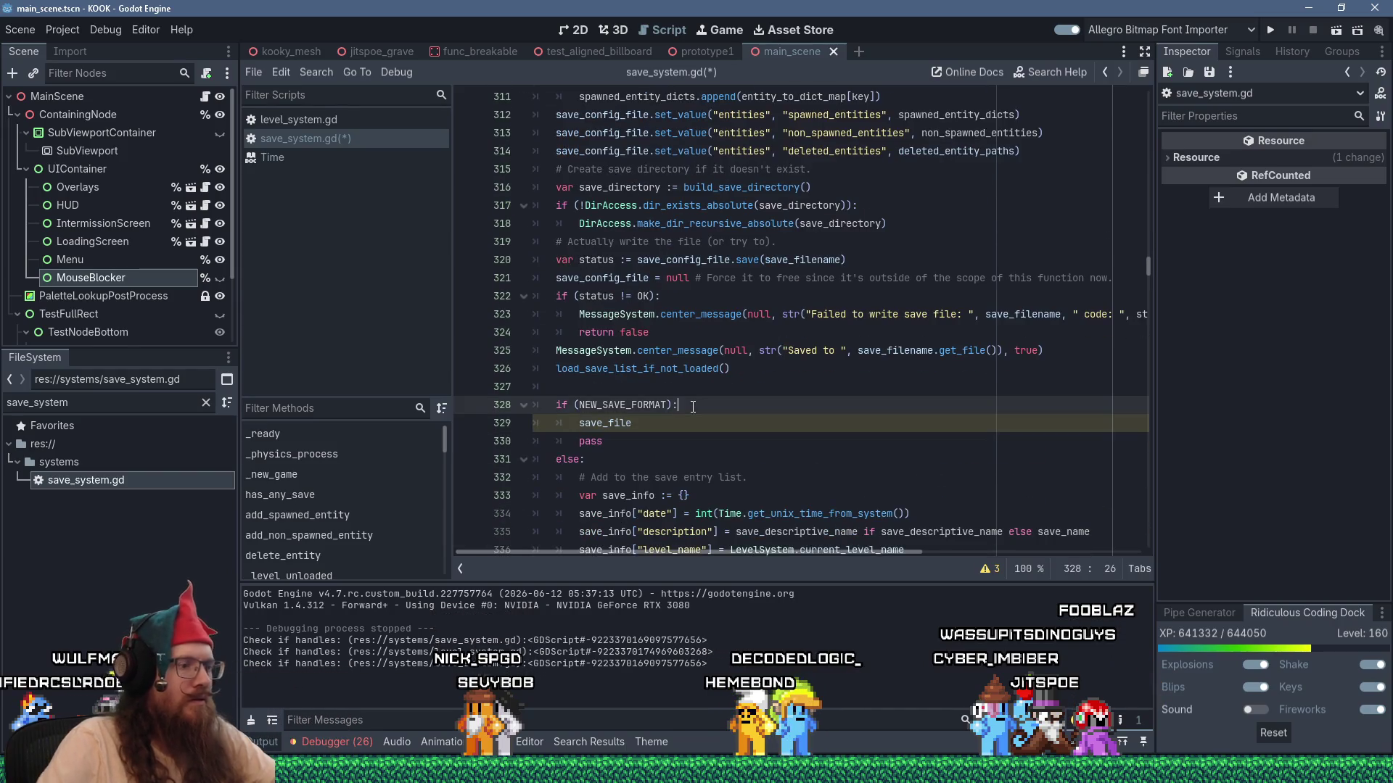
Add a comment above save_file: 'Just store the config file as a block of data within the binary save file'.
key(ctrl+shift+Return)
text(# Just st)
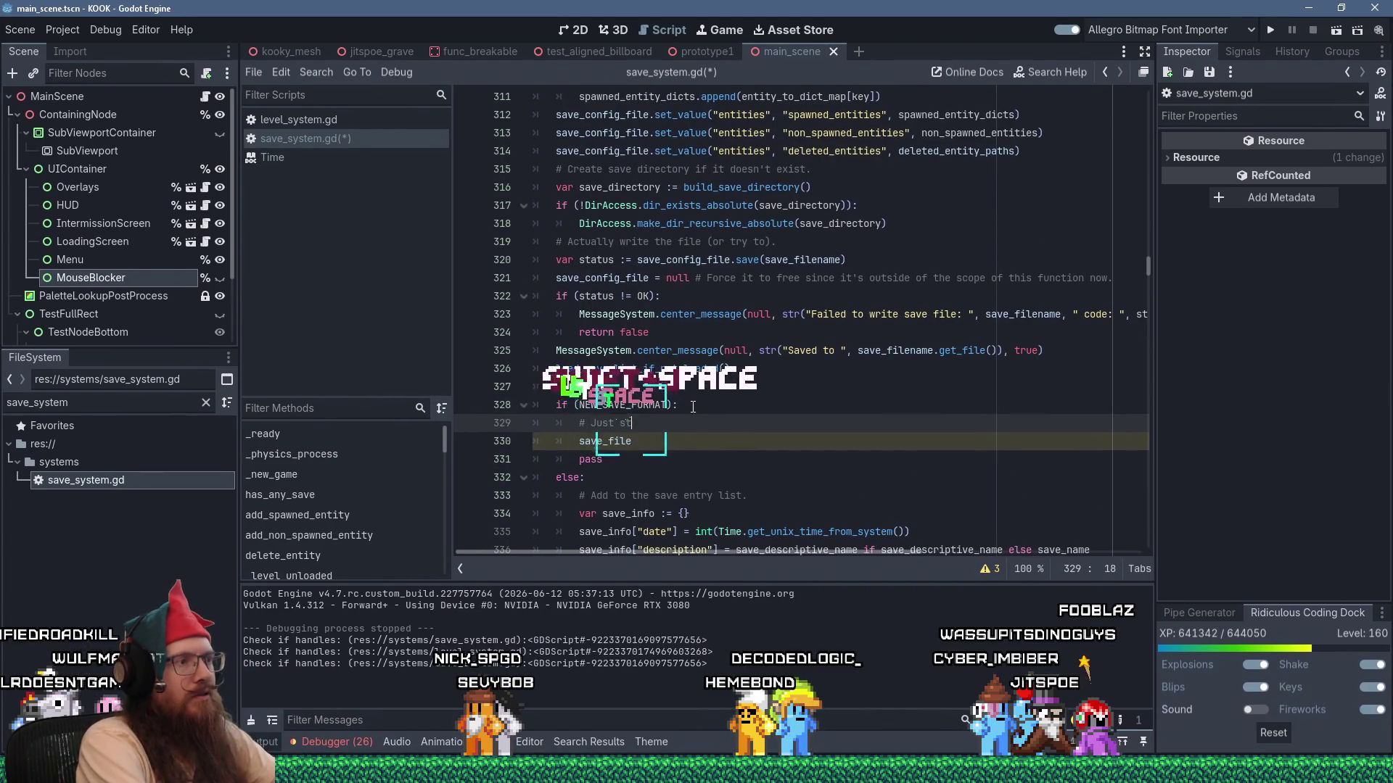
text(ore the confi)
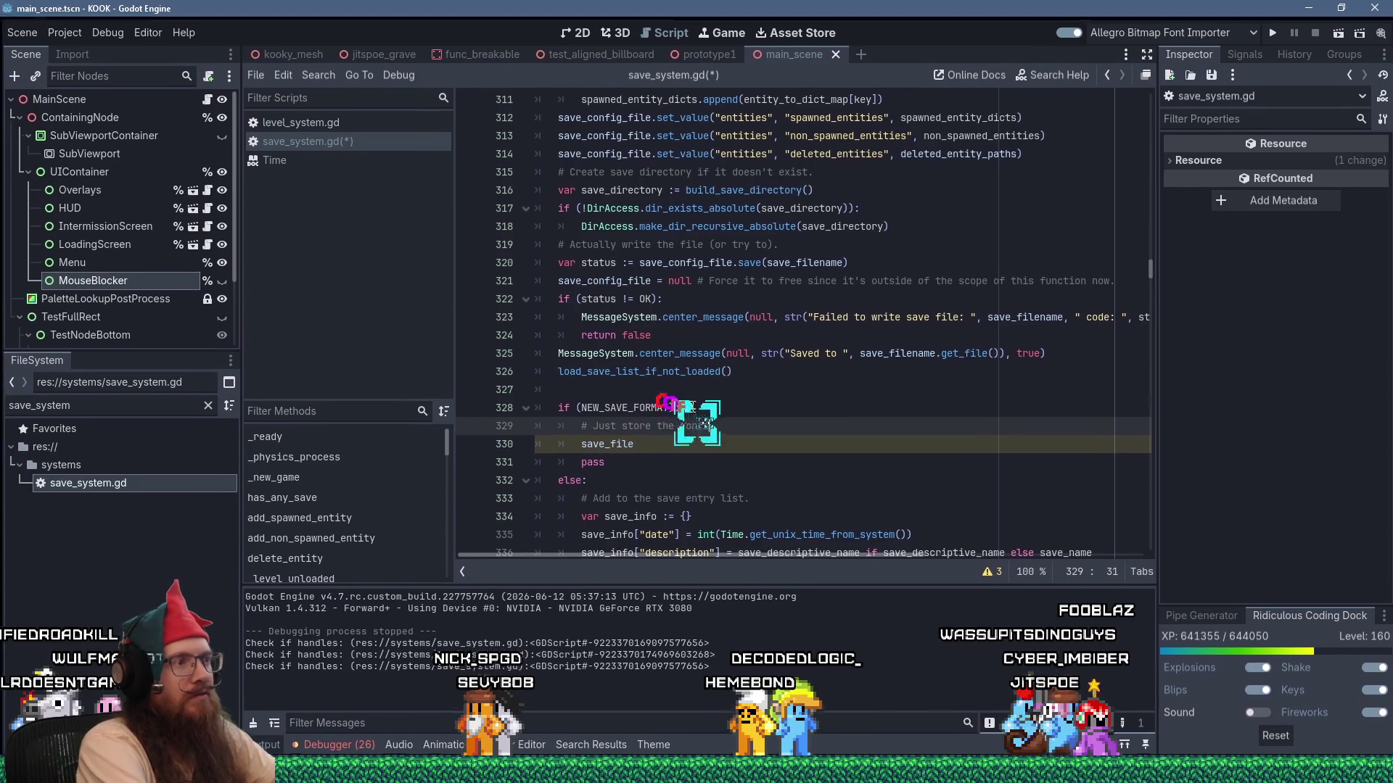
text(g file as ablock of da)
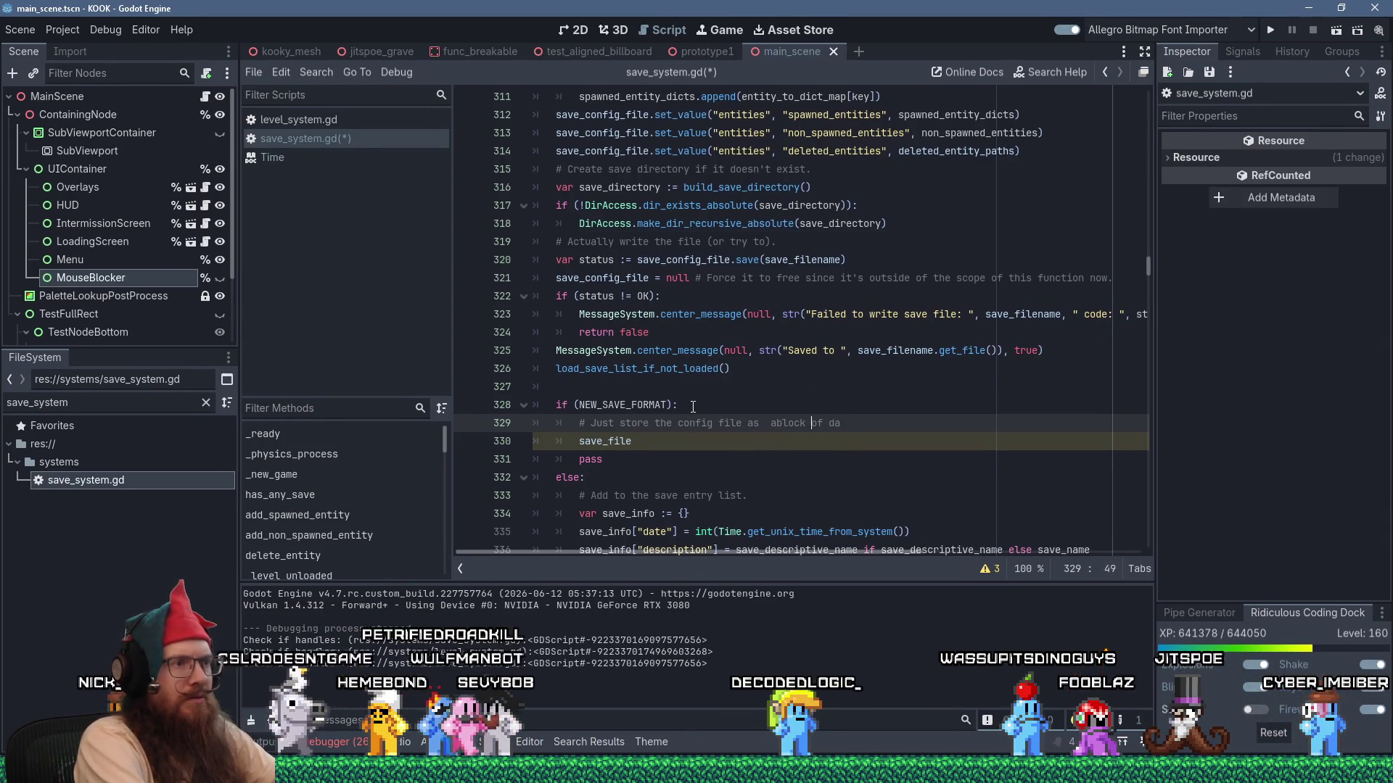
key(Delete)
key(Delete)
text(of da)
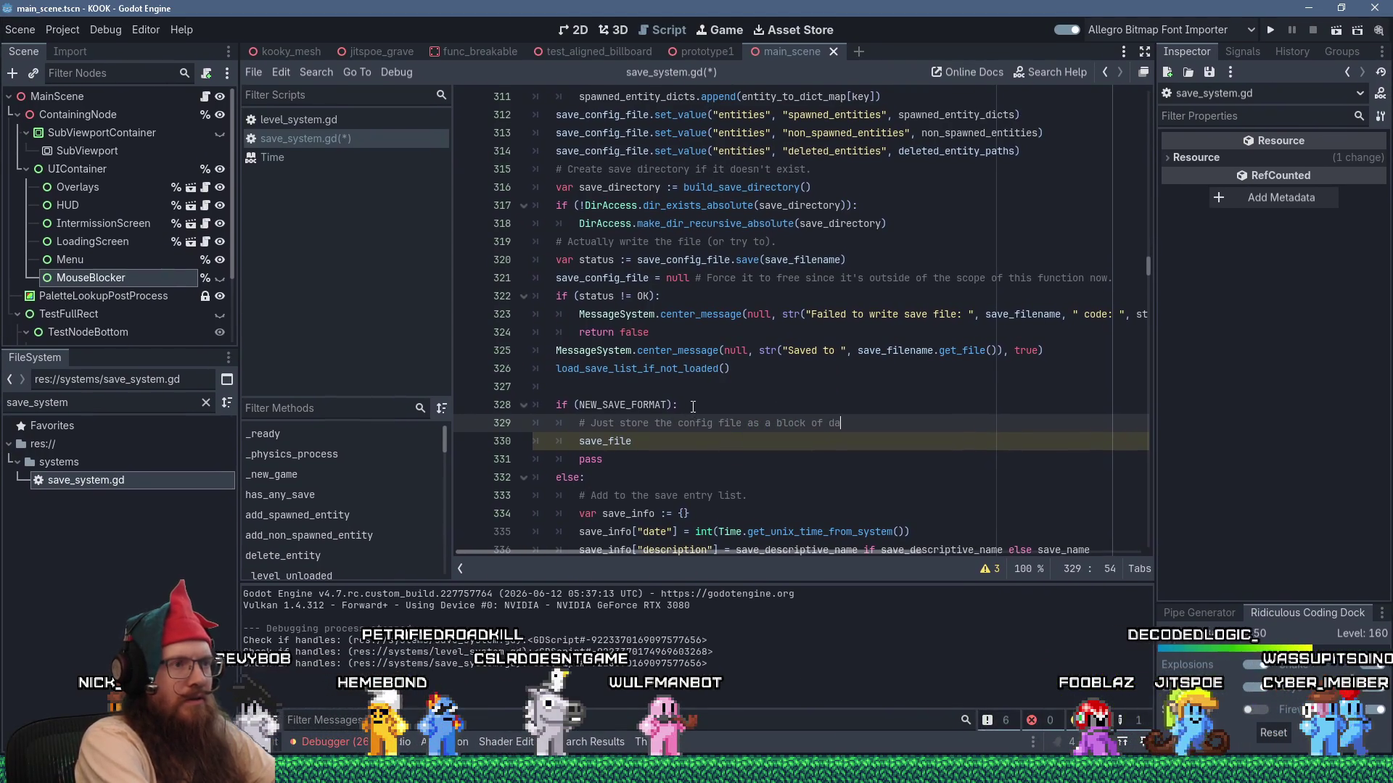
text(ta within the)
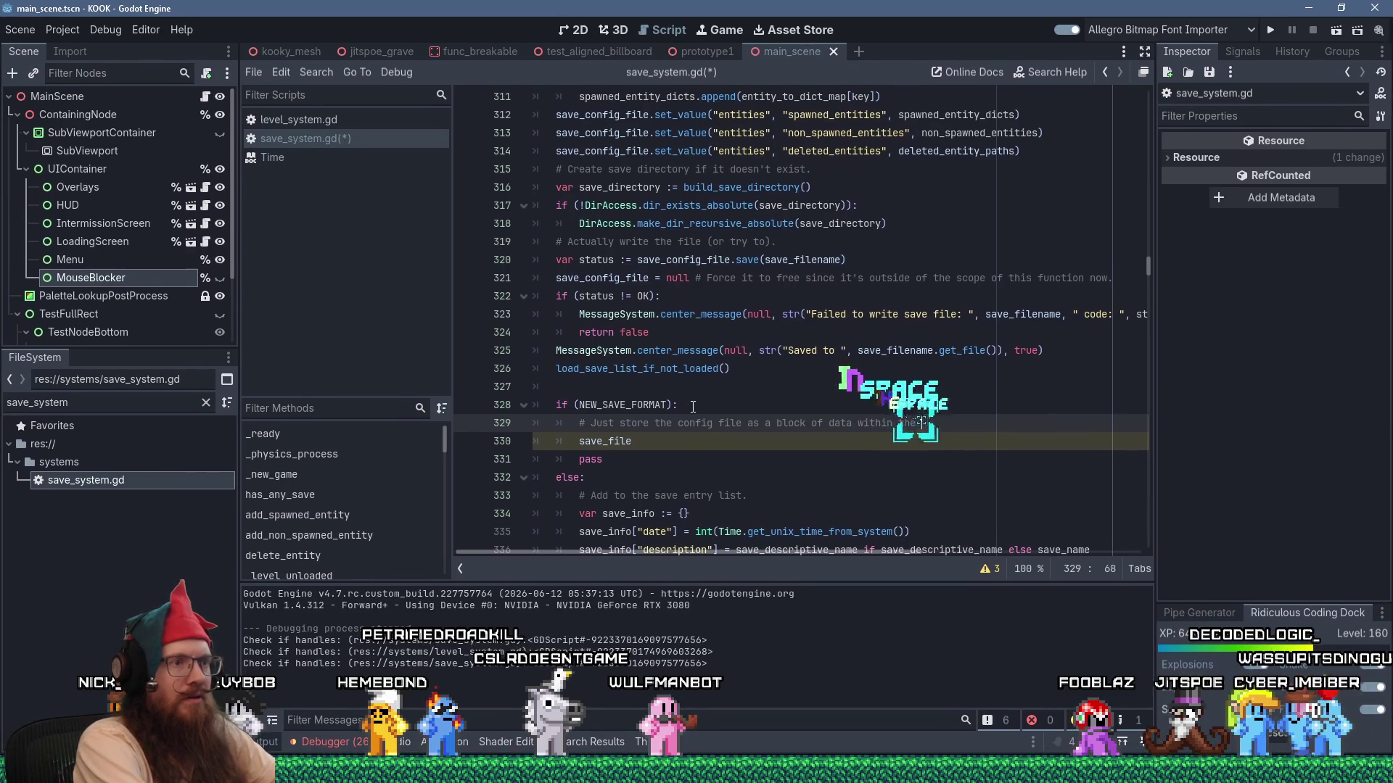
text( binary save file.)
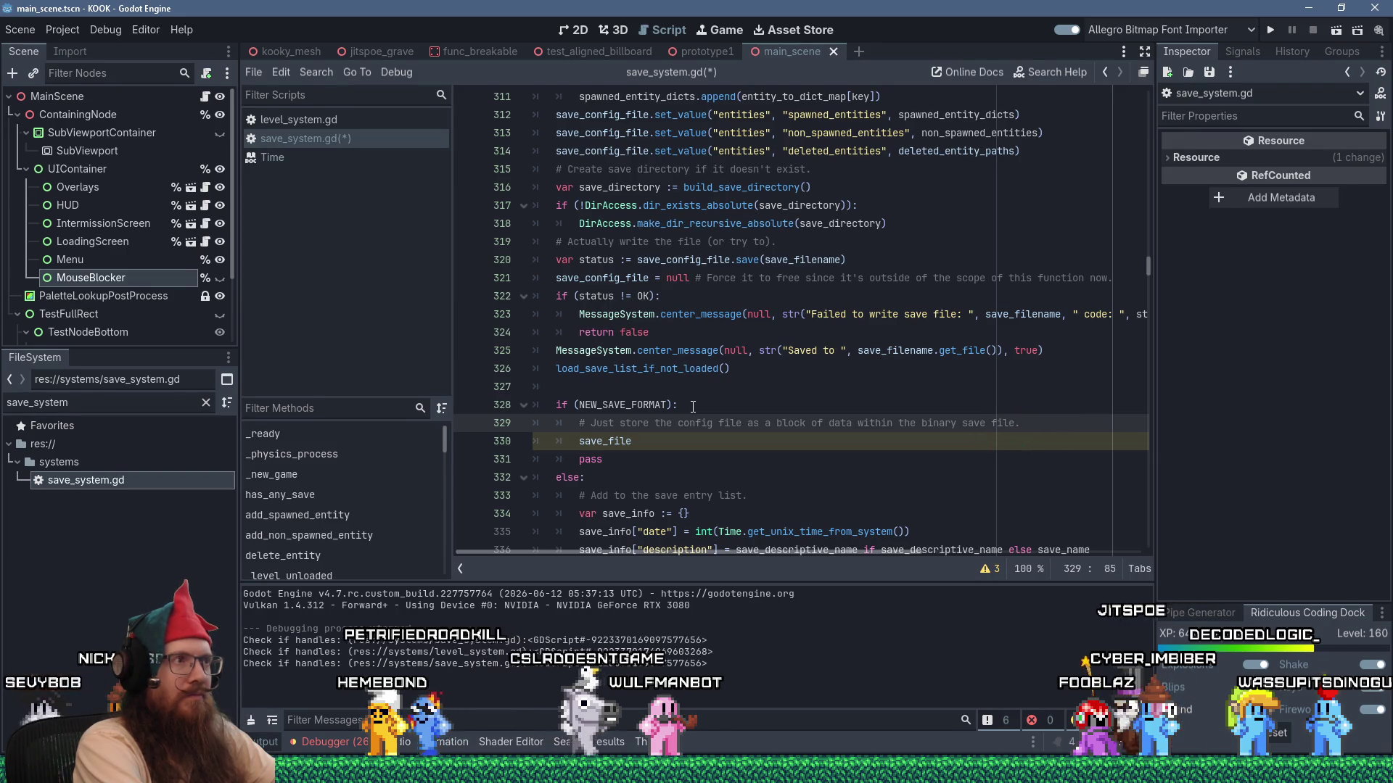
key(Return)
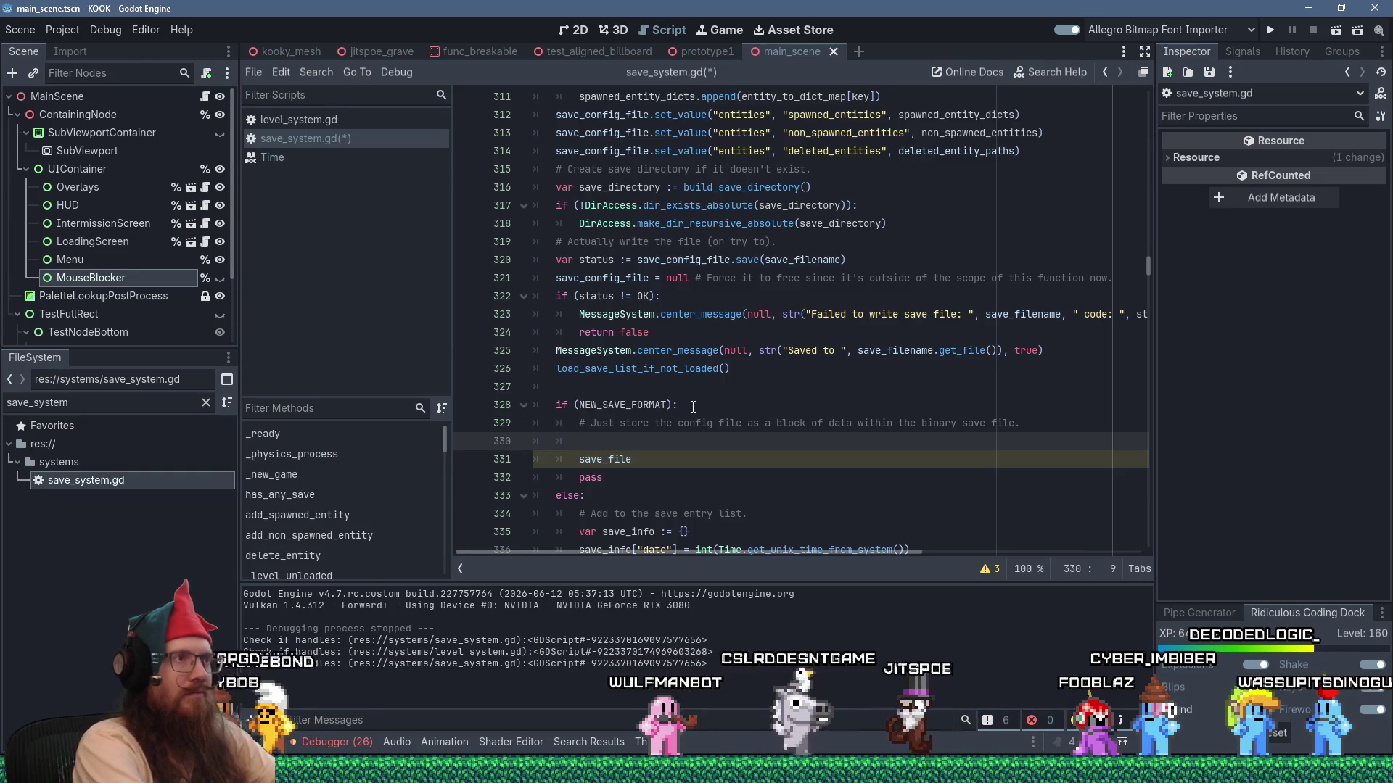
scroll(667, 418, up, 6)
scroll(654, 426, up, 9)
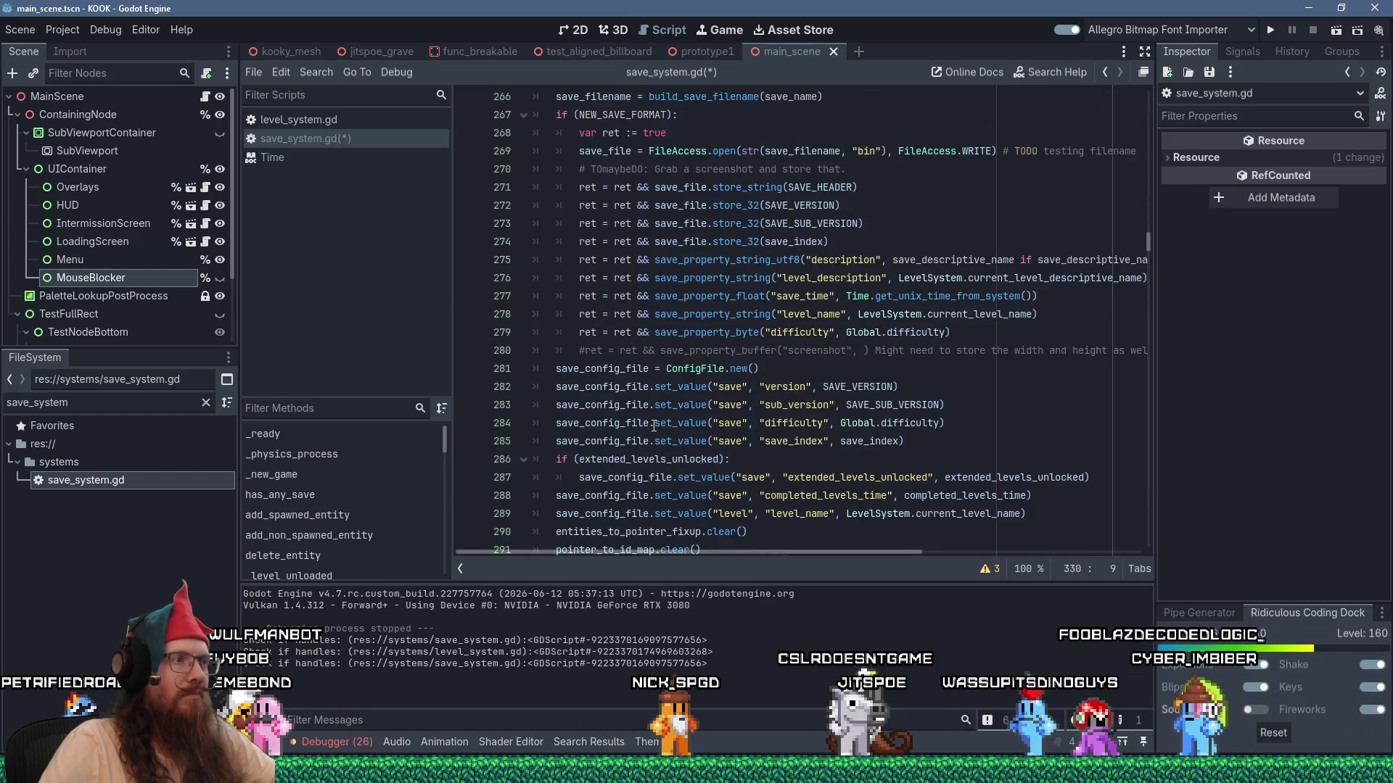
scroll(653, 426, down, 16)
click(670, 402)
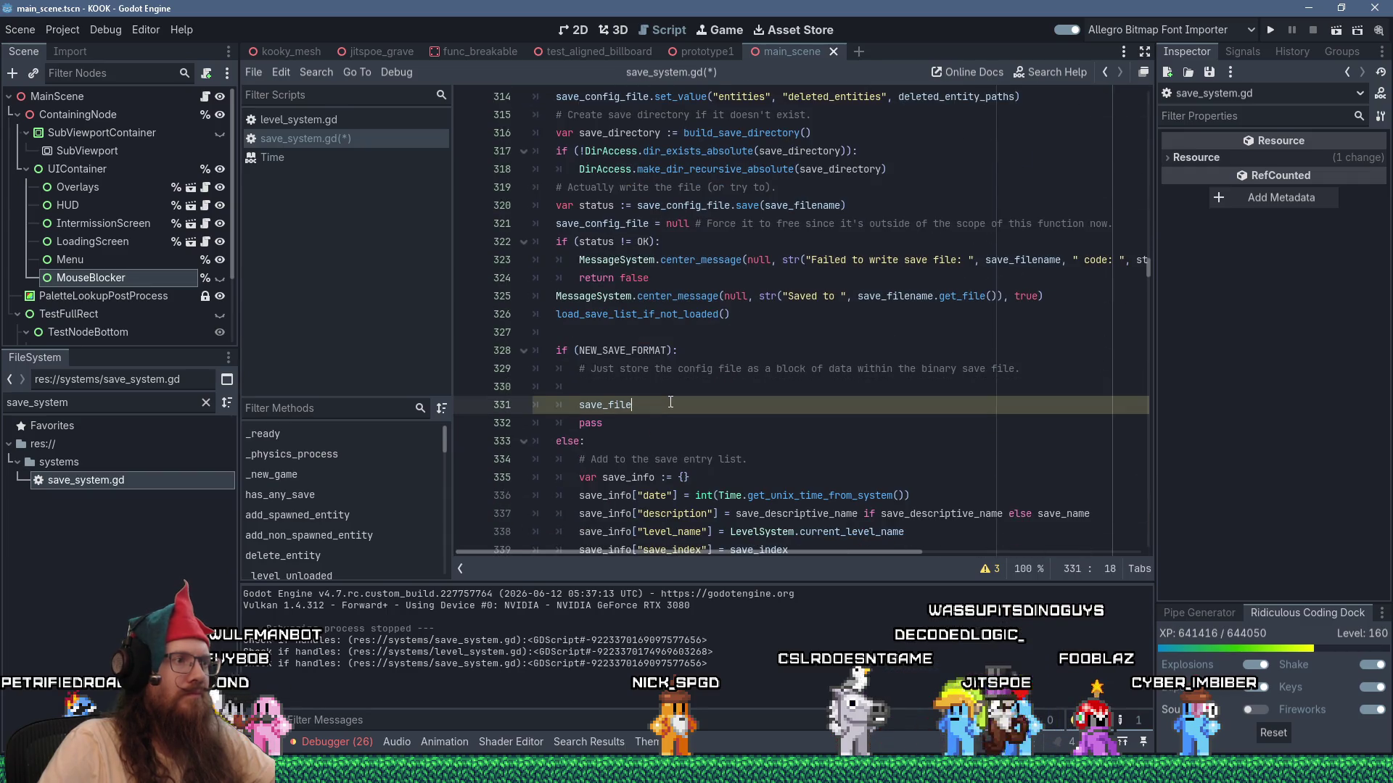
Replace the blank line with save_file.save_property_string_utf8("config", save_config_file.encode_to_text()).
text(.save_)
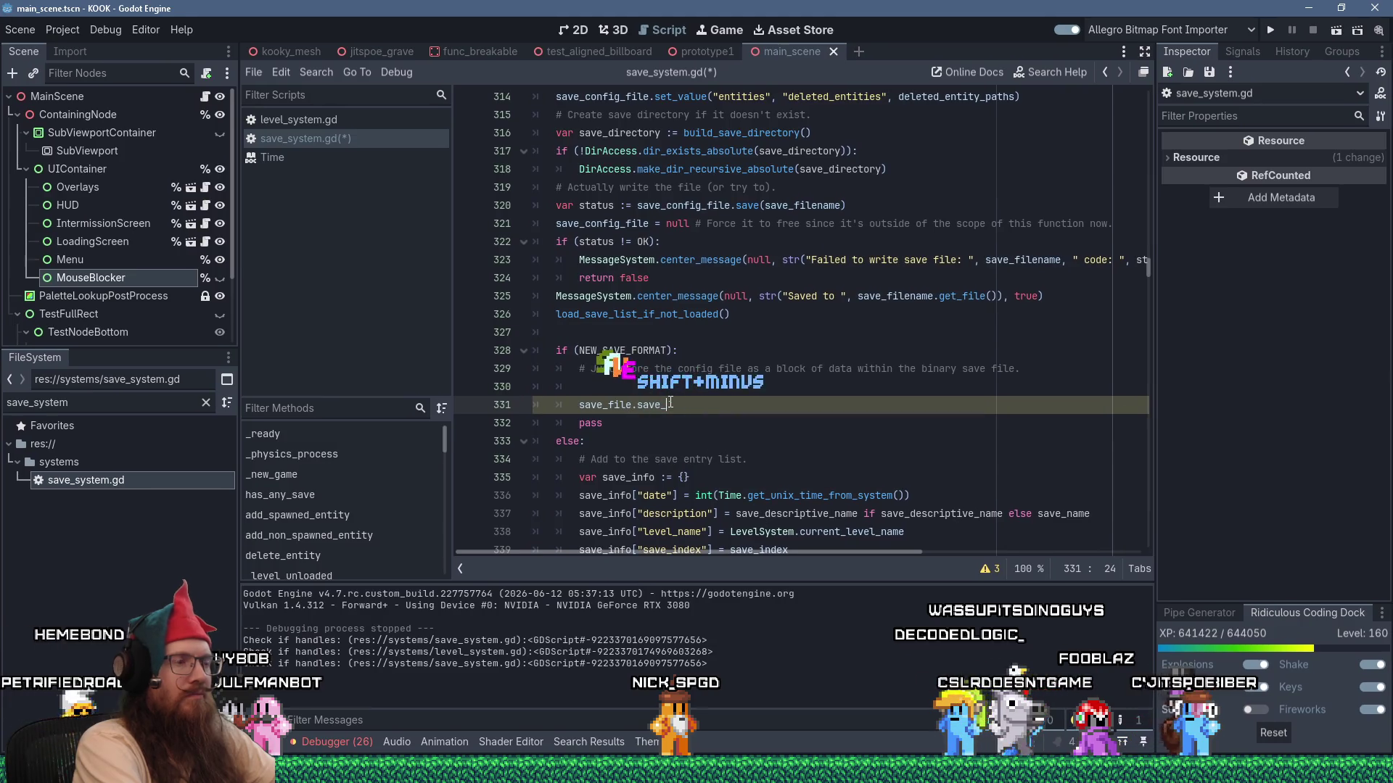
text(rops)
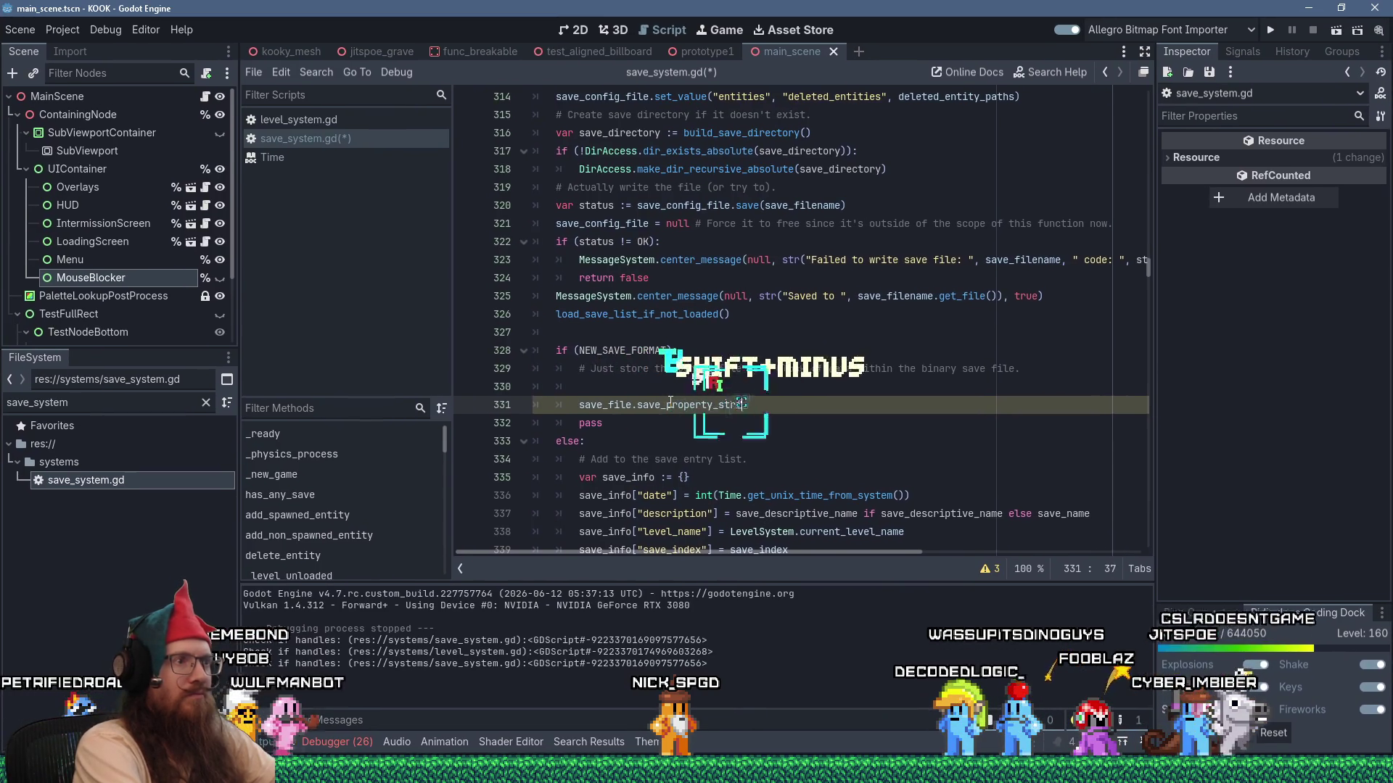
text(st)
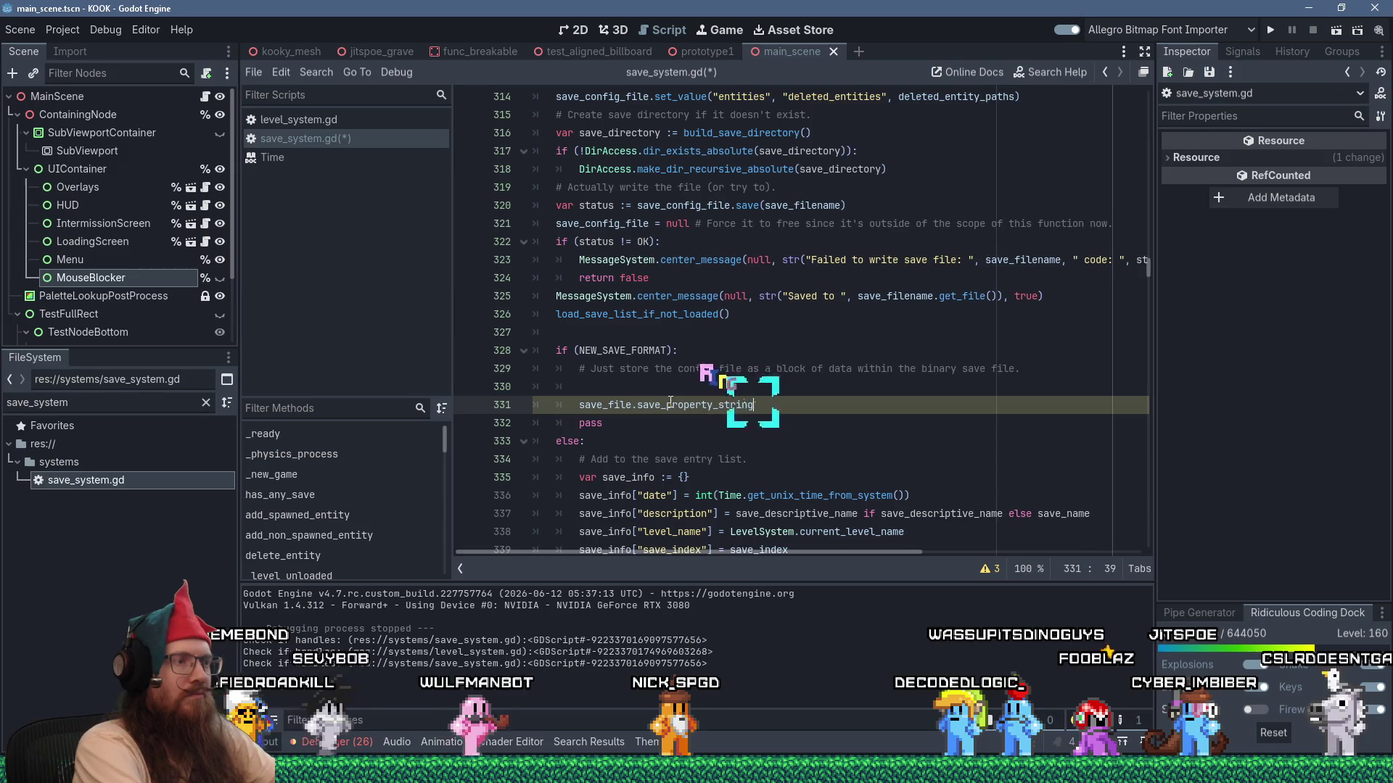
text(ring()
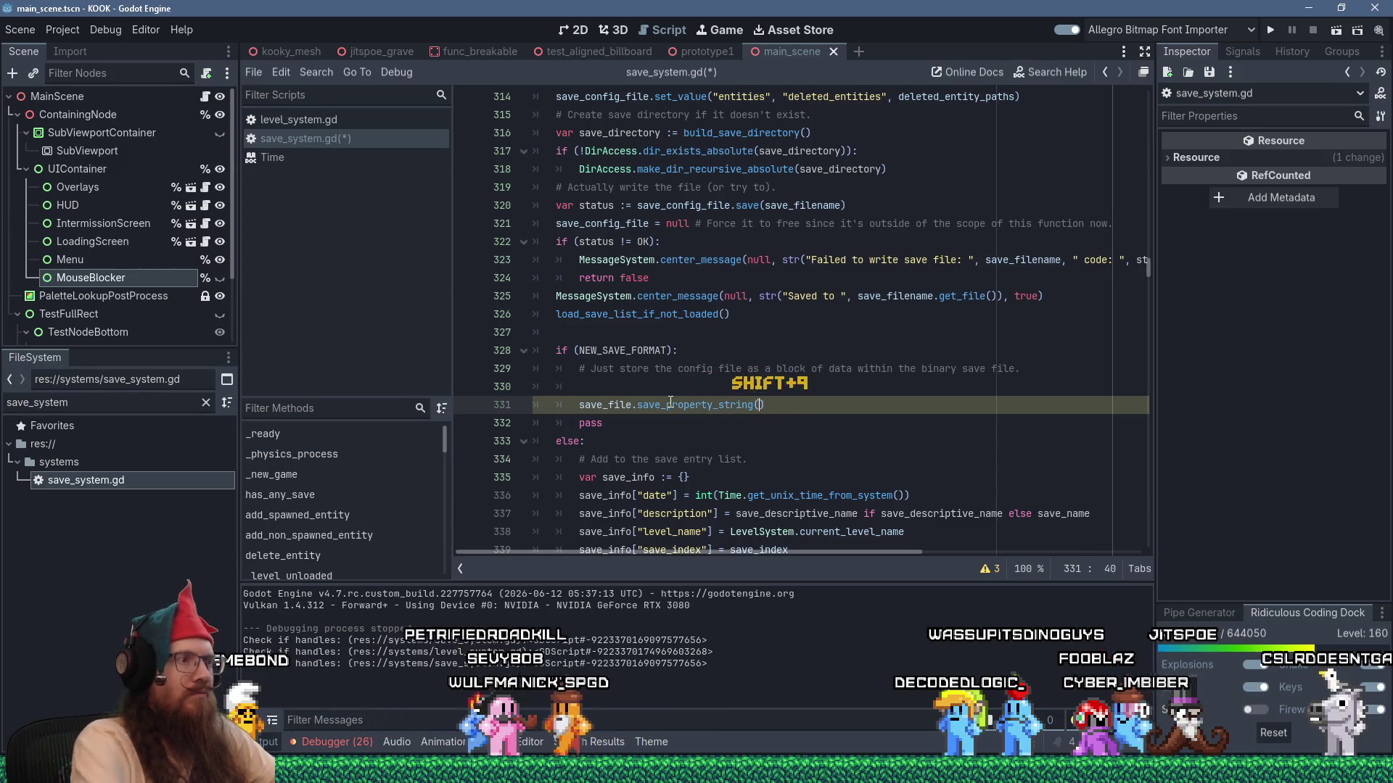
scroll(666, 397, up, 15)
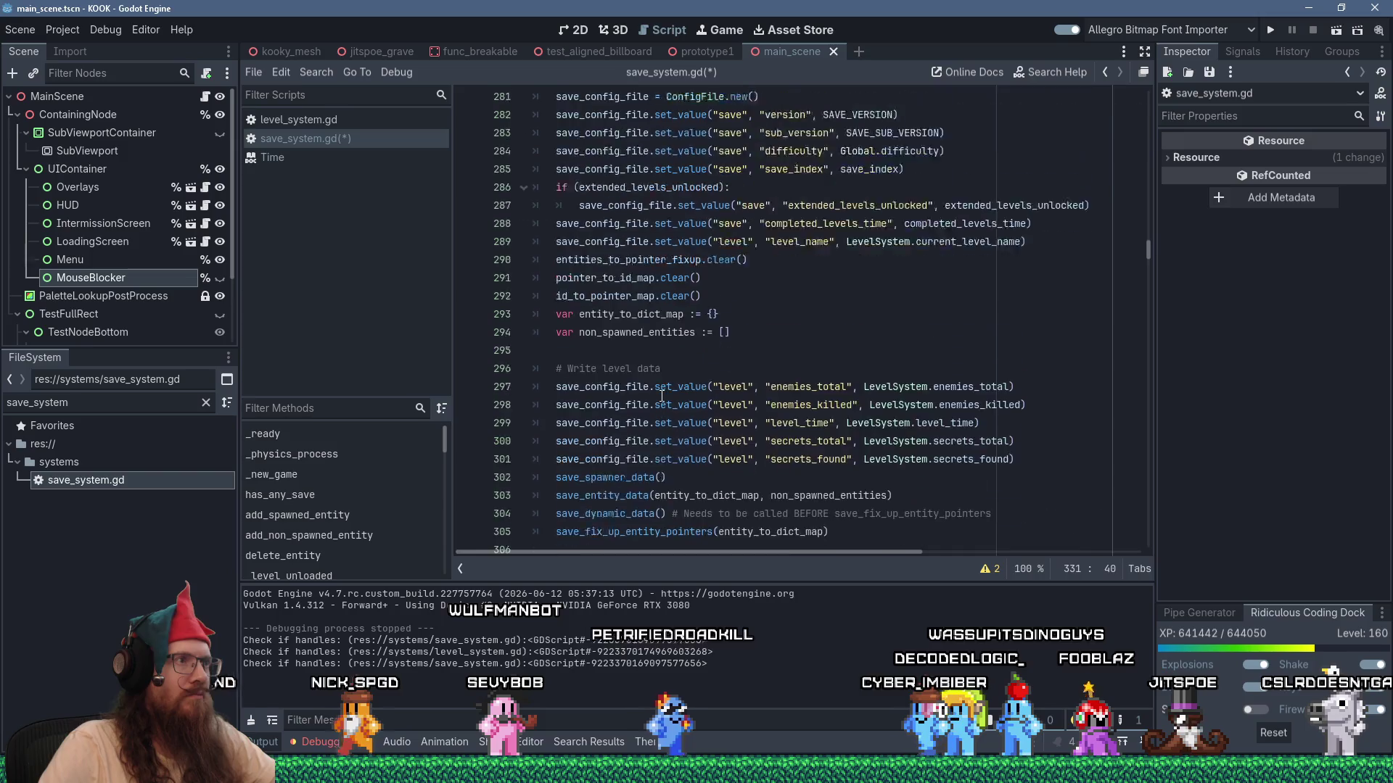
scroll(662, 397, down, 14)
click(612, 459)
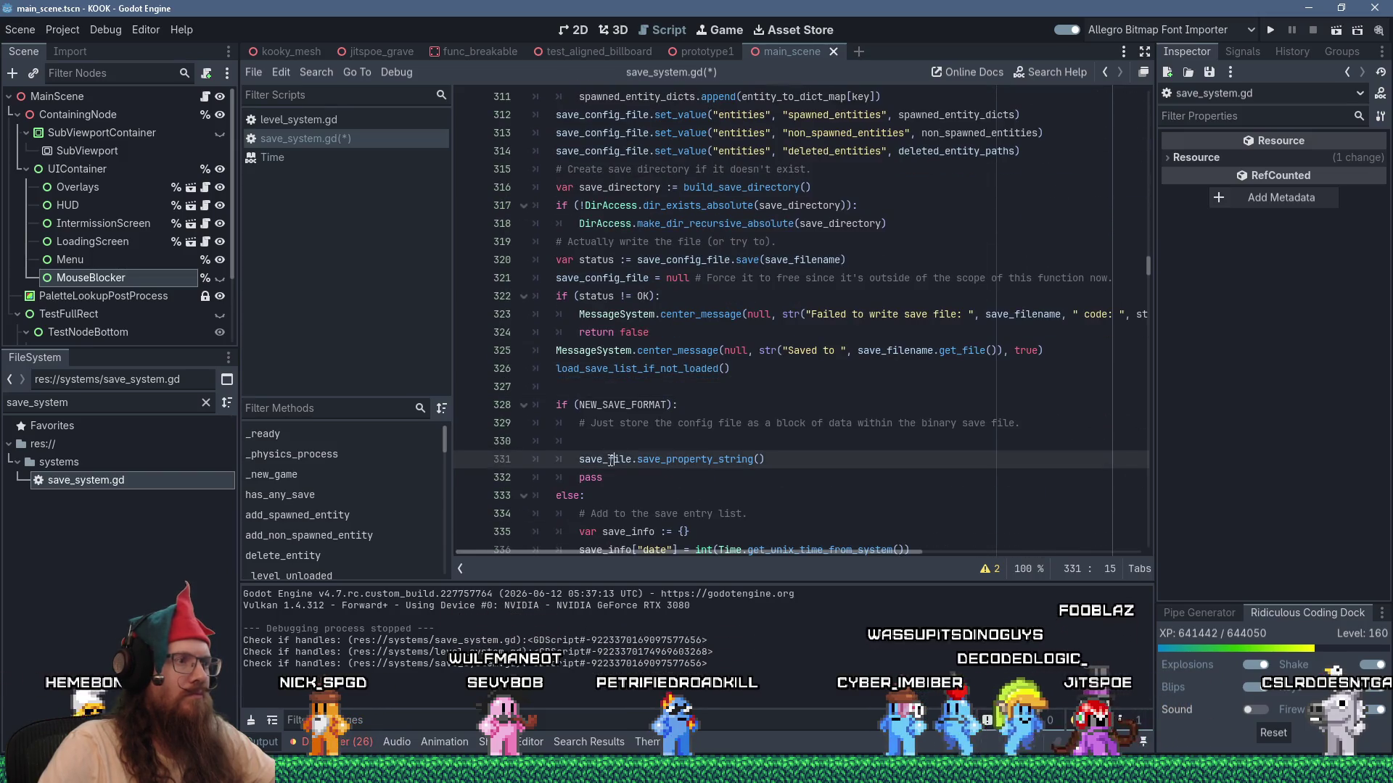
click(714, 445)
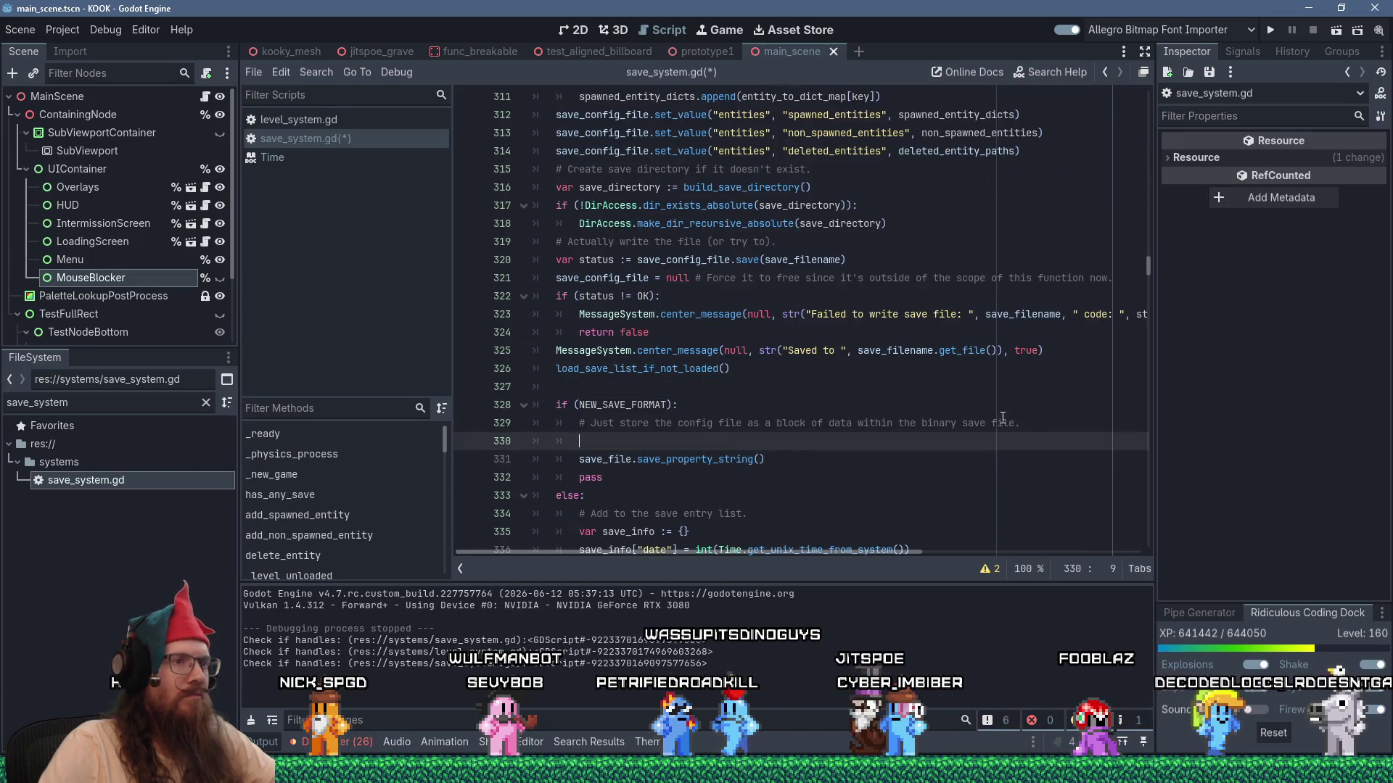
click(1026, 424)
key(Delete)
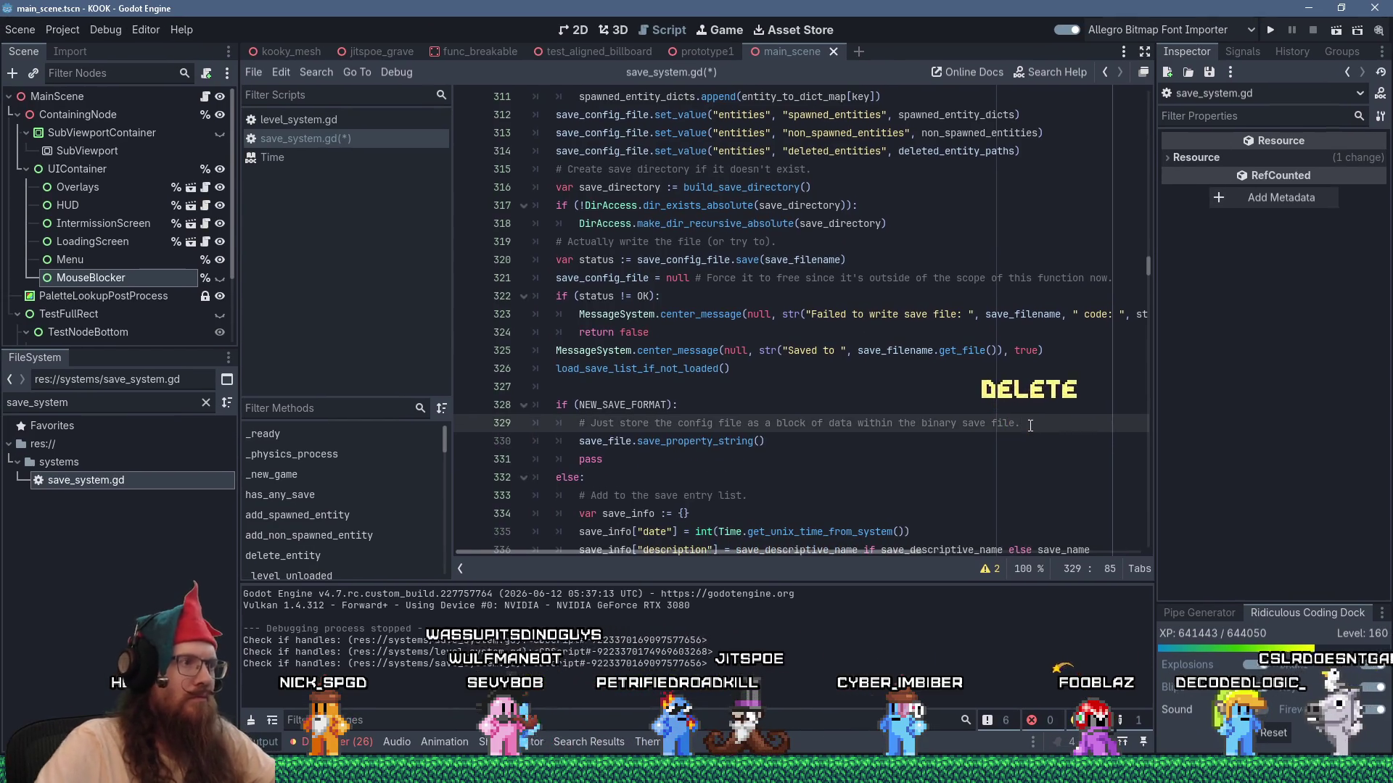
click(762, 434)
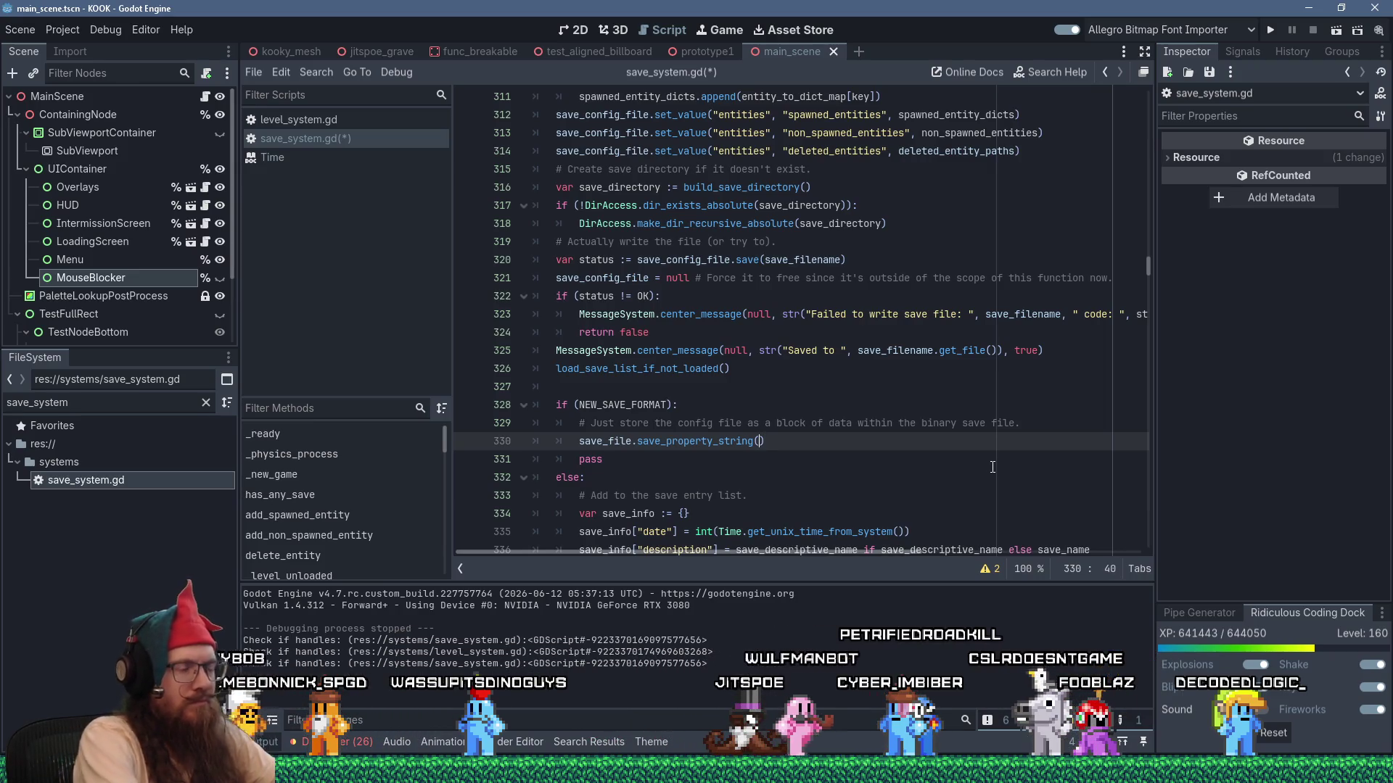
text(")
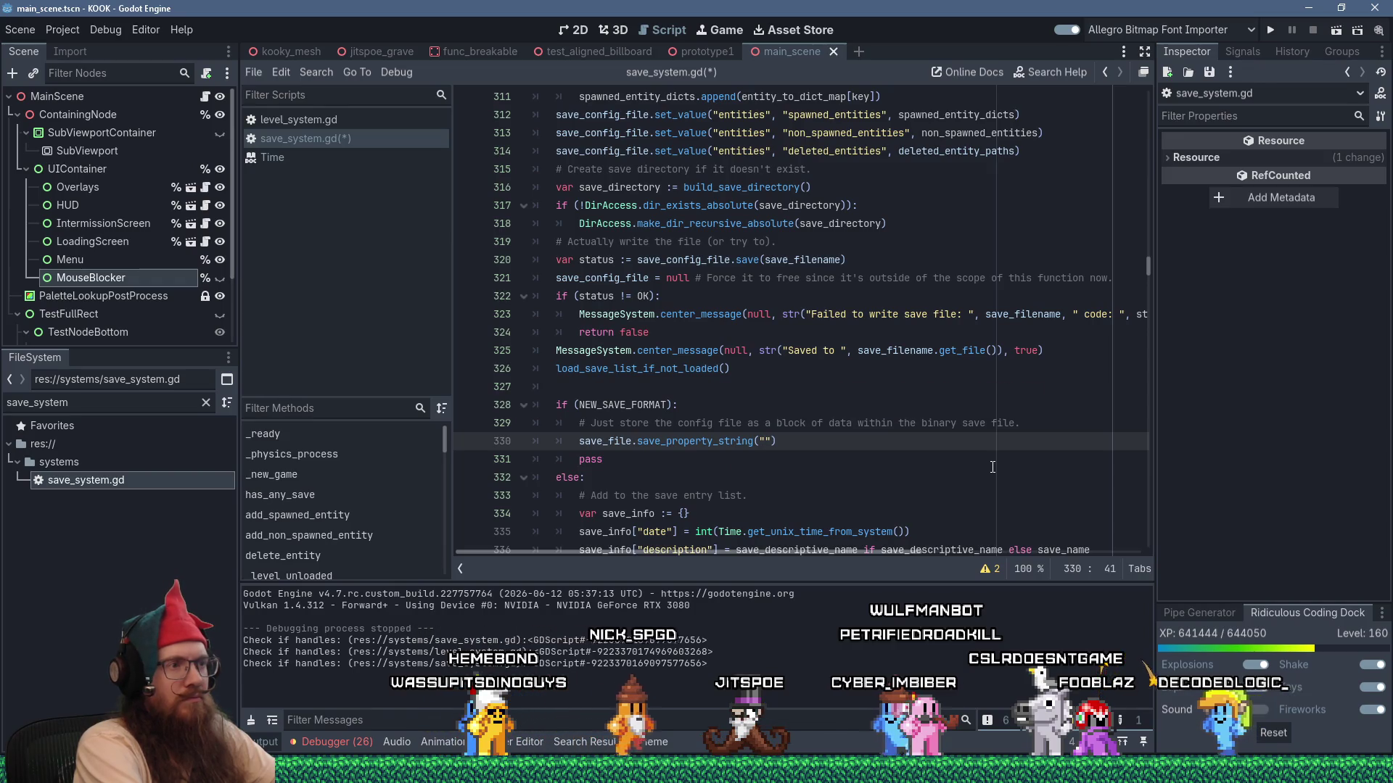
text(config", sav)
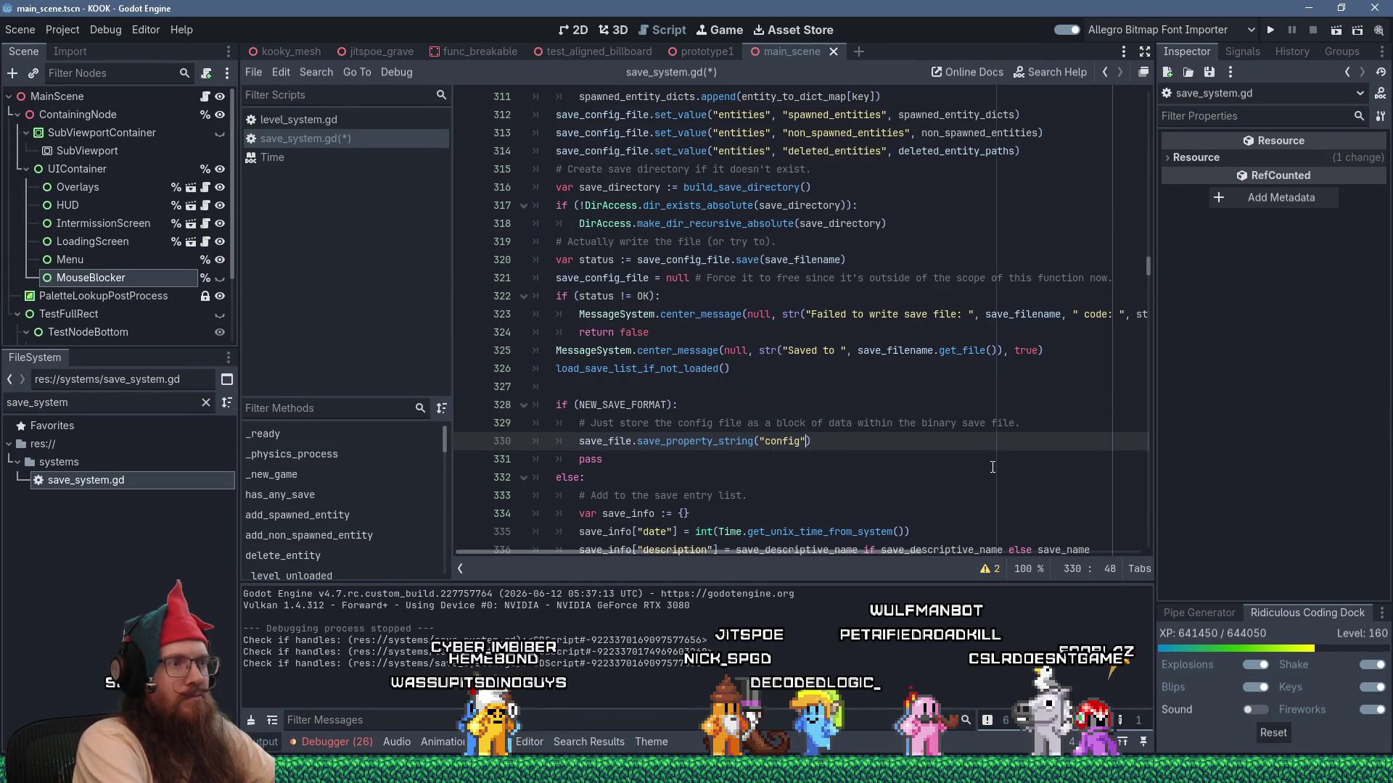
text(e_config_file)
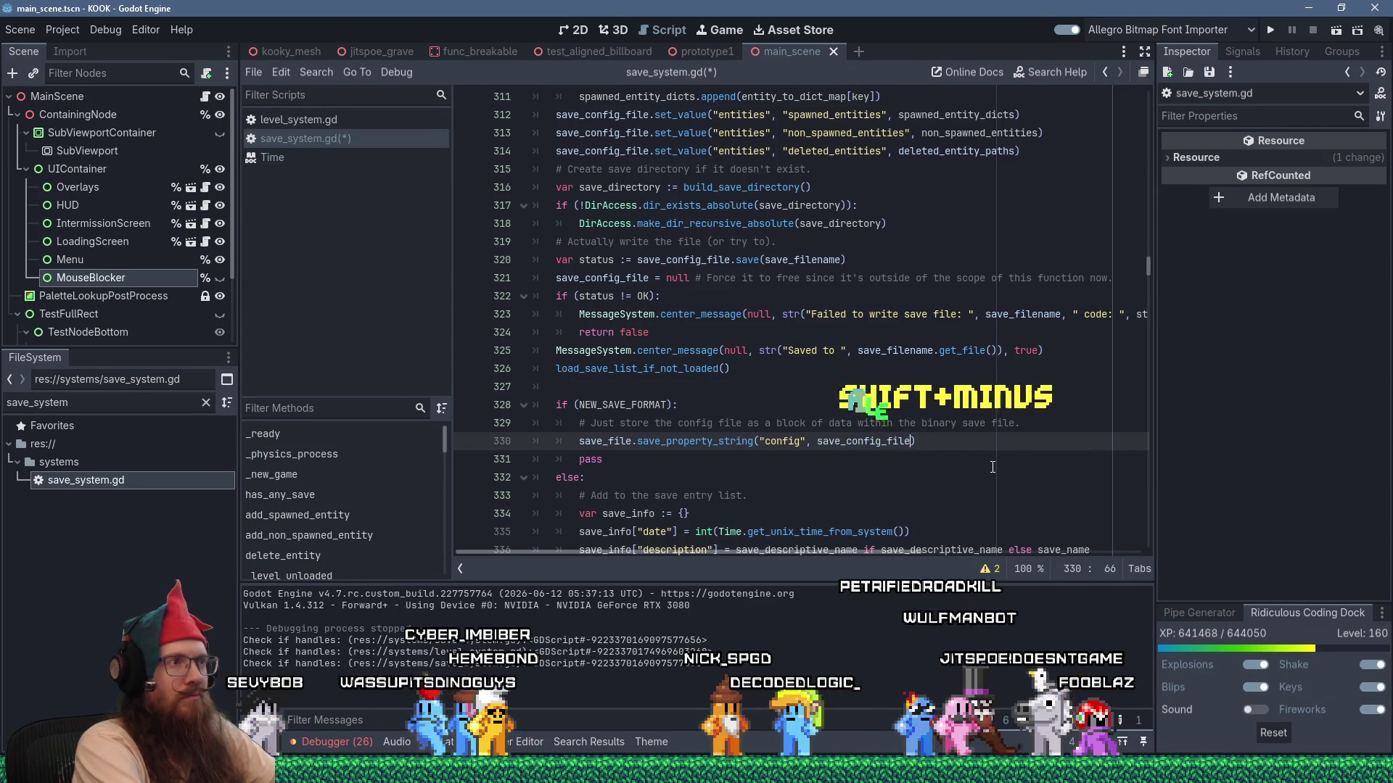
text(.)
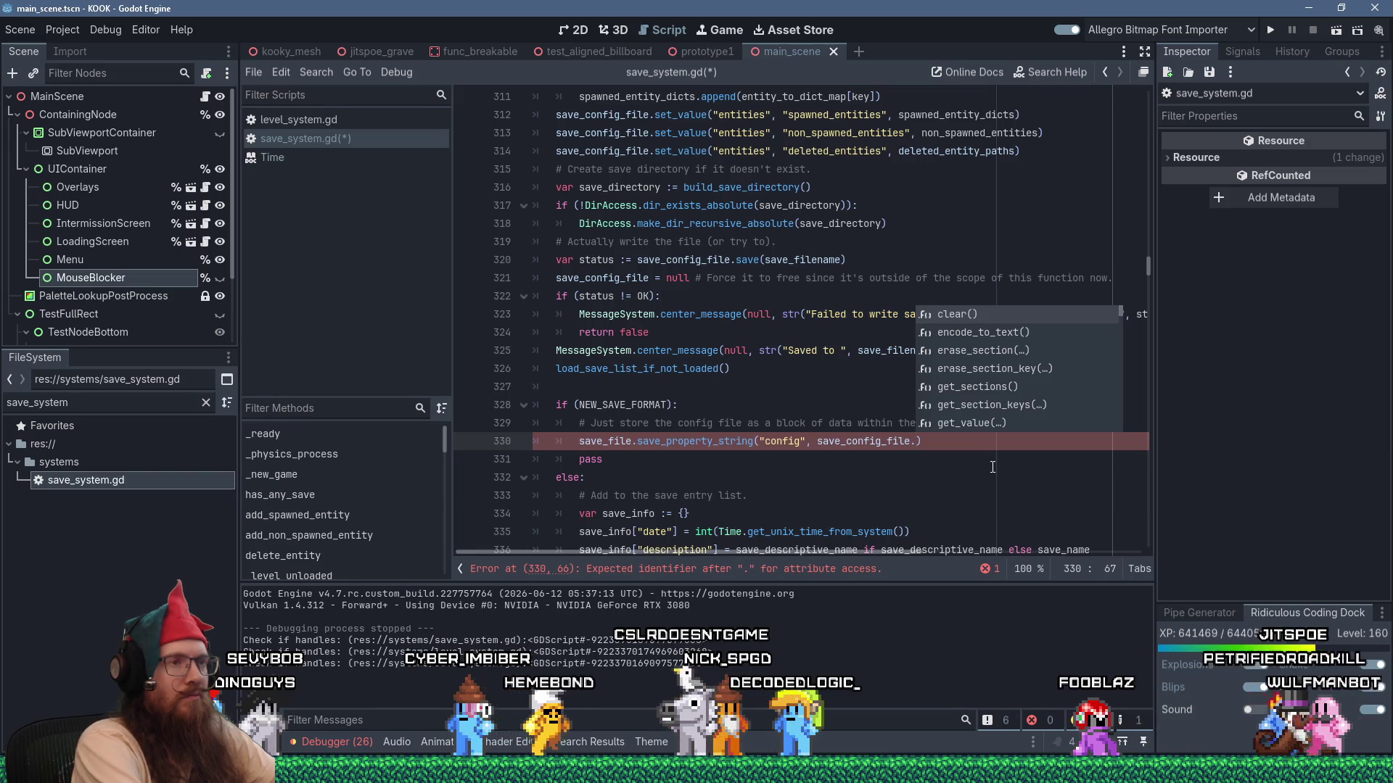
key(Down)
key(Return)
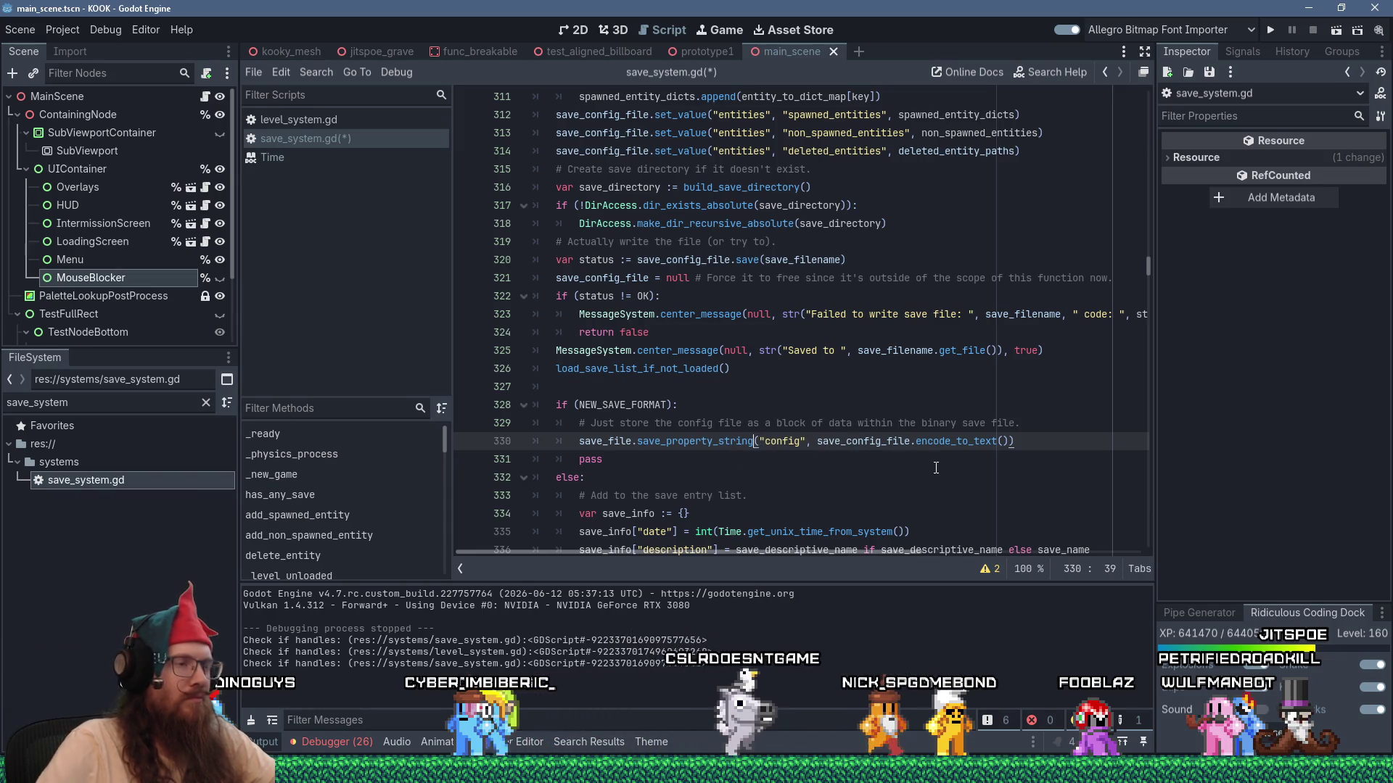
text(_utf8)
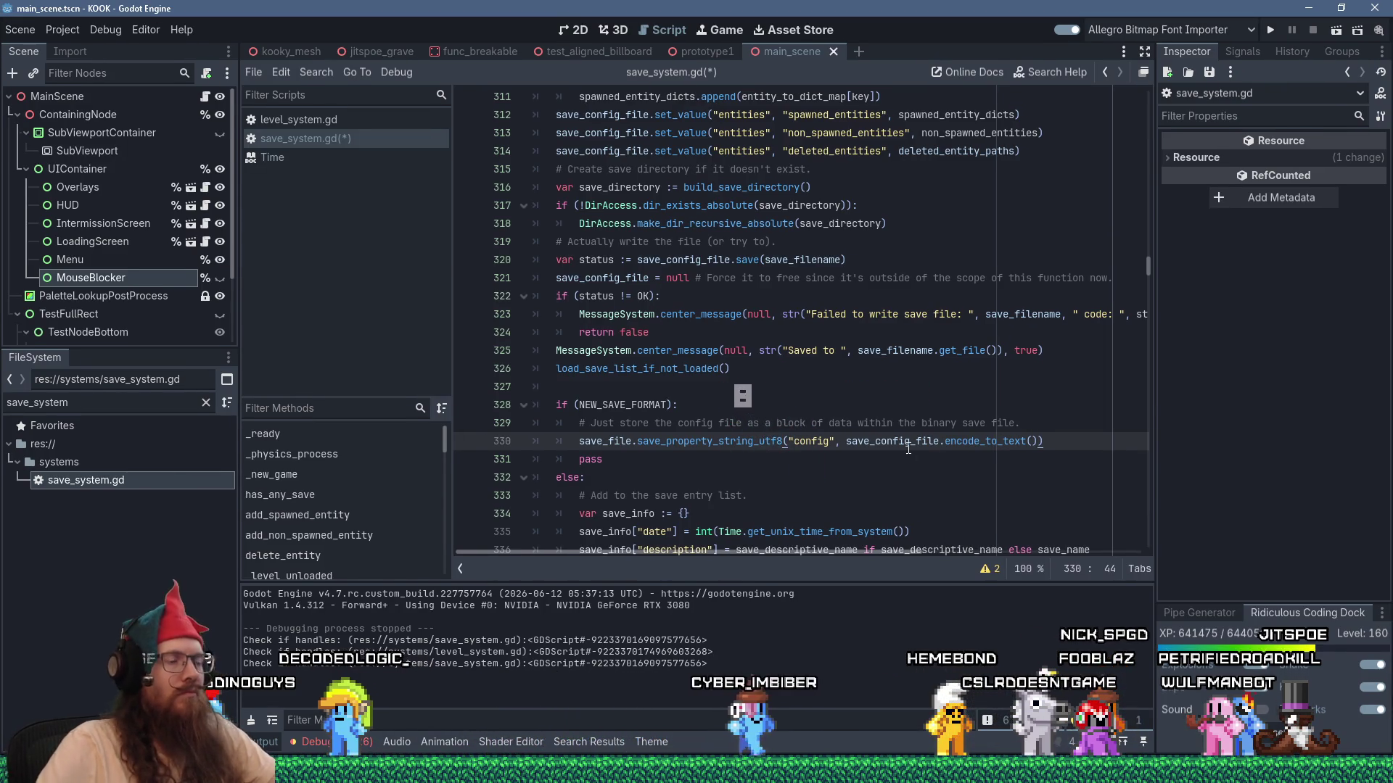
scroll(954, 508, up, 16)
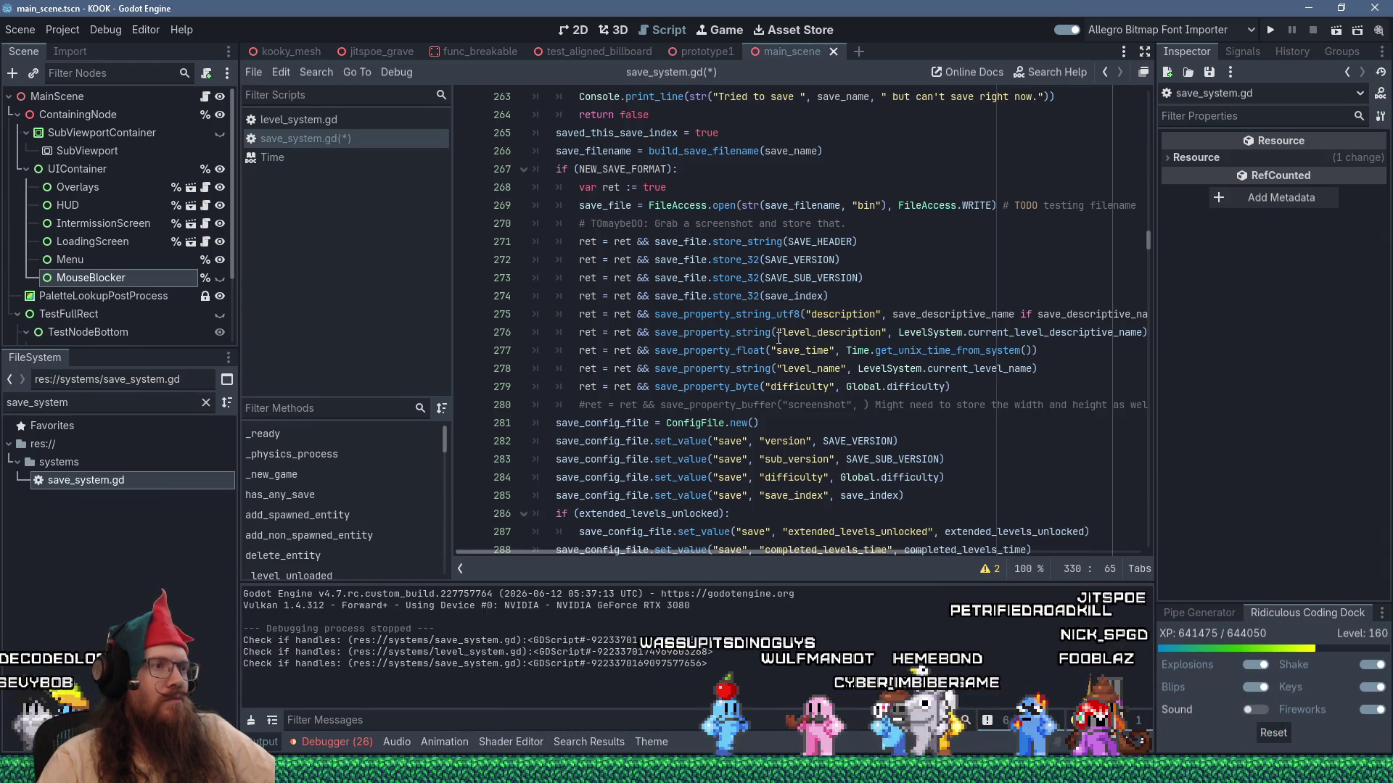
Jump from line 278 to the save_property_string definition and delete that function, plus its blank line above.
double_click(737, 368)
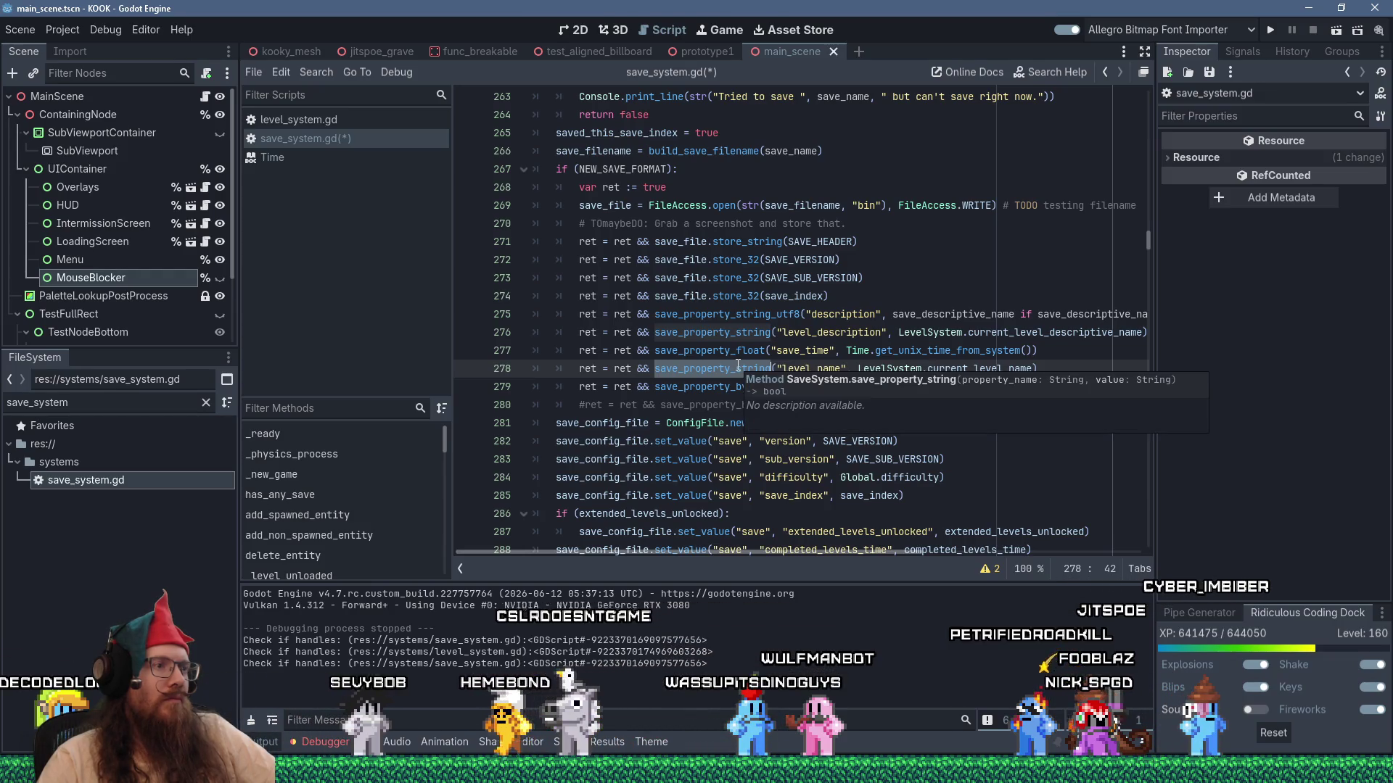
click(737, 368)
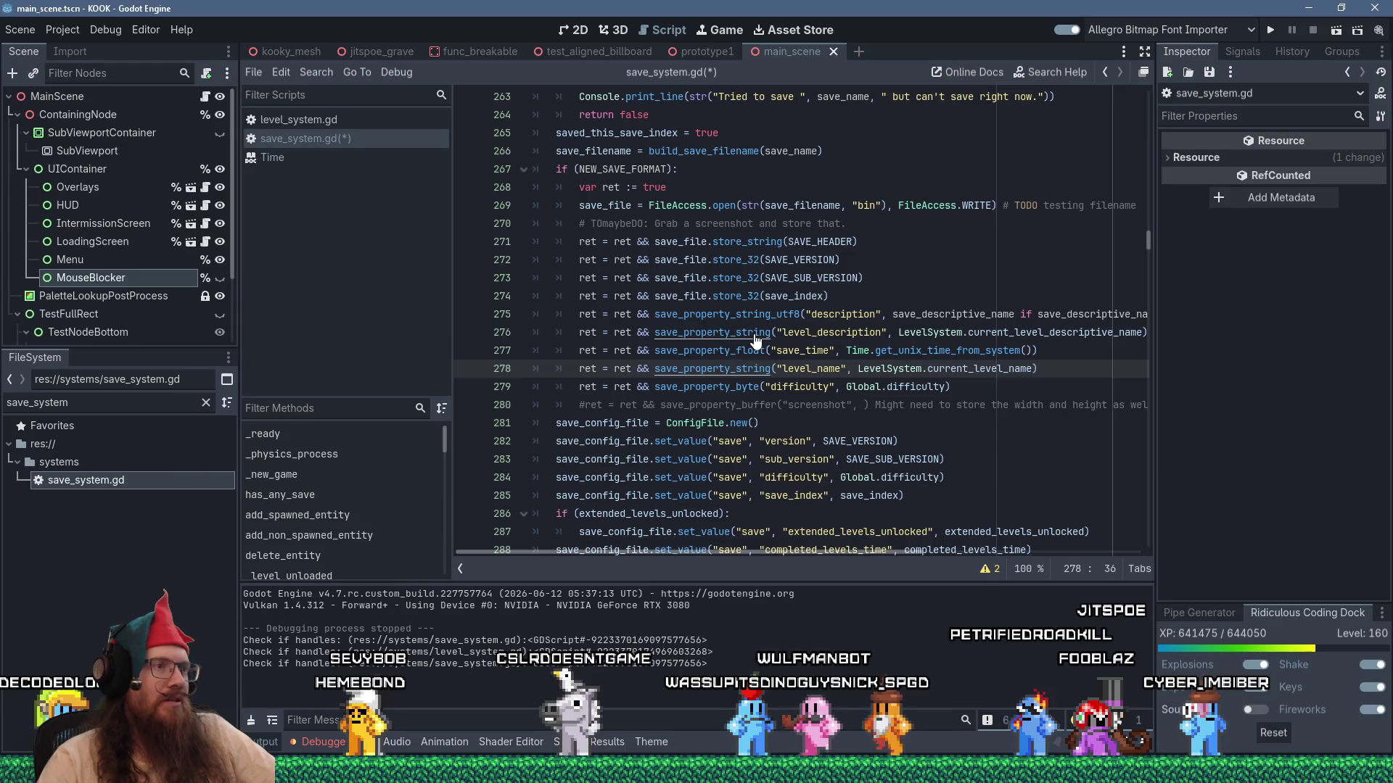
ctrl+click(753, 335)
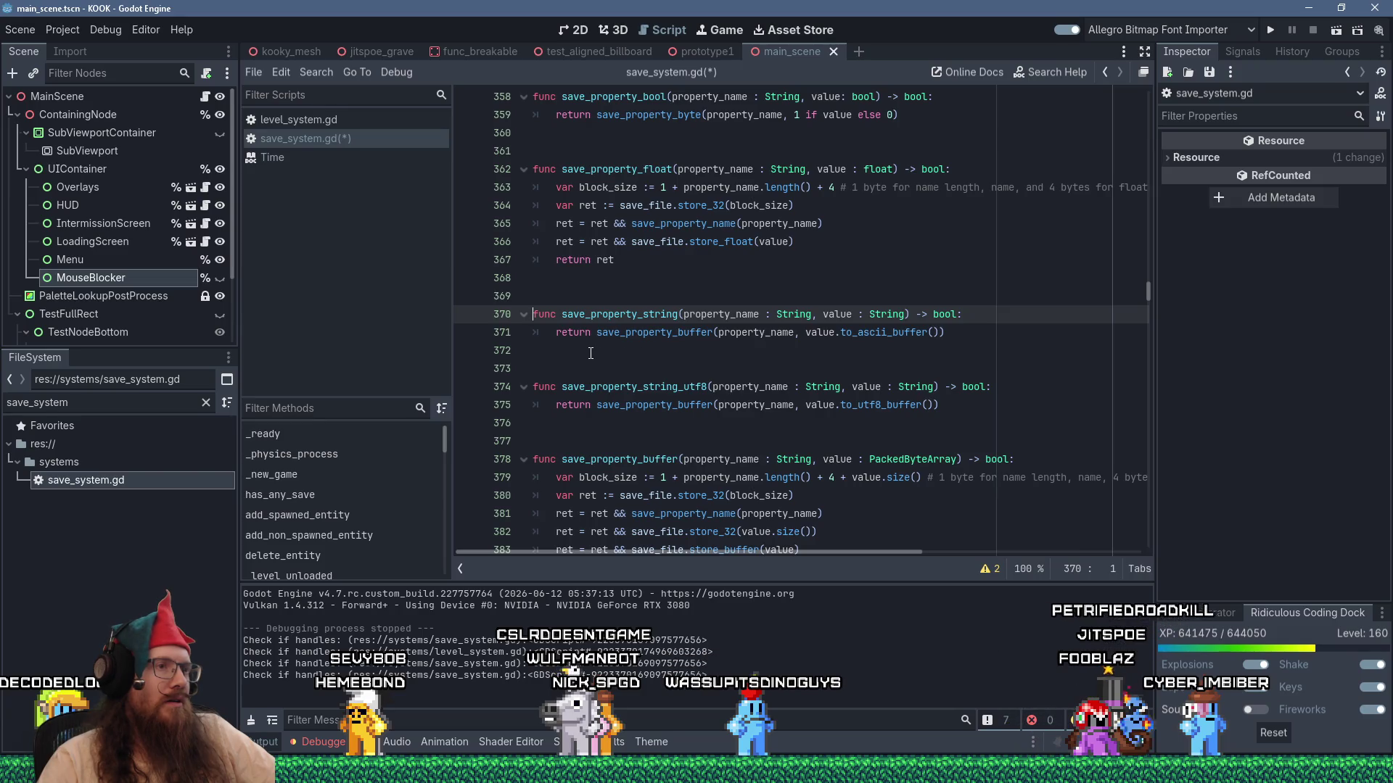
drag(577, 351, 557, 293)
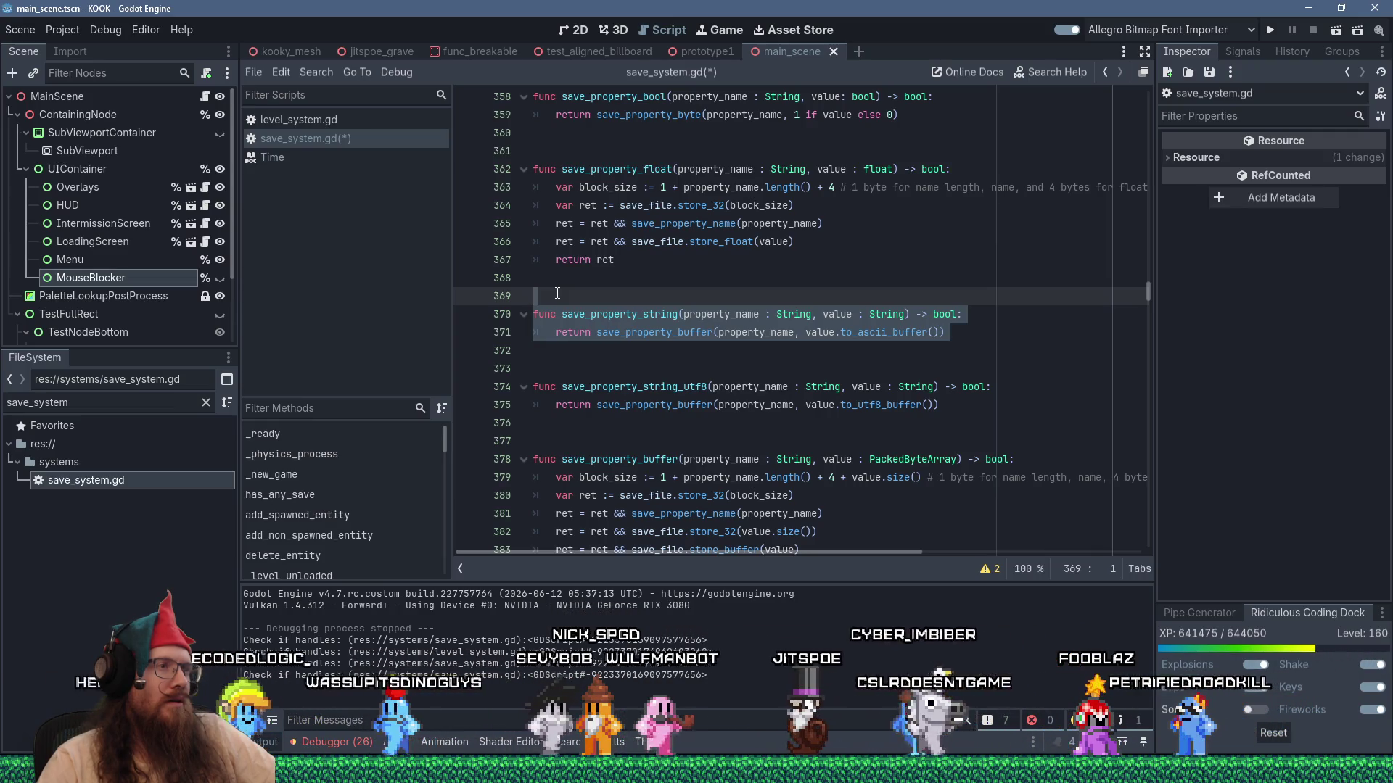
drag(557, 293, 560, 283)
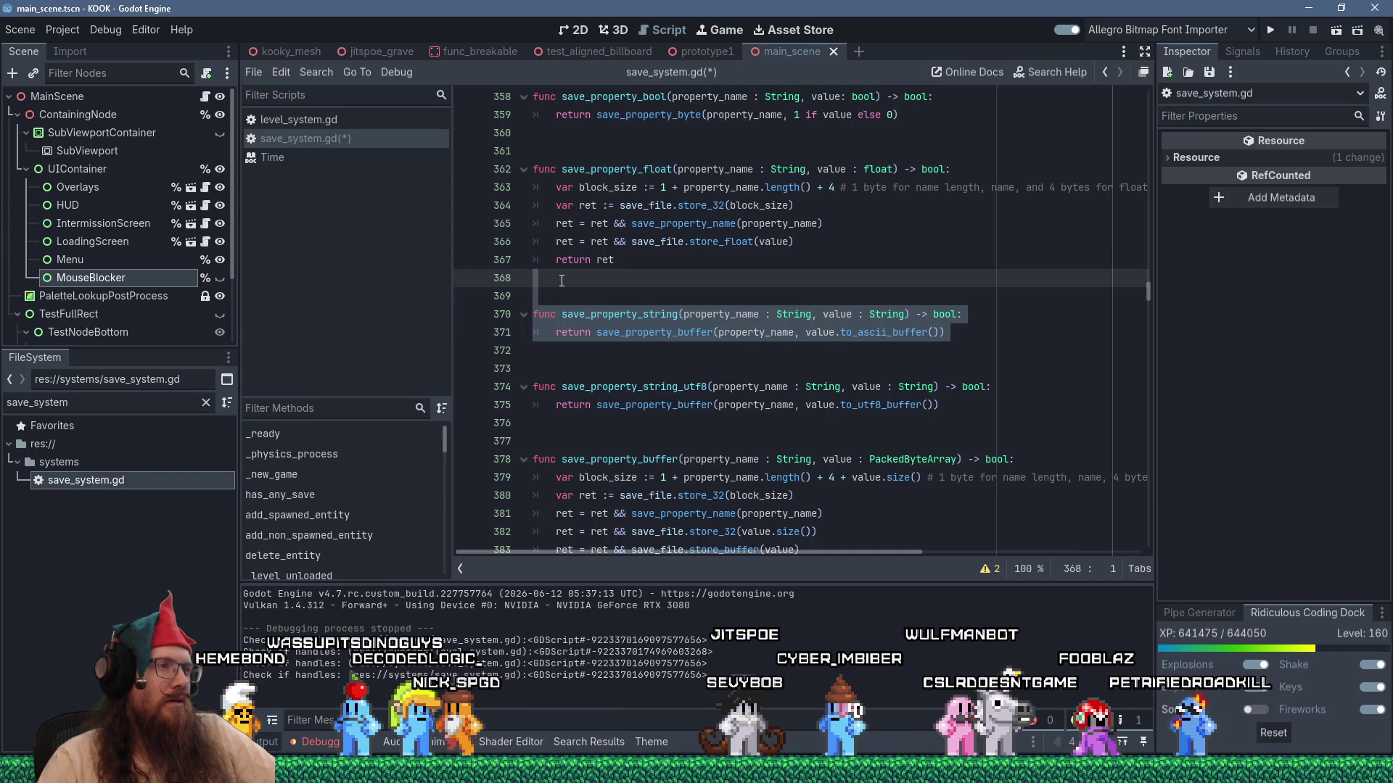
key(Delete)
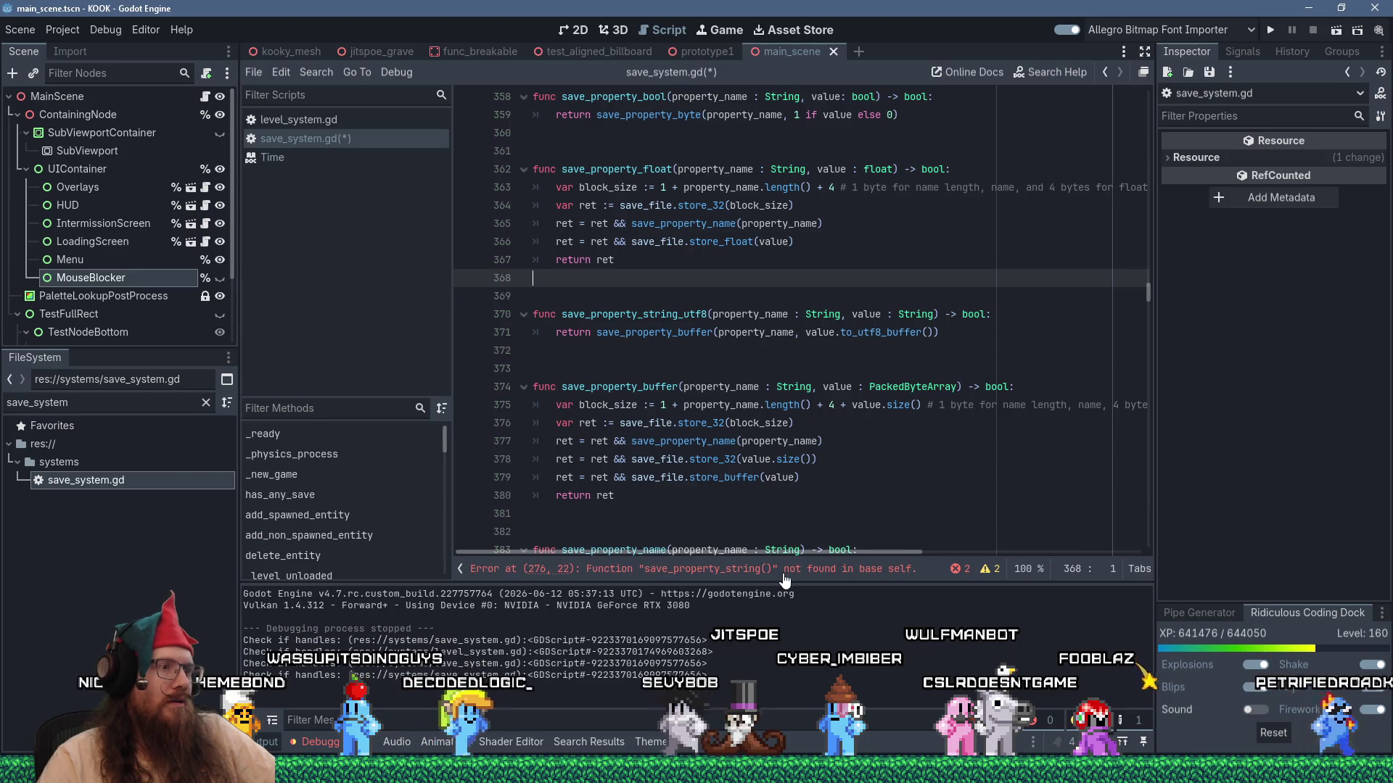
click(786, 570)
click(775, 314)
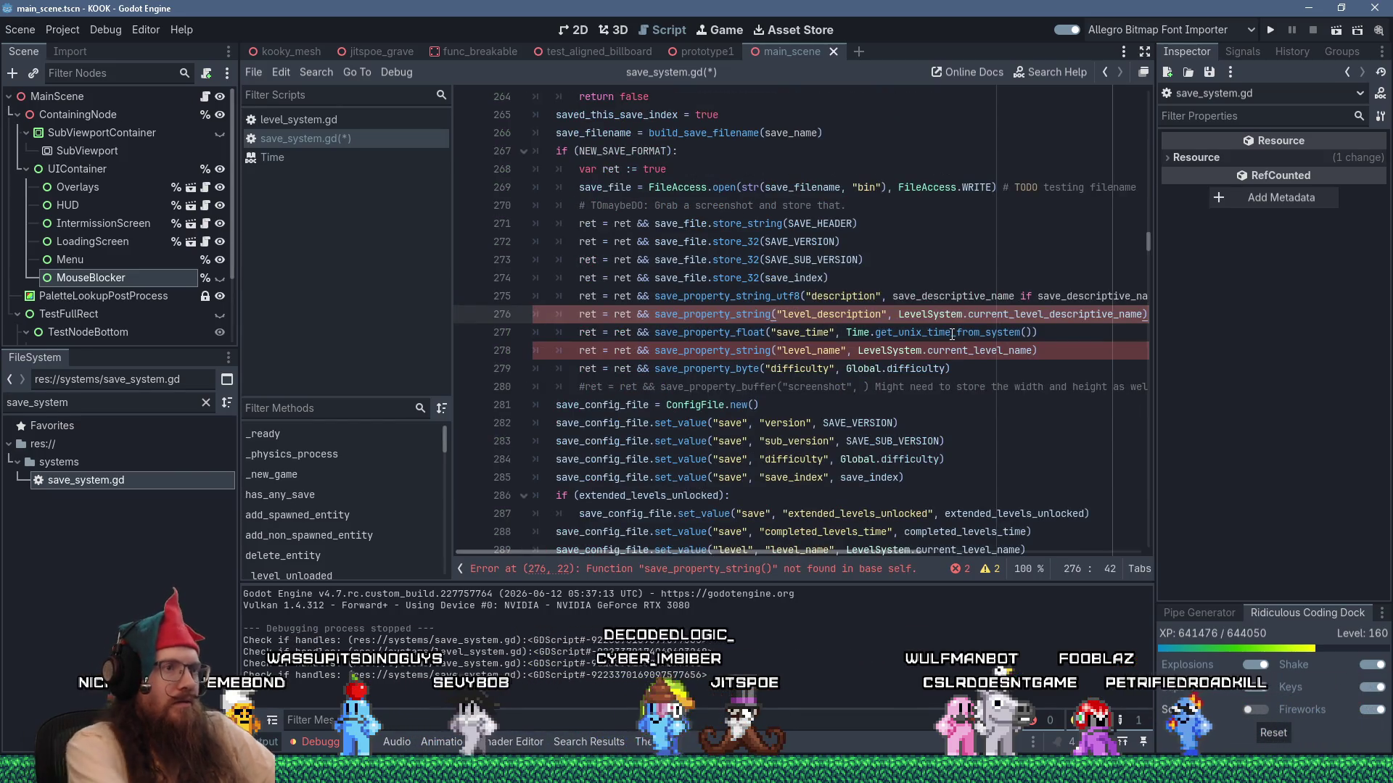
Append _utf8 to the save_property_string calls for level_description (line 276) and level_name (line 278).
text(_utf8)
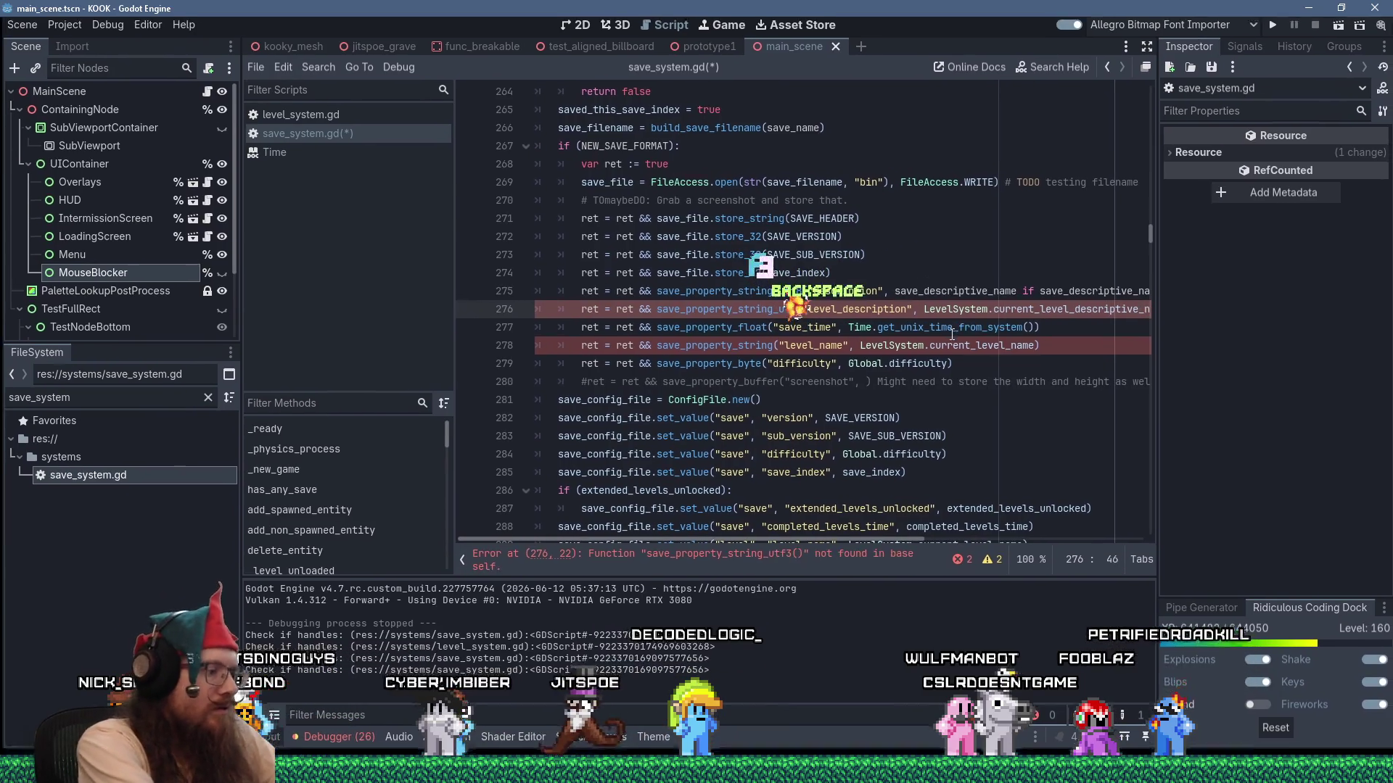
text(8)
click(874, 259)
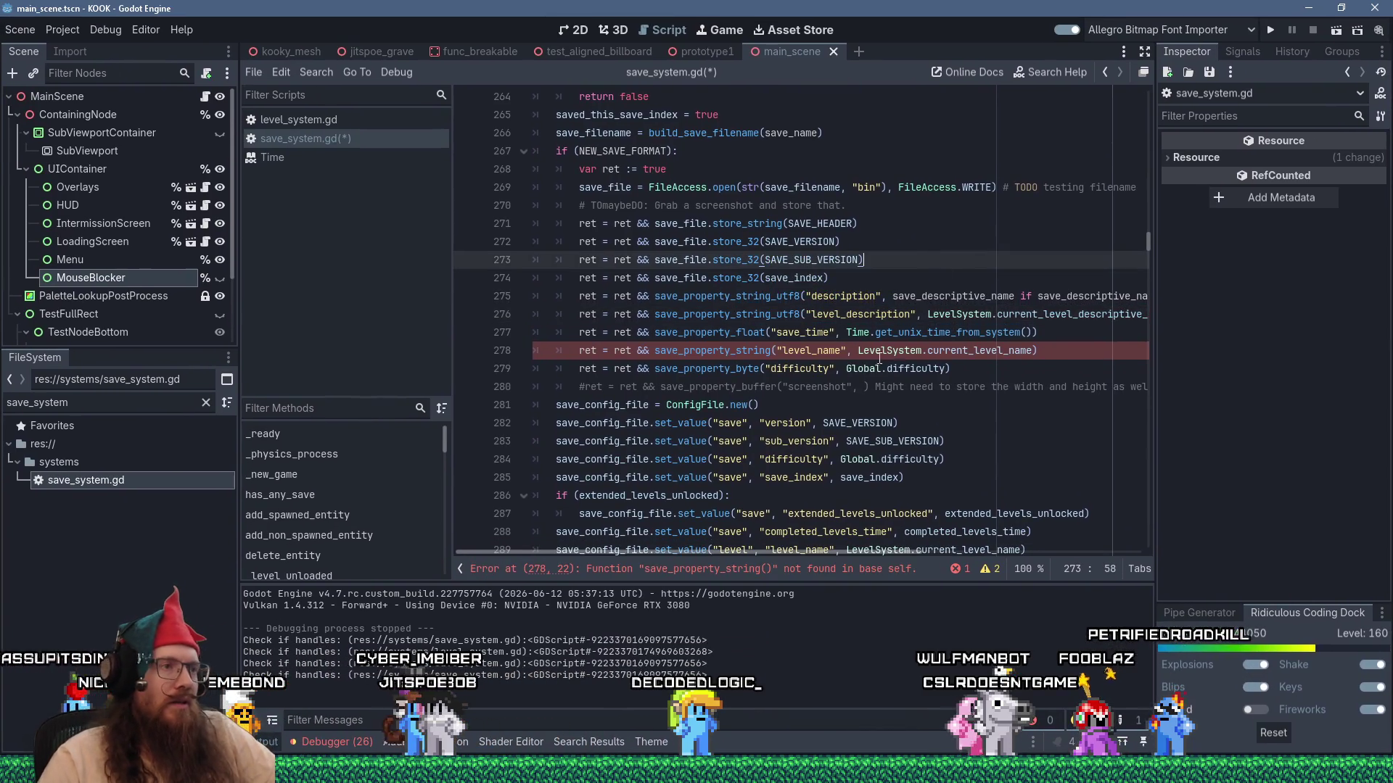
click(773, 351)
text(_ut)
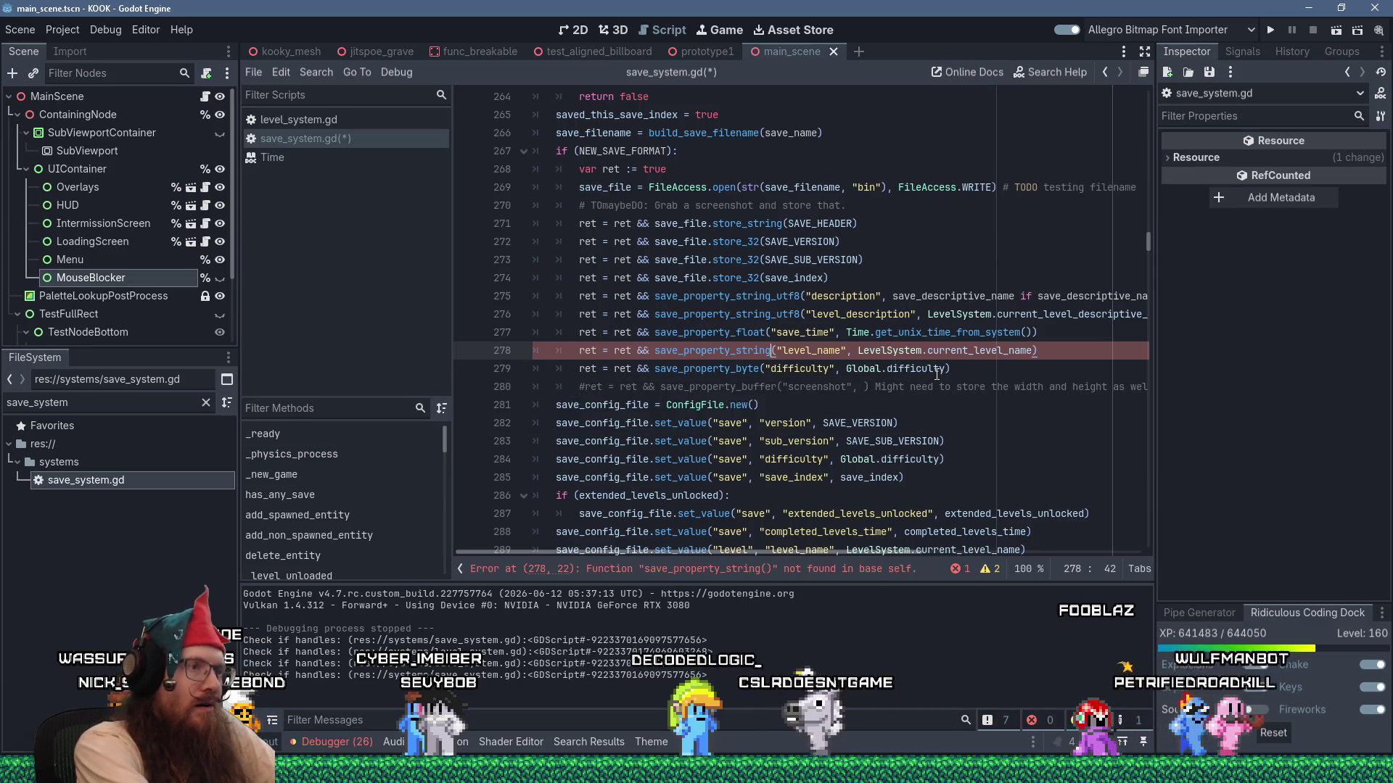
text(f8)
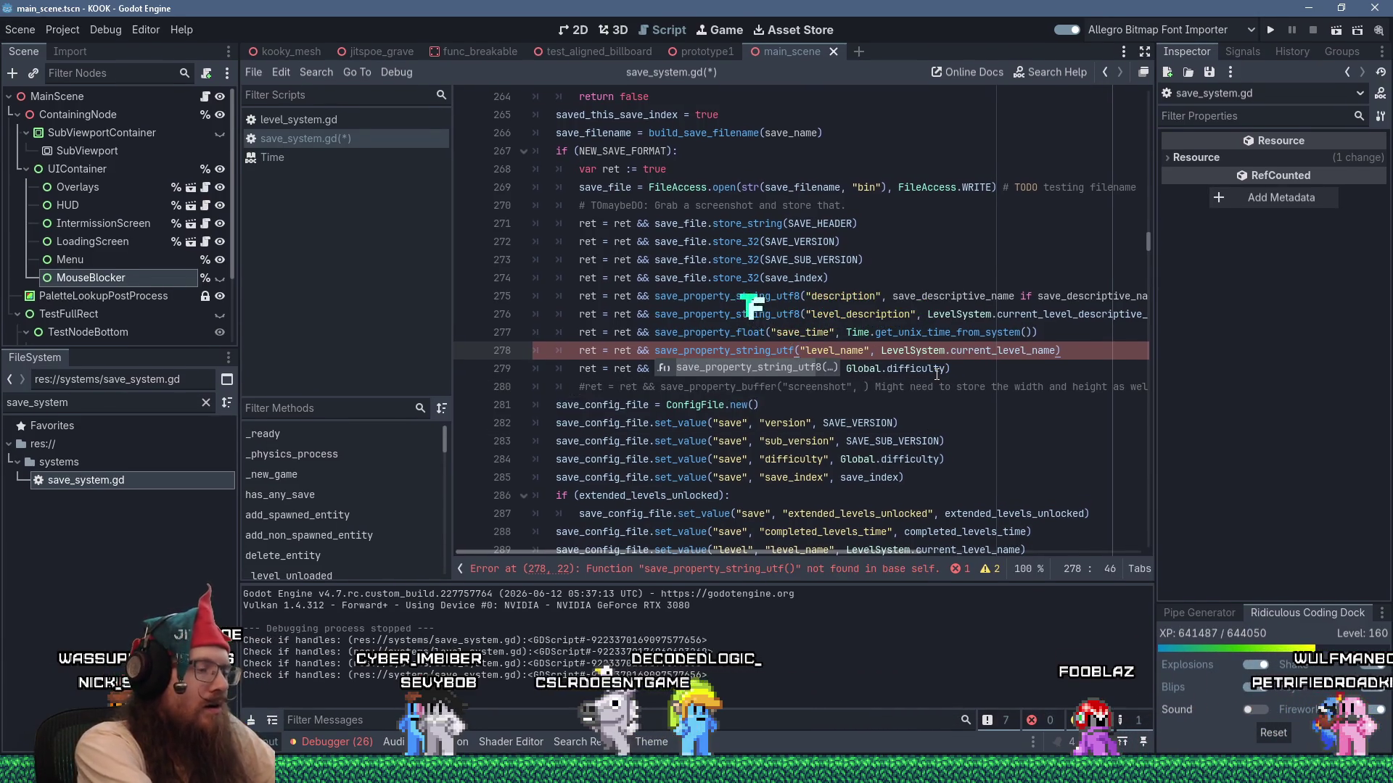
click(863, 314)
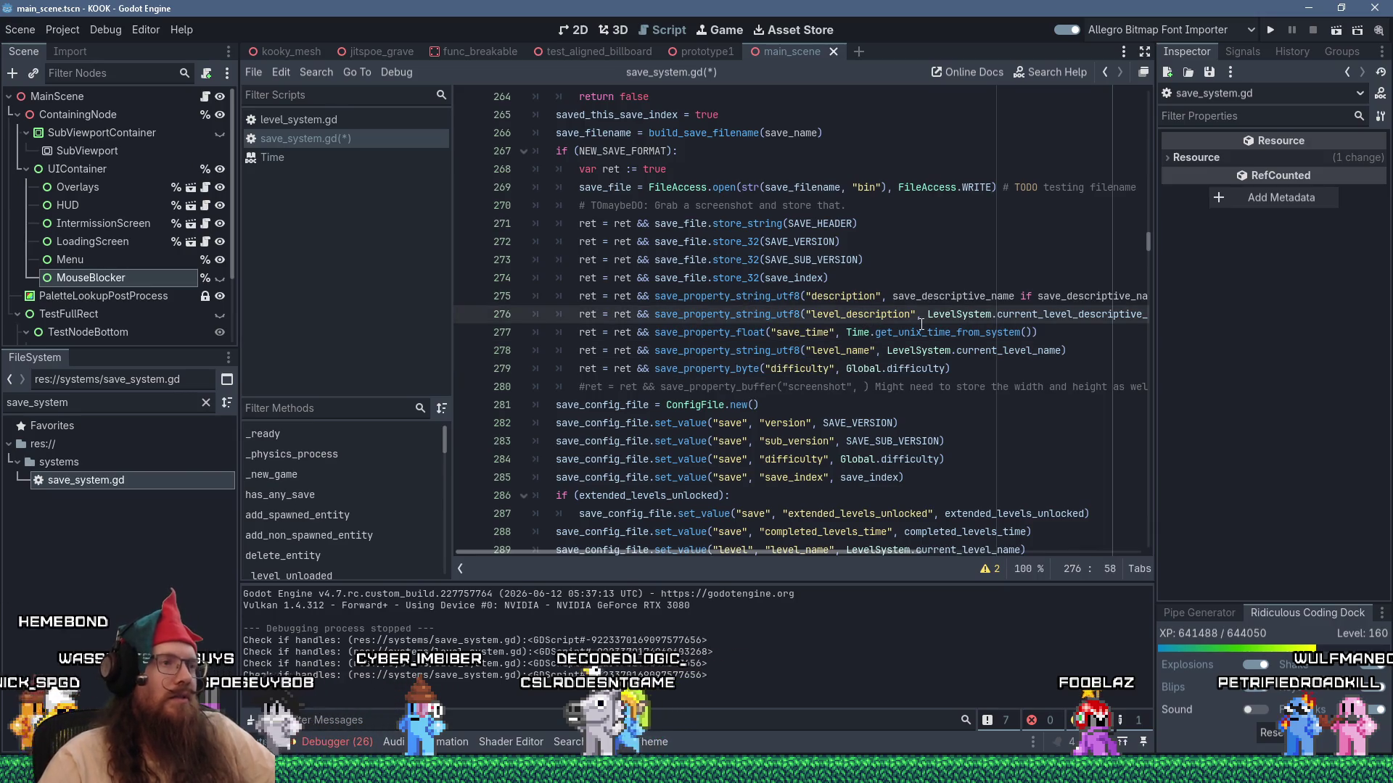
mouse_move(921, 326)
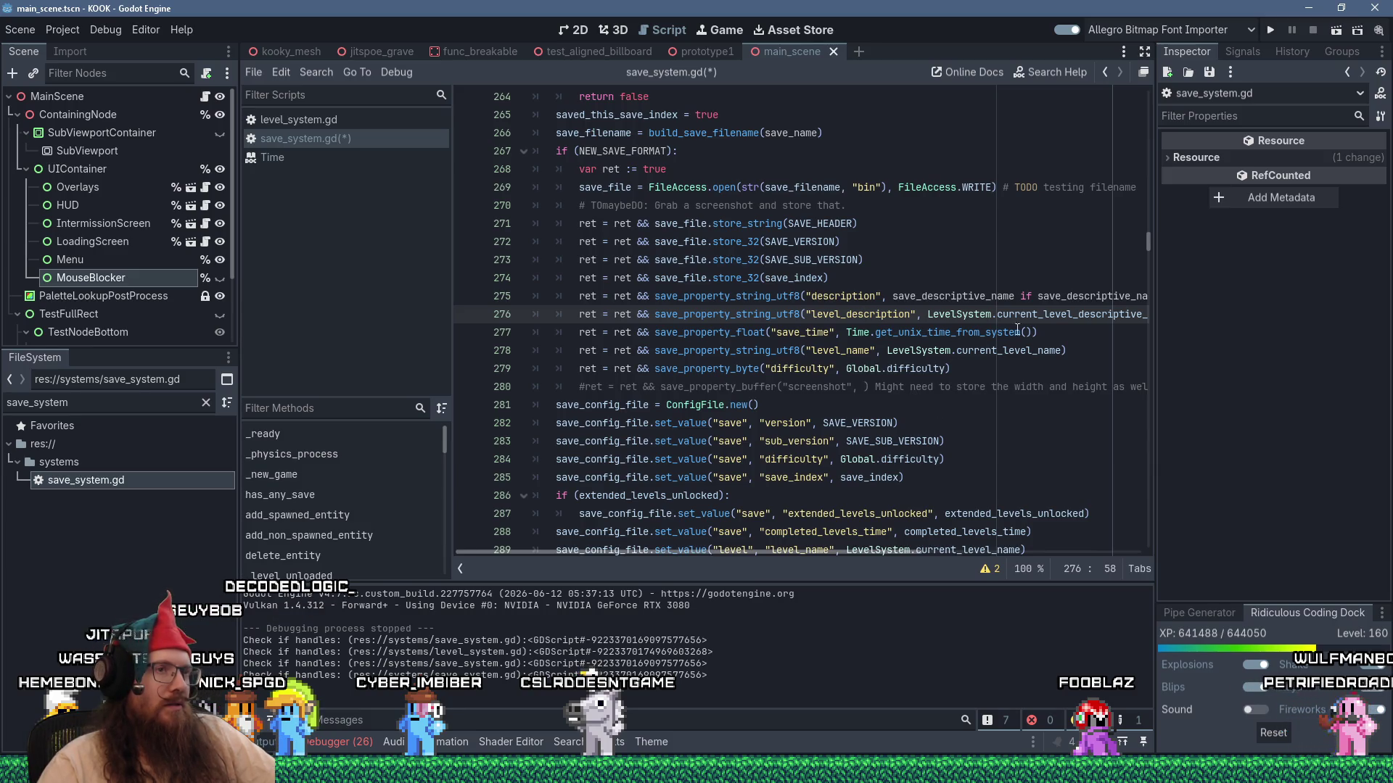
double_click(1043, 314)
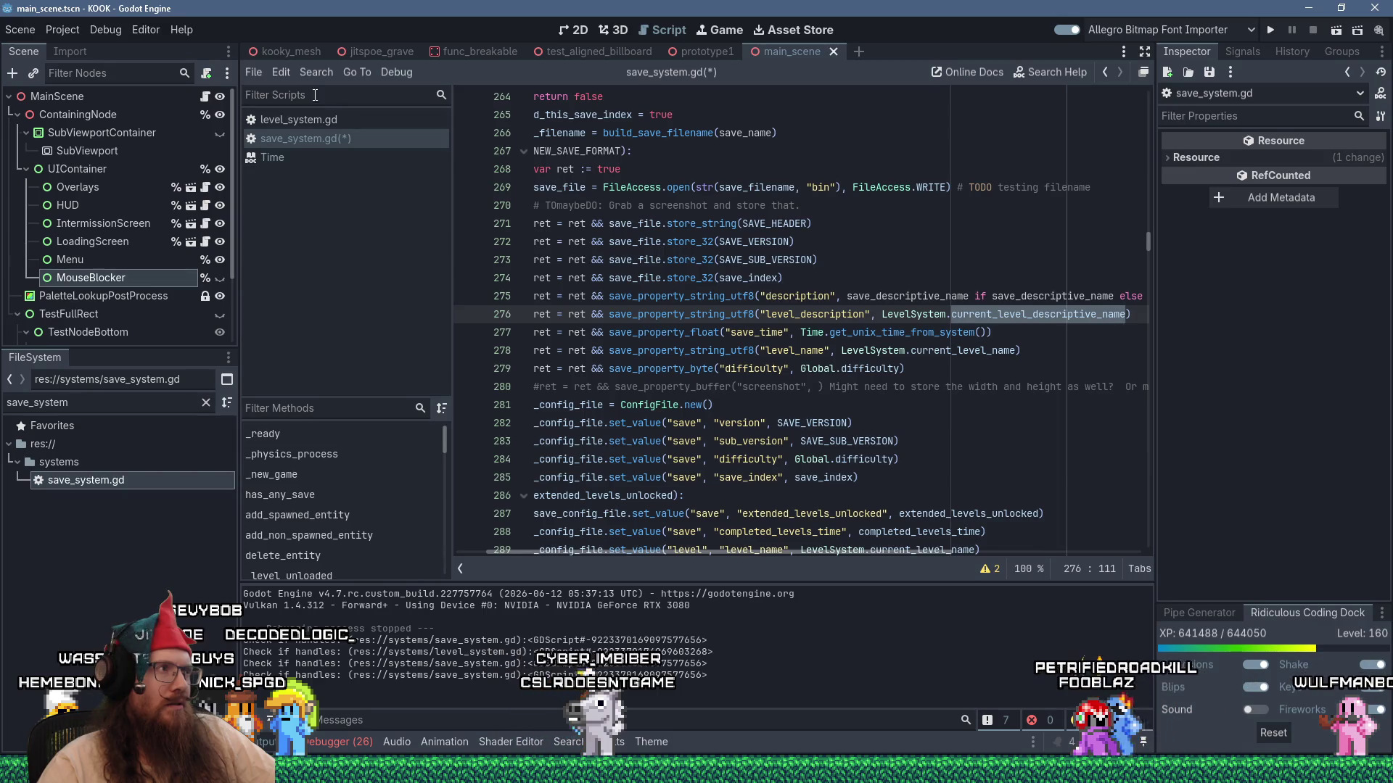
Run Find in Files for current_level_descriptive_name and open the level_system.gd line 188 match.
click(316, 72)
click(348, 176)
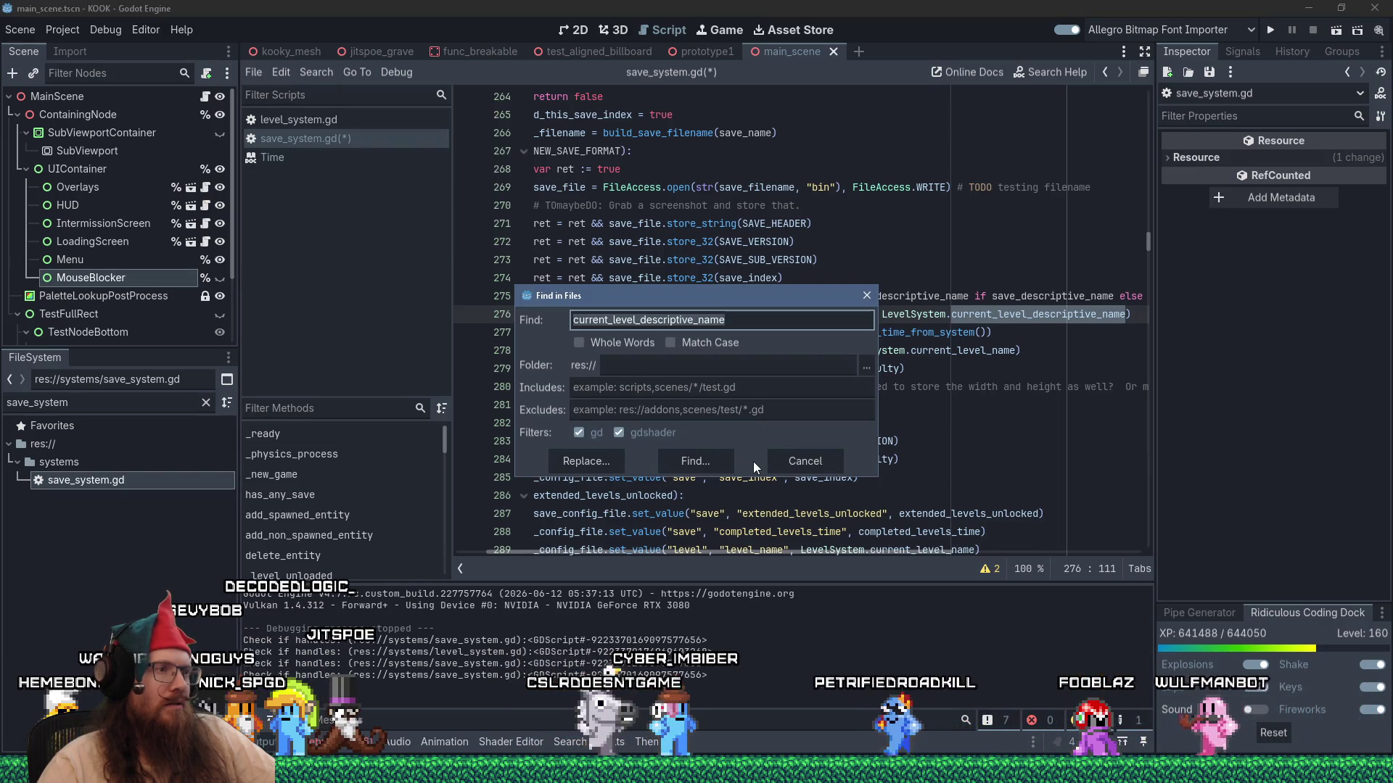
click(700, 457)
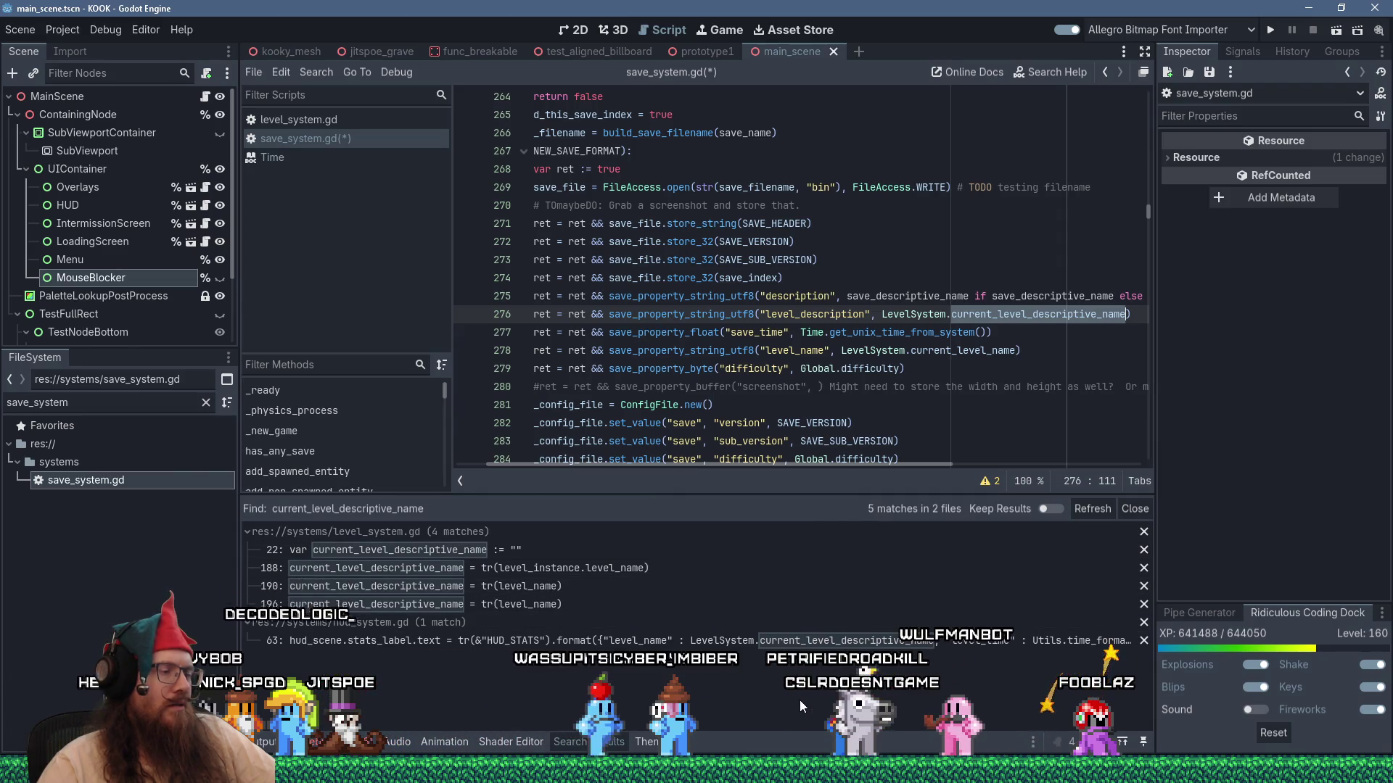
click(663, 568)
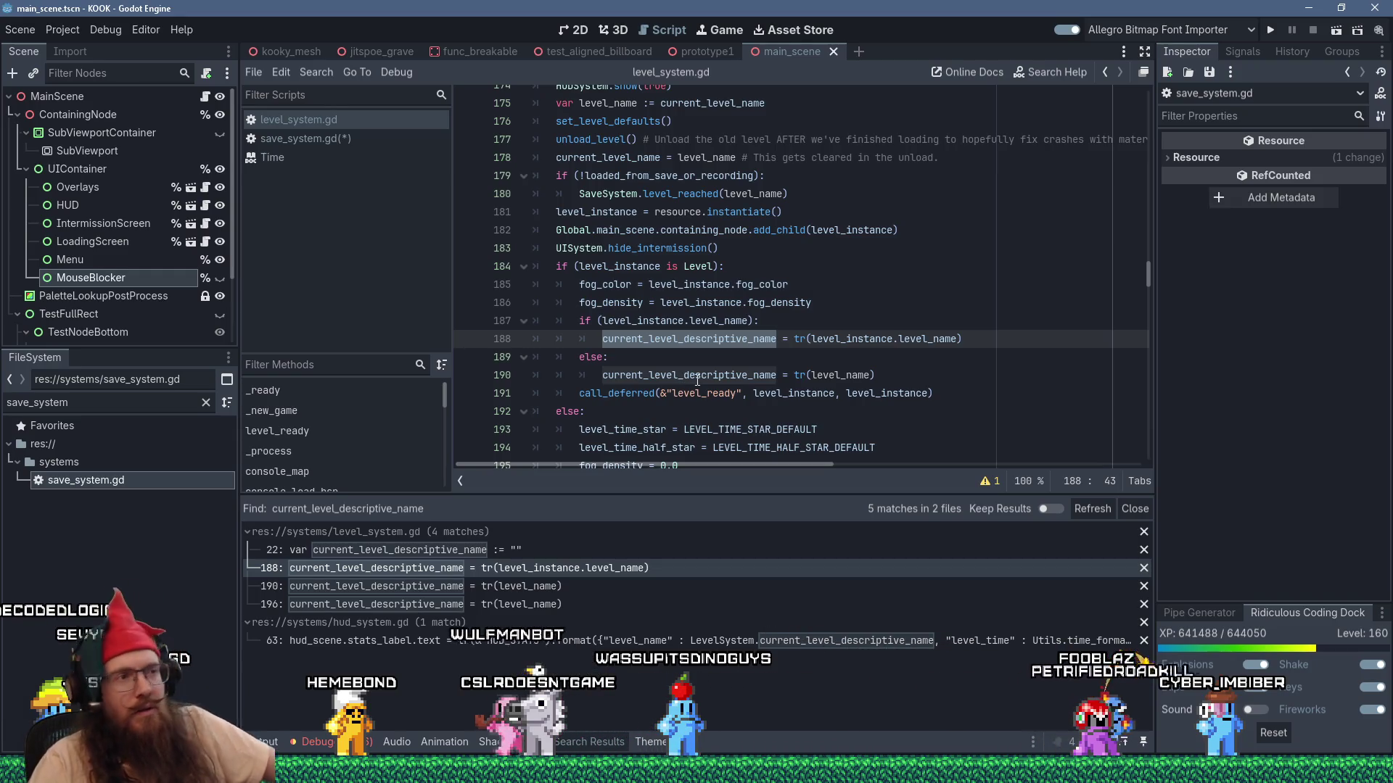
mouse_move(705, 342)
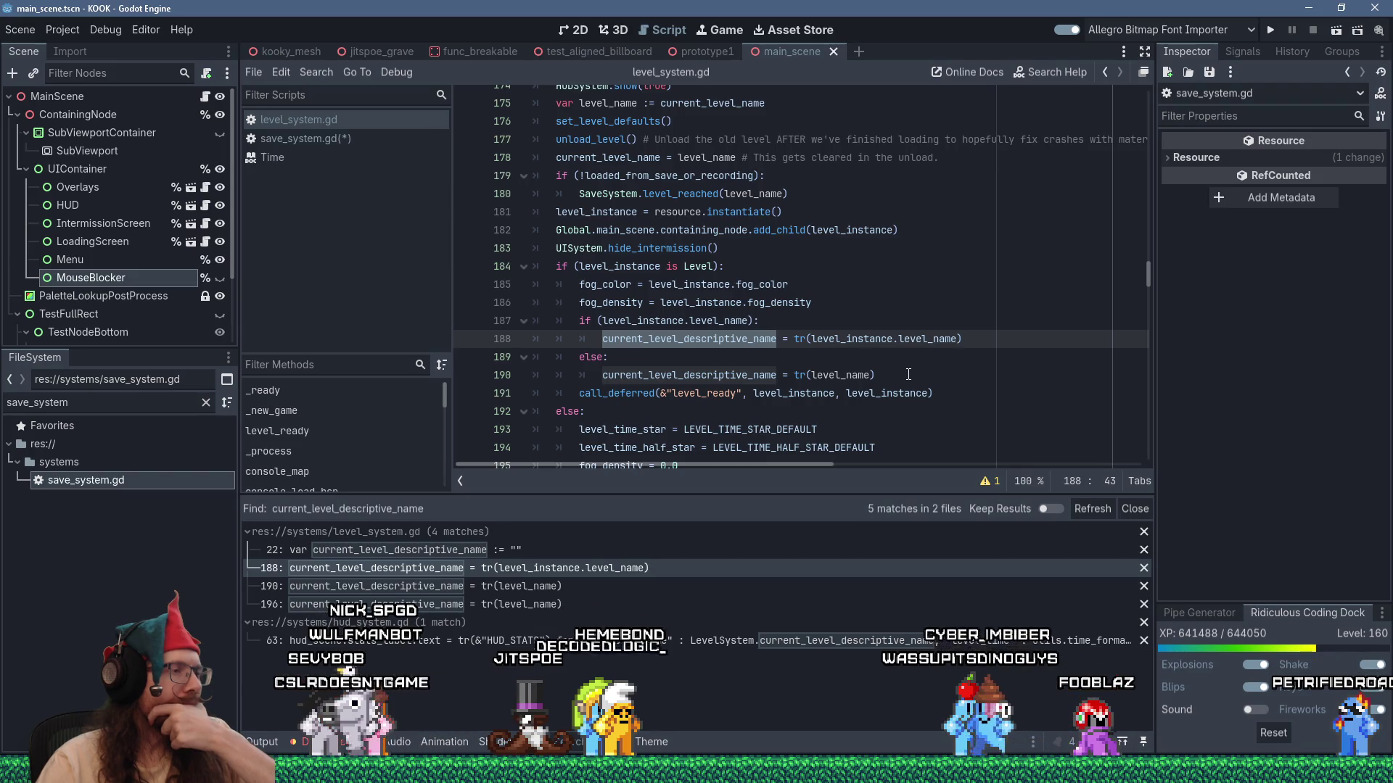
scroll(909, 374, up, 1)
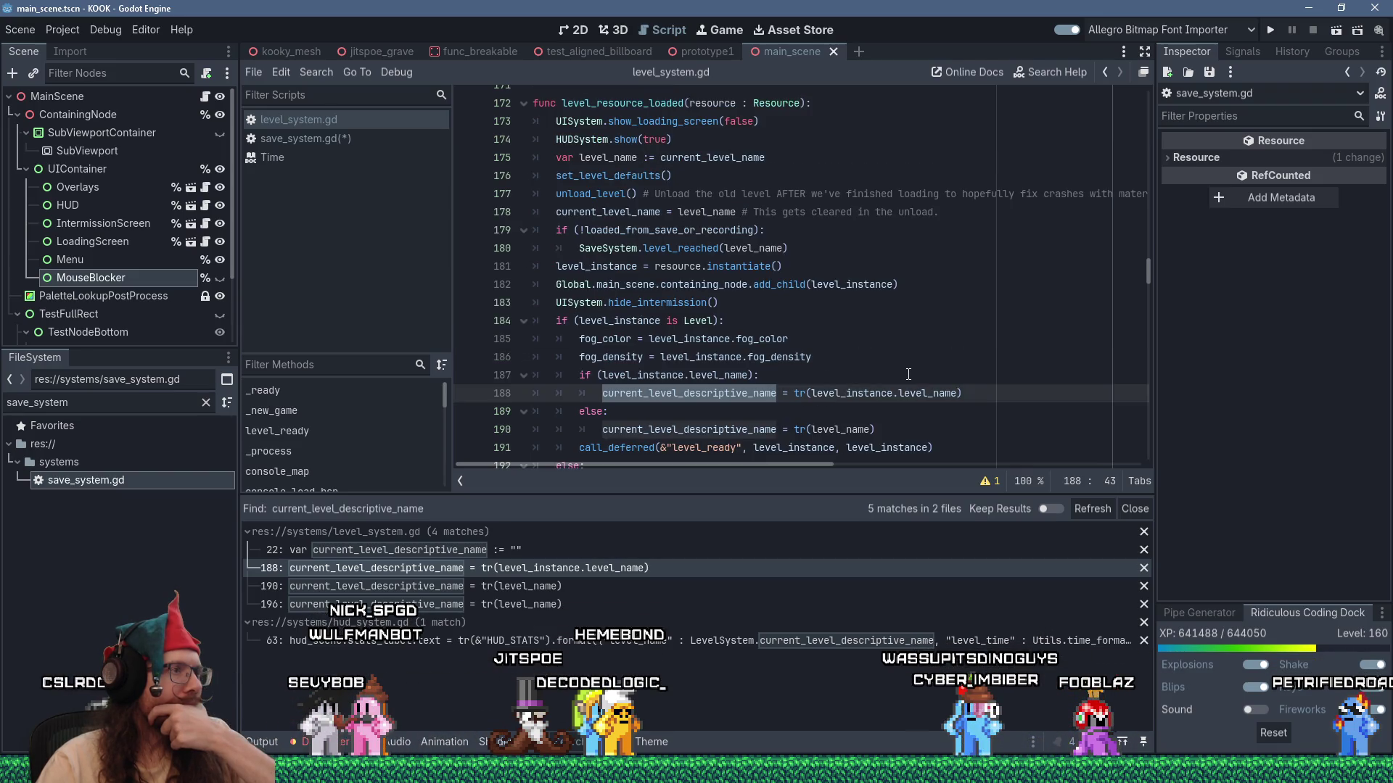
scroll(908, 375, down, 2)
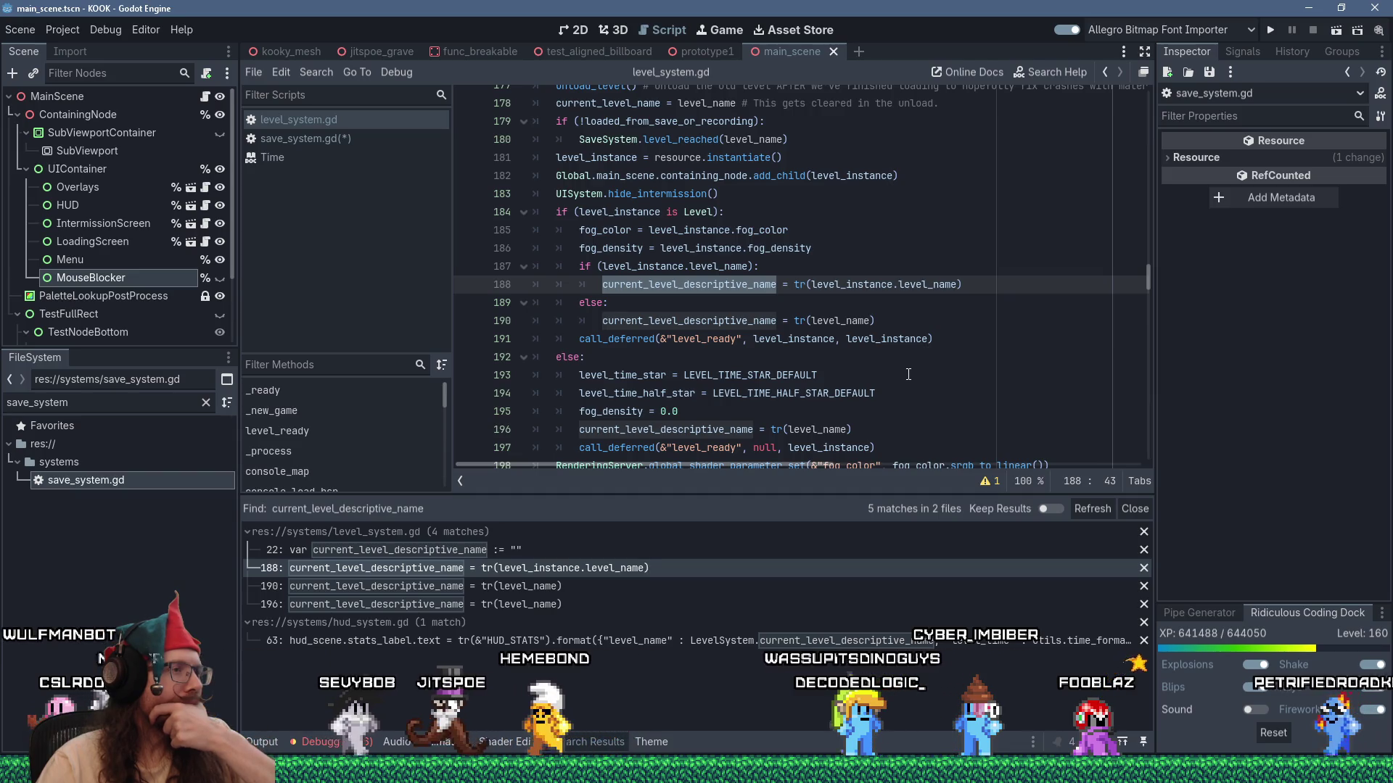
scroll(908, 374, down, 1)
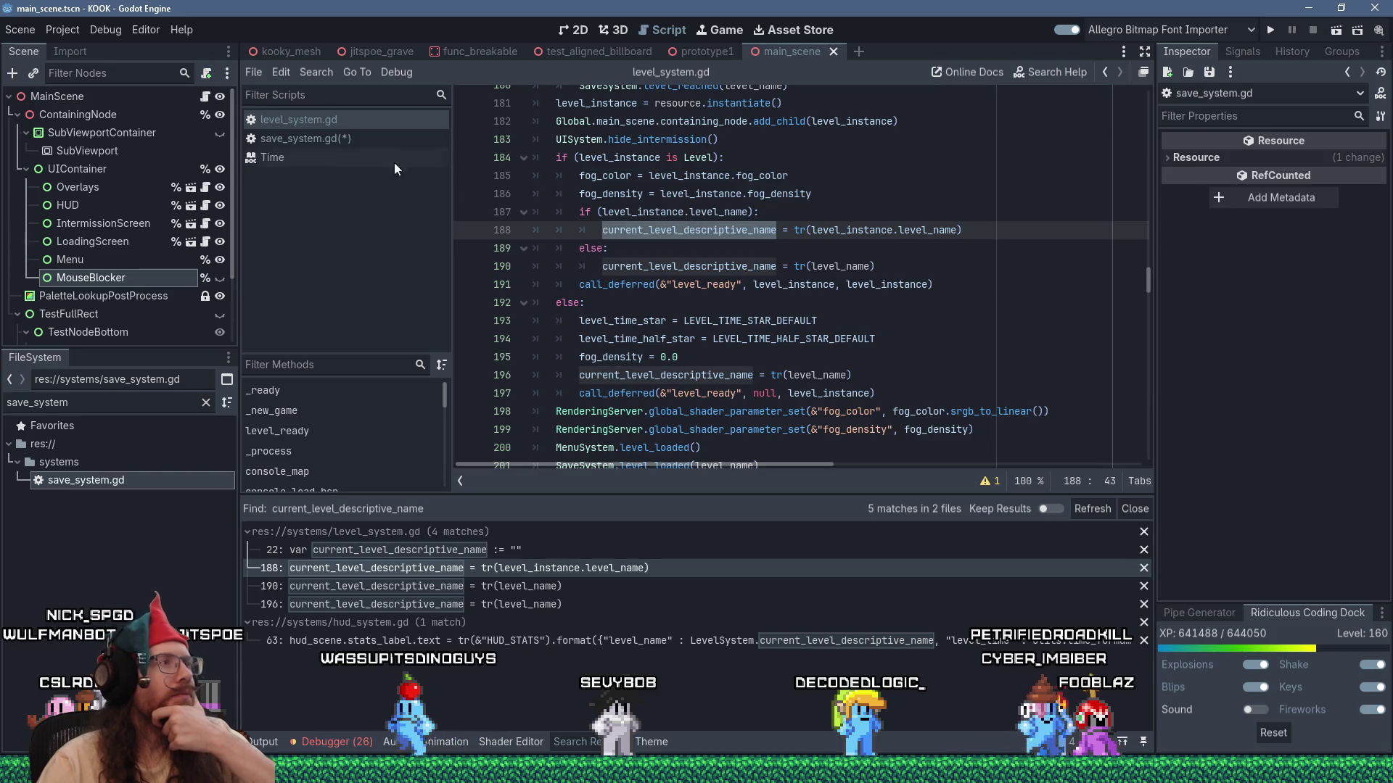
click(316, 72)
click(341, 177)
click(720, 451)
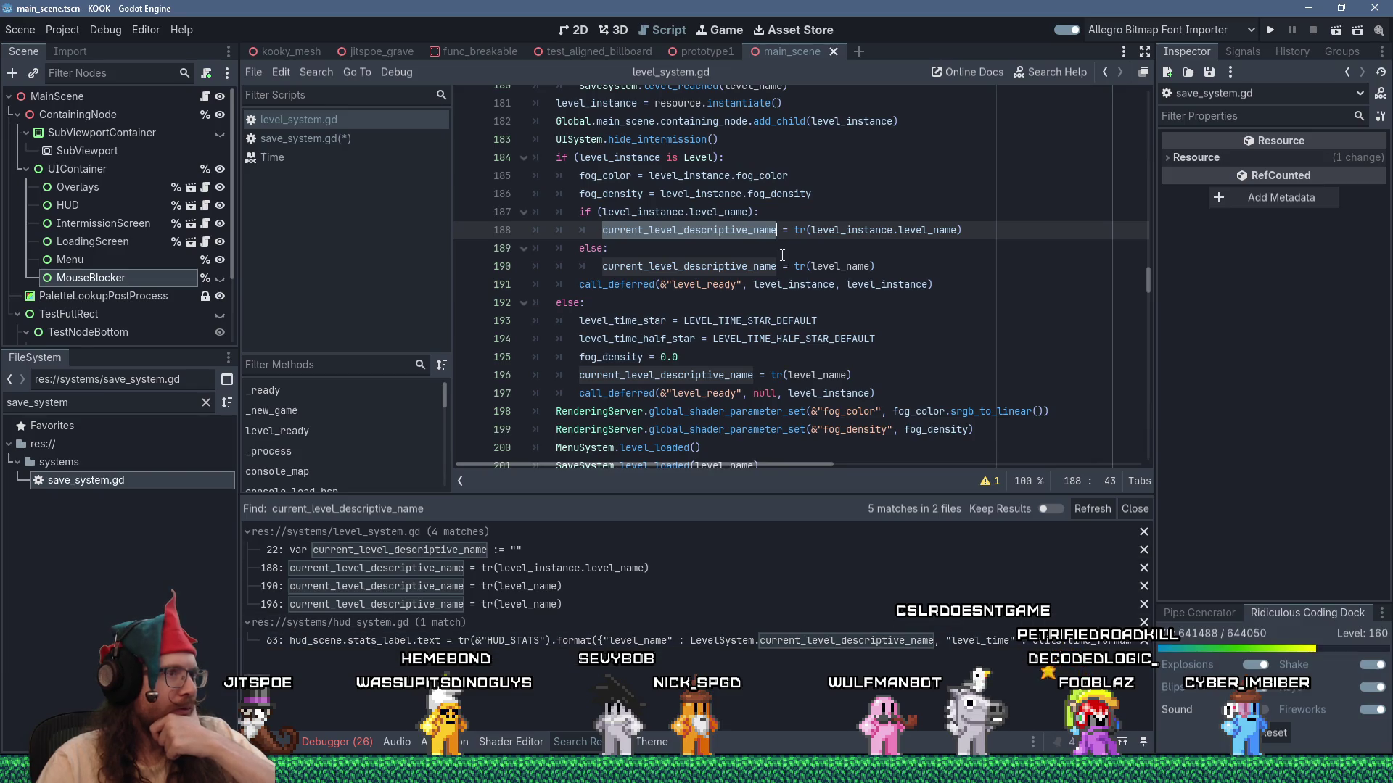
Remove the tr() wrapping from the level name assignments on lines 188, 190 and 196.
key(Delete)
key(BackSpace)
key(BackSpace)
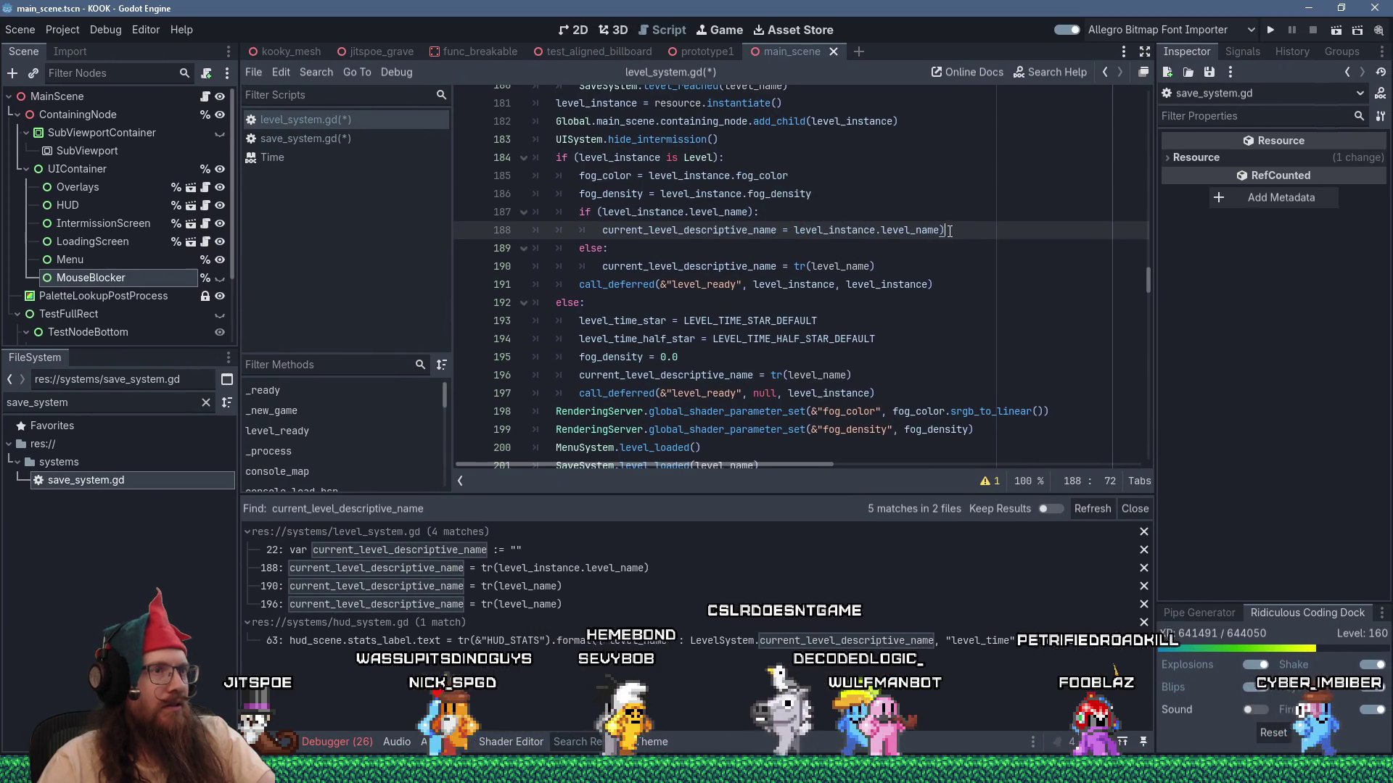
click(943, 230)
key(BackSpace)
double_click(806, 266)
key(Delete)
key(Delete)
key(End)
key(BackSpace)
double_click(773, 375)
key(Delete)
key(Delete)
key(End)
key(BackSpace)
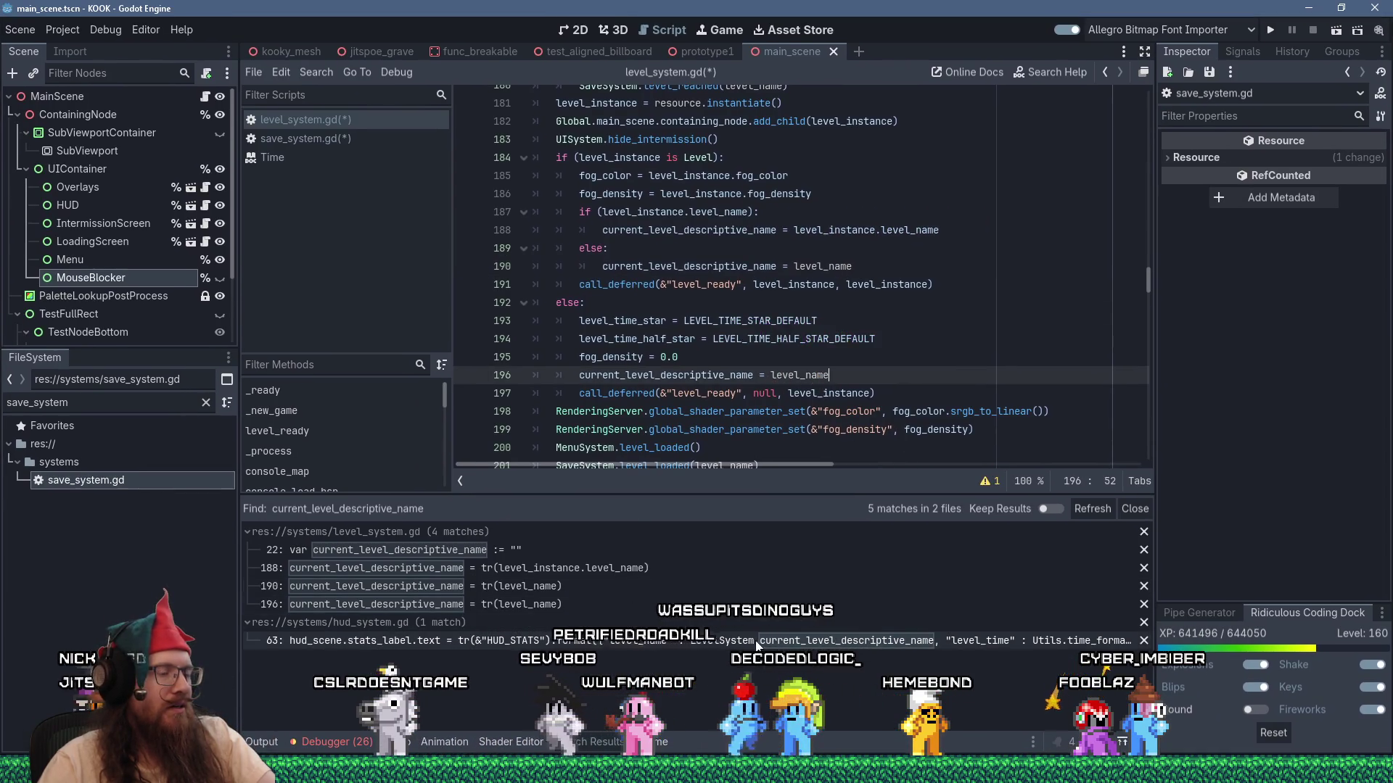
Wrap LevelSystem.current_level_descriptive_name in tr() on hud_system.gd line 63, then save all scripts.
click(755, 640)
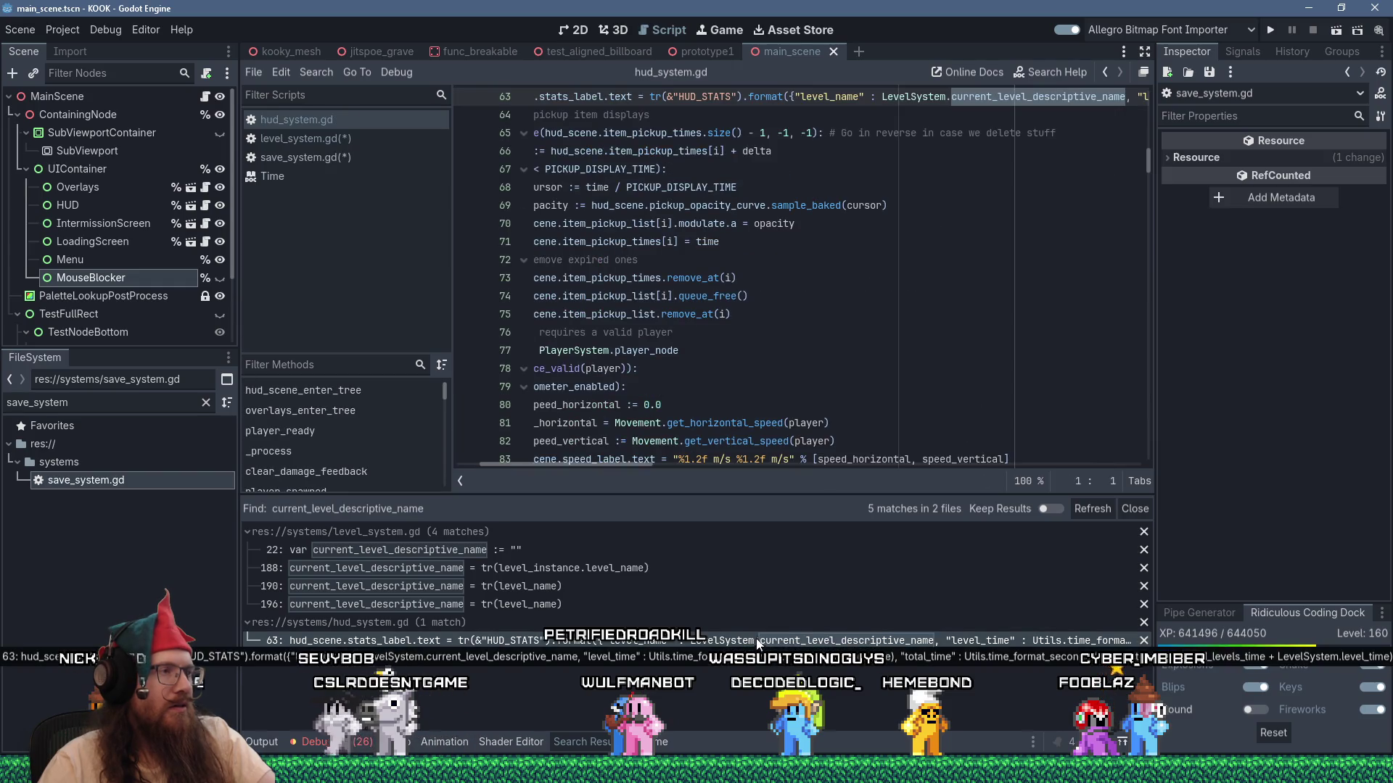
scroll(839, 357, up, 3)
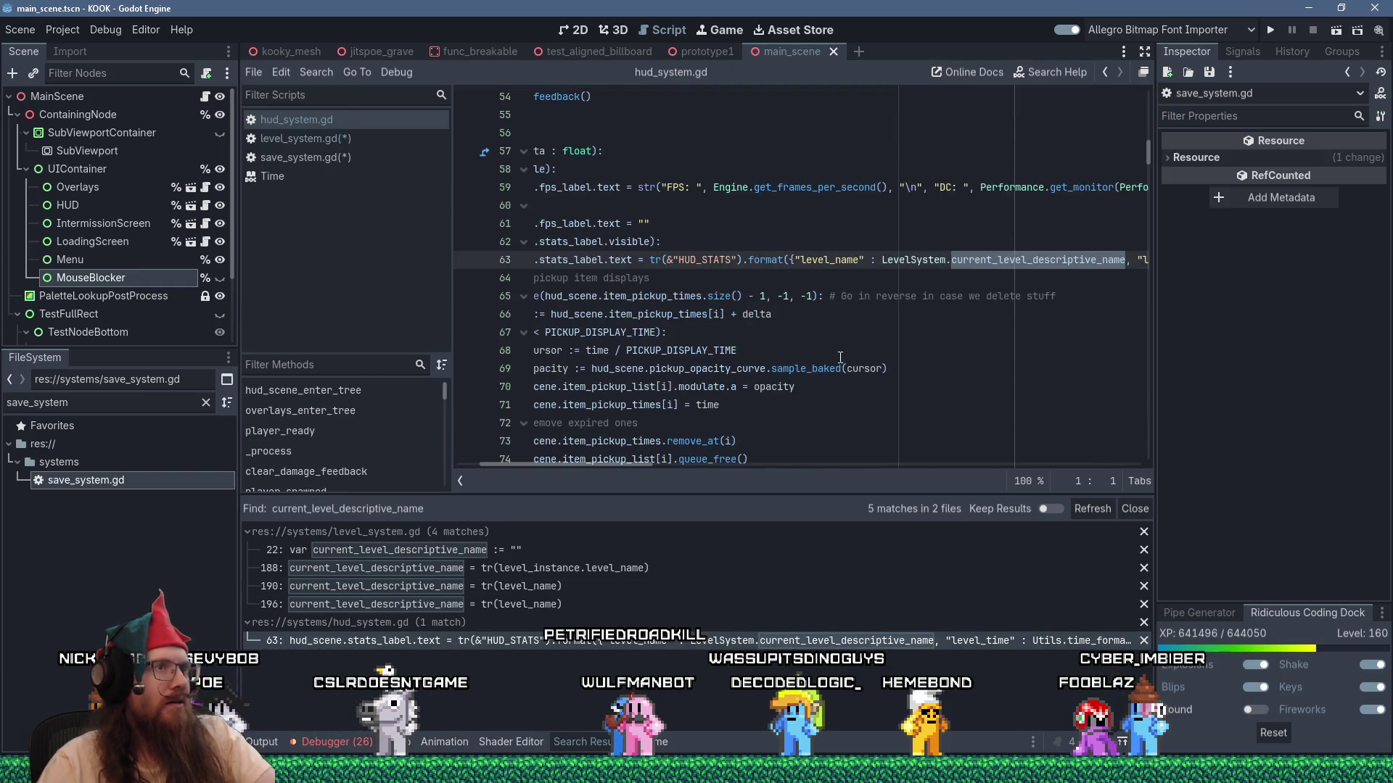
click(882, 262)
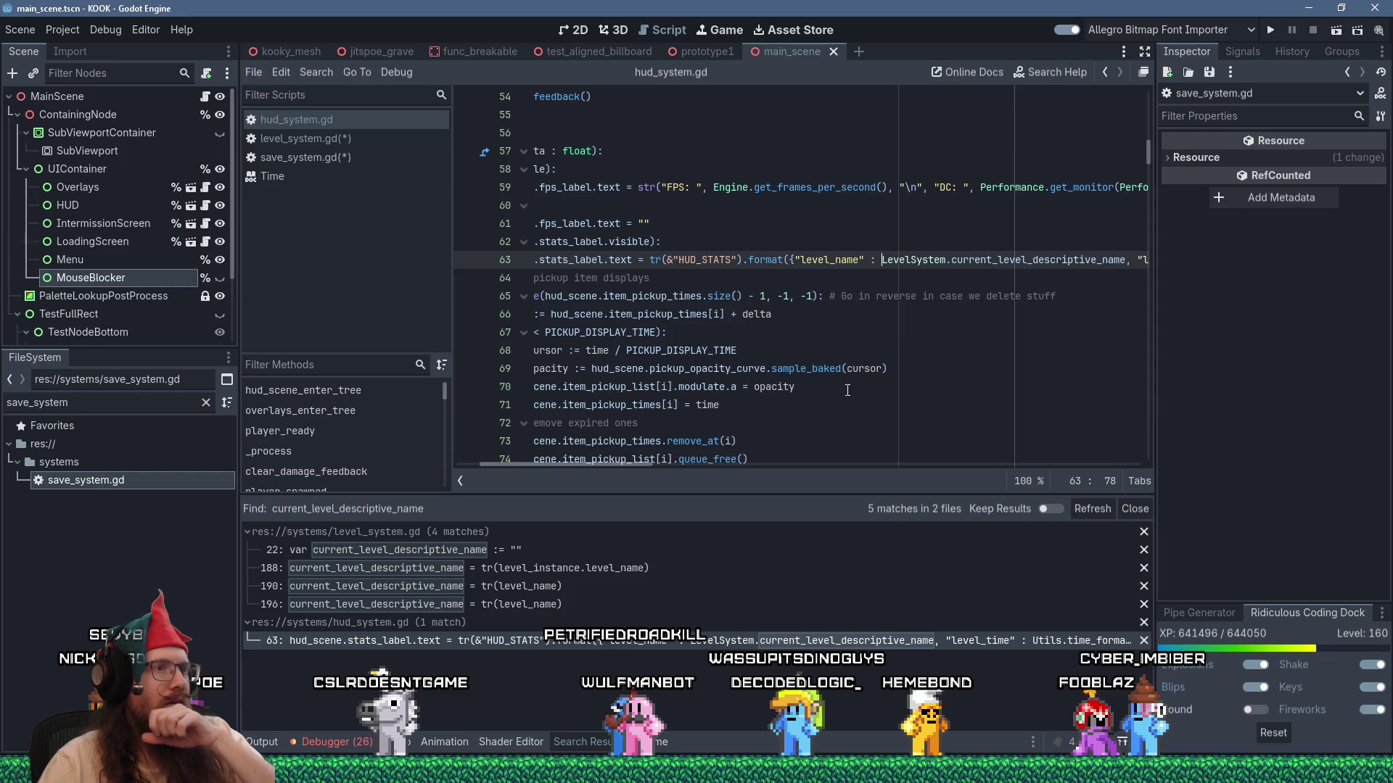
text(tr()
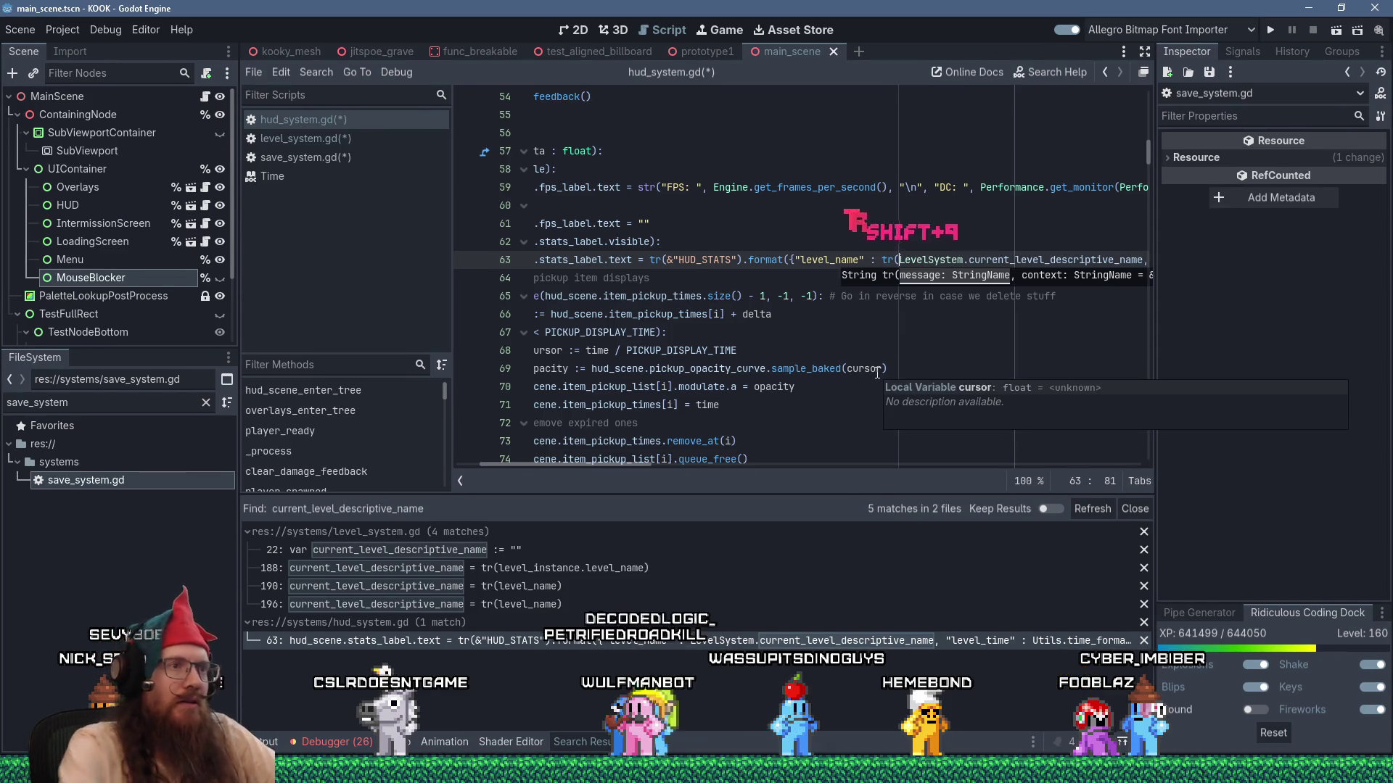
drag(630, 463, 694, 455)
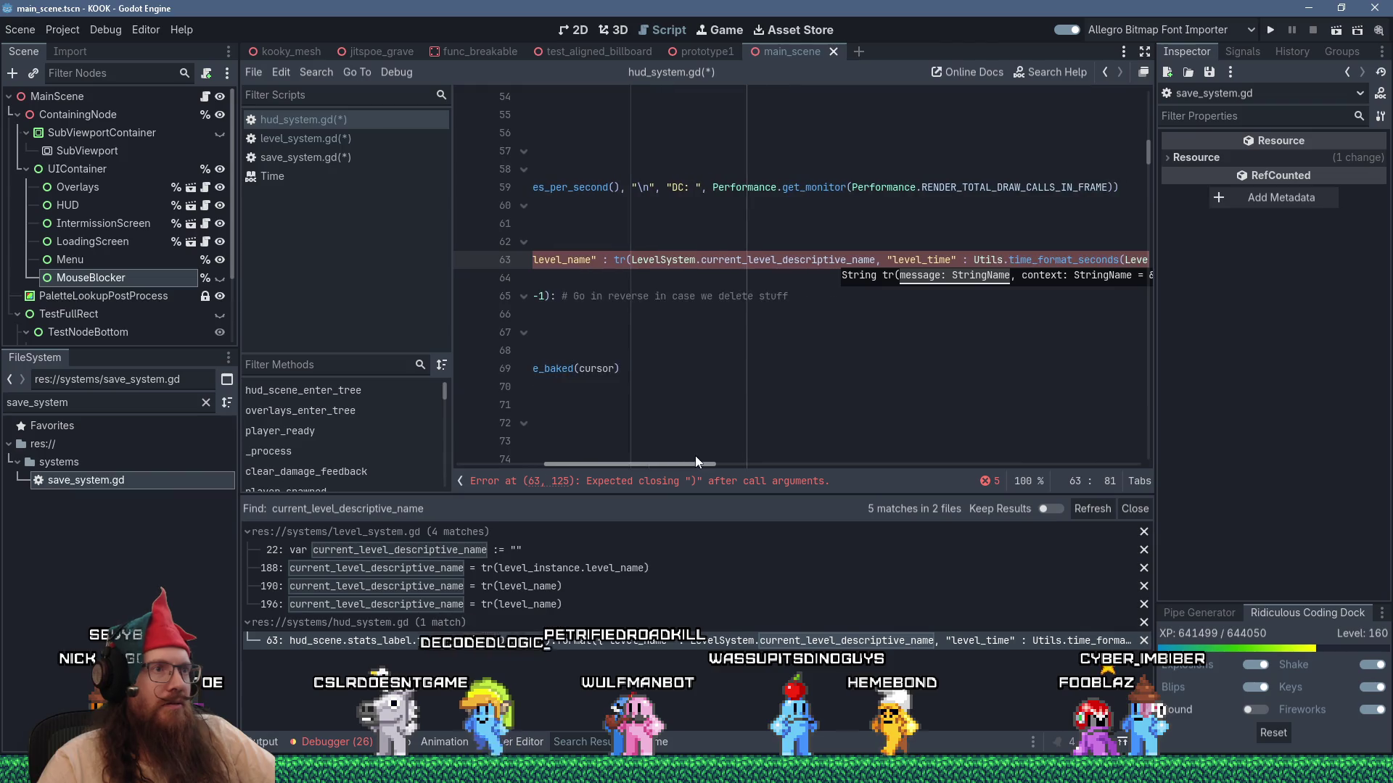
click(875, 259)
text())
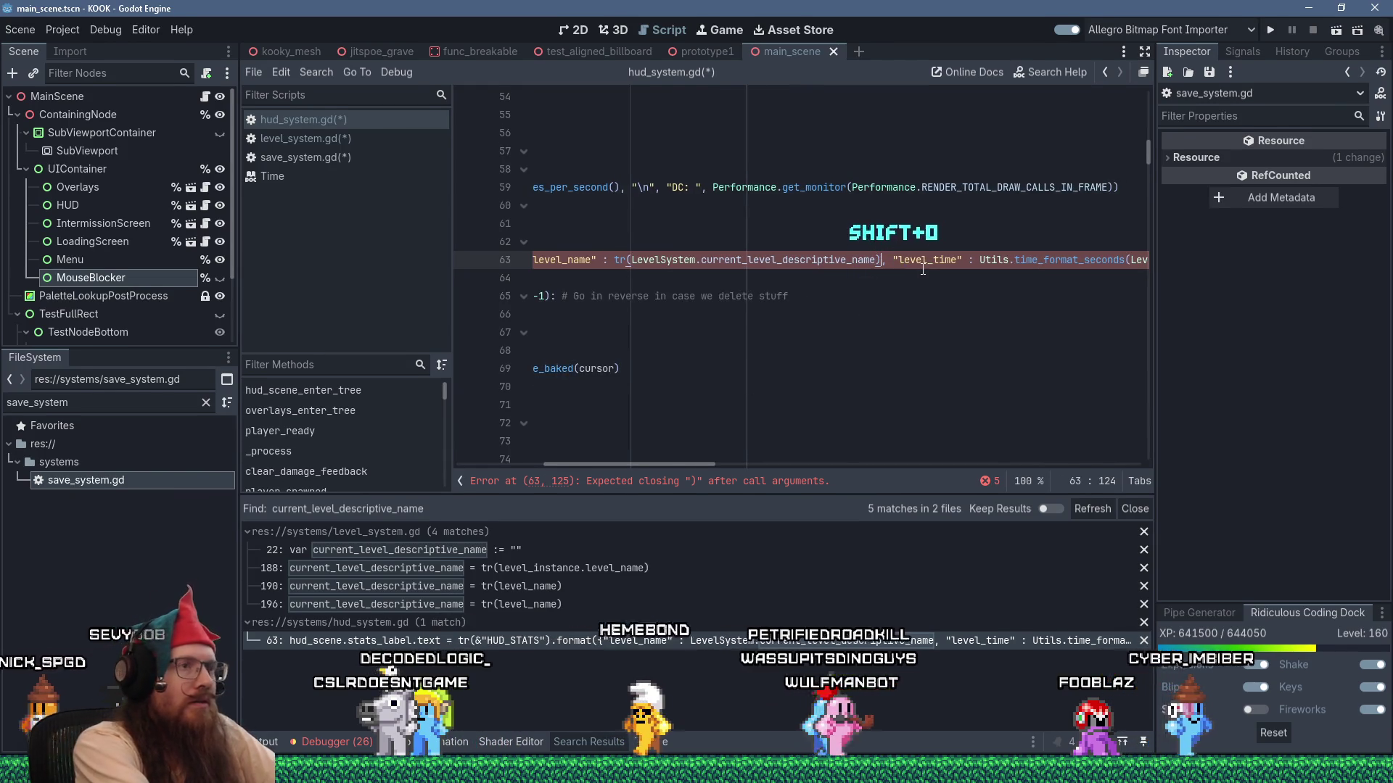
key(ctrl+s)
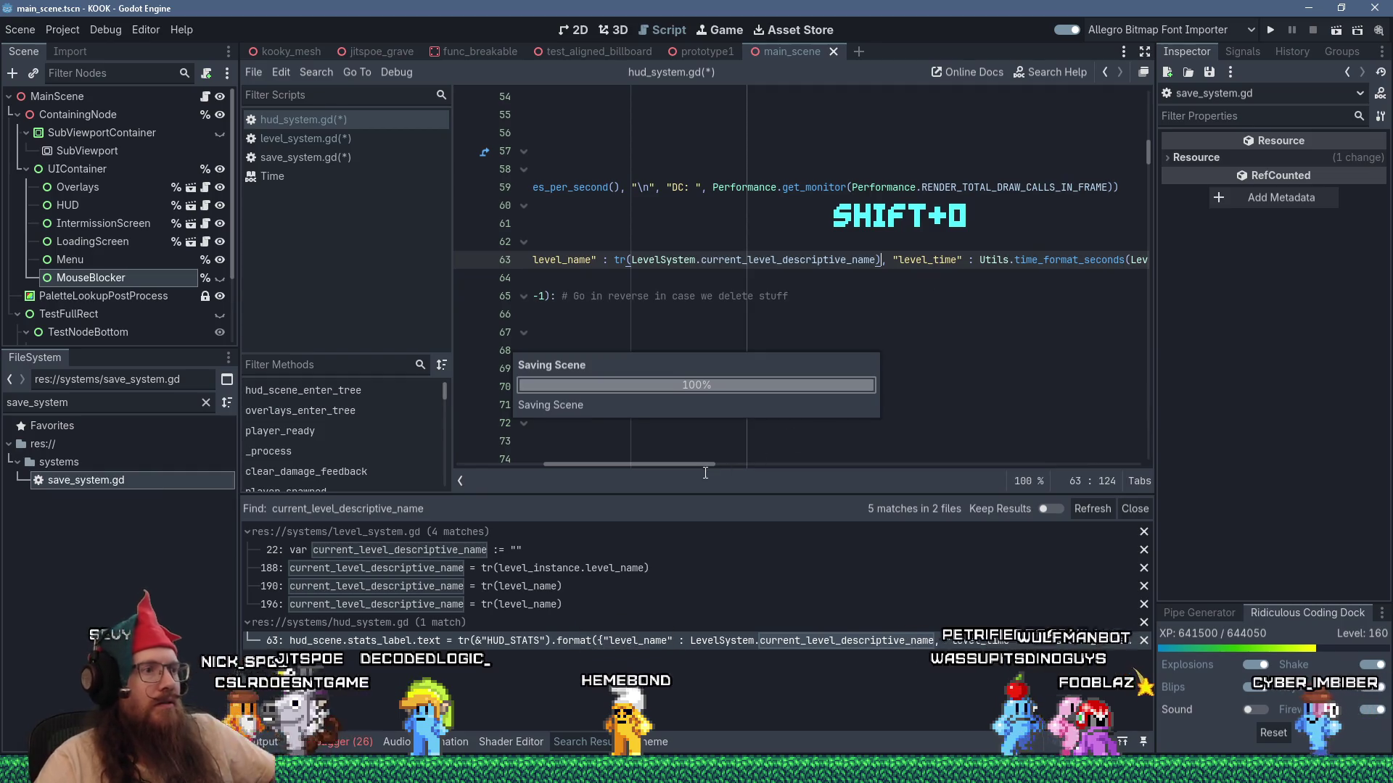
drag(706, 461, 592, 450)
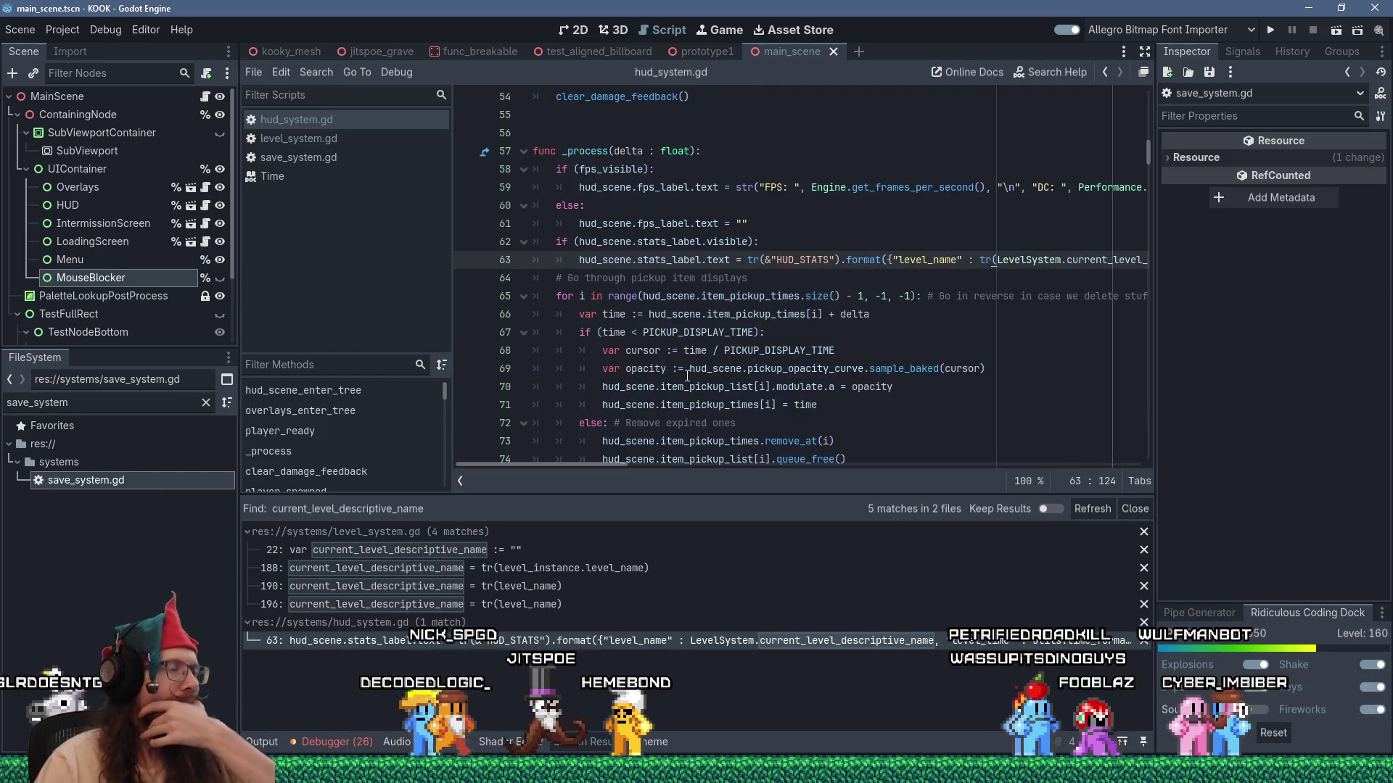
Scroll through the current script, stopping at the _process function line.
scroll(687, 376, up, 2)
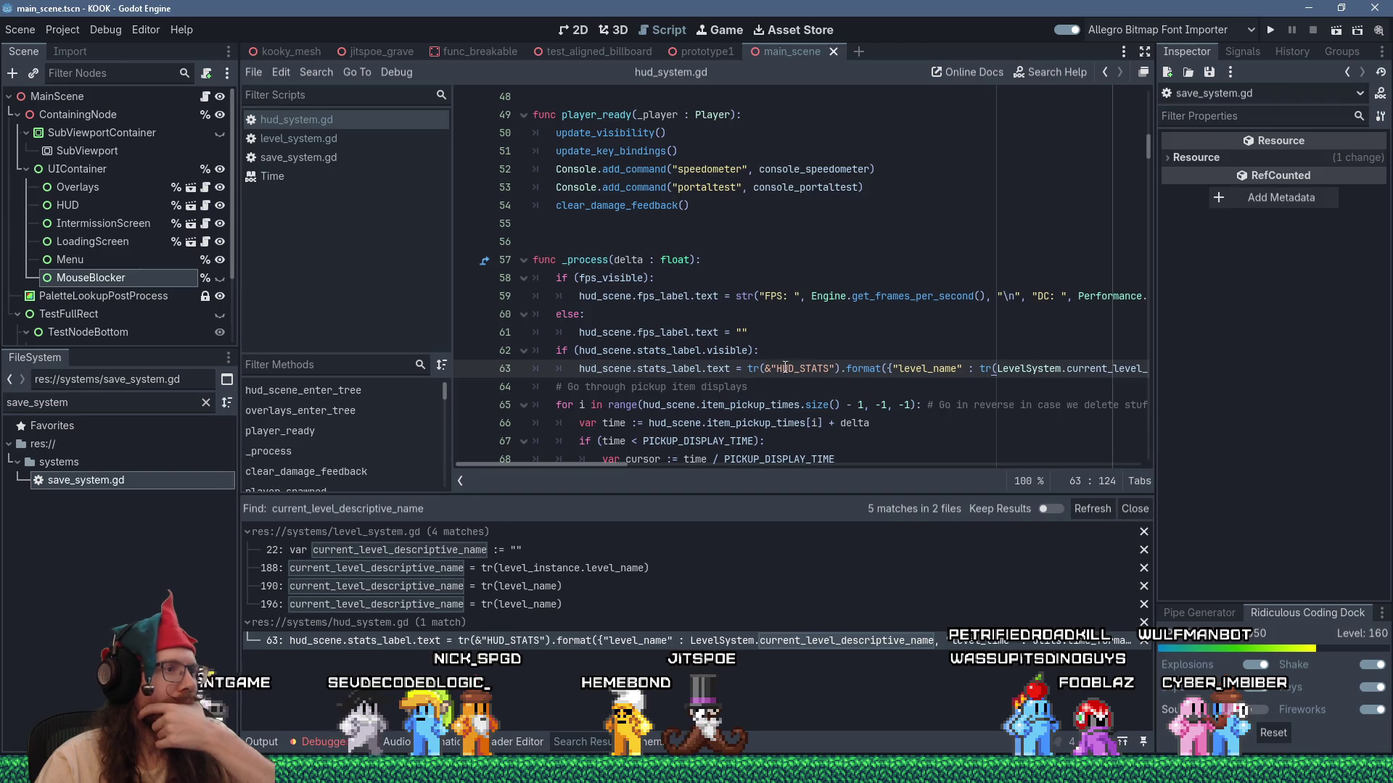
mouse_move(569, 461)
mouse_down()
mouse_move(719, 466)
mouse_move(517, 467)
mouse_up()
scroll(563, 428, up, 10)
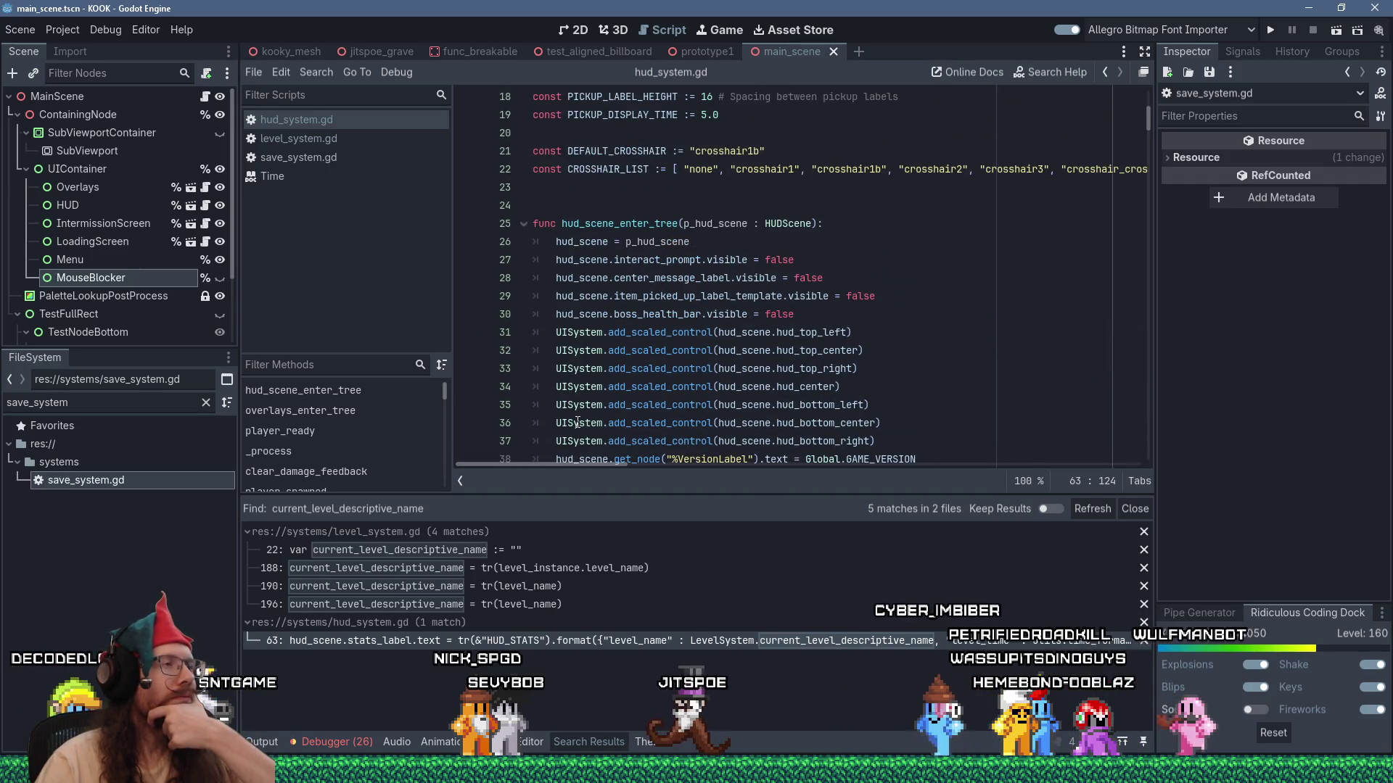
scroll(653, 428, down, 10)
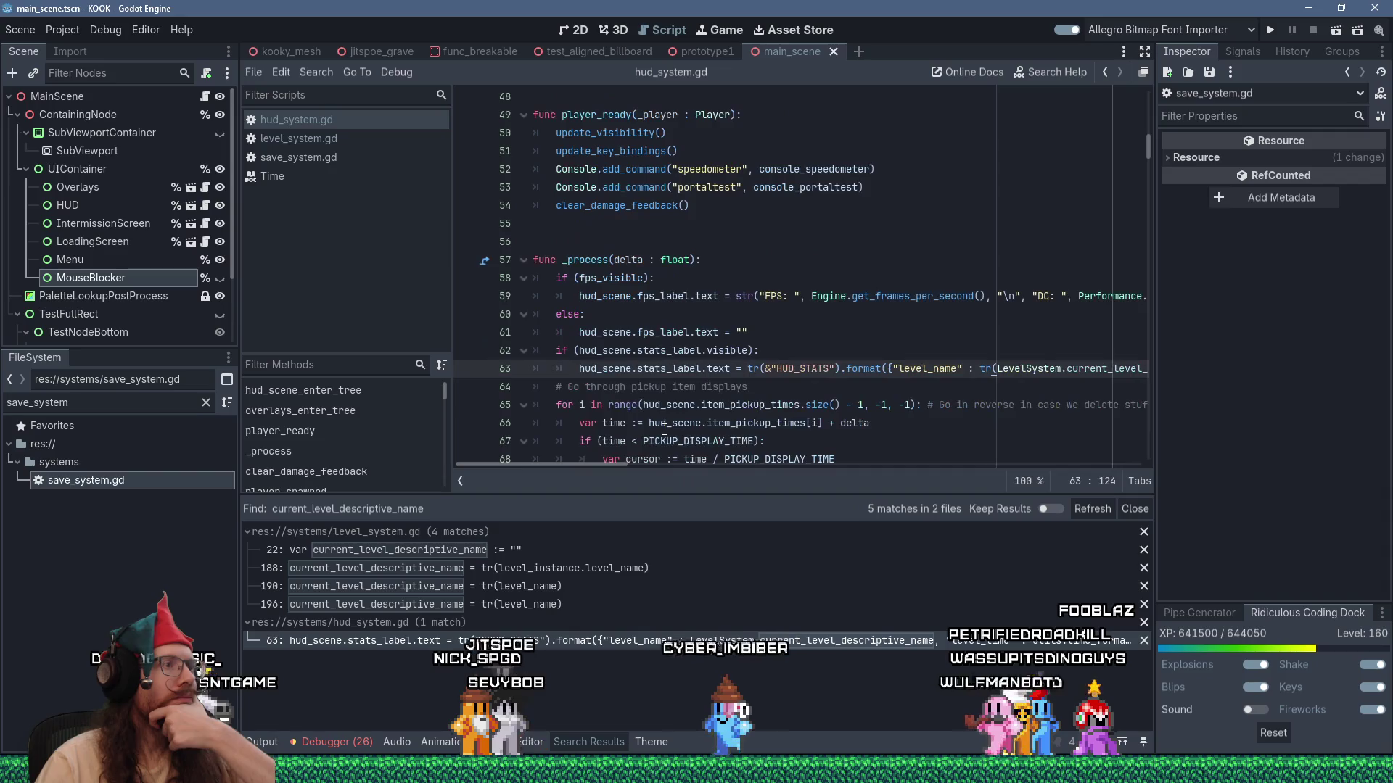
scroll(665, 430, down, 12)
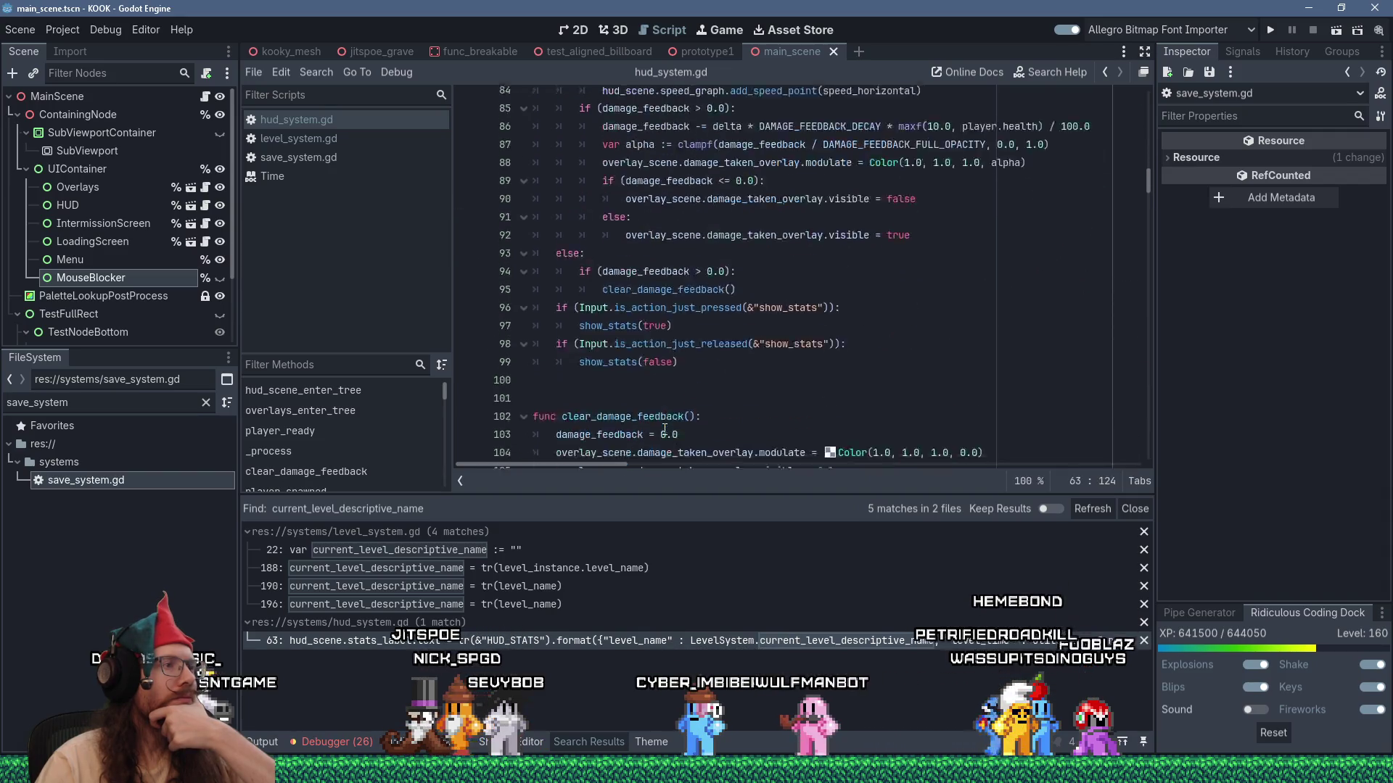
scroll(664, 429, down, 3)
scroll(771, 413, up, 6)
scroll(771, 414, up, 8)
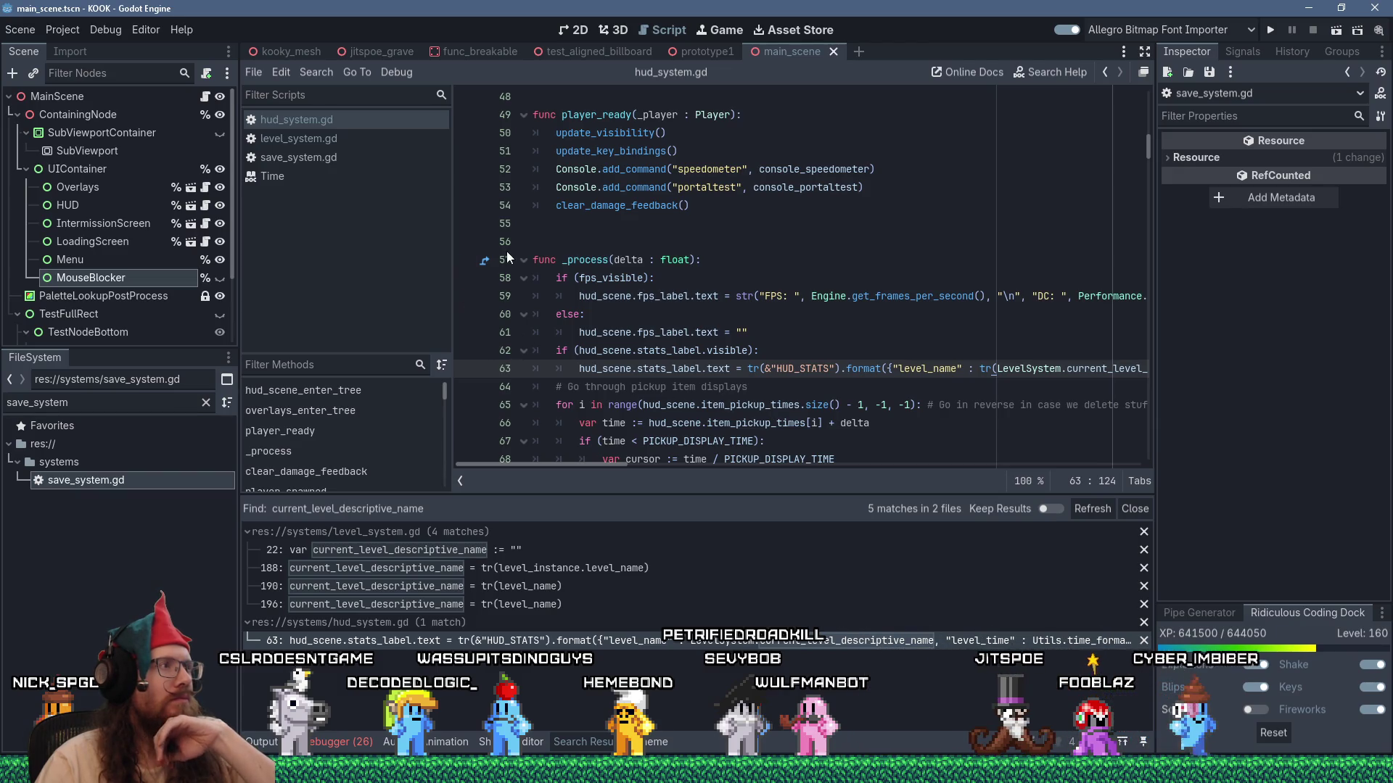
click(725, 261)
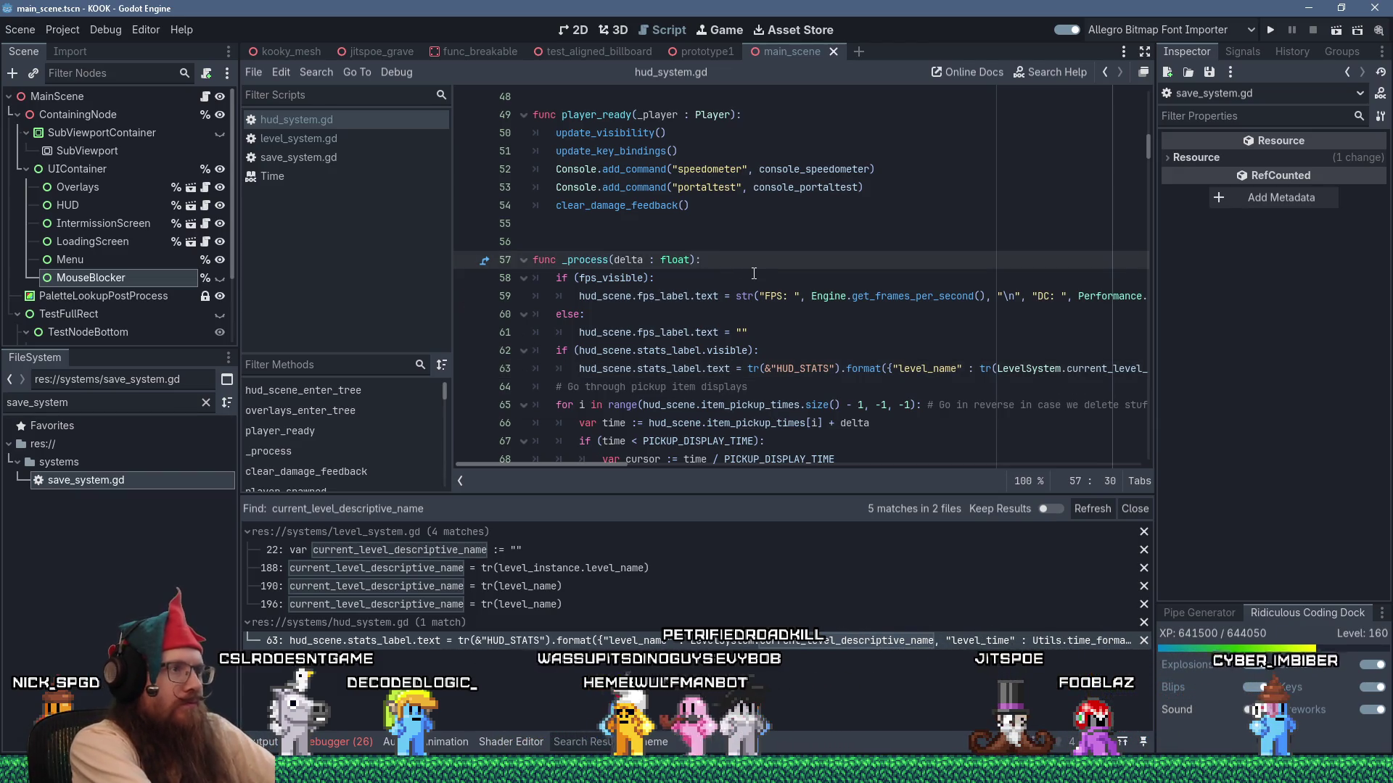
Switch to level_system.gd and read through level_resource_loaded and unload_level.
click(338, 140)
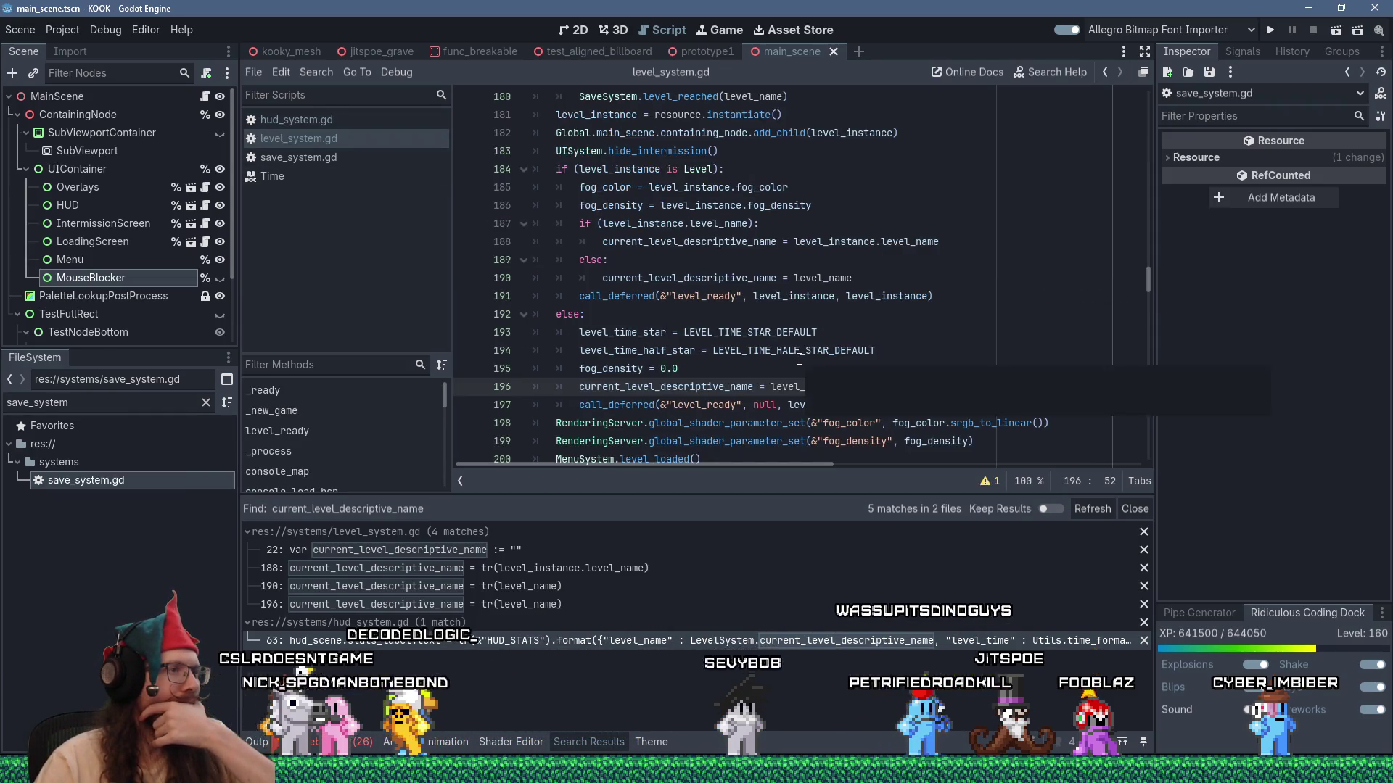
scroll(734, 255, down, 4)
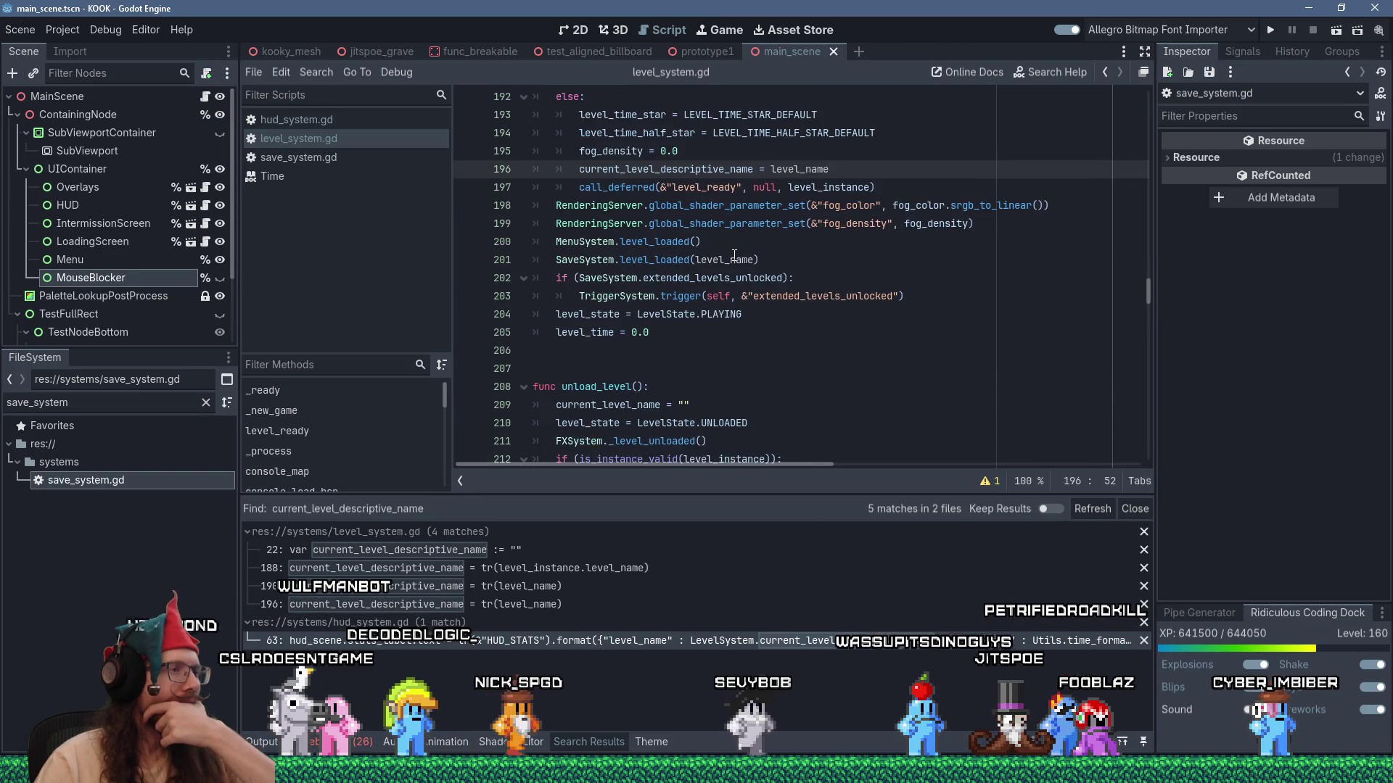
scroll(734, 255, up, 3)
scroll(734, 255, up, 2)
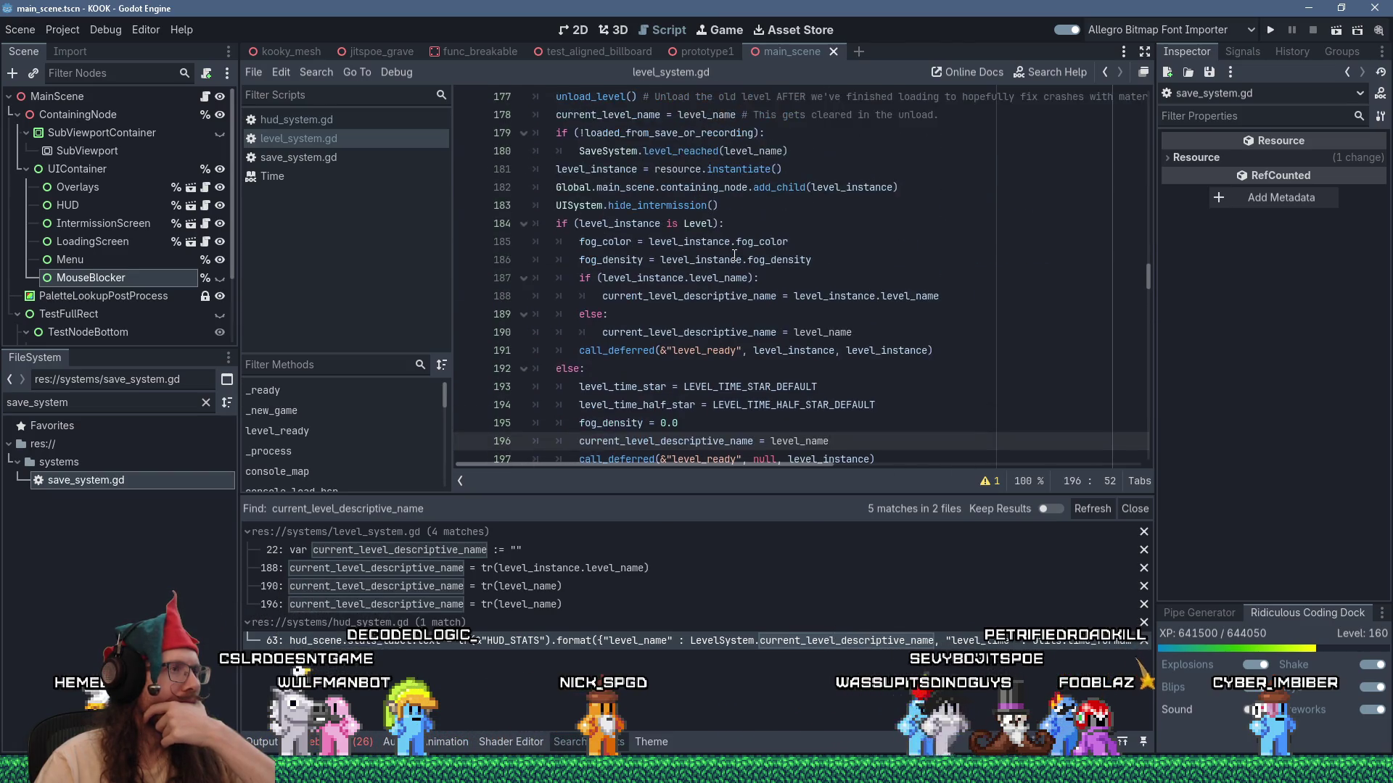
scroll(734, 255, up, 3)
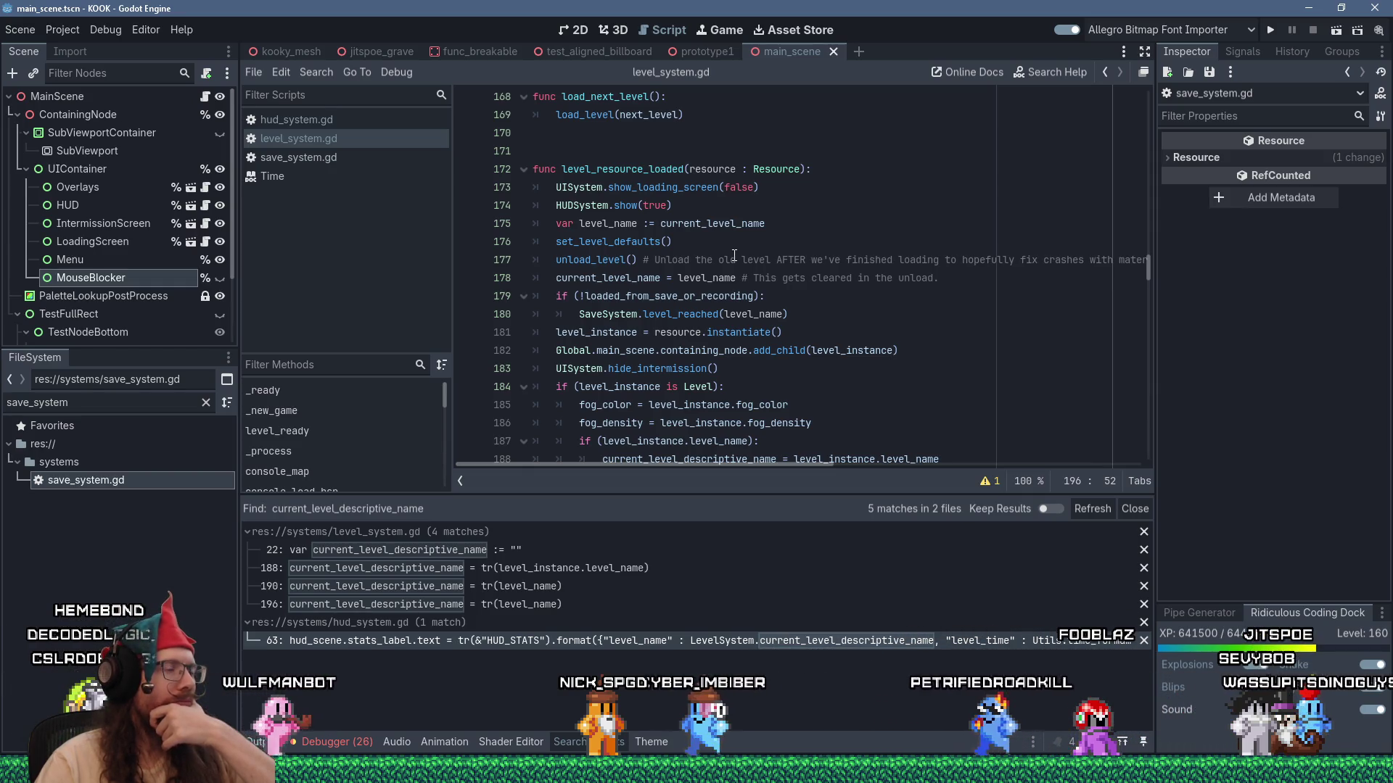
scroll(734, 256, down, 10)
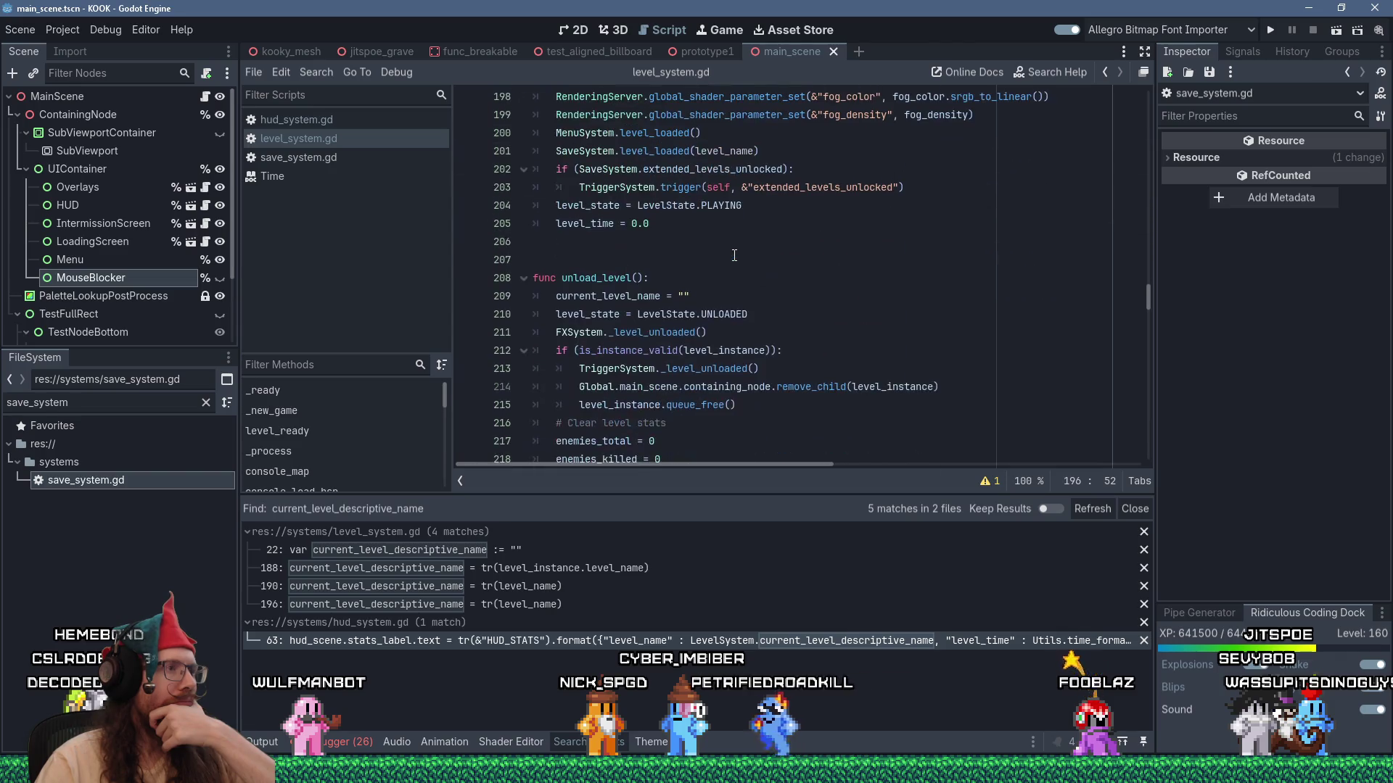
click(781, 258)
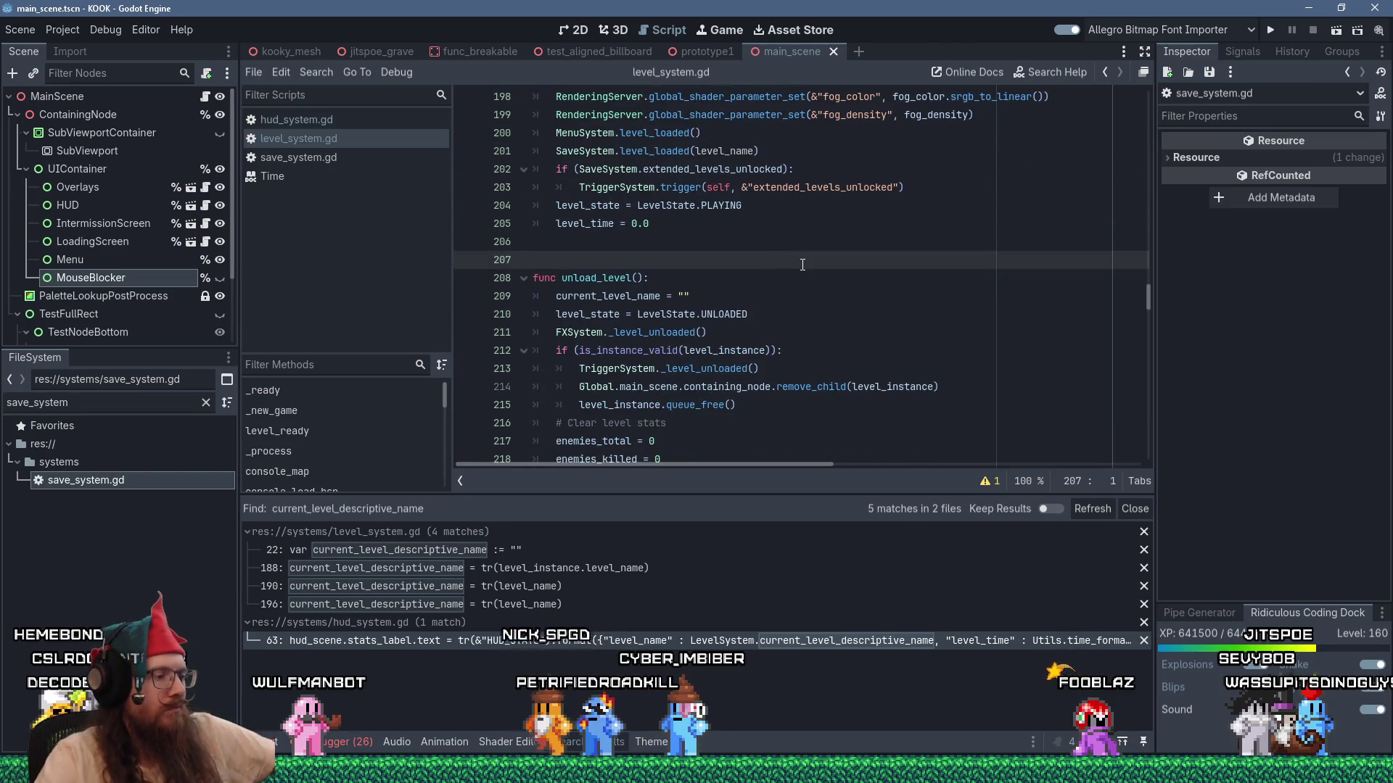
Search for load_level, then close level_system.gd and hud_system.gd to return to save_system.gd.
key(ctrl+f)
text(load_l)
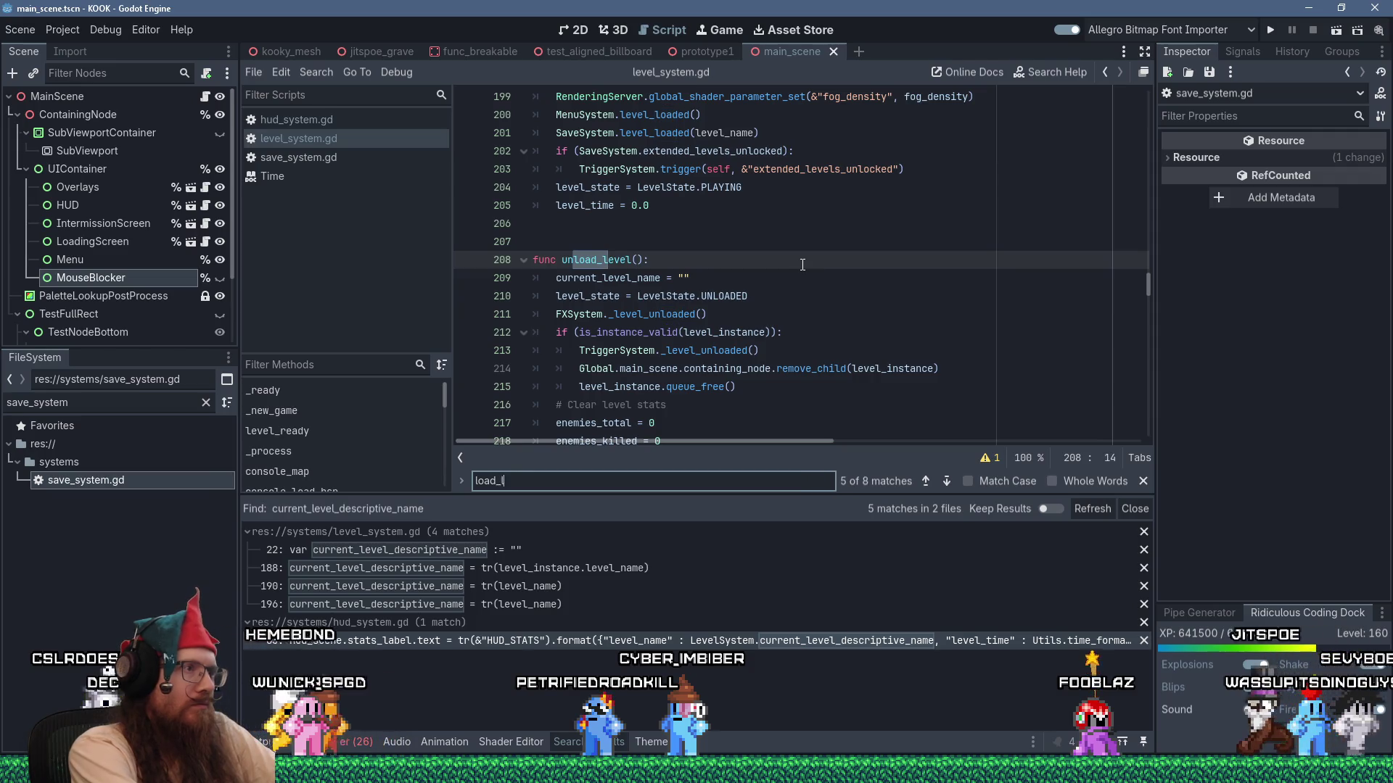
text(evel)
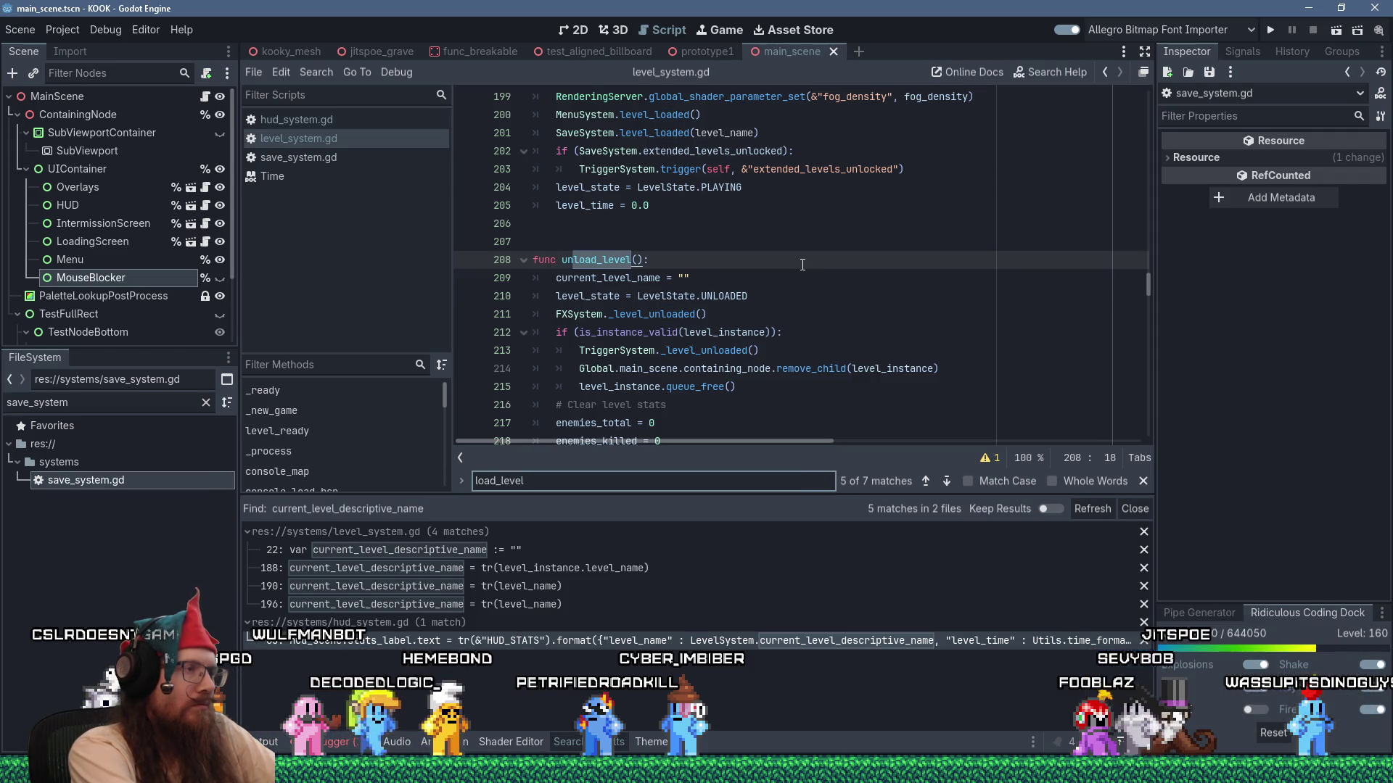
key(Return)
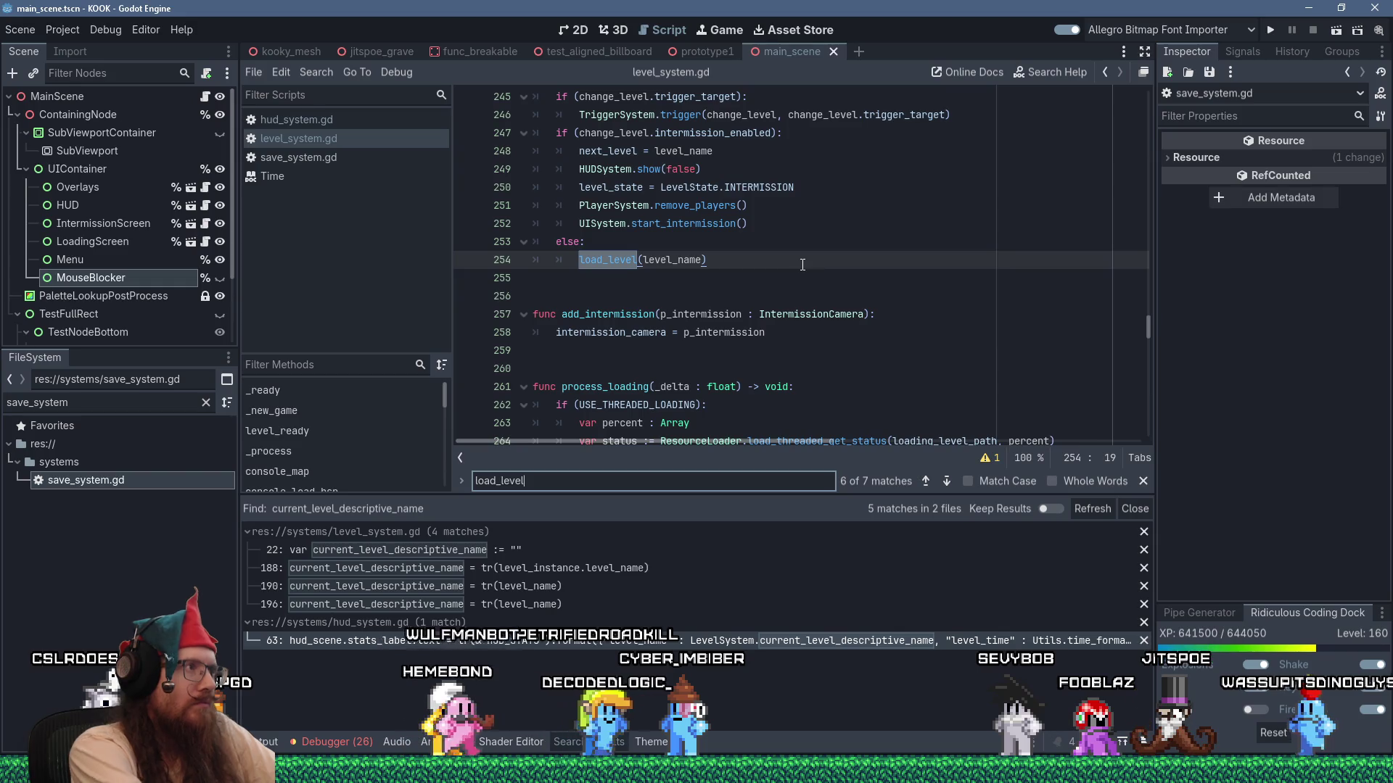
key(ctrl+w)
key(BackSpace)
key(BackSpace)
key(BackSpace)
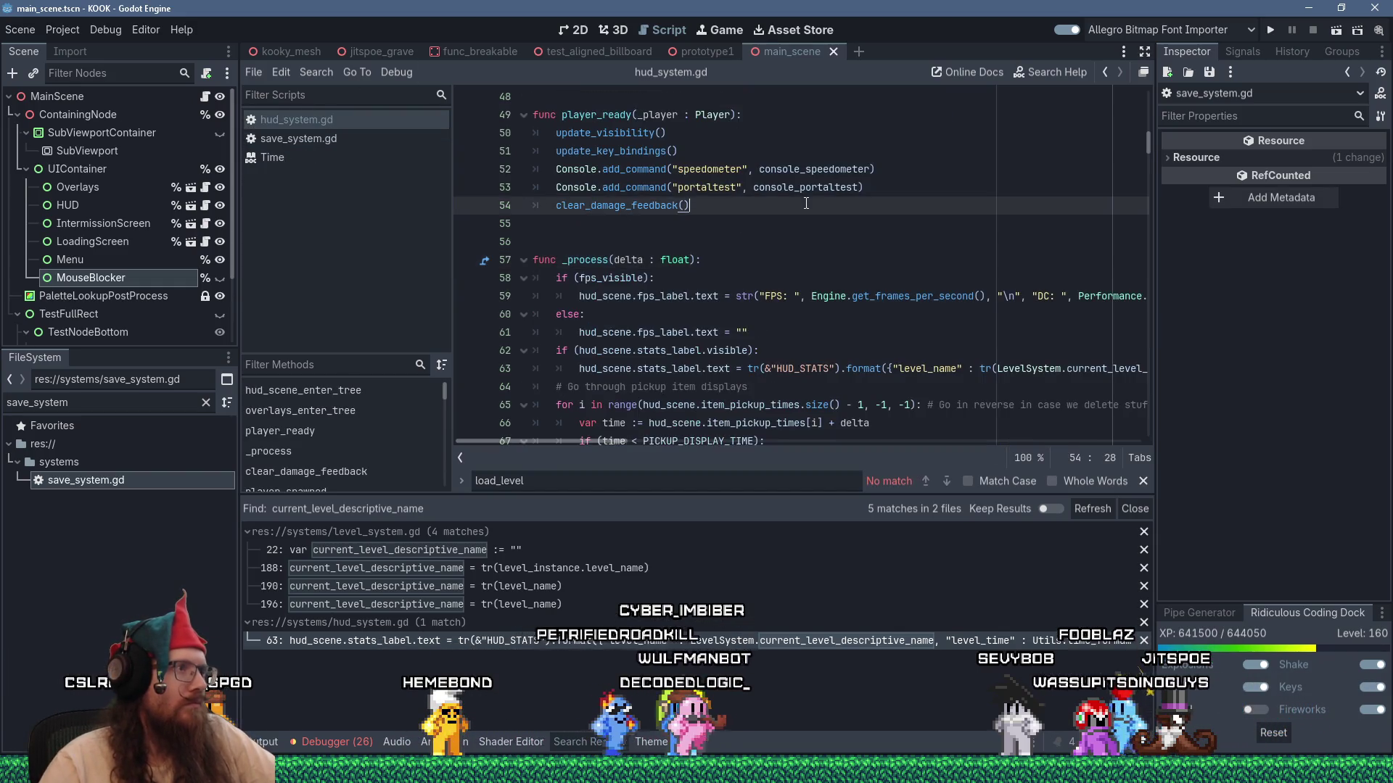
text(_sa)
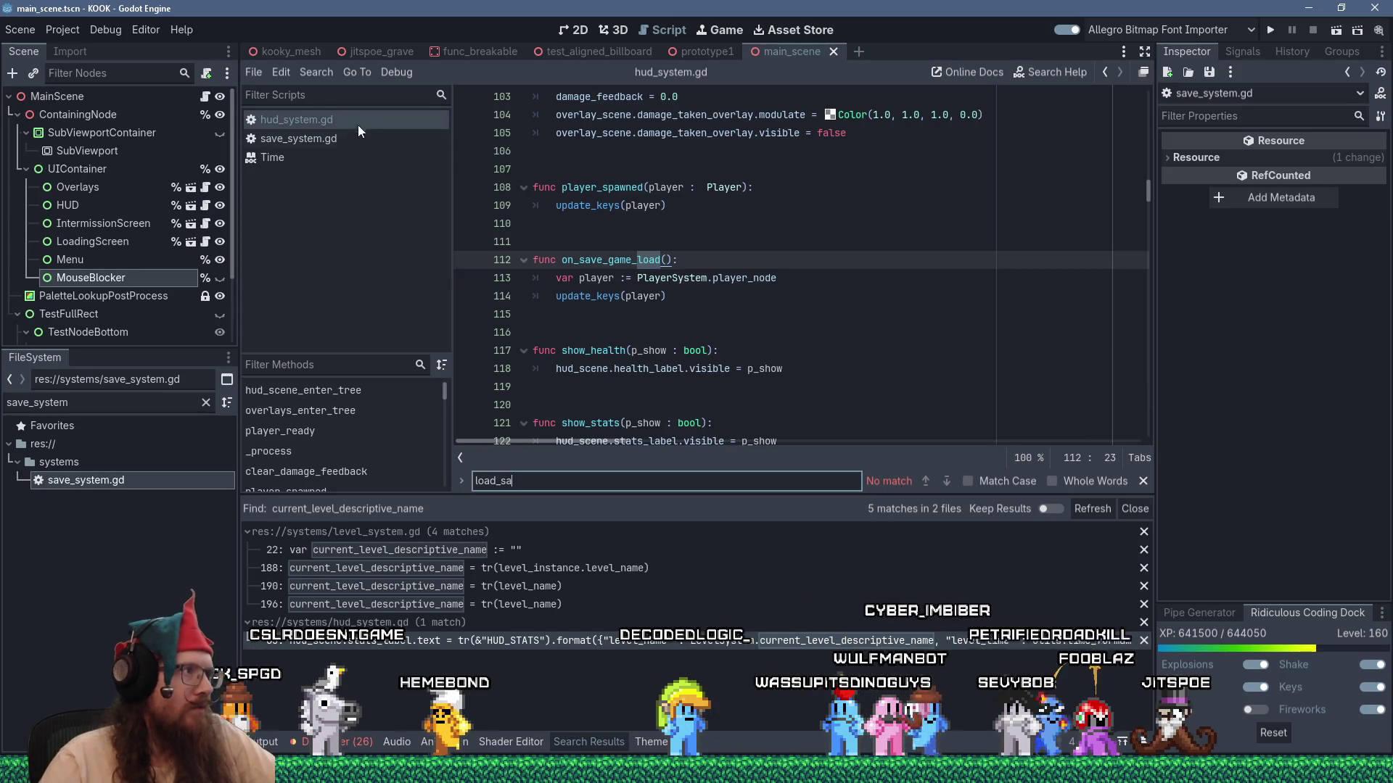
key(ctrl+w)
key(Escape)
click(770, 151)
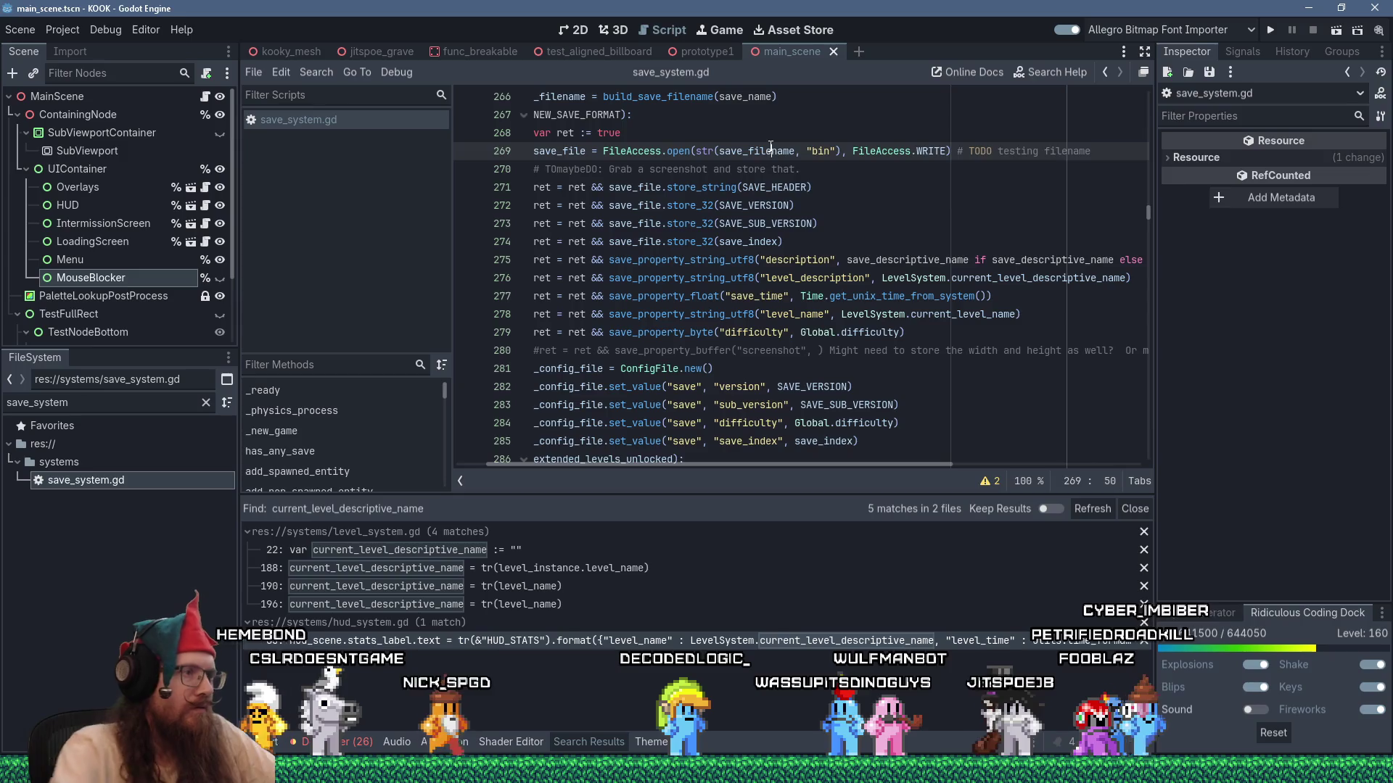
Find the load_save_file( definition and add a blank line at the top of its body.
key(ctrl+f)
text(ve_file()
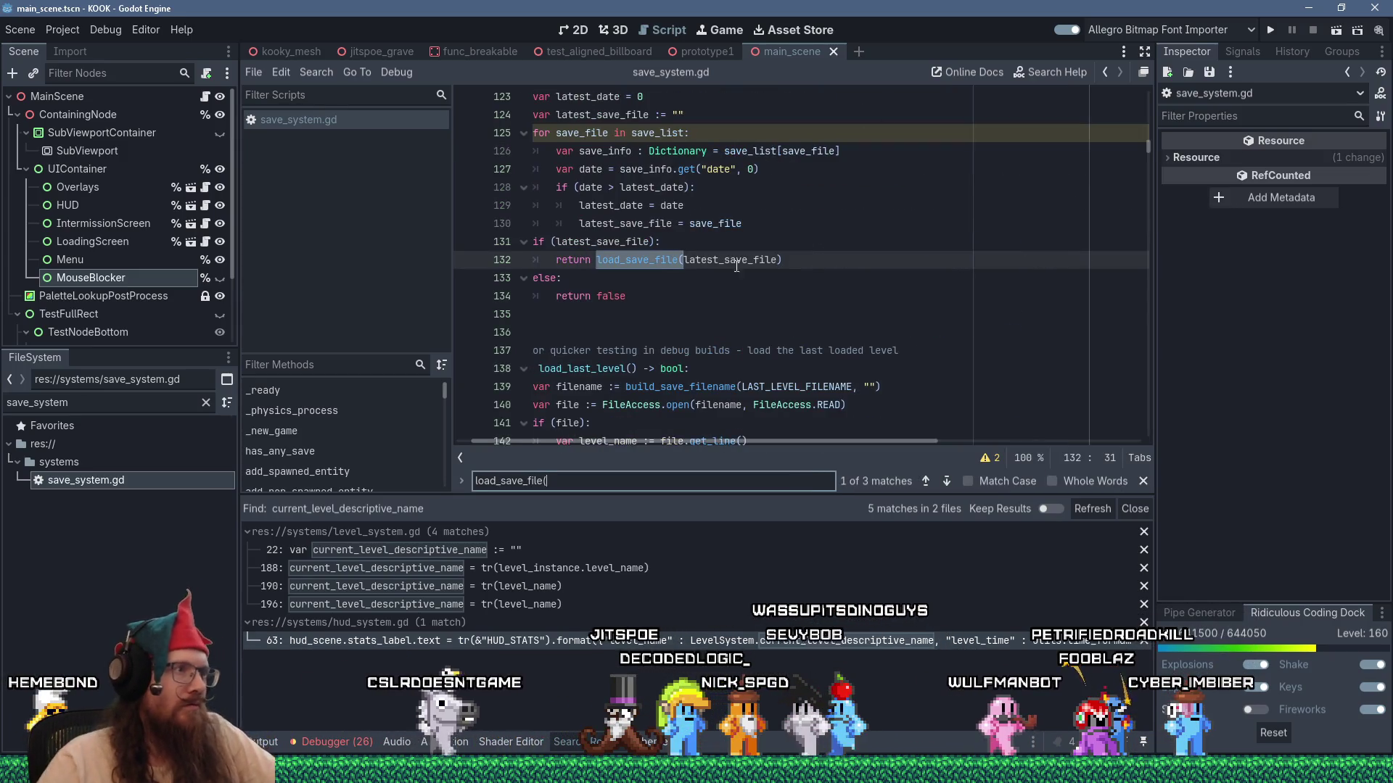
ctrl+click(639, 260)
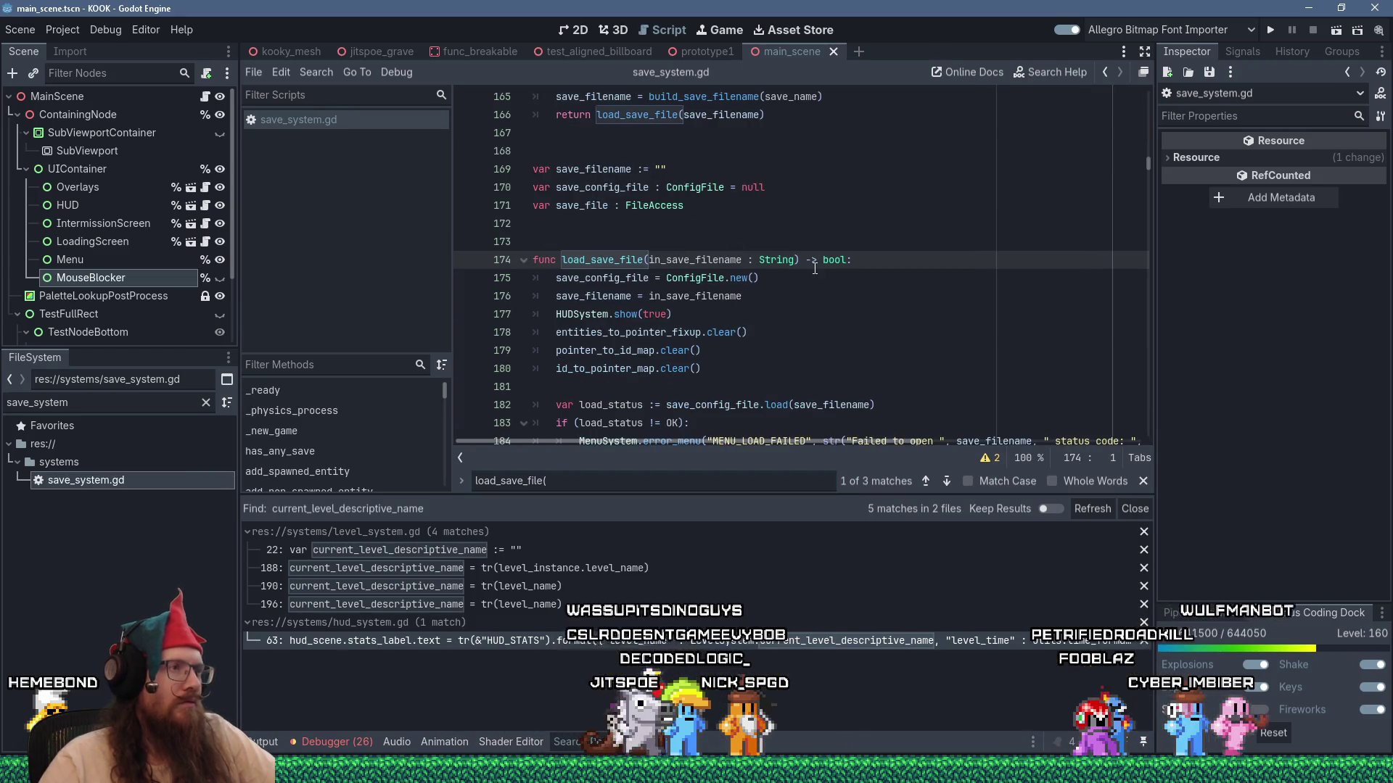
scroll(815, 269, down, 1)
scroll(815, 268, down, 1)
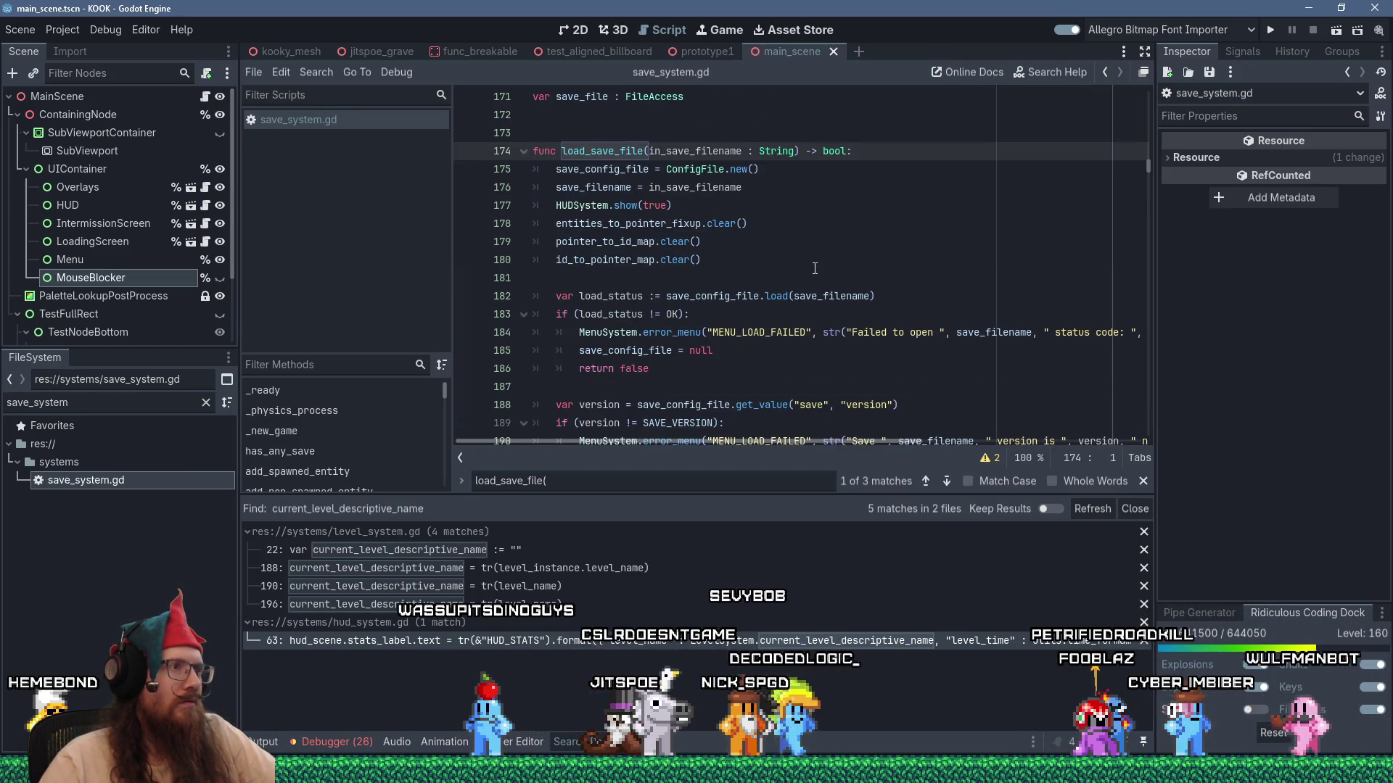
scroll(815, 269, down, 1)
scroll(815, 268, up, 3)
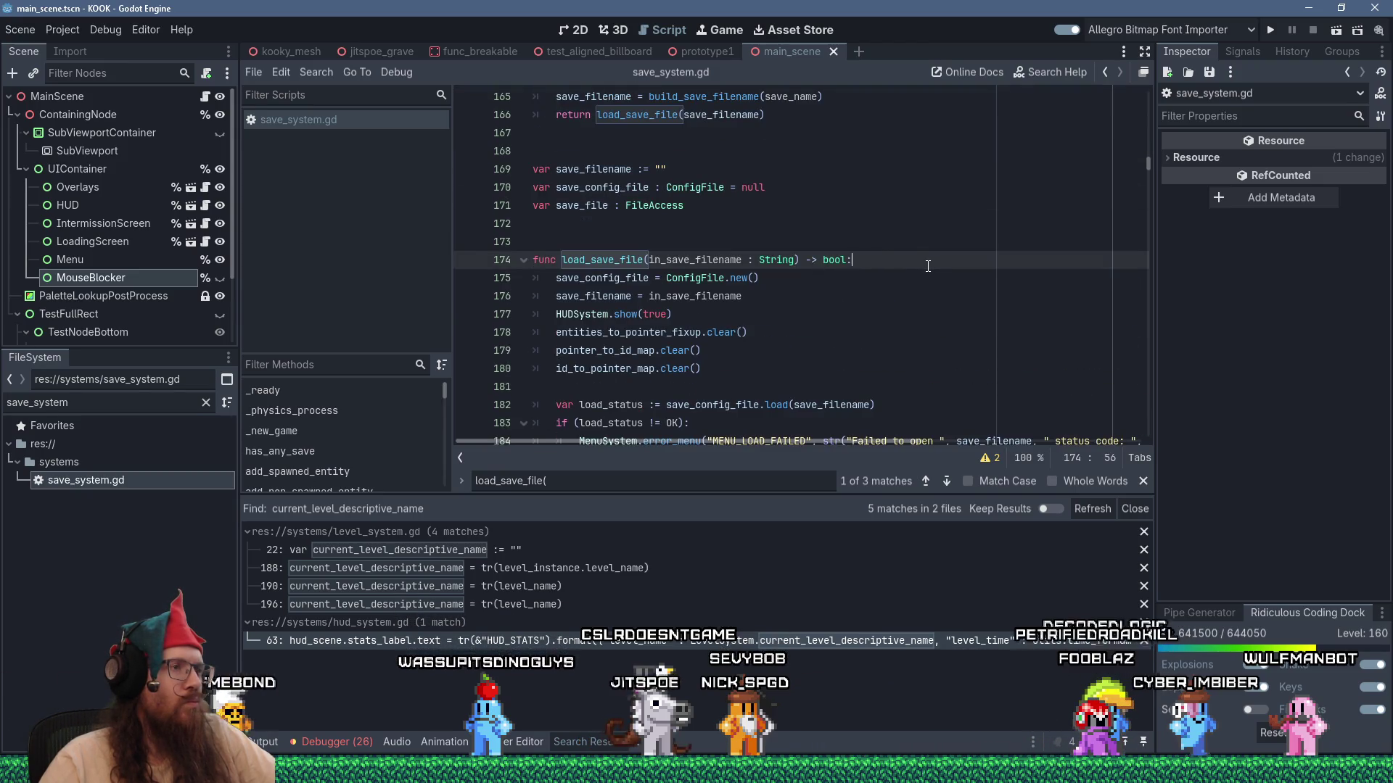
scroll(928, 267, down, 3)
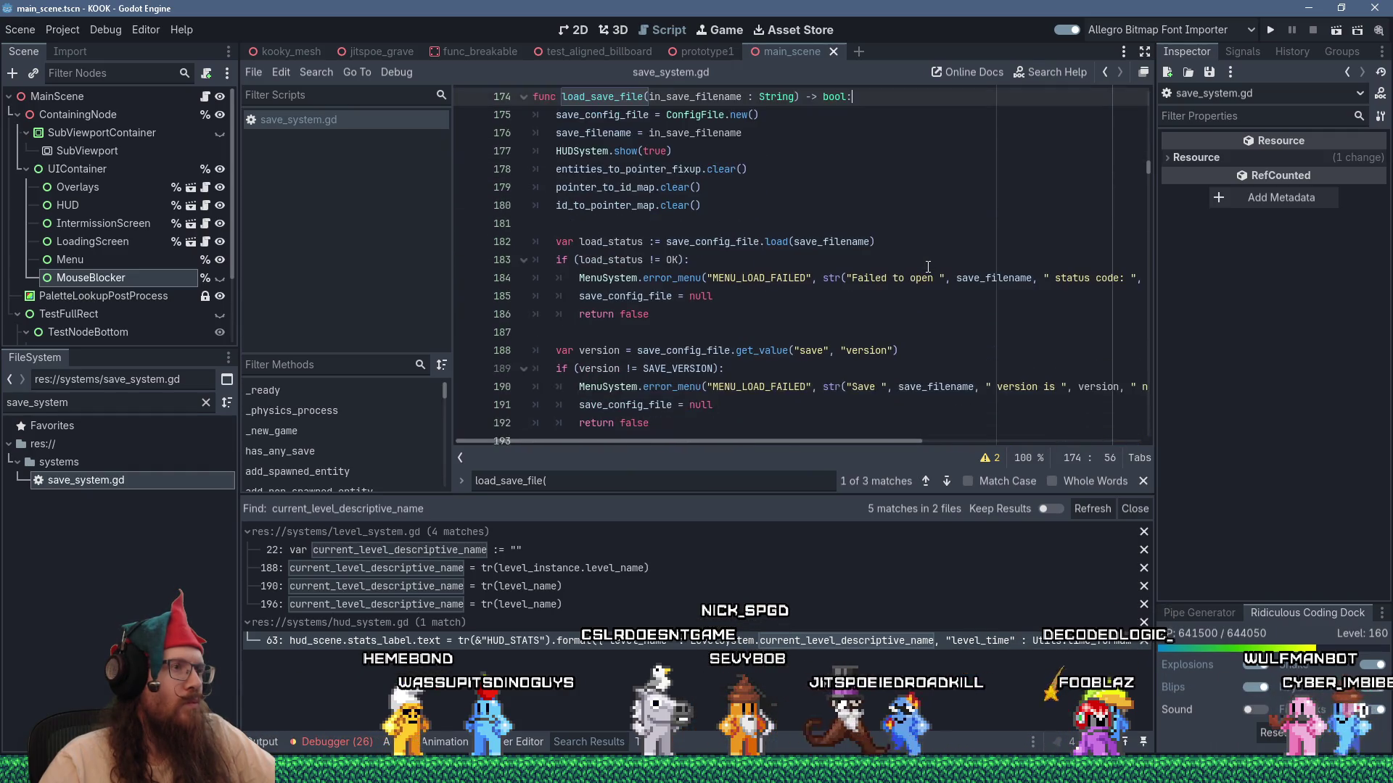
scroll(927, 266, up, 2)
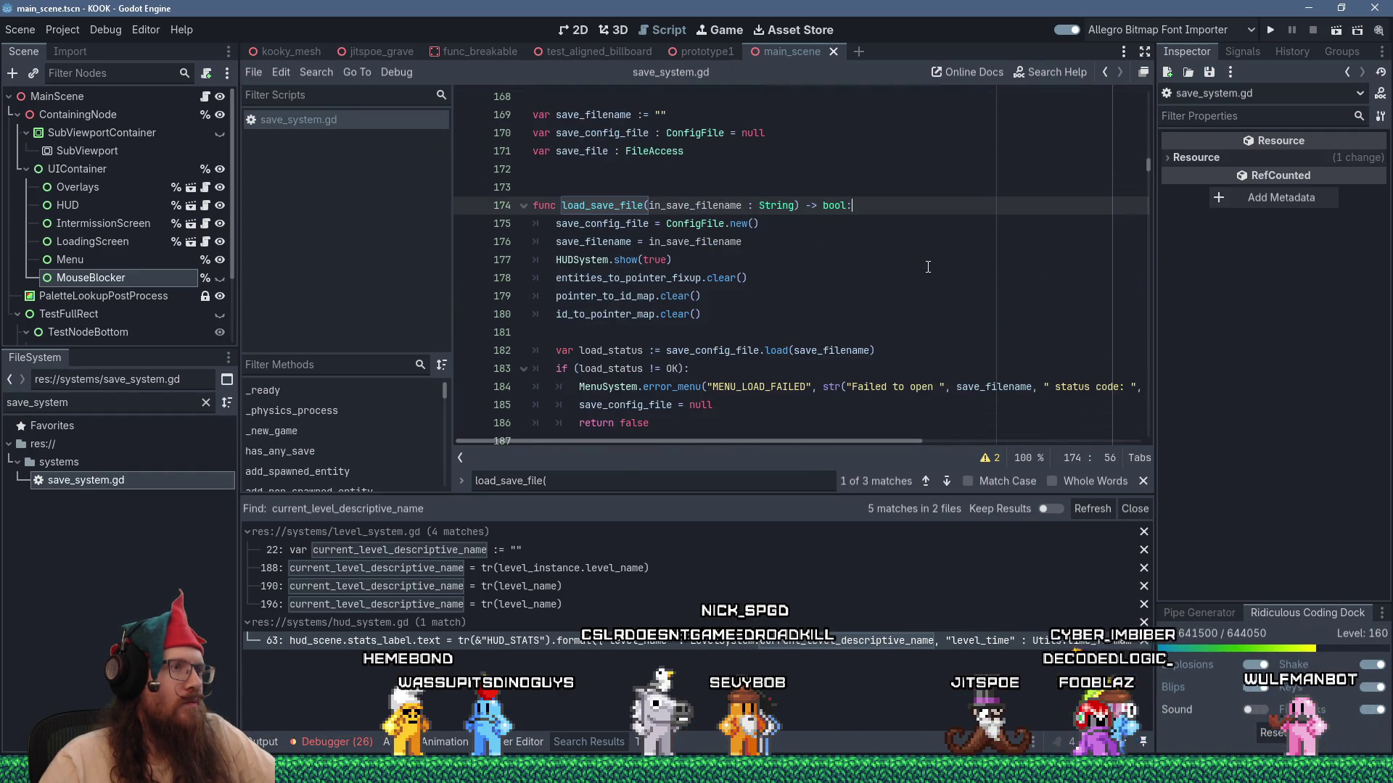
key(Return)
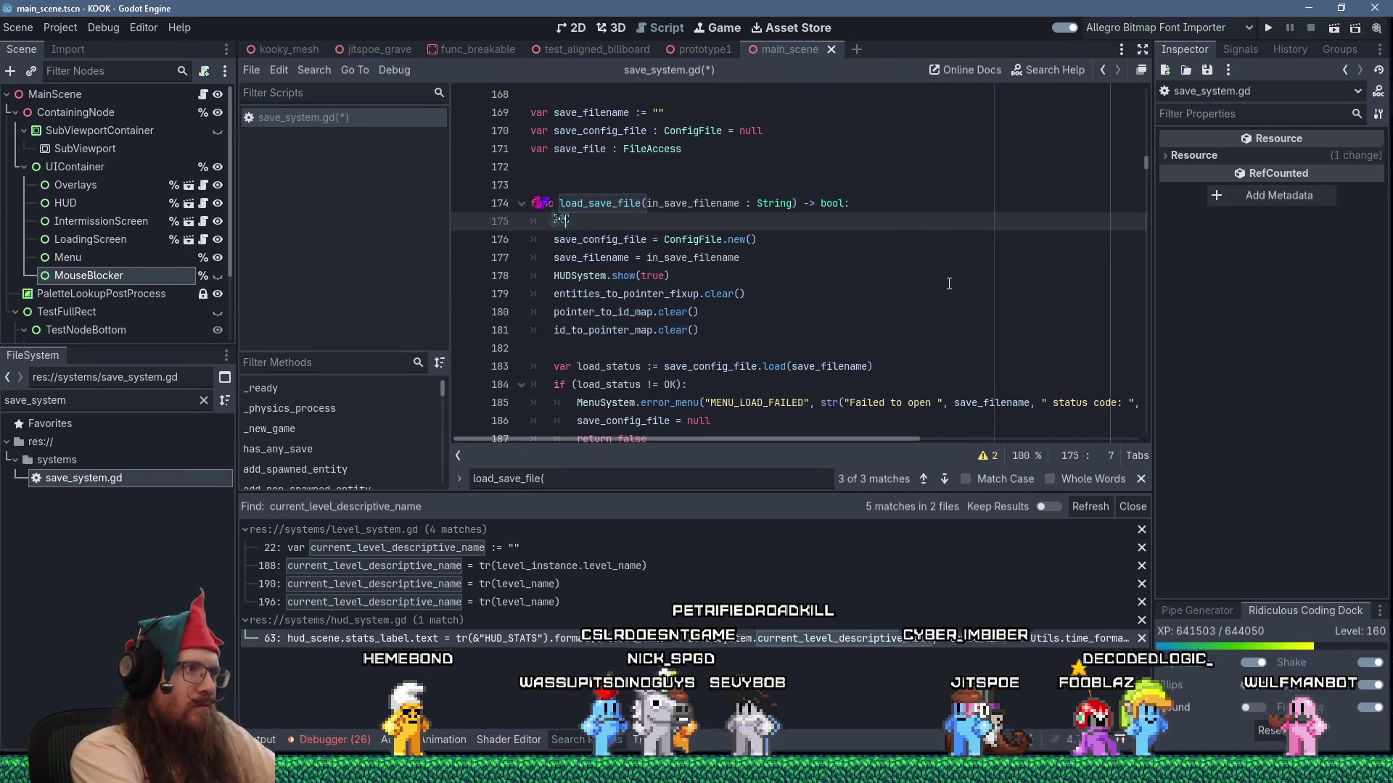
Type an 'if (NEW_SAVE_FORMAT):' line, opening an indented line beneath it.
text(if (NEW)
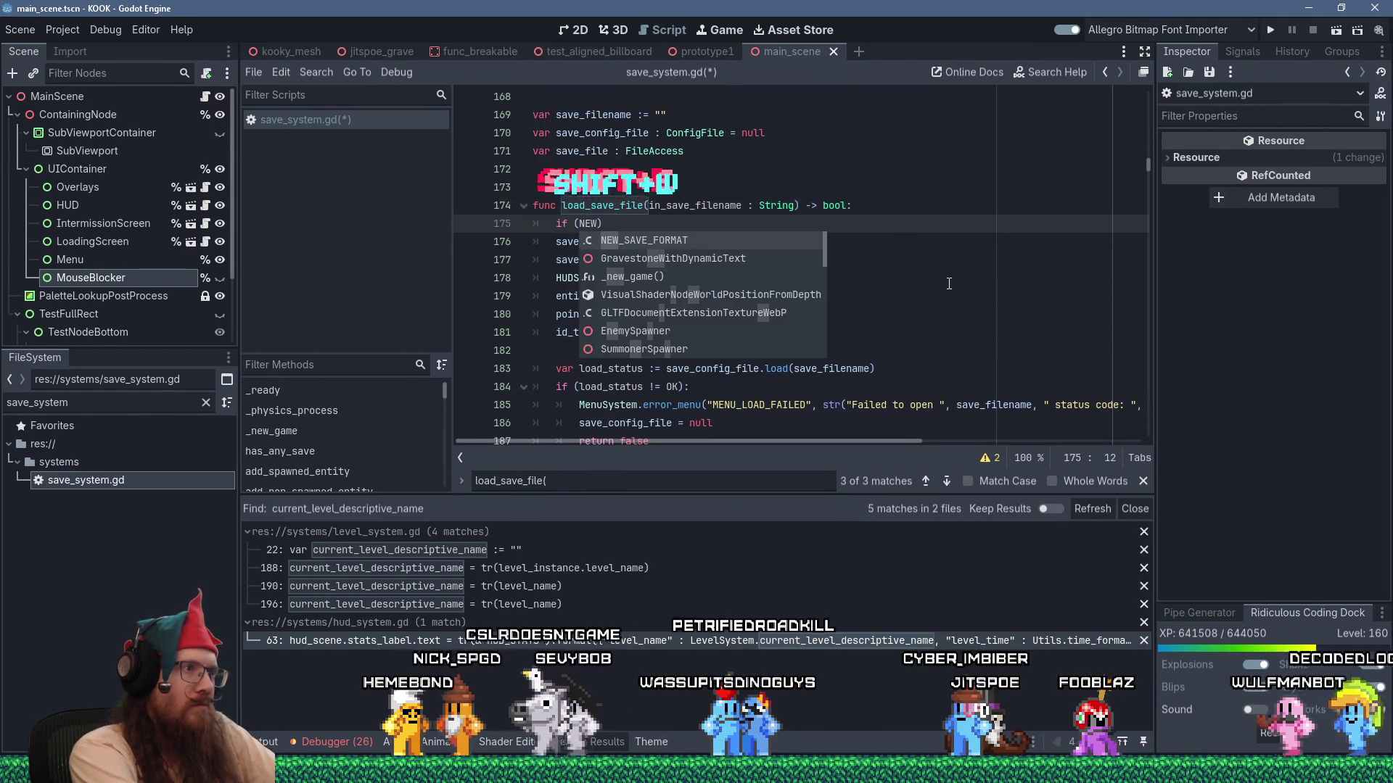
text(_)
key(Return)
text({:)
key(BackSpace)
key(BackSpace)
text(:)
key(Return)
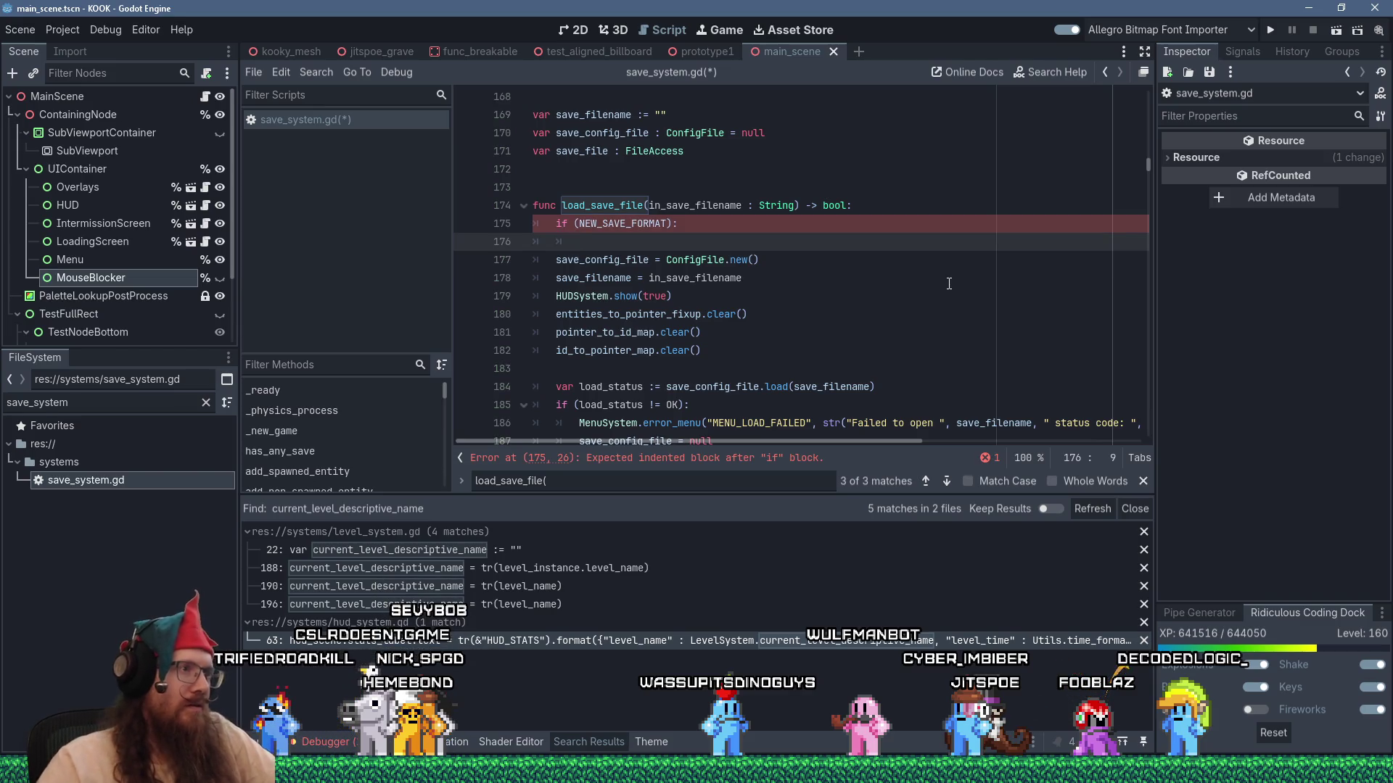
Move the misplaced if NEW_SAVE_FORMAT line to just after the map clear() calls.
double_click(623, 279)
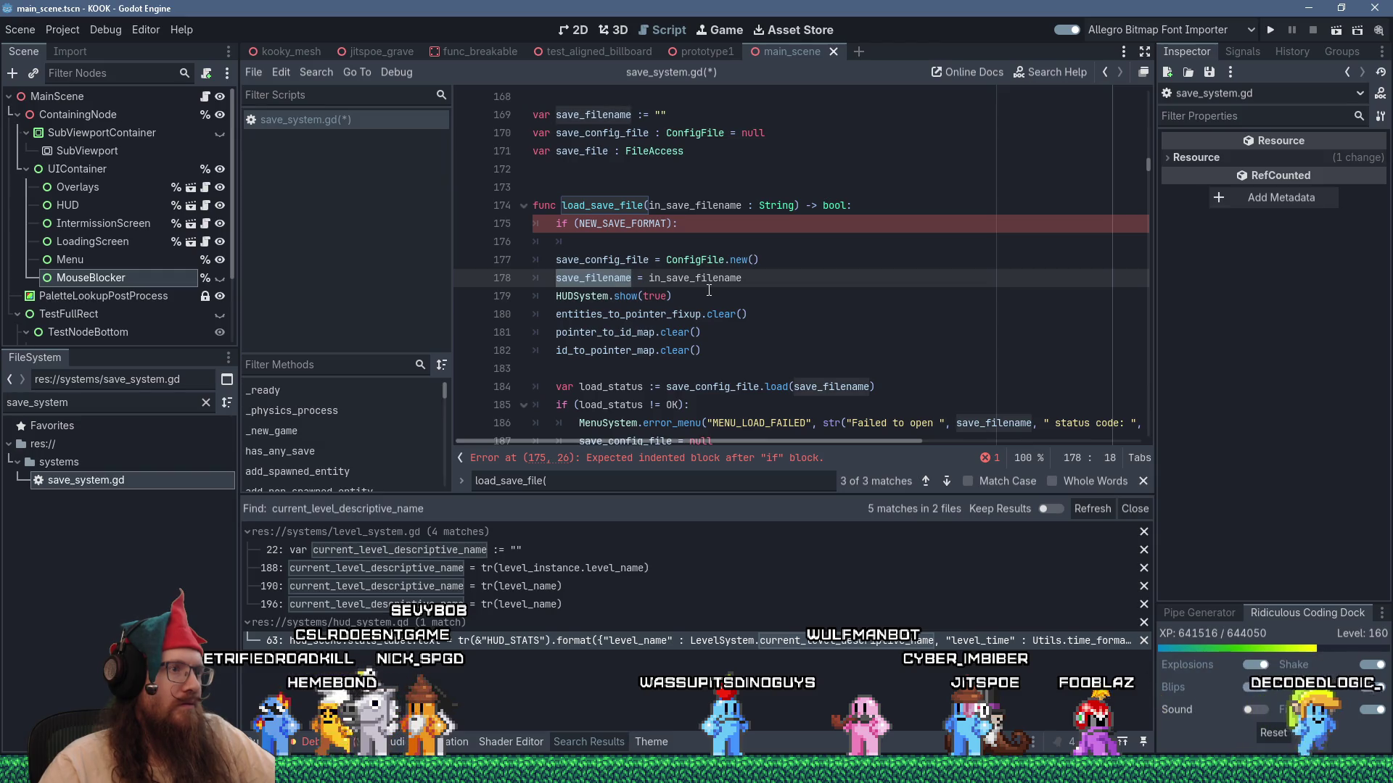
scroll(709, 290, down, 1)
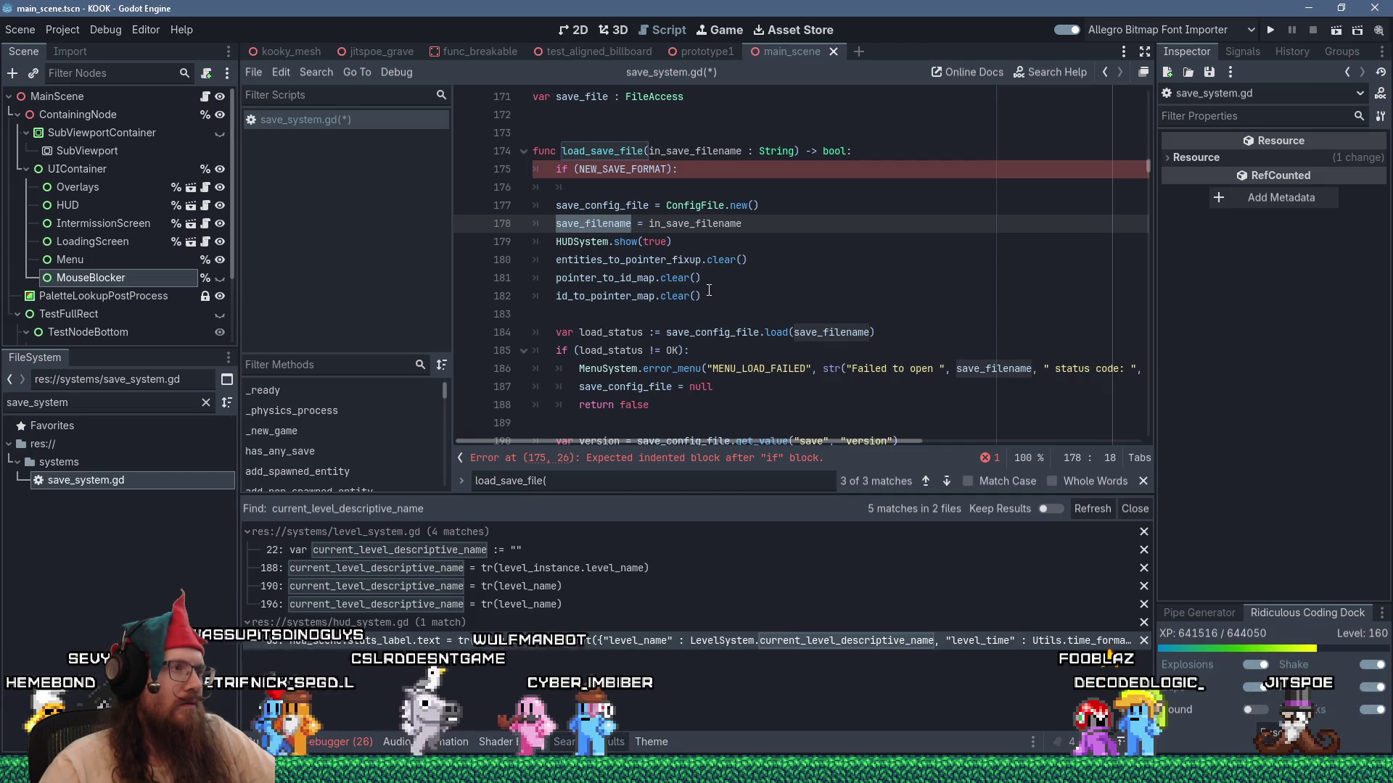
drag(703, 185, 496, 172)
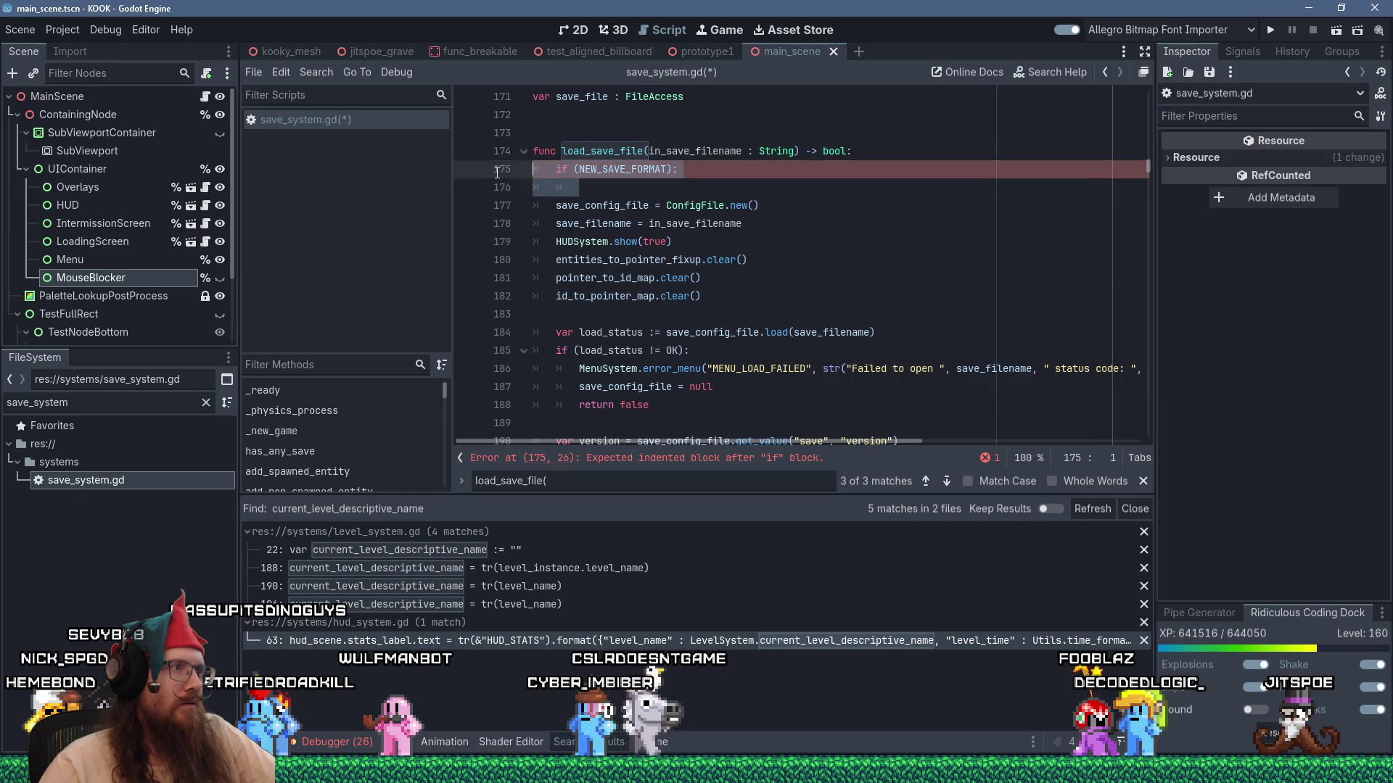
key(shift+Delete)
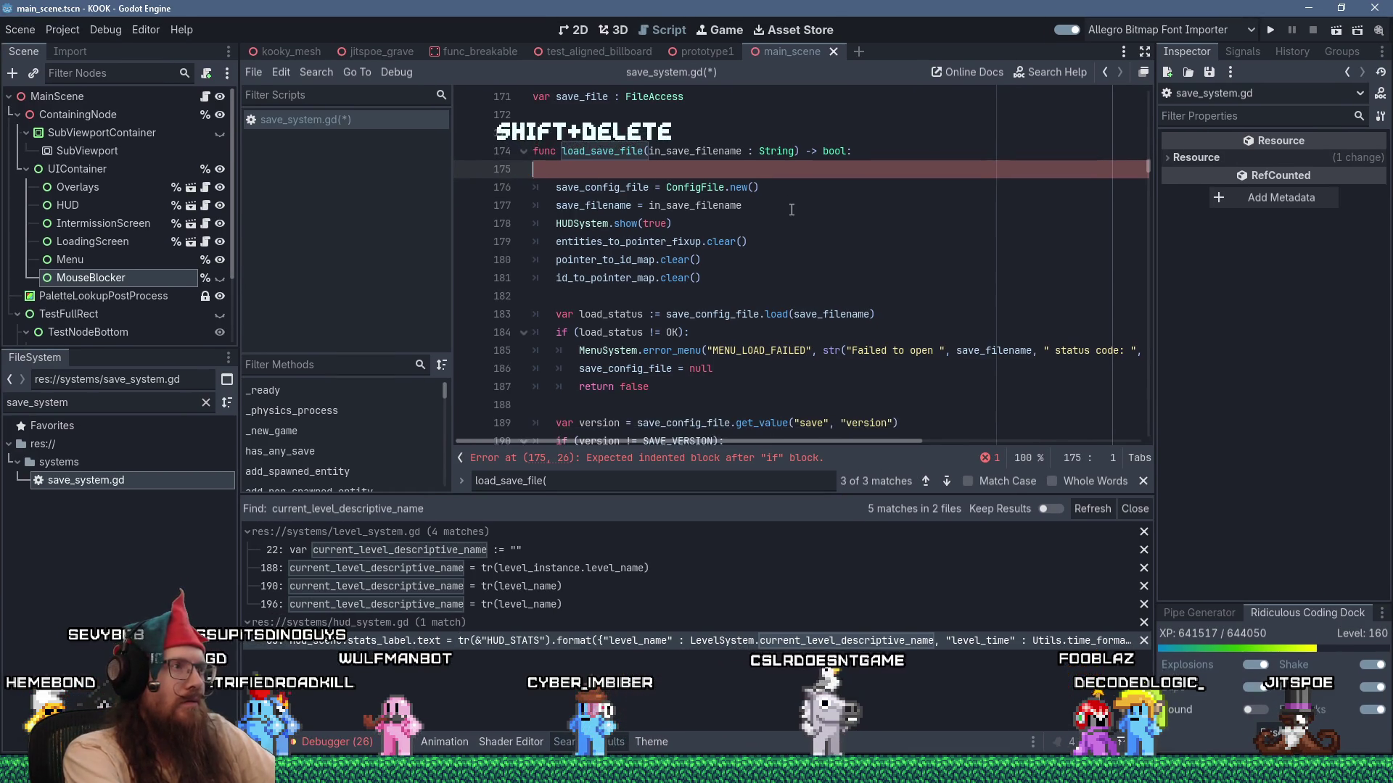
key(Delete)
key(Down)
key(Down)
key(Down)
Add 'pass' inside the if branch and an 'else:' line above the config-file load.
key(Down)
key(Down)
key(Return)
key(shift+Insert)
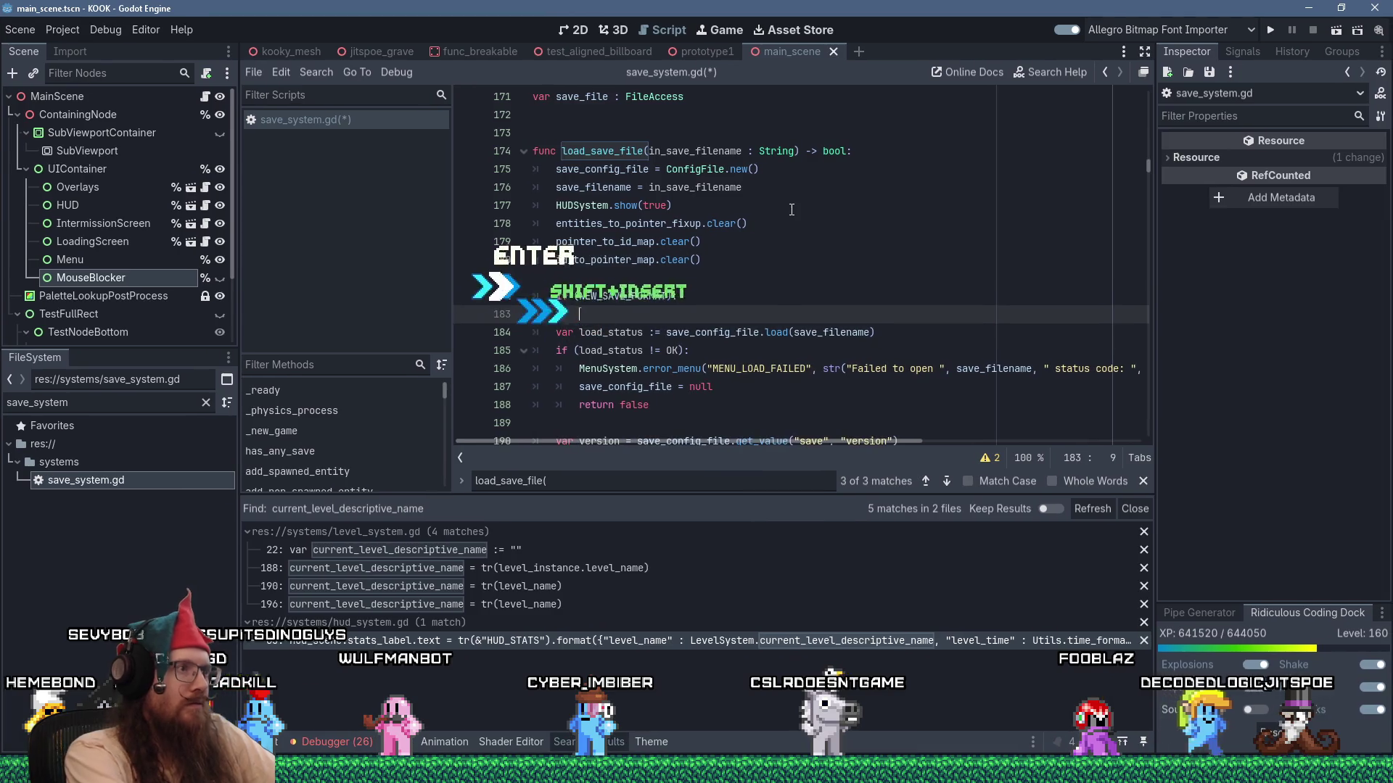
text(pass)
key(Return)
text(else:)
key(Down)
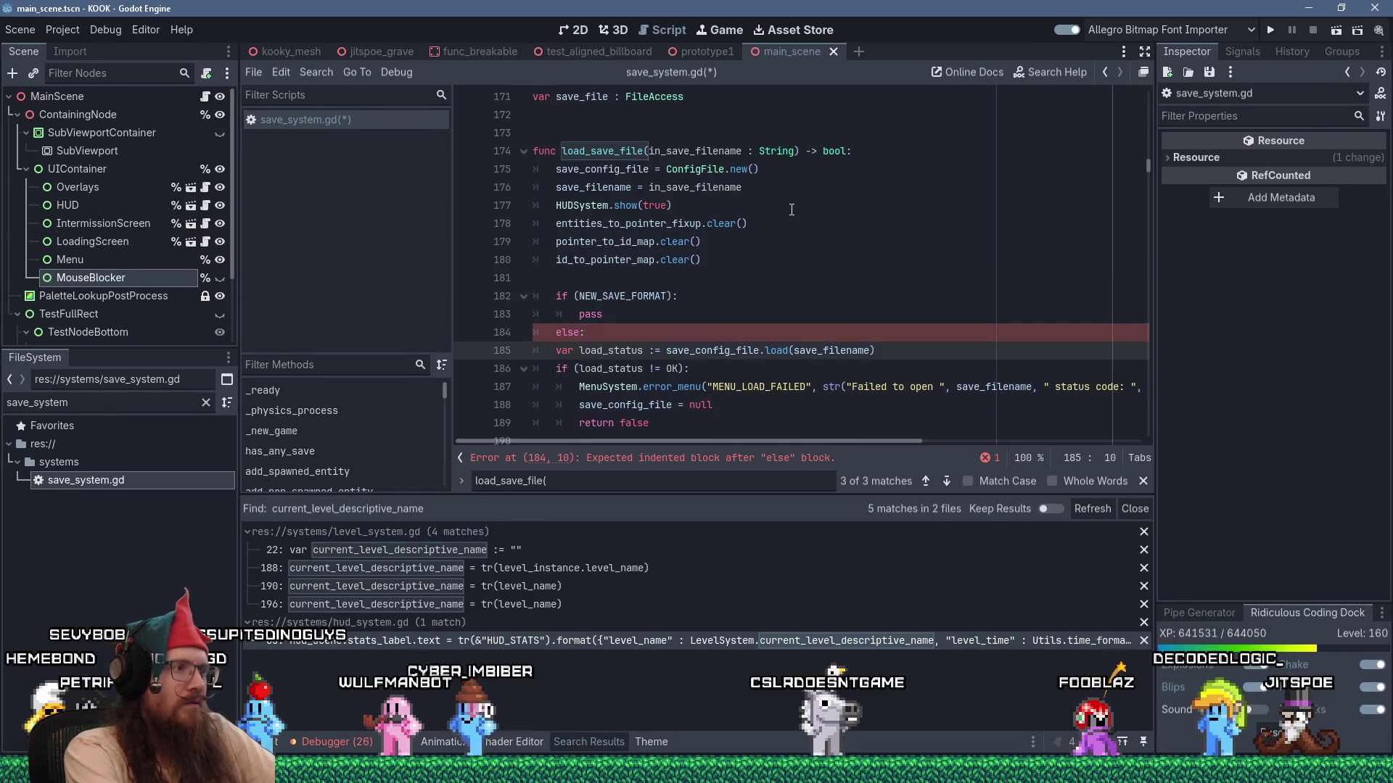
scroll(769, 261, down, 2)
shift+click(748, 314)
Indent the config-file loading and the version check (lines 191–195) under else.
key(Tab)
key(Down)
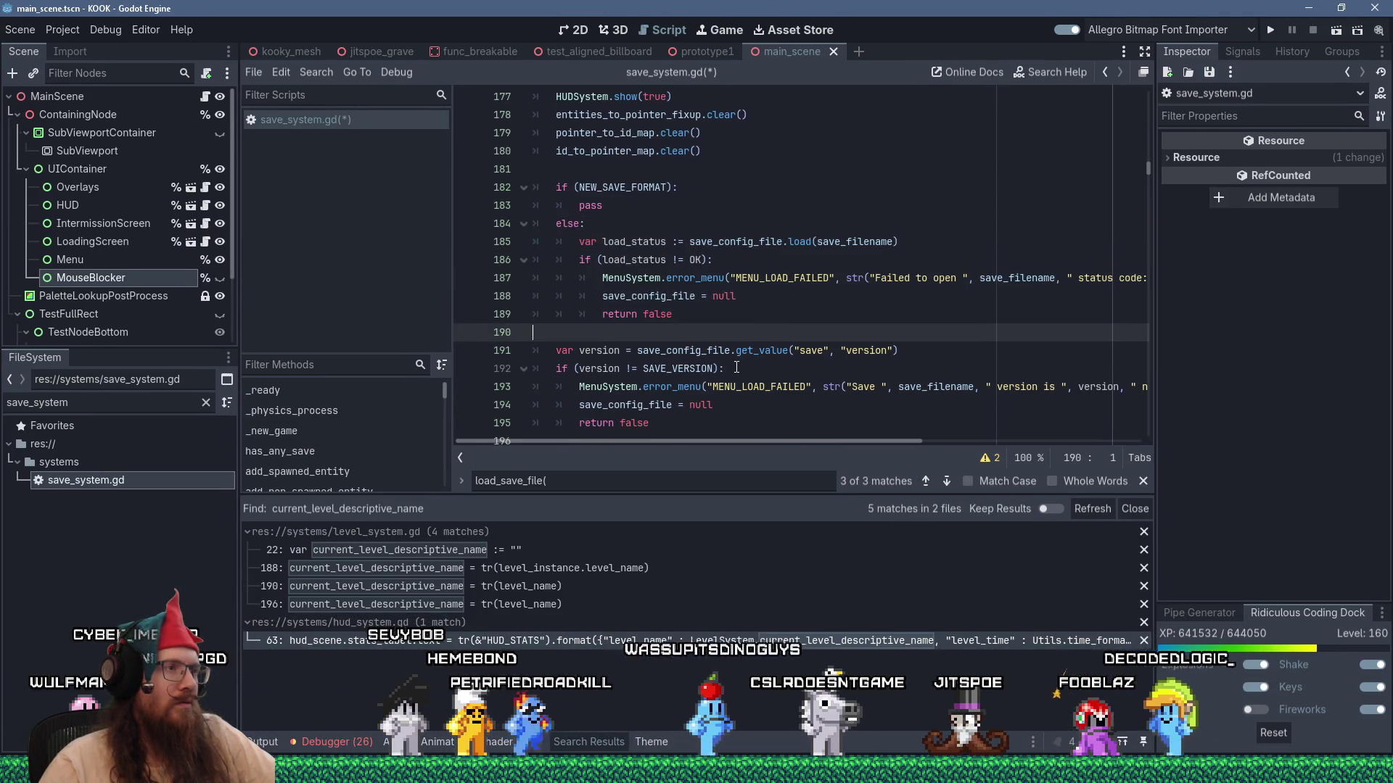
scroll(736, 368, down, 4)
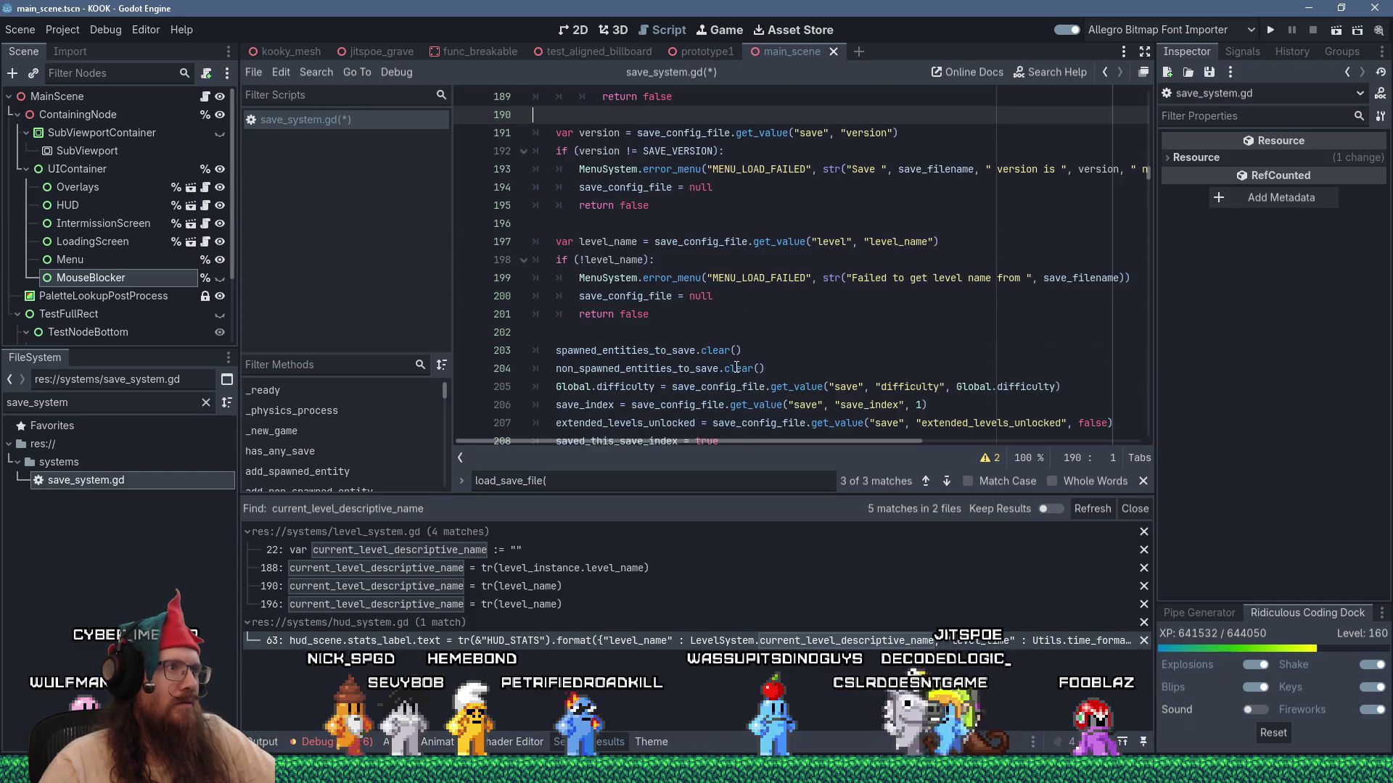
scroll(736, 367, up, 3)
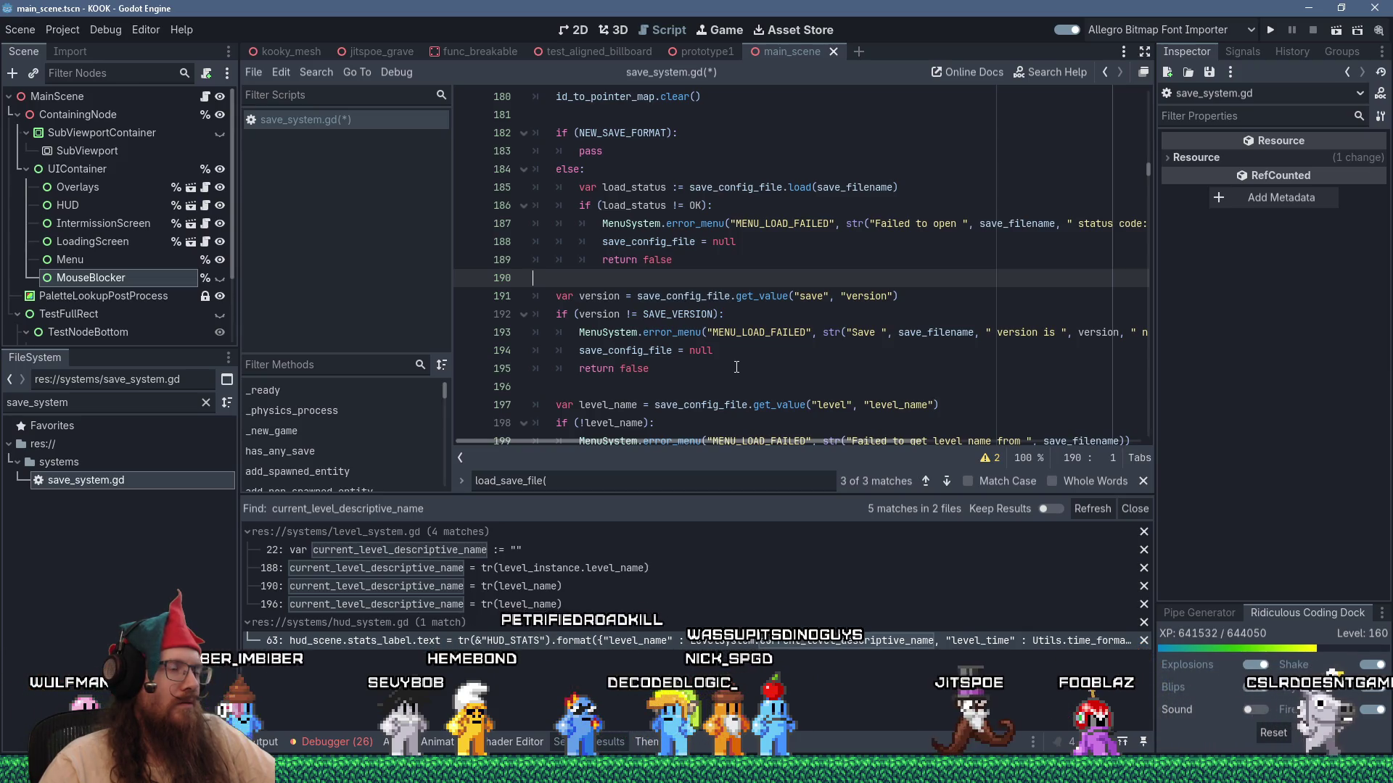
scroll(736, 368, up, 1)
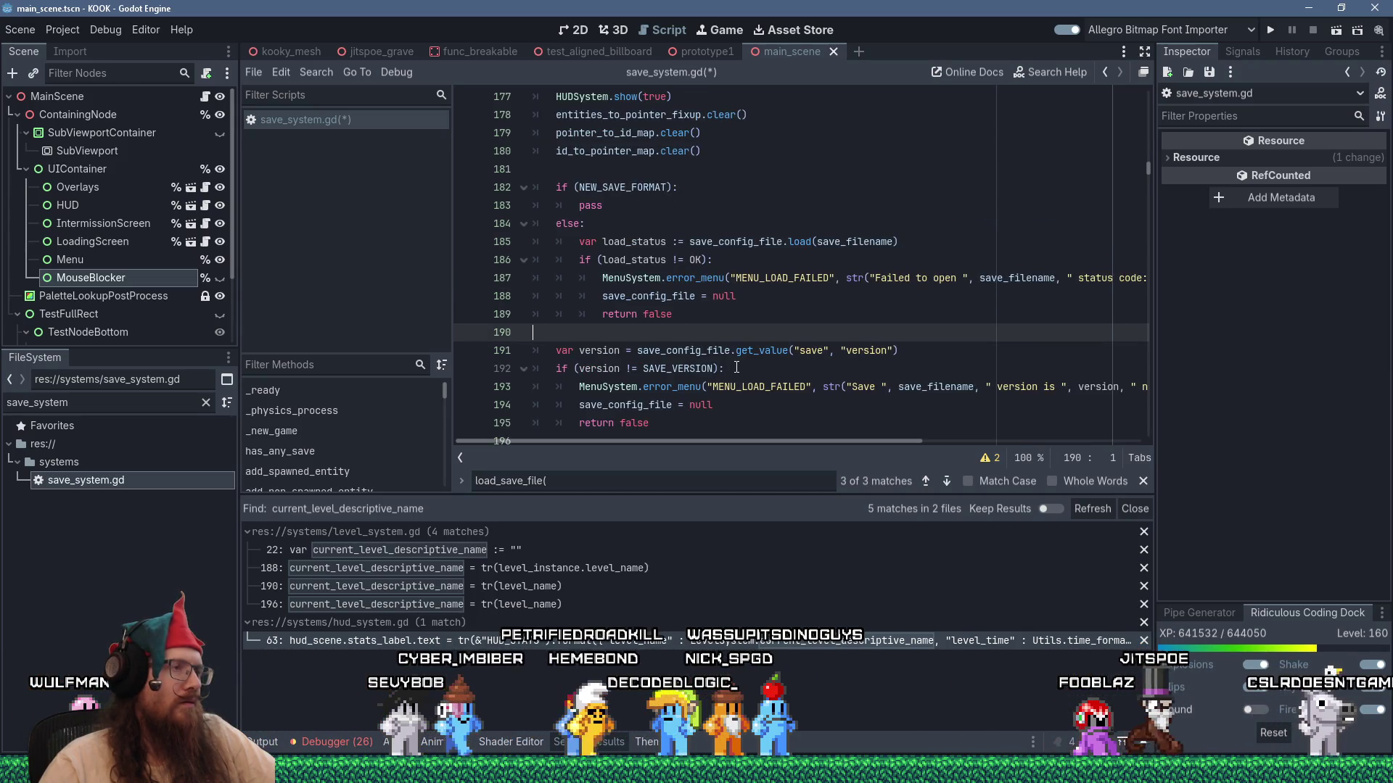
scroll(677, 326, down, 2)
click(676, 308)
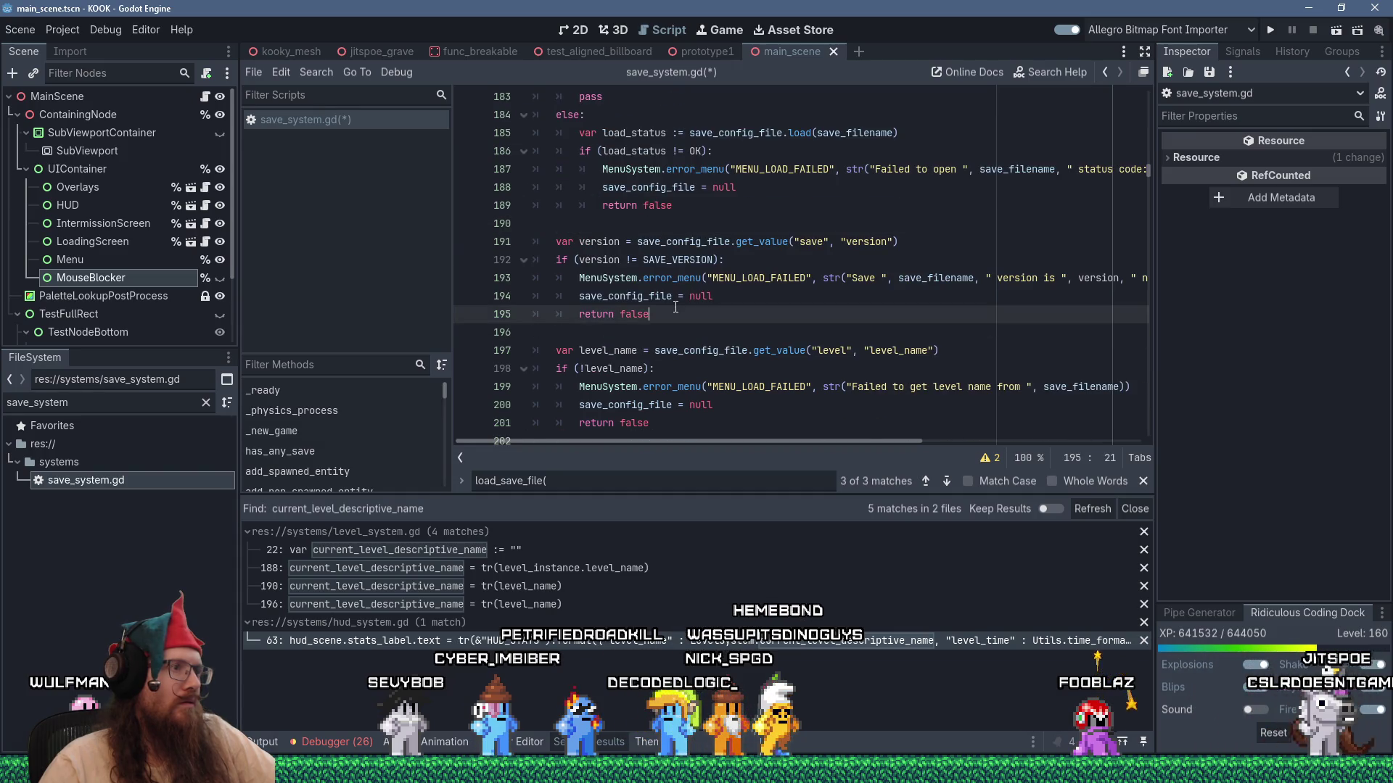
shift+click(664, 245)
key(Tab)
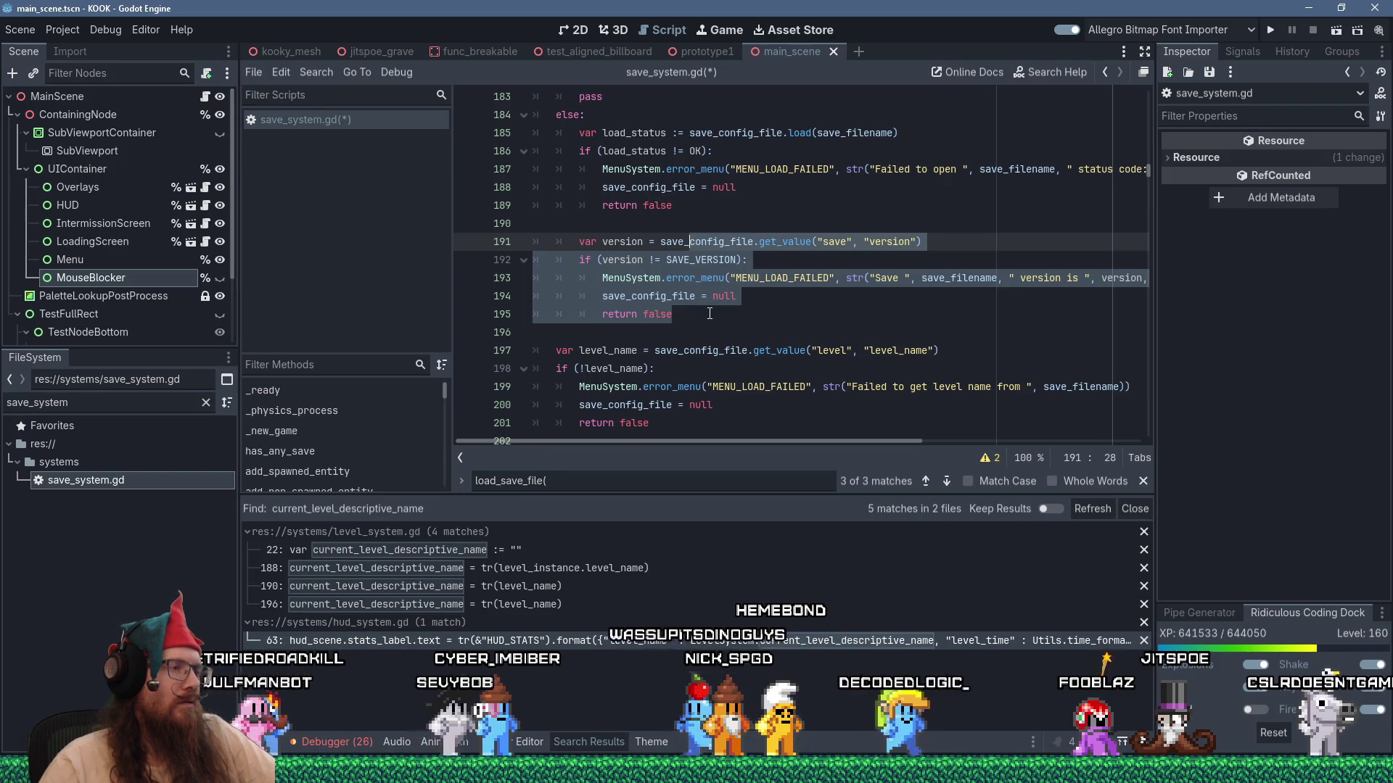
Indent the level_name check (lines 197–201) under else as well.
scroll(709, 314, down, 3)
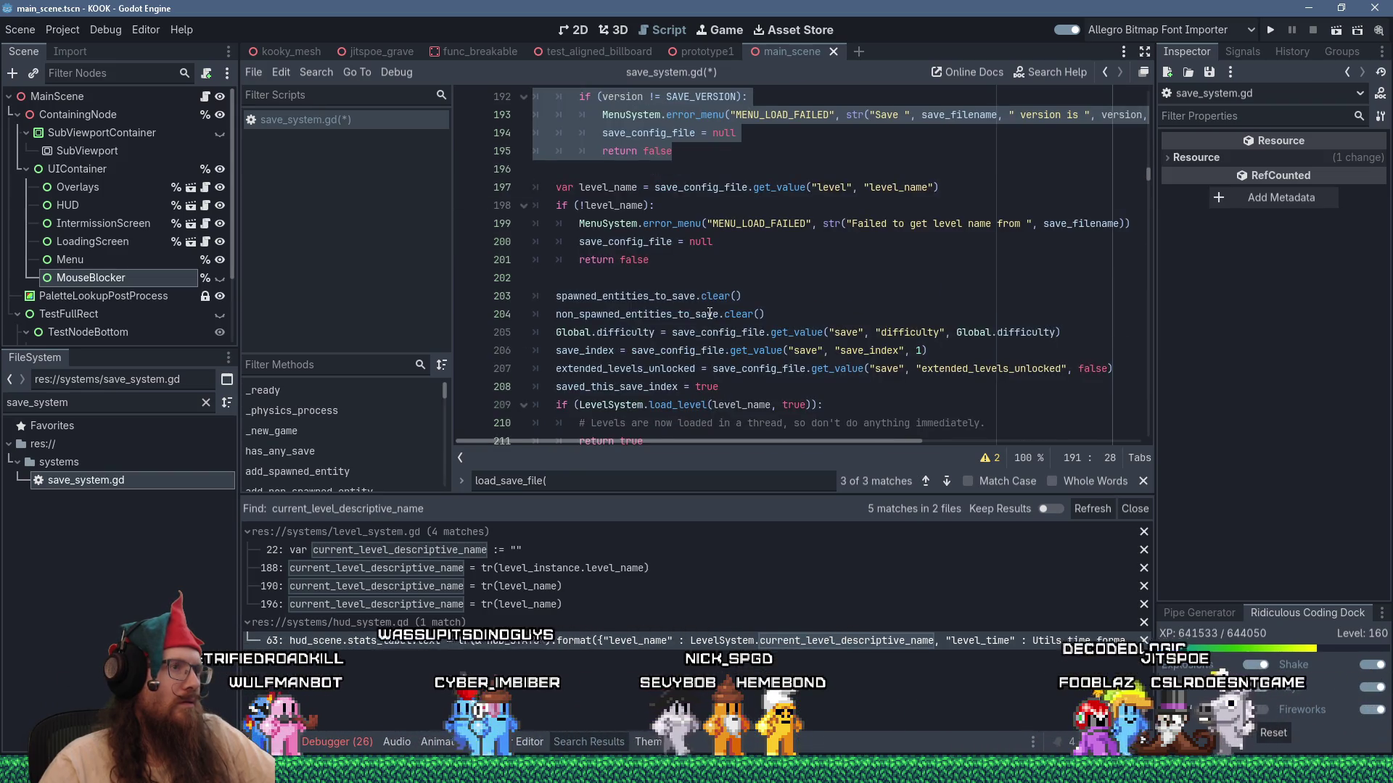
scroll(697, 316, up, 1)
click(695, 242)
shift+click(824, 307)
key(Tab)
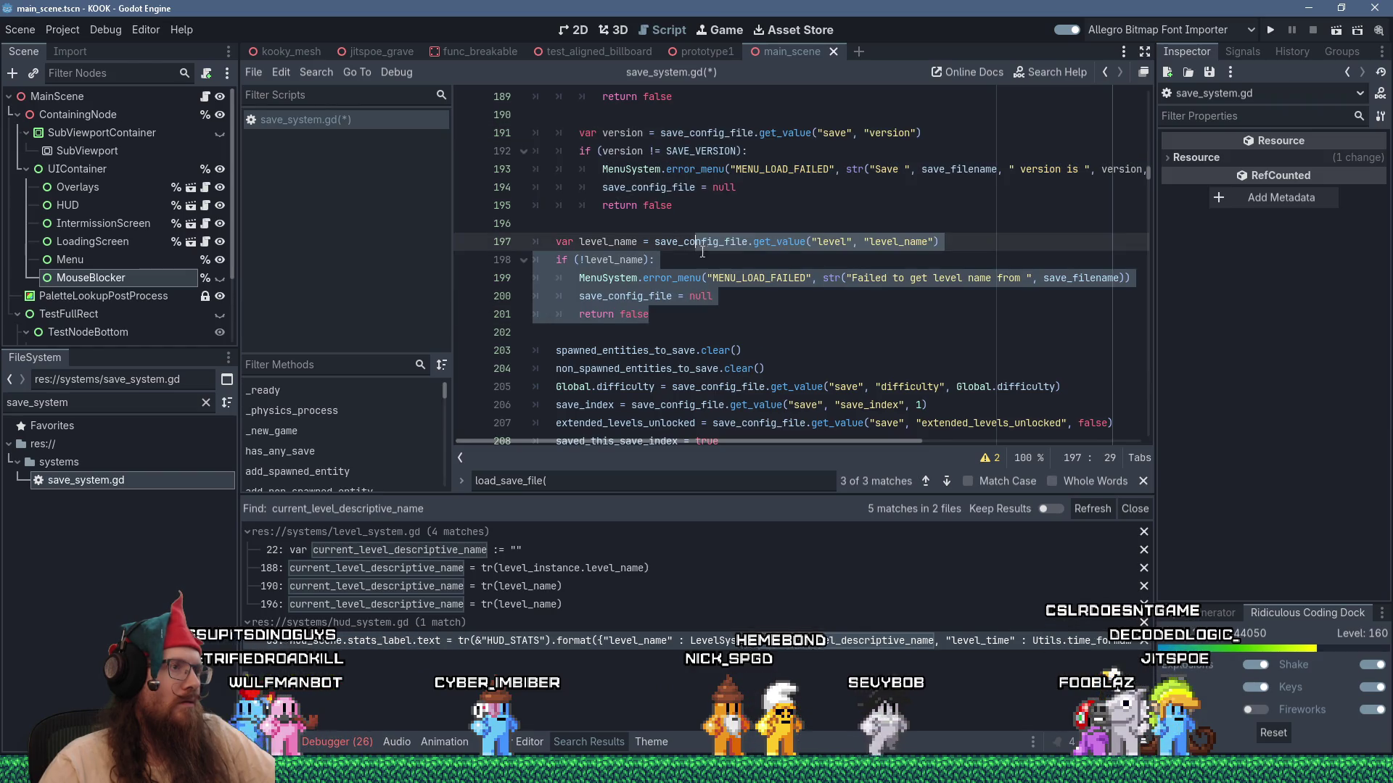
click(838, 328)
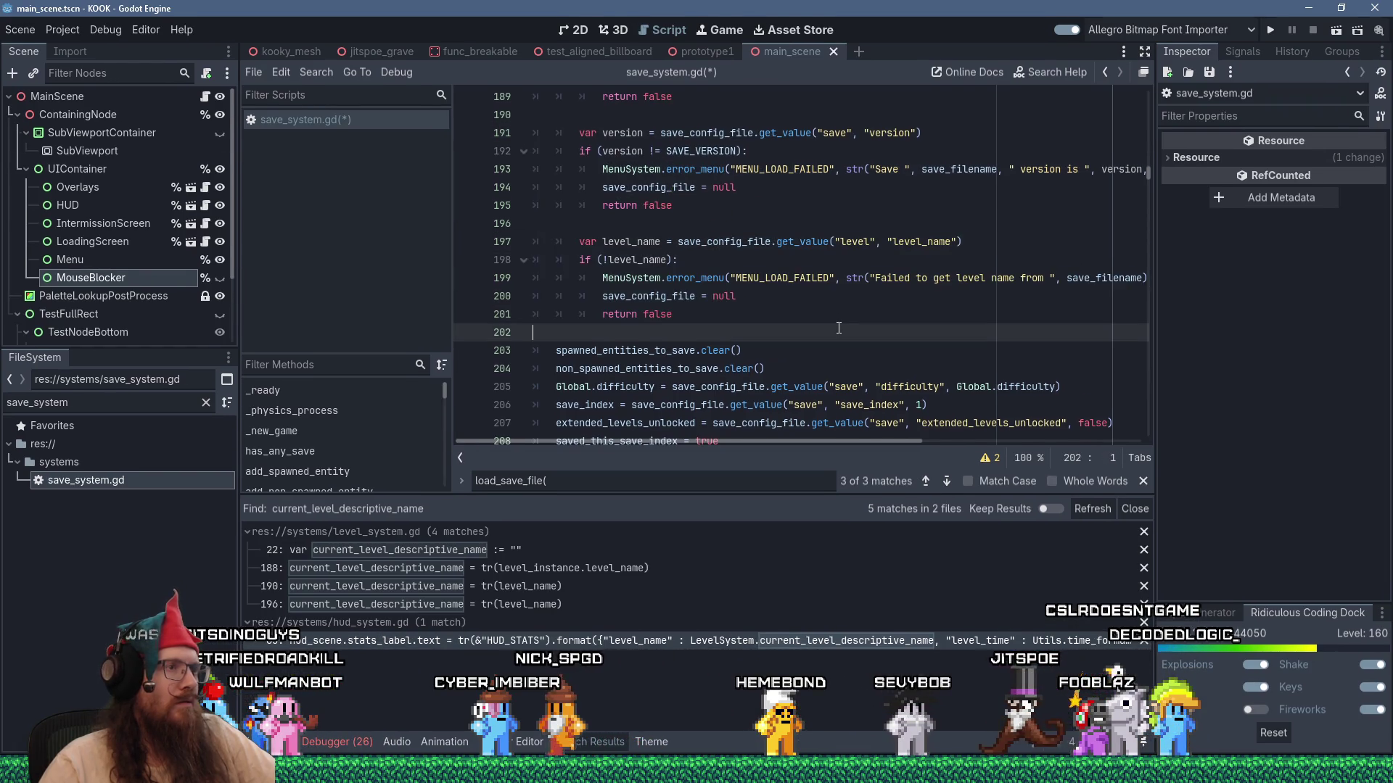
scroll(838, 328, down, 1)
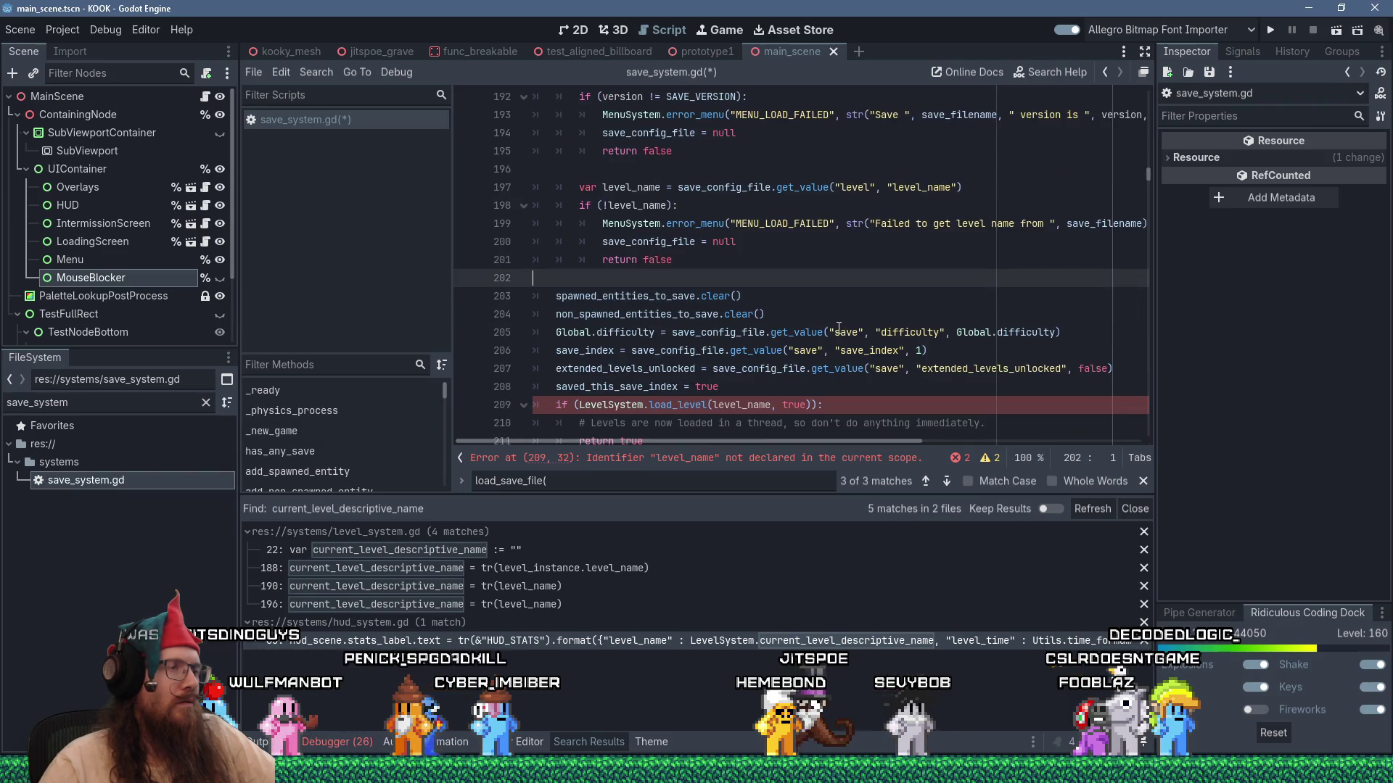
scroll(838, 328, up, 4)
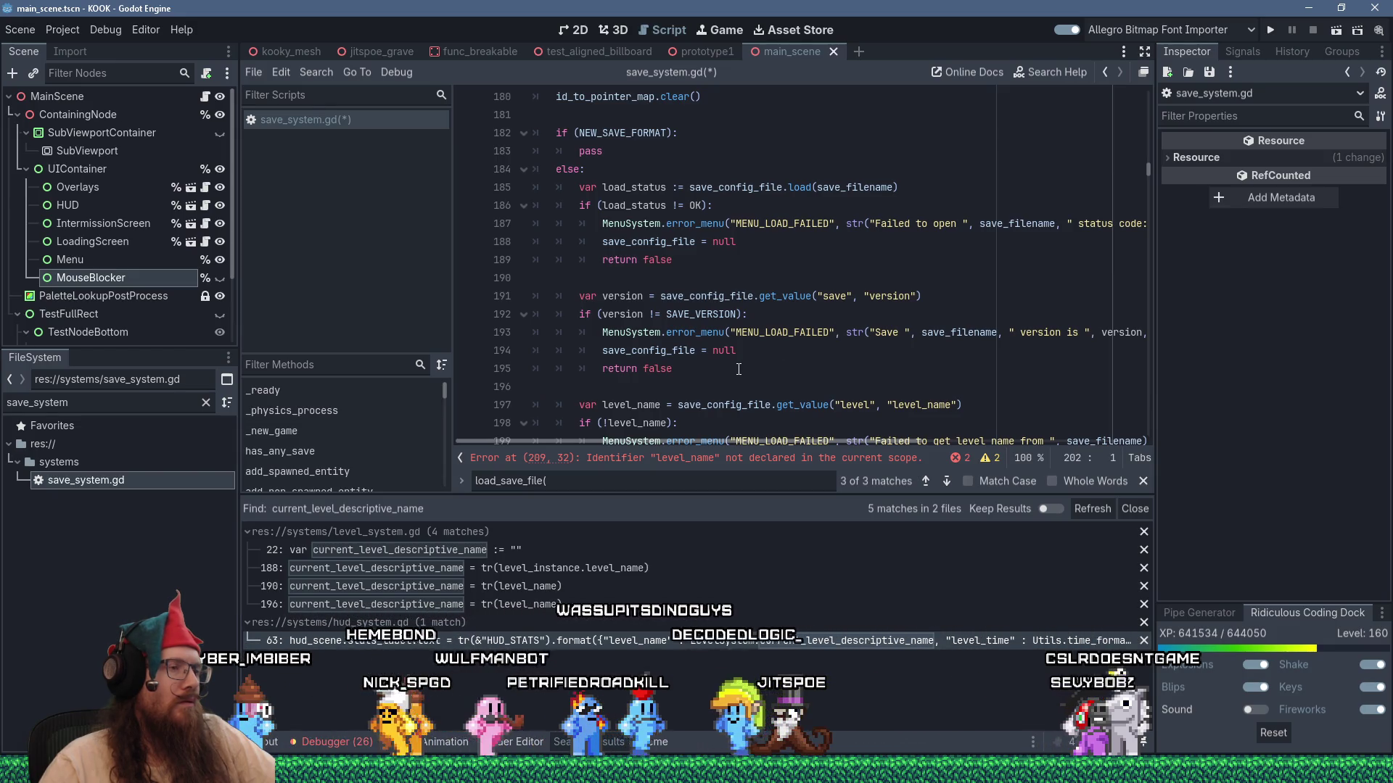
scroll(738, 370, down, 3)
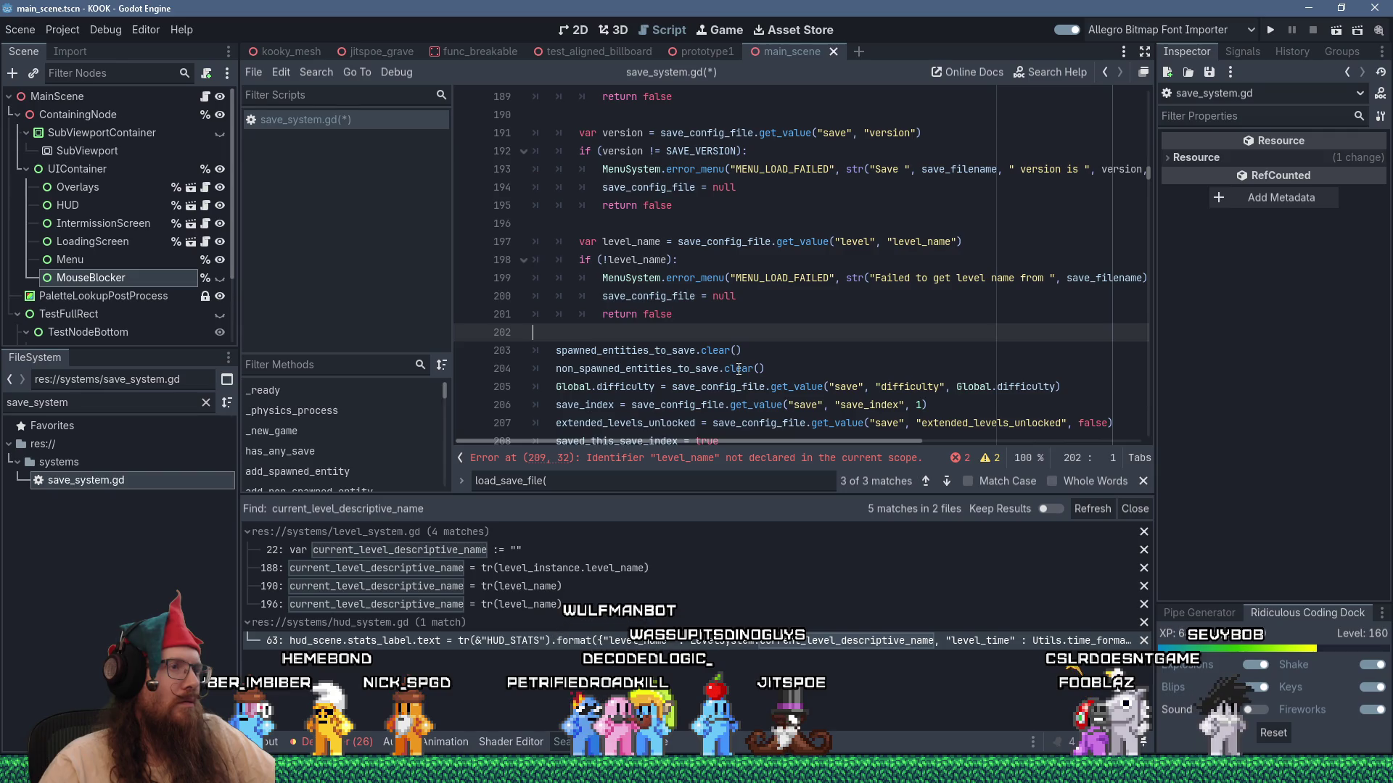
scroll(739, 370, up, 5)
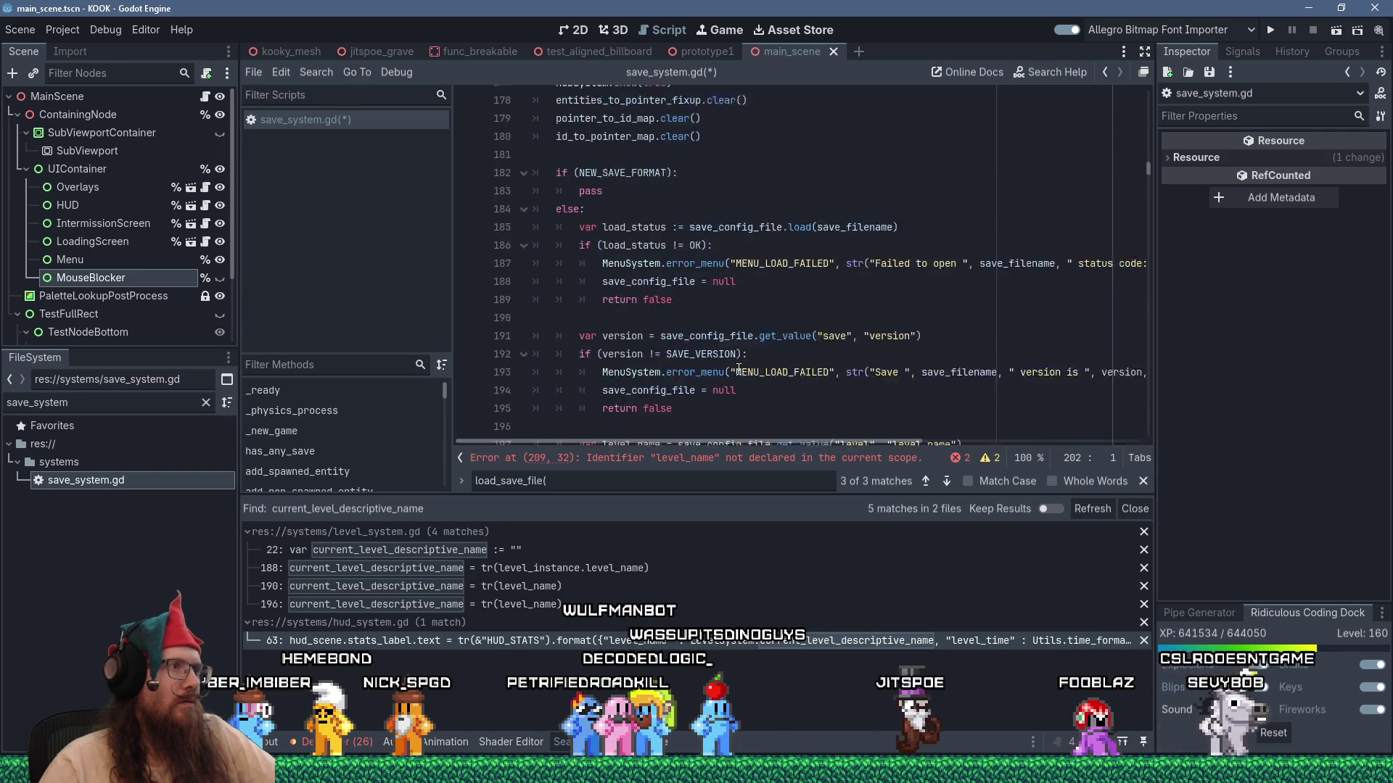
scroll(738, 369, down, 4)
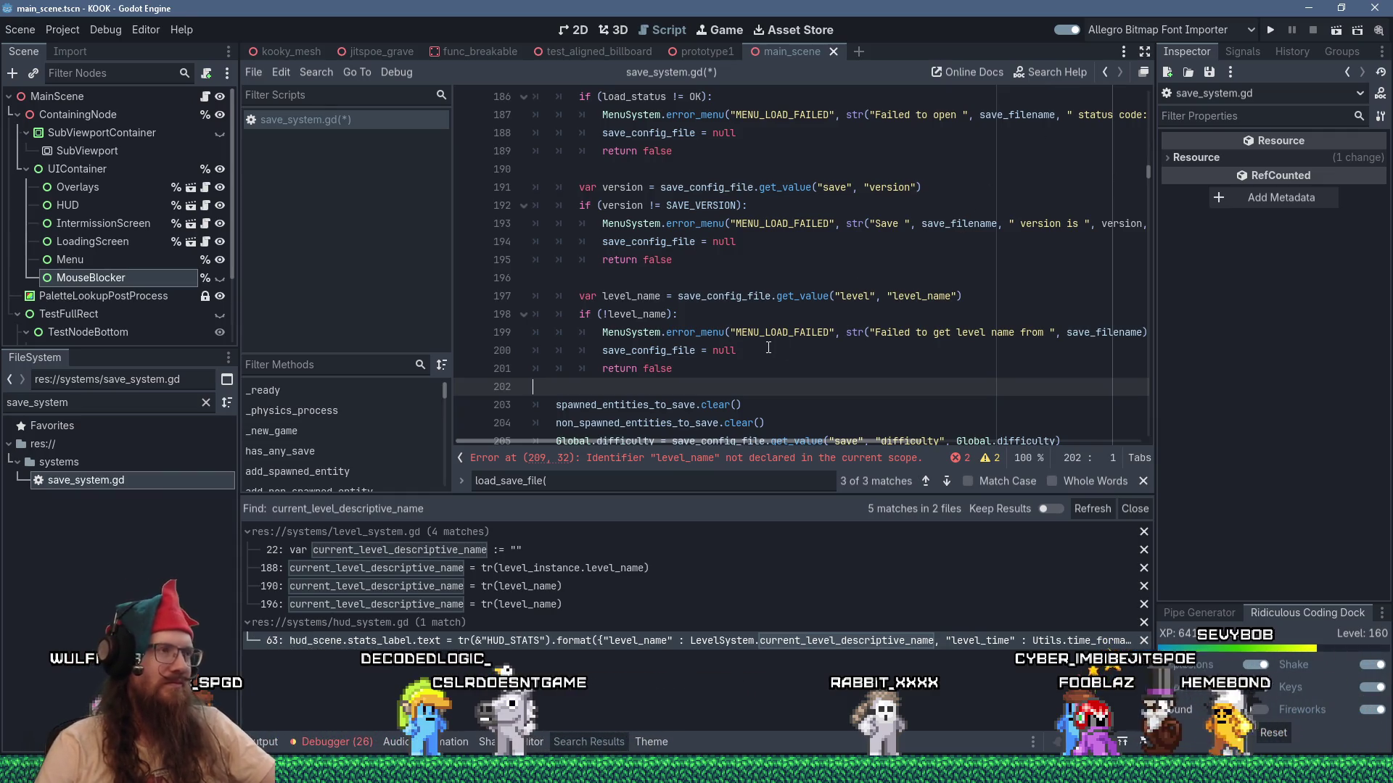
Enlarge the code area to show more lines around the pass placeholder.
scroll(769, 349, up, 6)
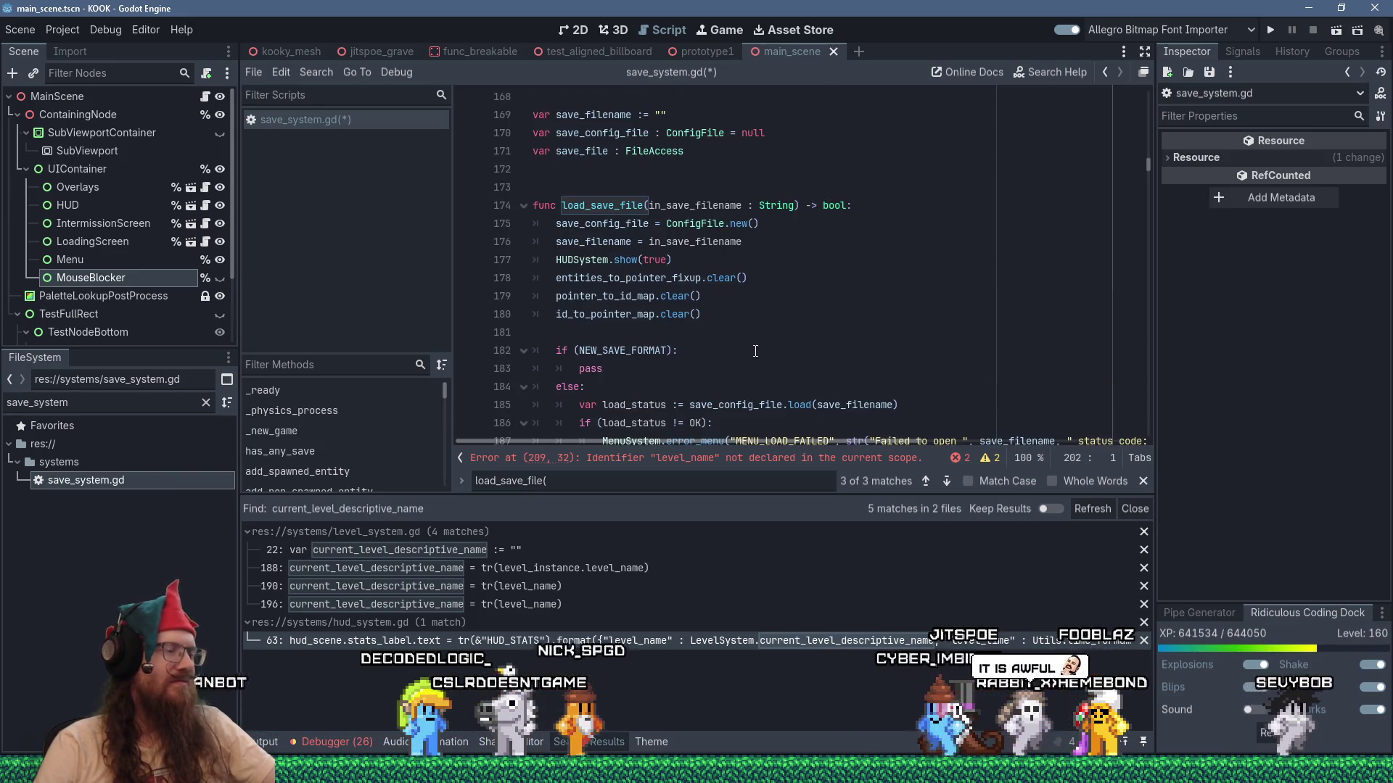
click(641, 372)
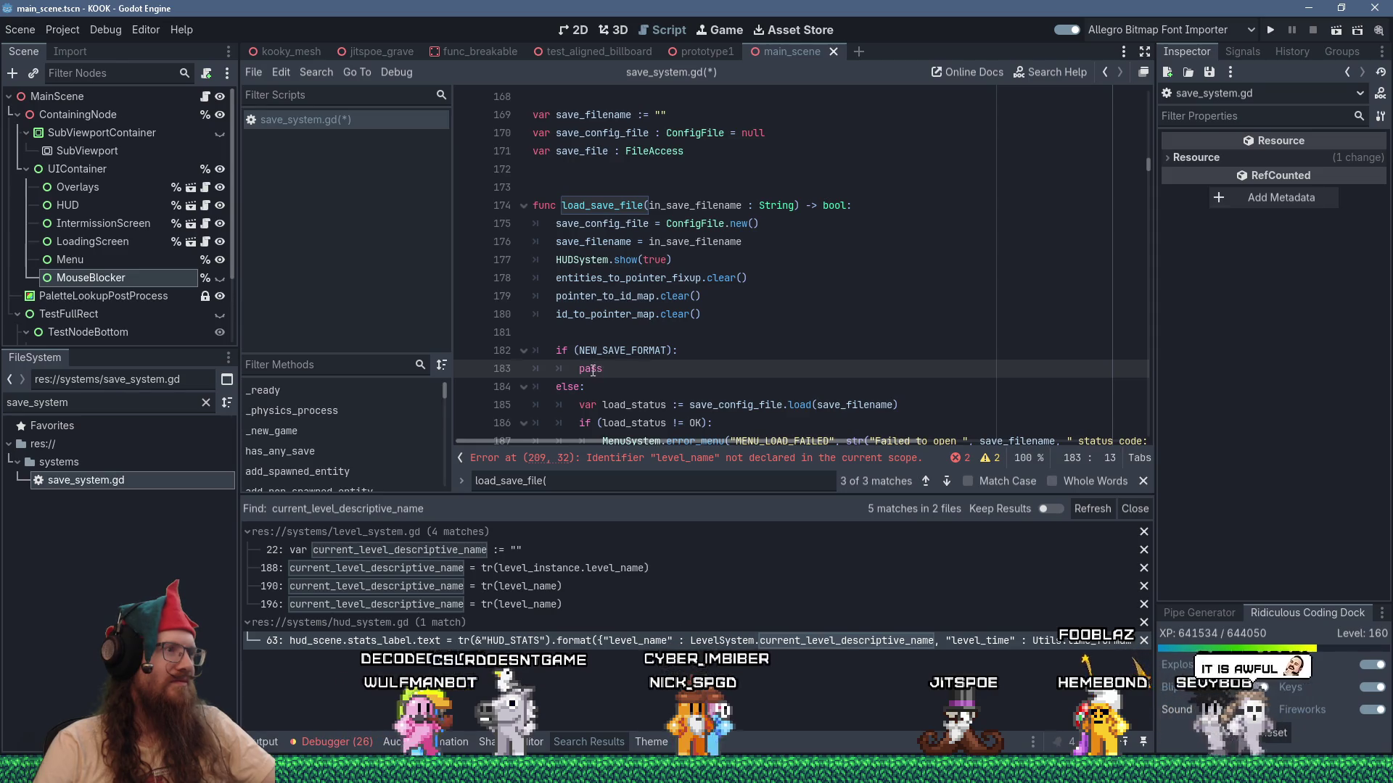
scroll(630, 381, down, 11)
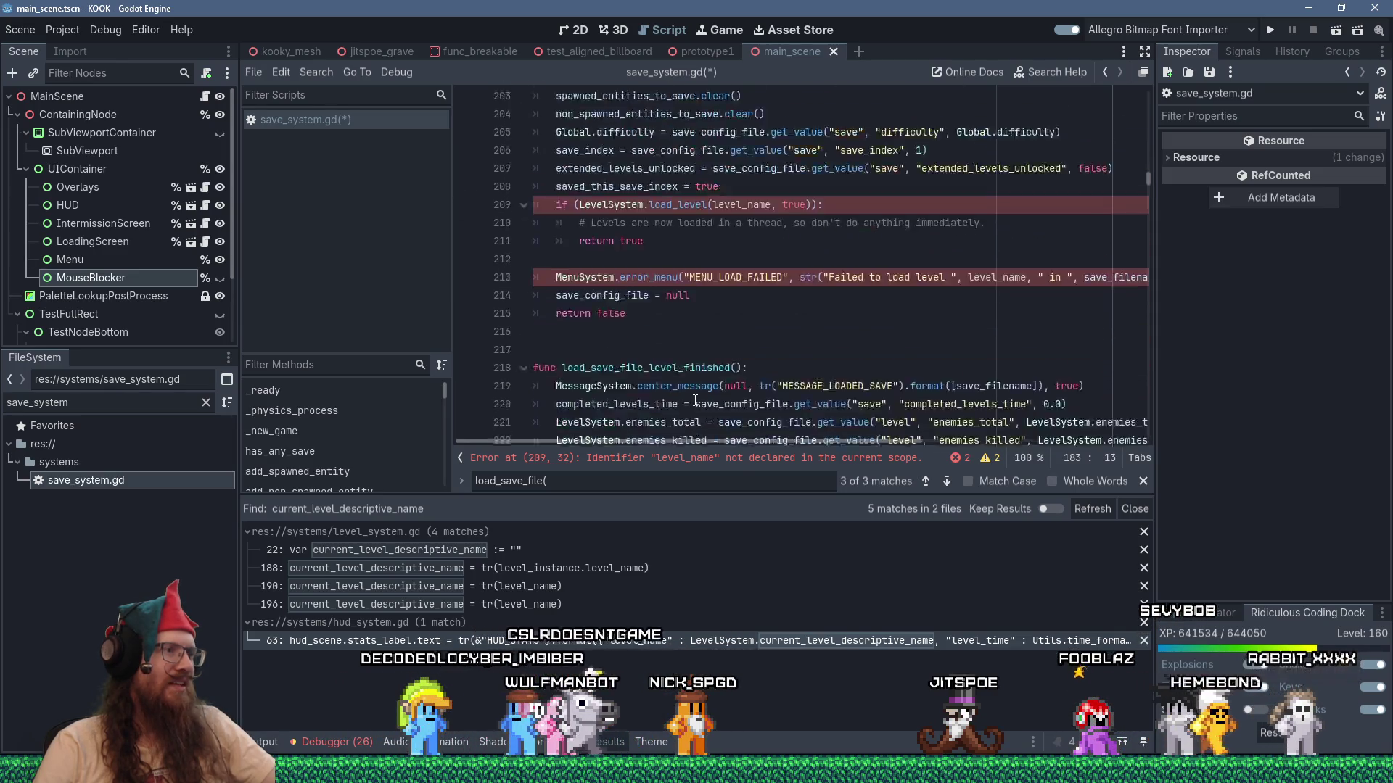
scroll(695, 400, up, 8)
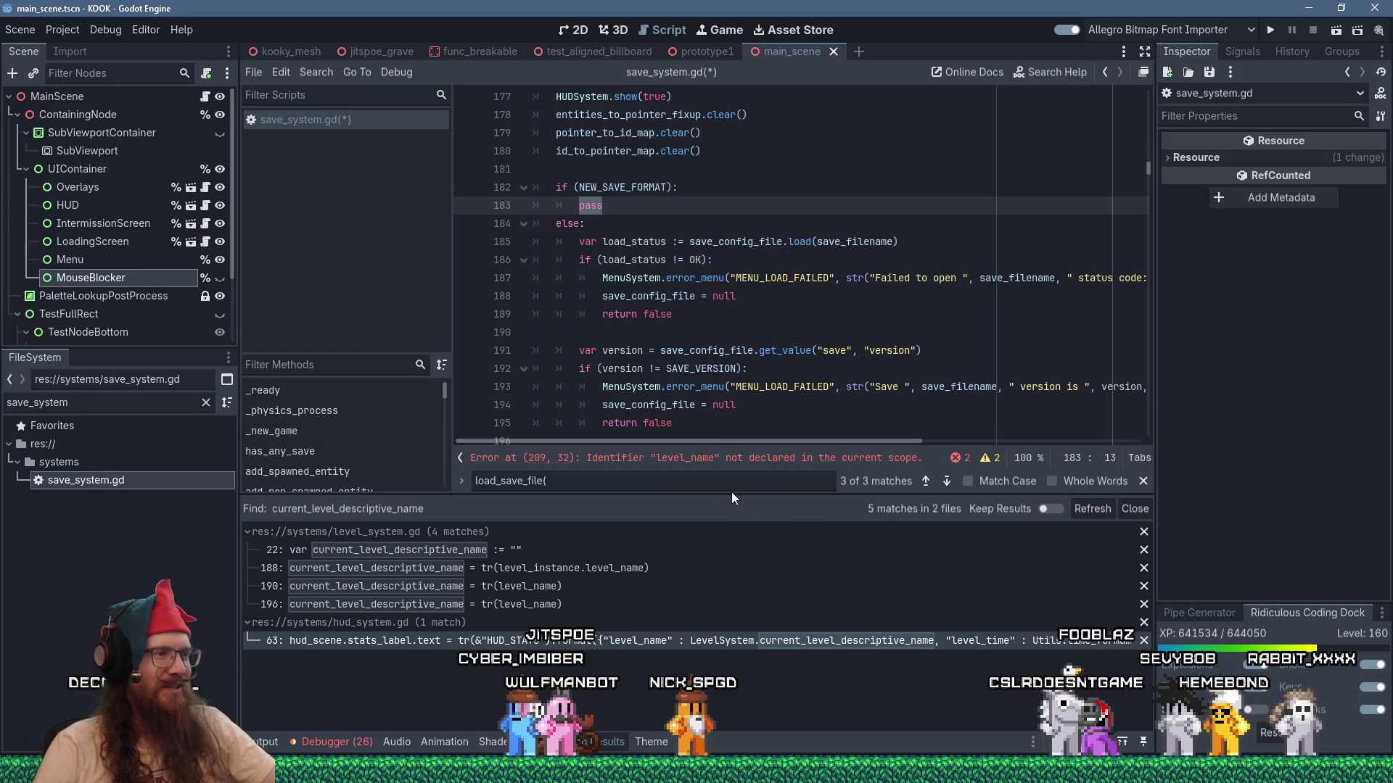
drag(732, 494, 710, 583)
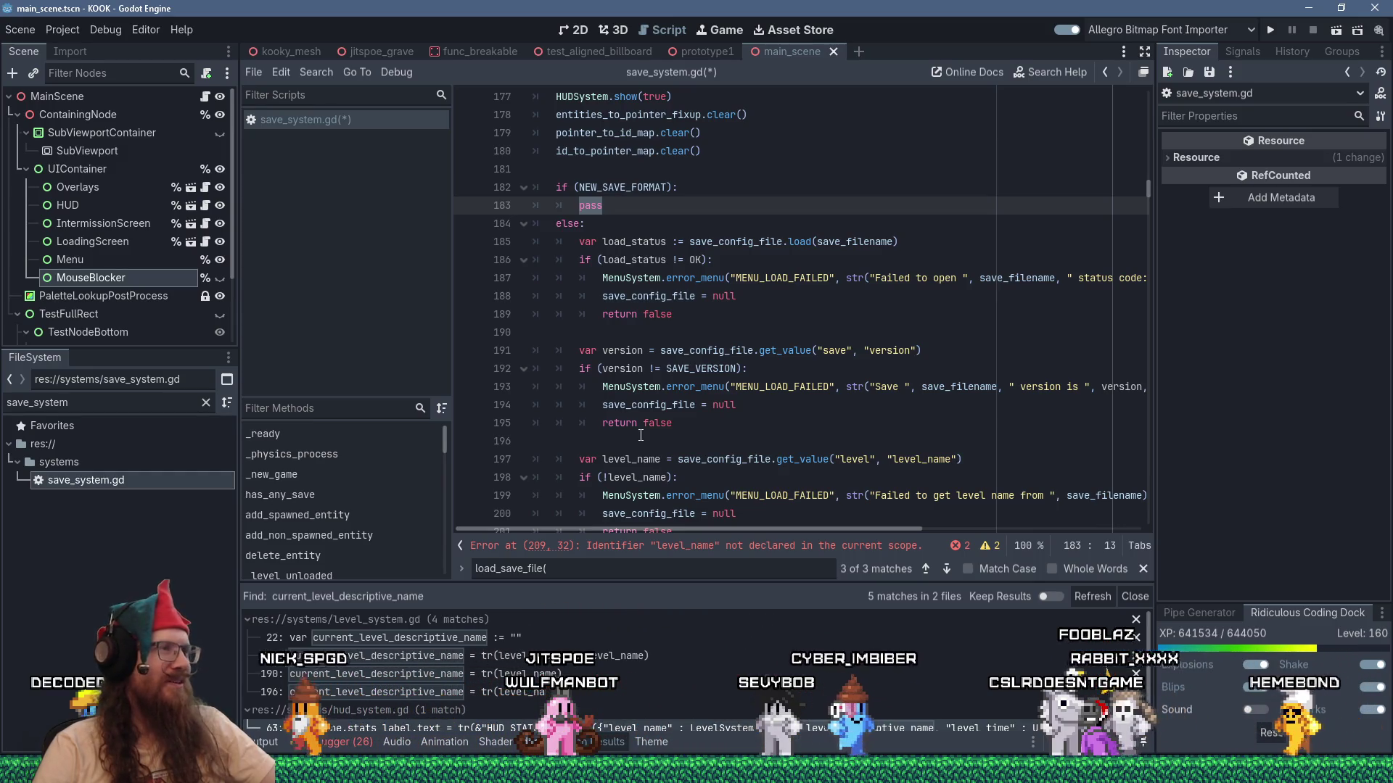
scroll(640, 435, down, 1)
scroll(640, 435, down, 6)
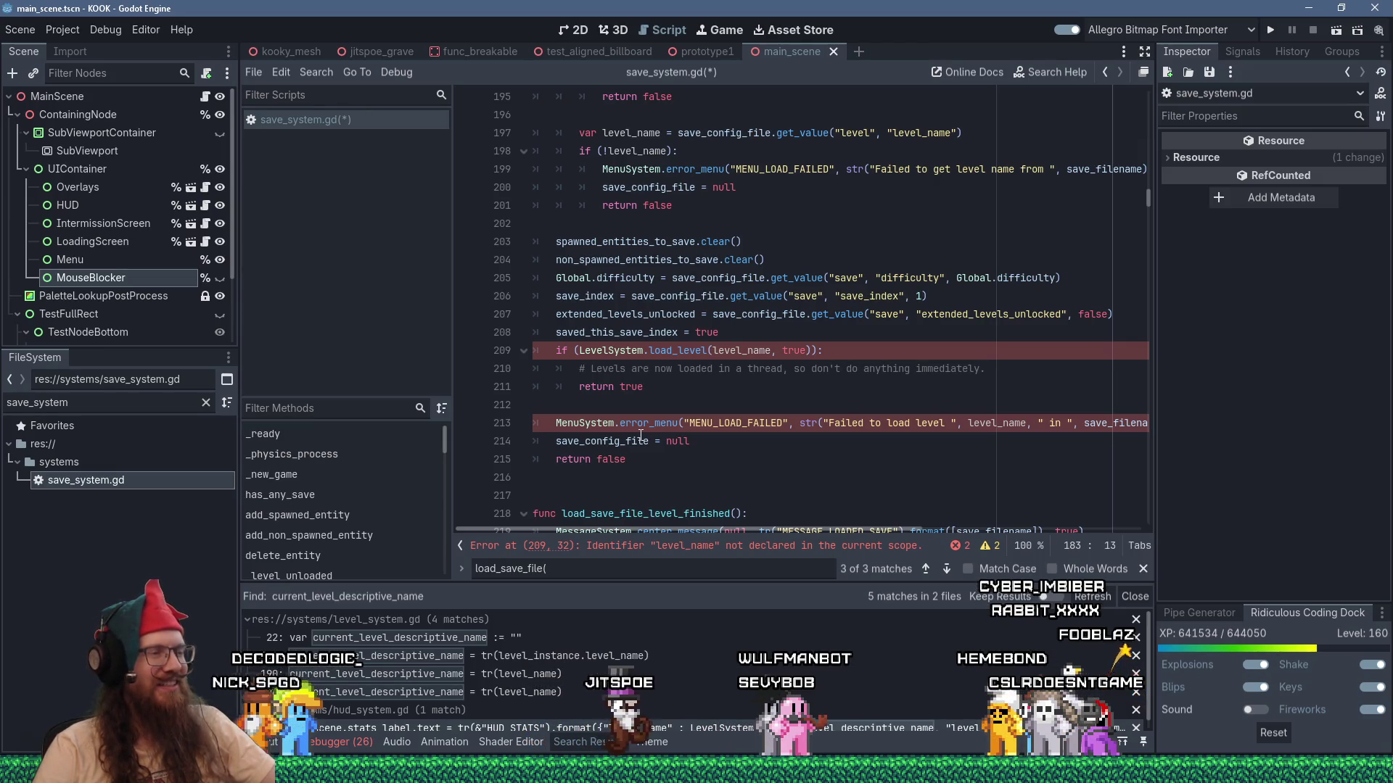
scroll(641, 435, up, 7)
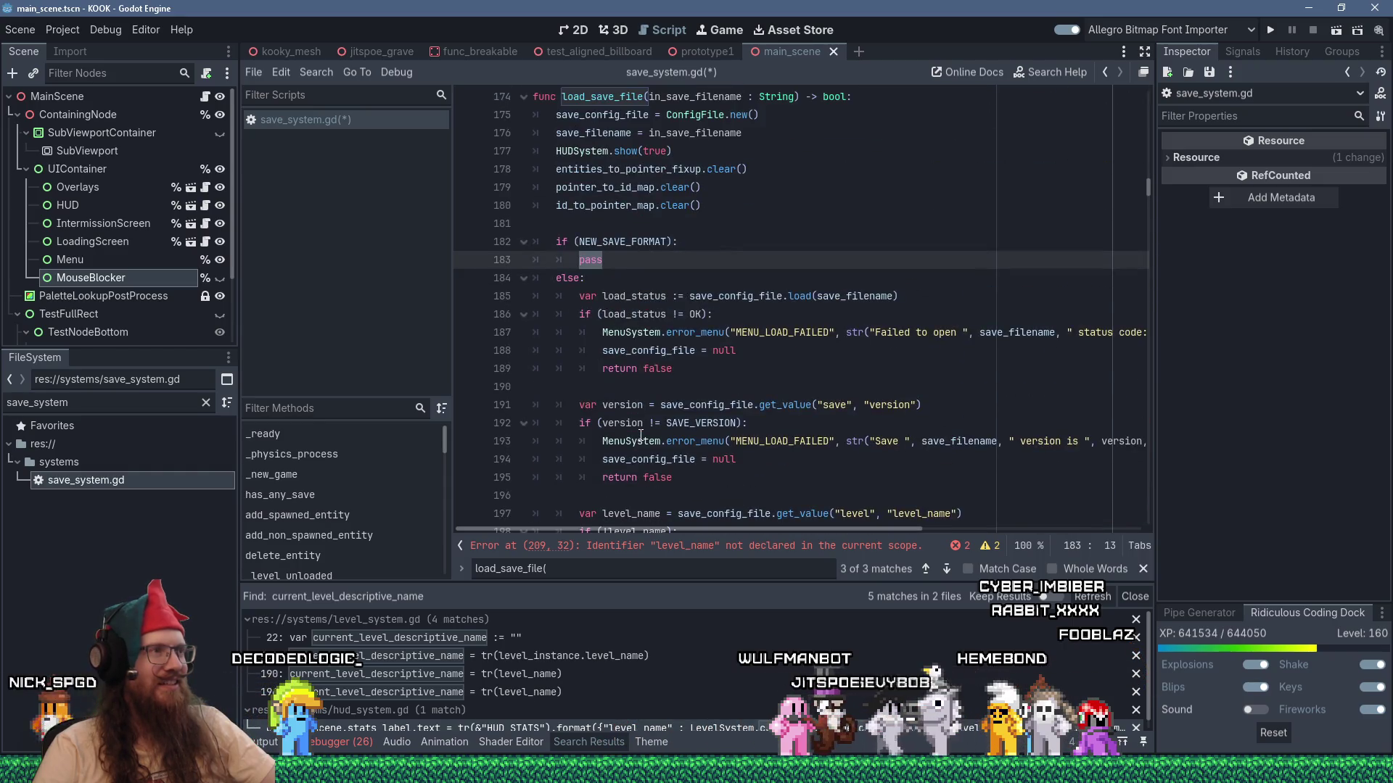
scroll(641, 435, down, 2)
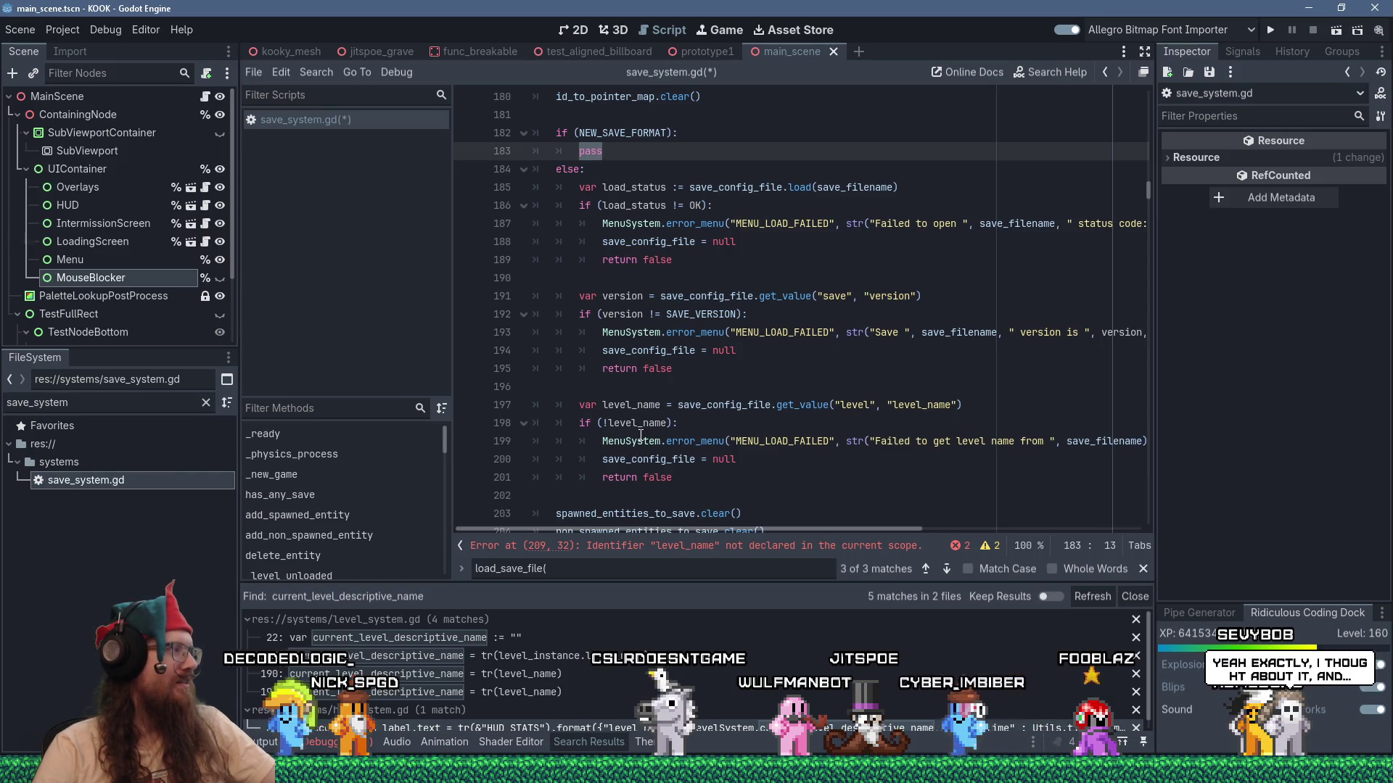
Declare 'var level_name : String' at line 181 before the NEW_SAVE_FORMAT check.
key(Up)
key(Up)
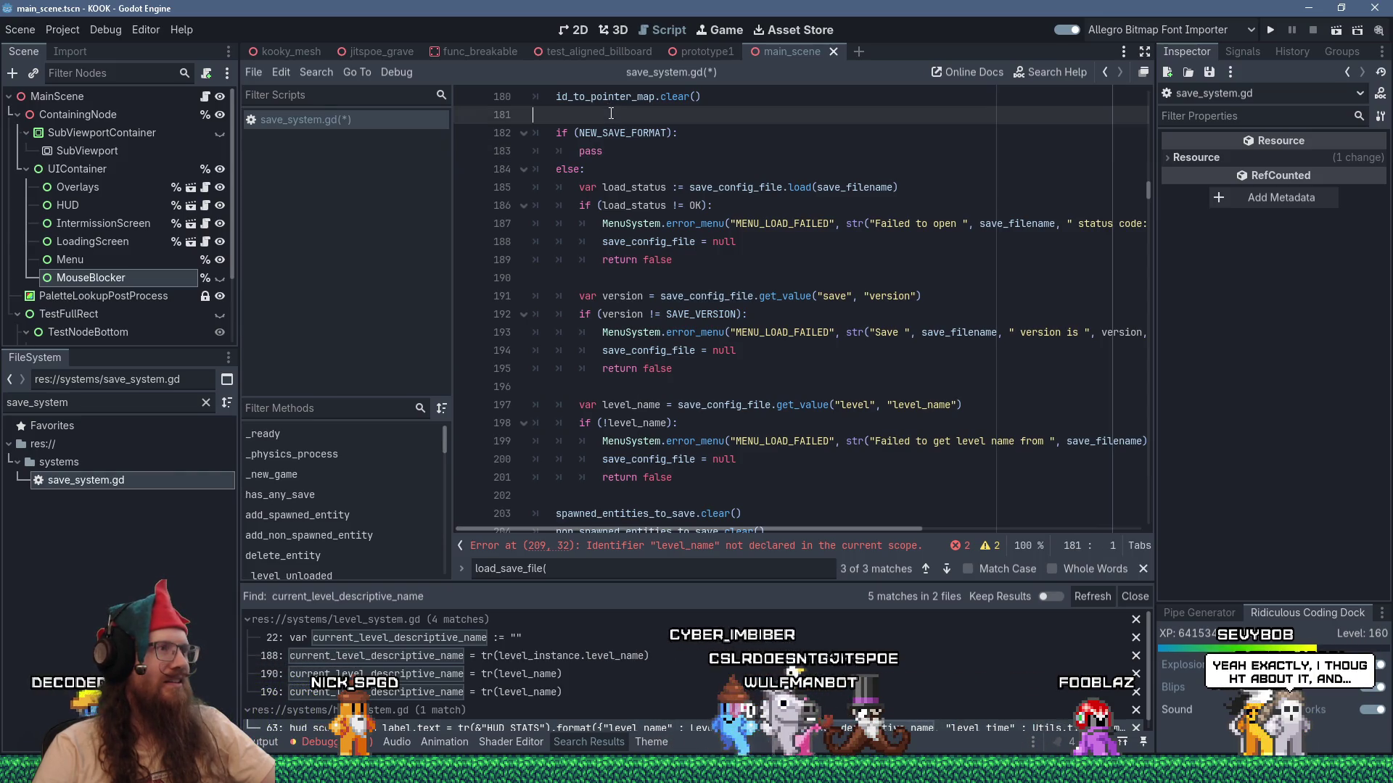
scroll(848, 428, down, 2)
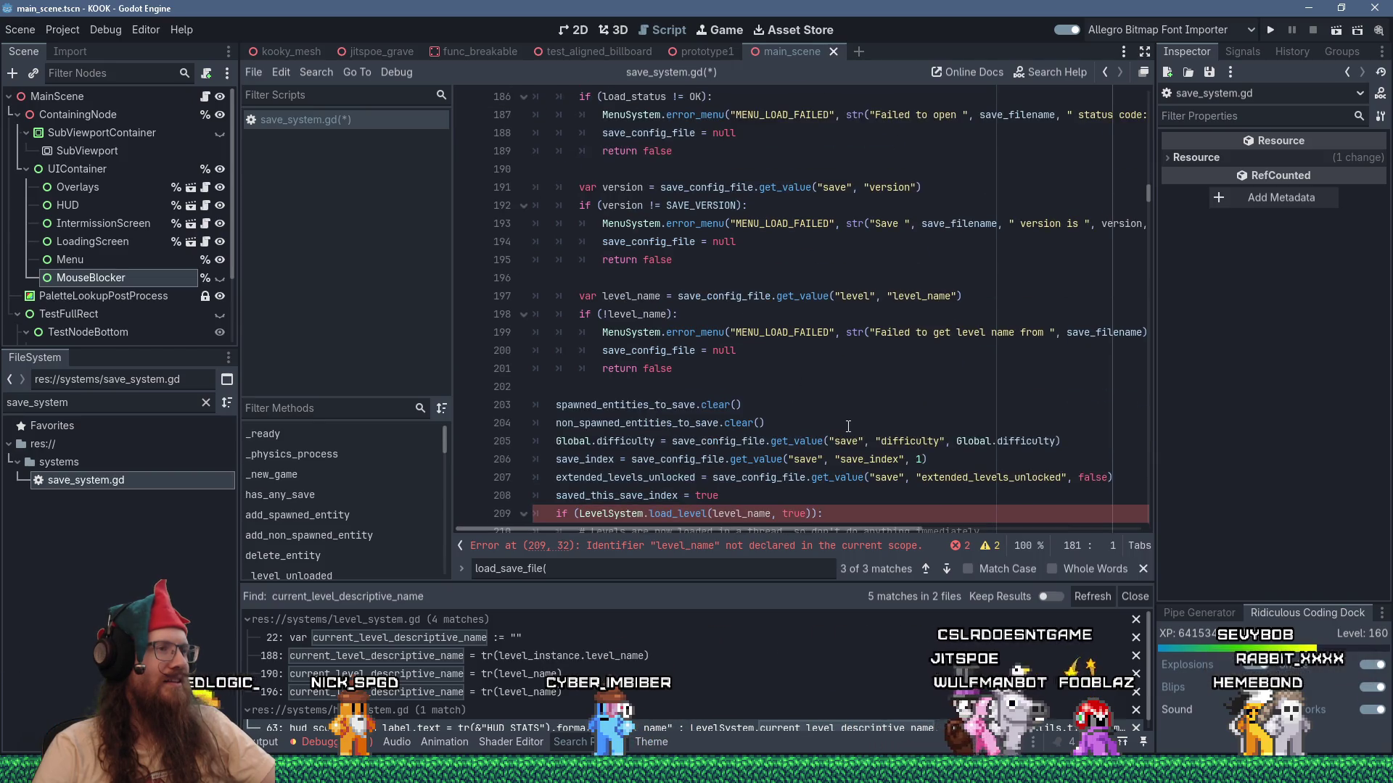
scroll(849, 427, down, 1)
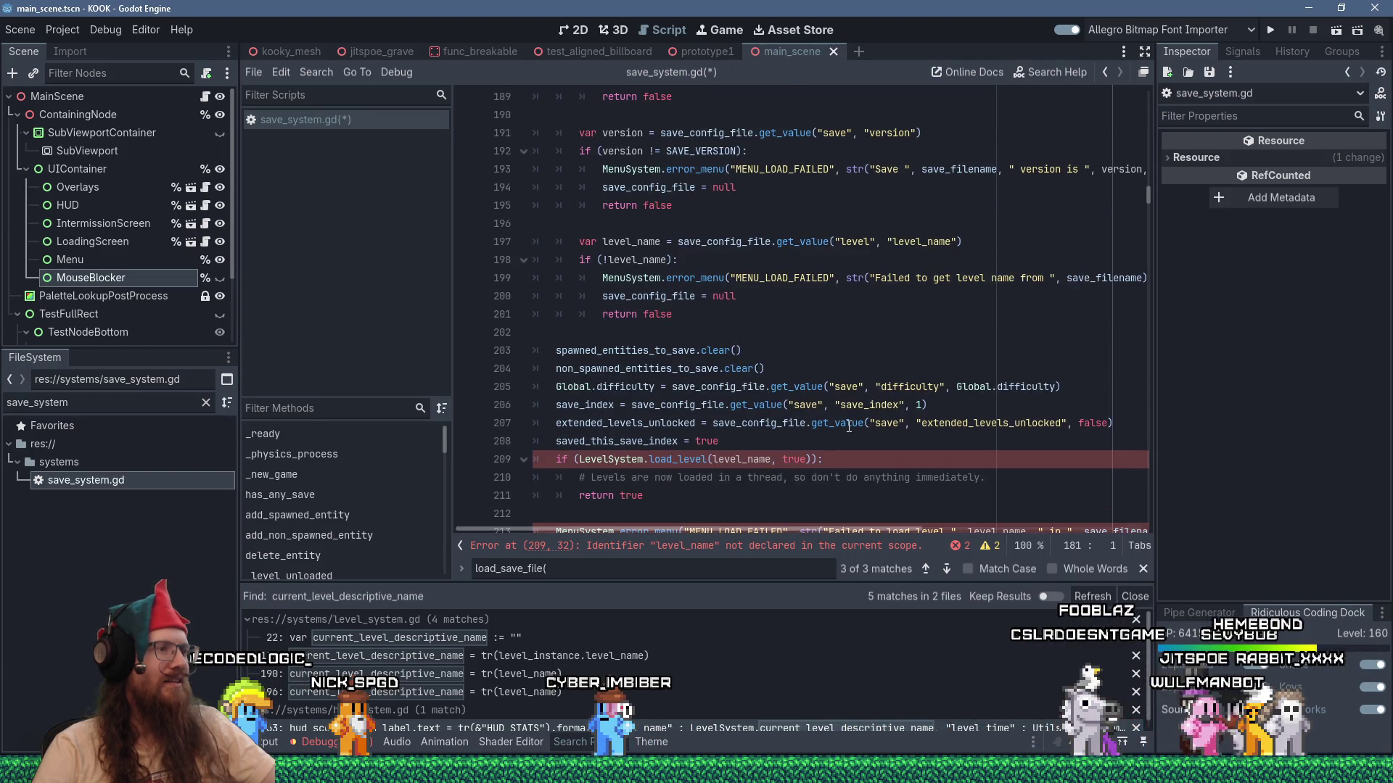
scroll(848, 427, up, 5)
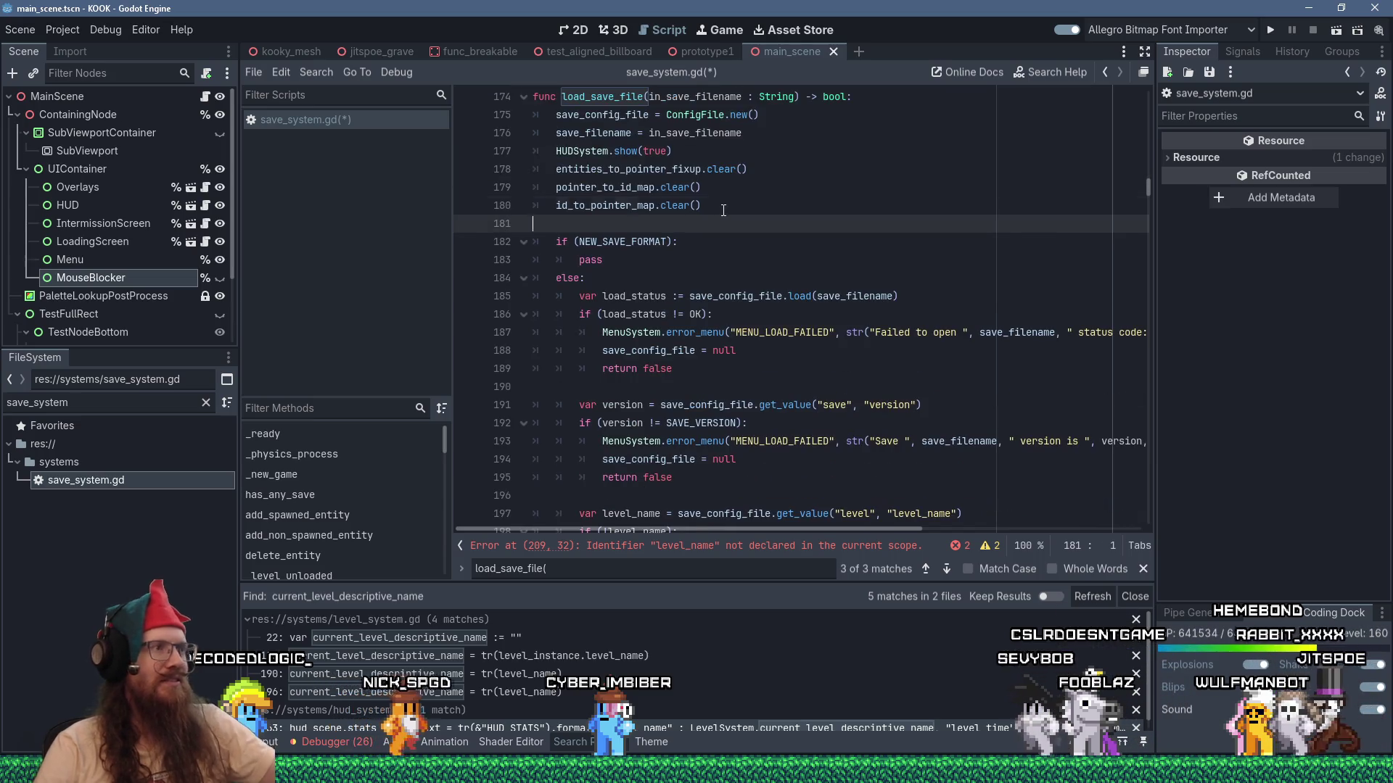
click(712, 207)
key(Return)
text(var level_s)
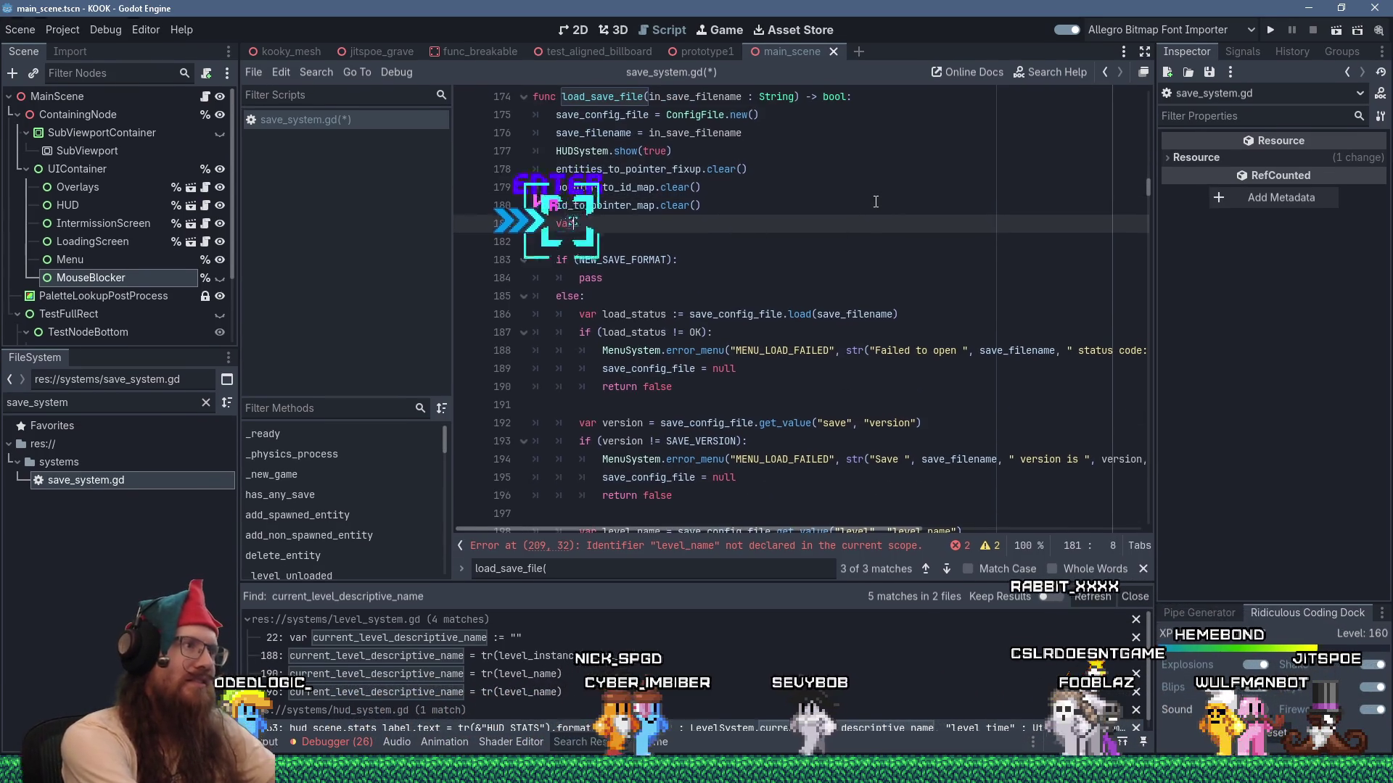
key(BackSpace)
text(name : String)
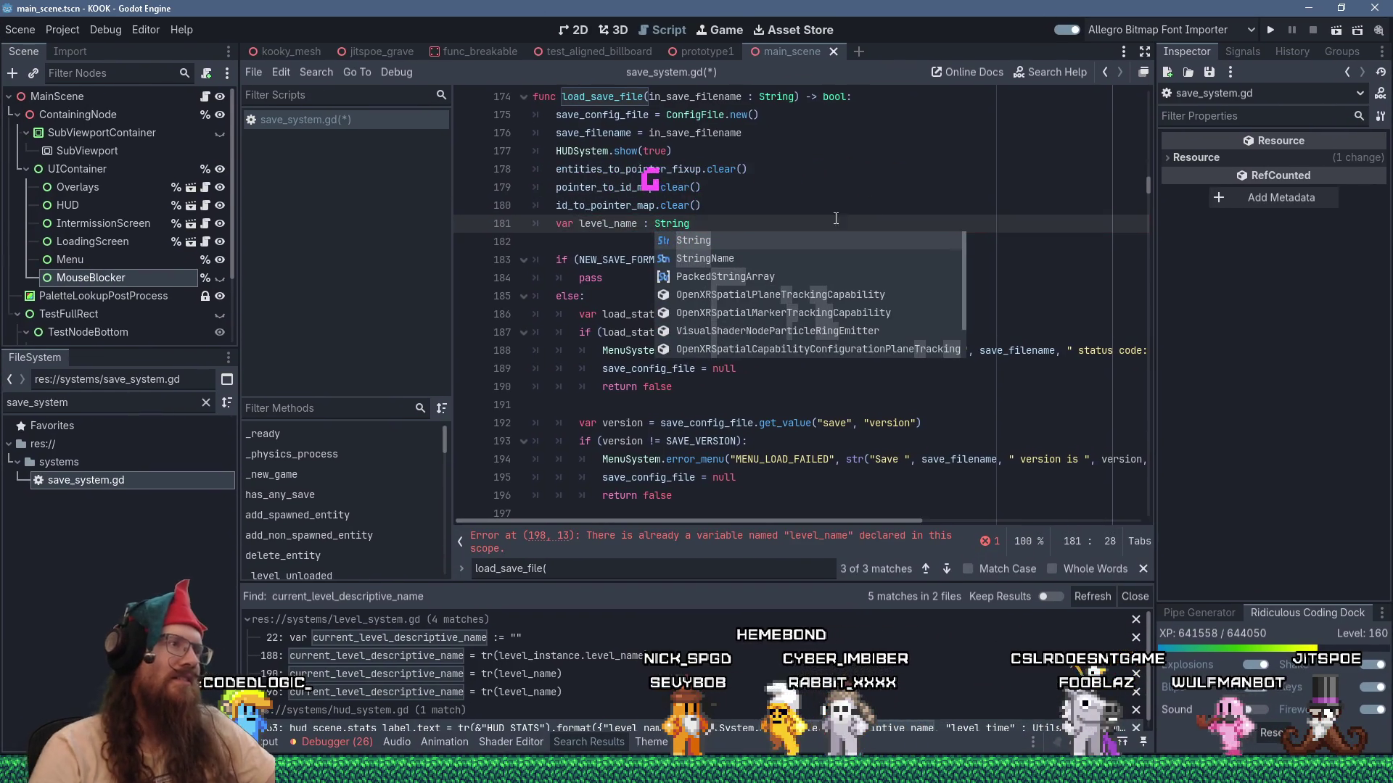
click(544, 376)
Remove the duplicate 'var' from the level_name assignment inside else.
scroll(630, 408, down, 2)
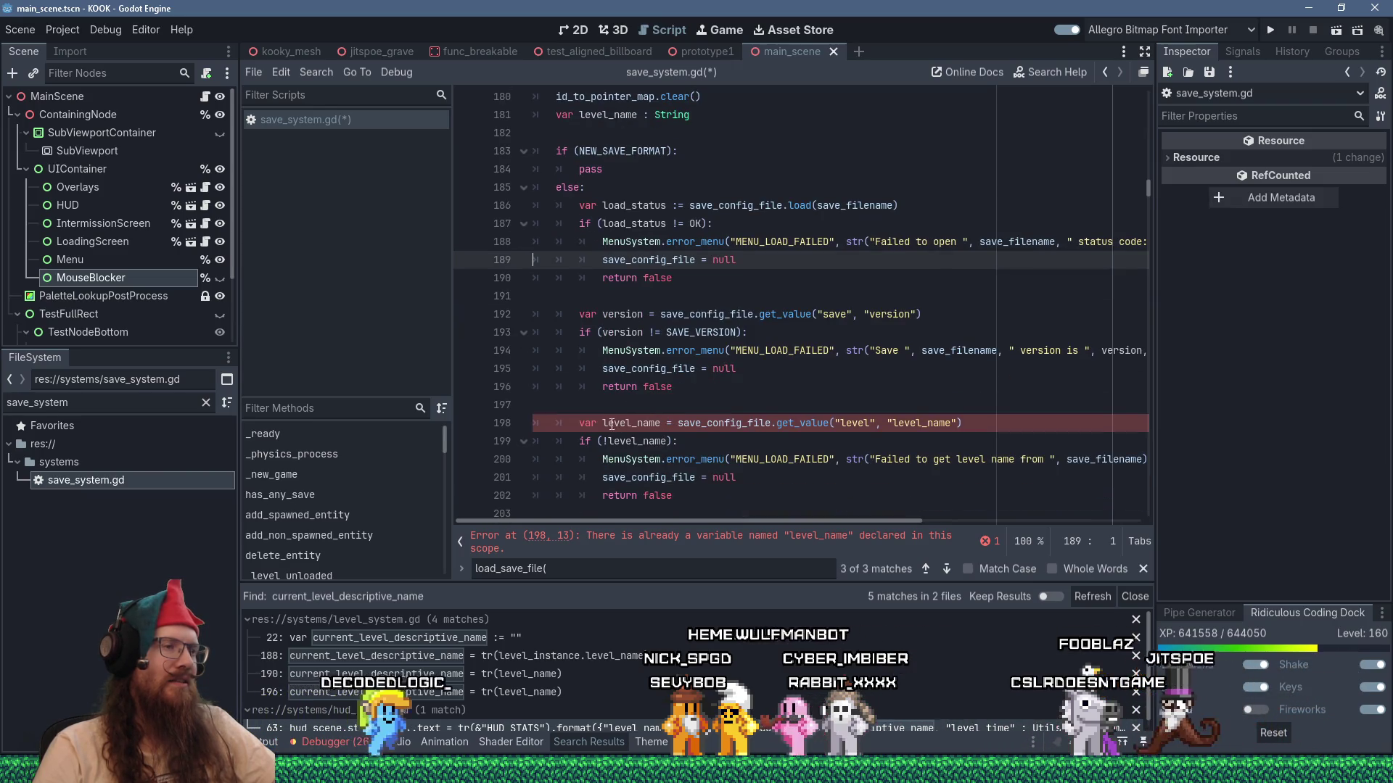
click(580, 422)
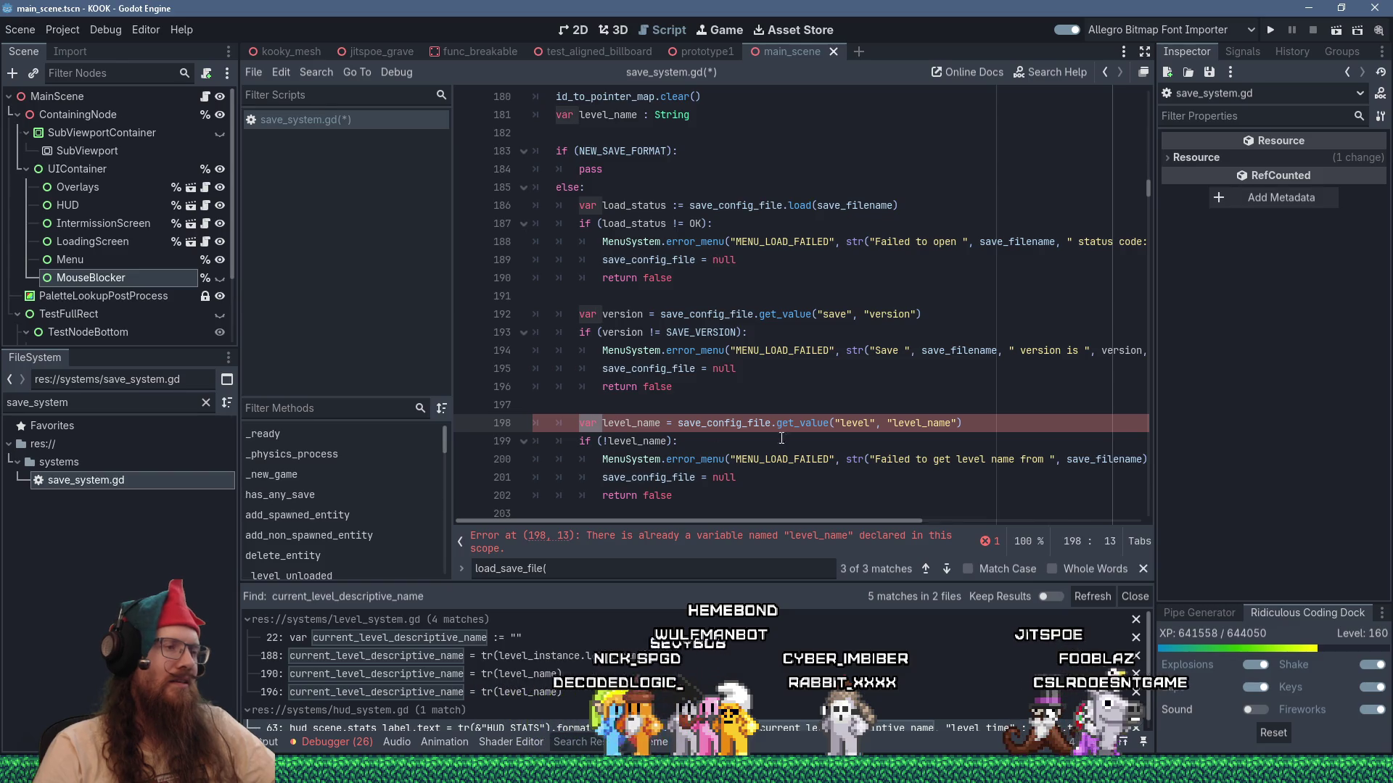
key(Delete)
key(Delete)
key(Delete)
key(End)
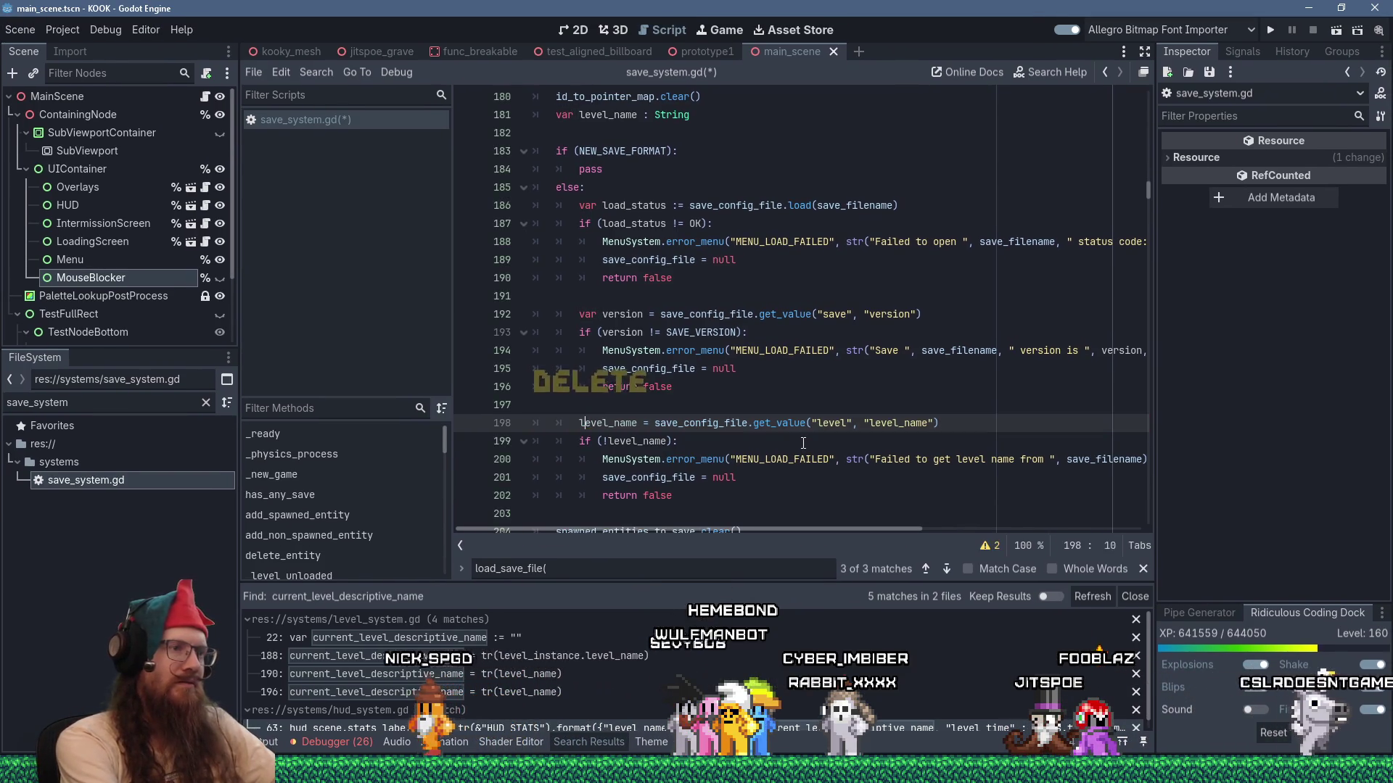